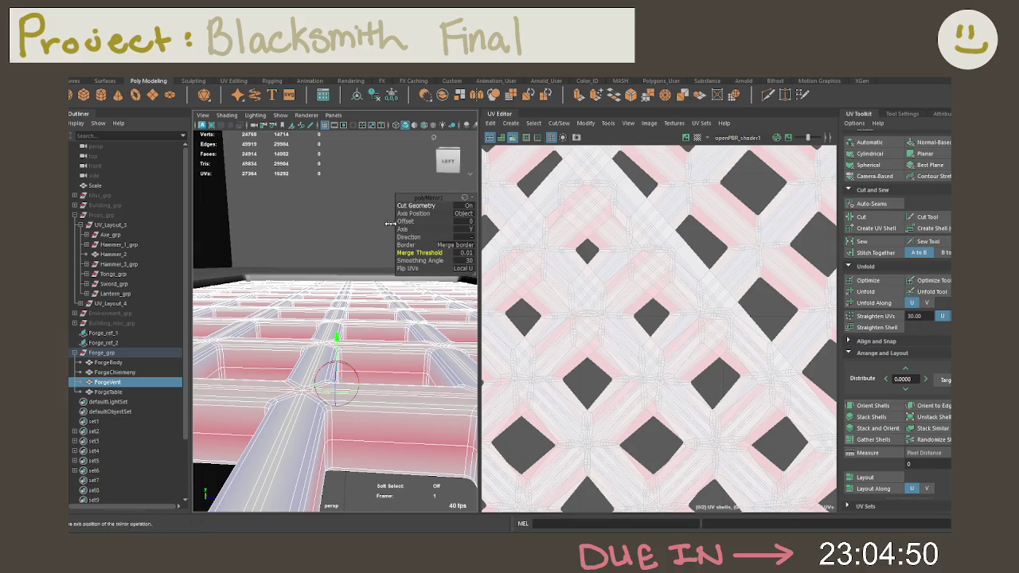
# Put the ForgeVent grid into component editing and frame it in the view.
pyautogui.moveTo(350, 239)
pyautogui.keyDown('alt'); pyautogui.mouseDown()
pyautogui.moveTo(296, 295)
pyautogui.moveTo(387, 293)
pyautogui.mouseUp(); pyautogui.keyUp('alt')
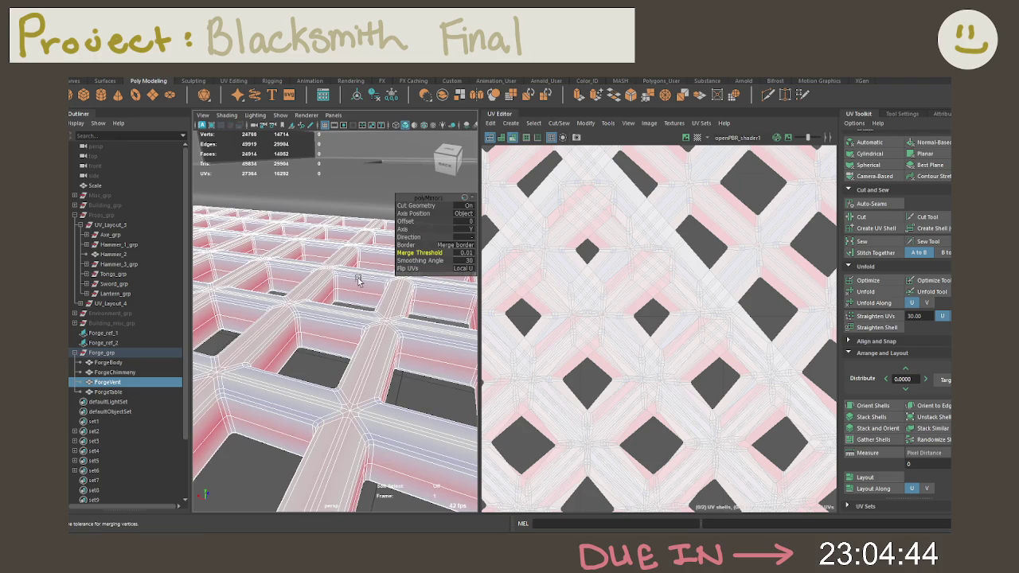
pyautogui.moveTo(358, 280); pyautogui.dragTo(277, 326, button='right')
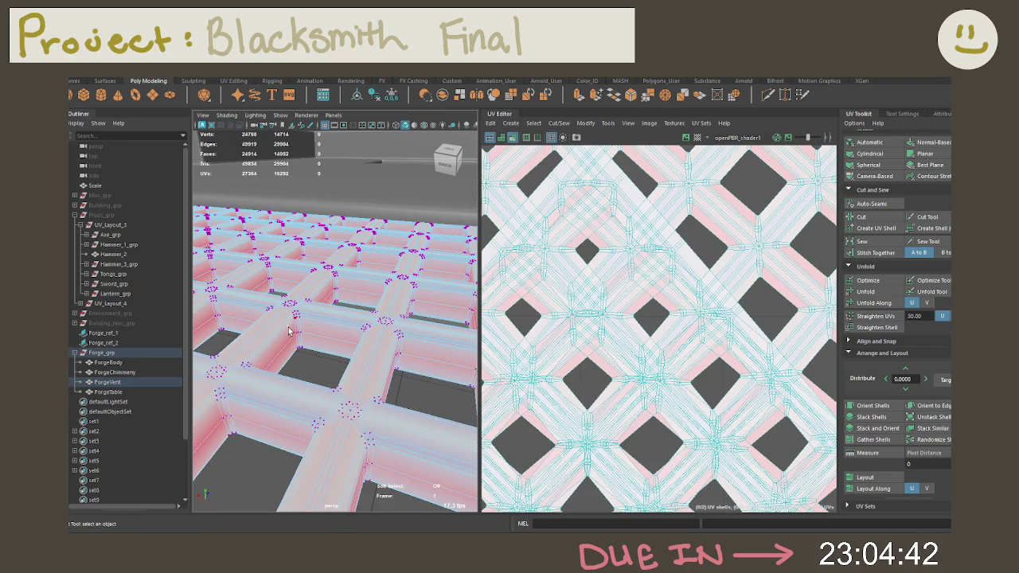
pyautogui.press('f')
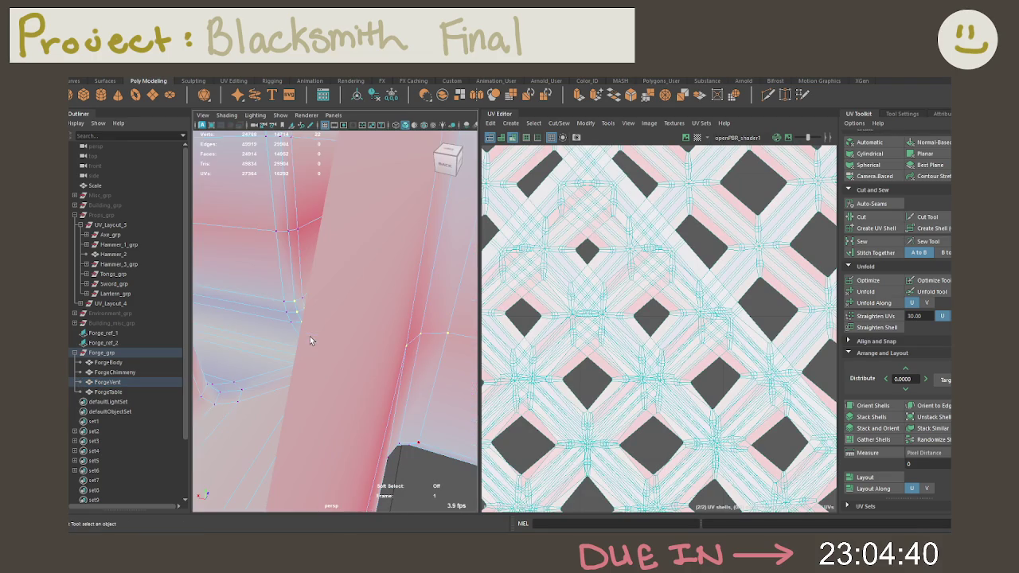
pyautogui.keyDown('alt'); pyautogui.moveTo(373, 338); pyautogui.dragTo(358, 334); pyautogui.keyUp('alt')
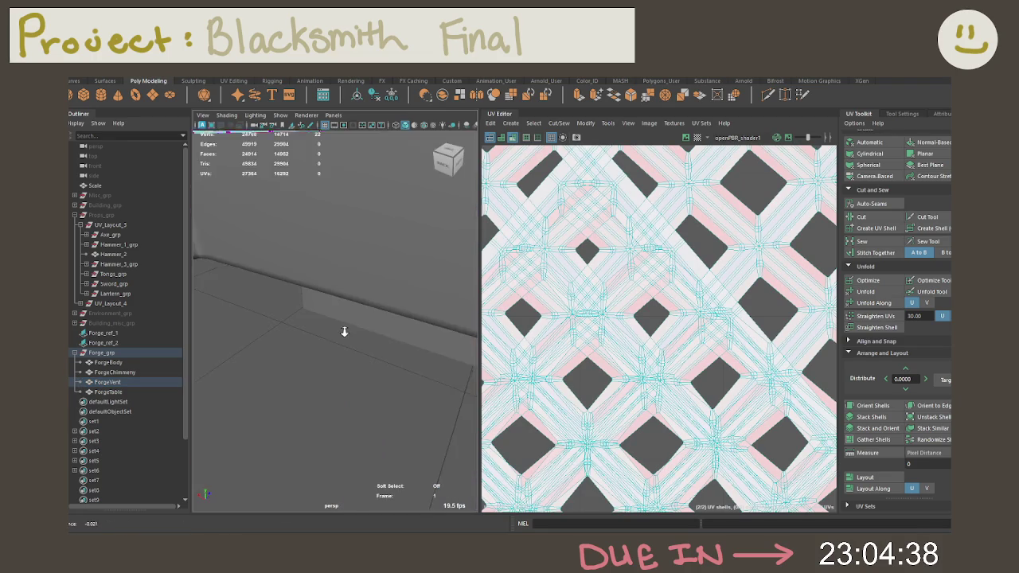
pyautogui.keyDown('alt'); pyautogui.moveTo(358, 334); pyautogui.dragTo(343, 329, button='right'); pyautogui.keyUp('alt')
# Zoom and orbit around the vent grid to inspect its cells from below and above.
pyautogui.scroll(-2, 344, 330)
pyautogui.scroll(-3, 342, 332)
pyautogui.scroll(-3, 340, 334)
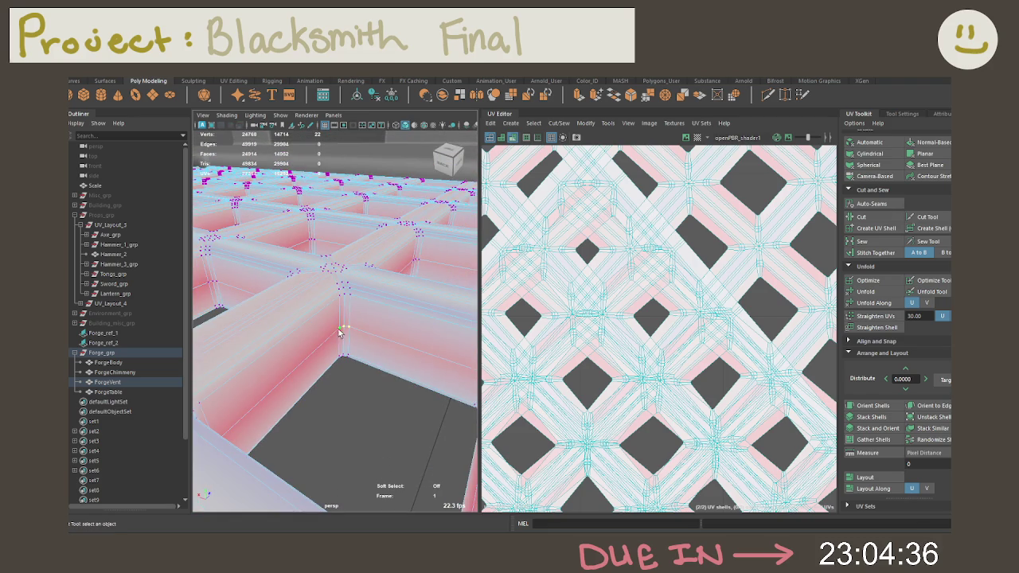
pyautogui.moveTo(339, 337)
pyautogui.keyDown('alt'); pyautogui.mouseDown()
pyautogui.moveTo(440, 282)
pyautogui.moveTo(348, 324)
pyautogui.mouseUp(); pyautogui.keyUp('alt')
pyautogui.moveTo(329, 362)
pyautogui.keyDown('alt'); pyautogui.mouseDown()
pyautogui.moveTo(363, 305)
pyautogui.moveTo(334, 336)
pyautogui.moveTo(275, 345)
pyautogui.moveTo(309, 361)
pyautogui.mouseUp(); pyautogui.keyUp('alt')
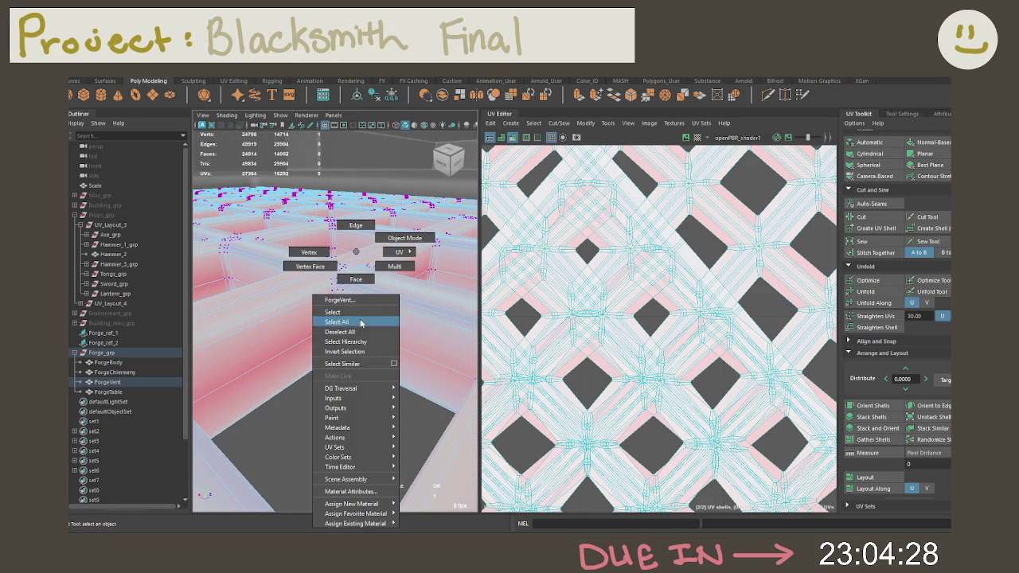
# Return the vent grid to Object Mode and orbit up to view the forge chimney.
pyautogui.moveTo(350, 263); pyautogui.dragTo(414, 219, button='right')
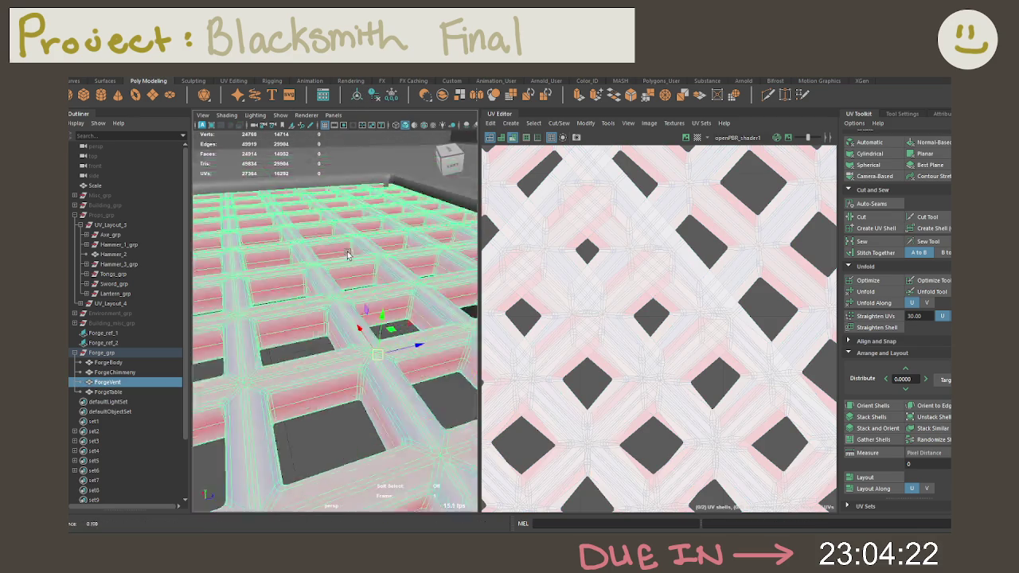
pyautogui.keyDown('alt'); pyautogui.moveTo(293, 225); pyautogui.dragTo(262, 231); pyautogui.keyUp('alt')
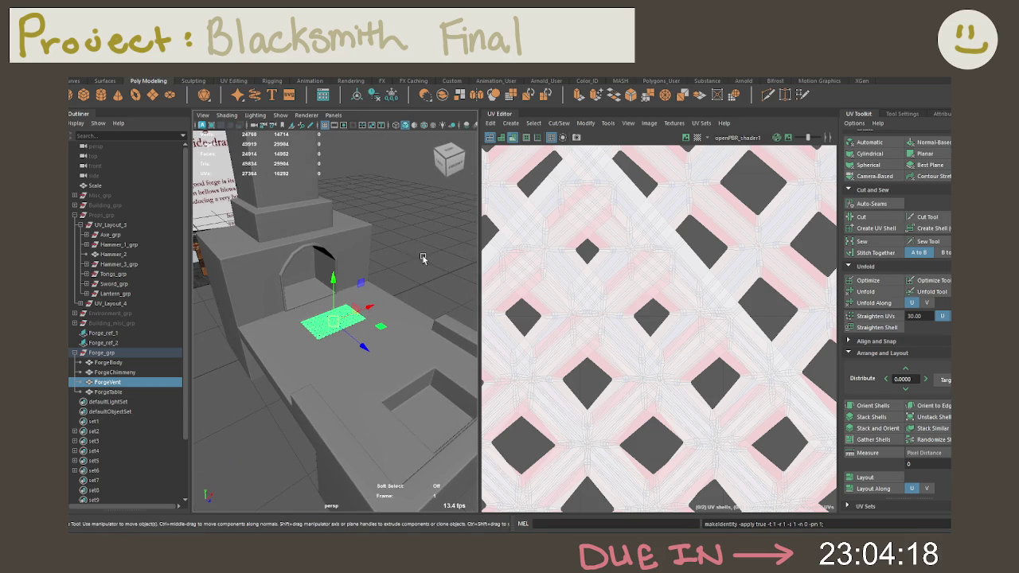
pyautogui.keyDown('alt'); pyautogui.moveTo(418, 254); pyautogui.dragTo(392, 276); pyautogui.keyUp('alt')
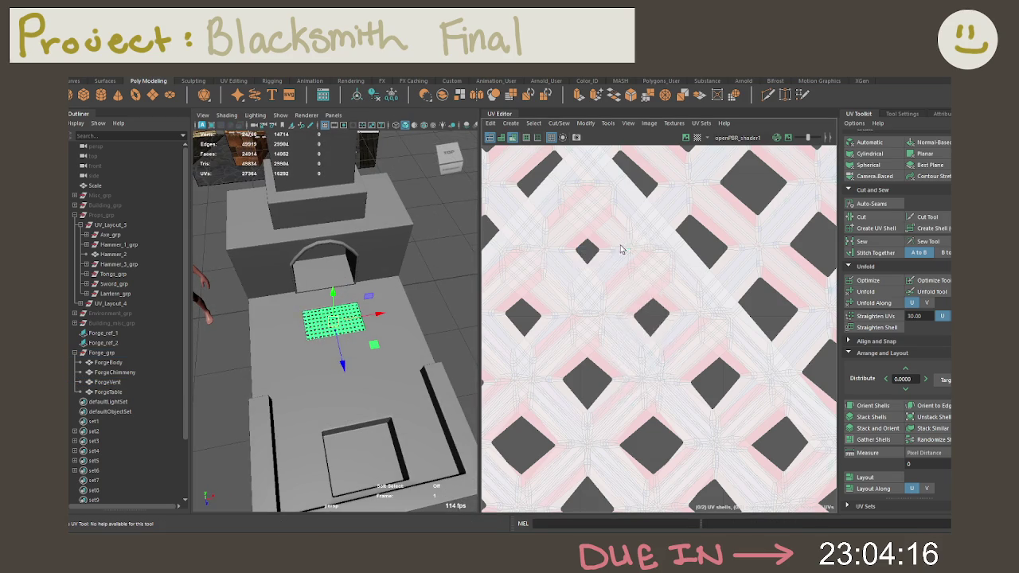
# Select both ForgeVent UV shells, unfold them, and run Stack Similar and Stack Shells.
pyautogui.press('f')
pyautogui.hotkey('ctrl', 'z')
pyautogui.moveTo(734, 375); pyautogui.dragTo(580, 211)
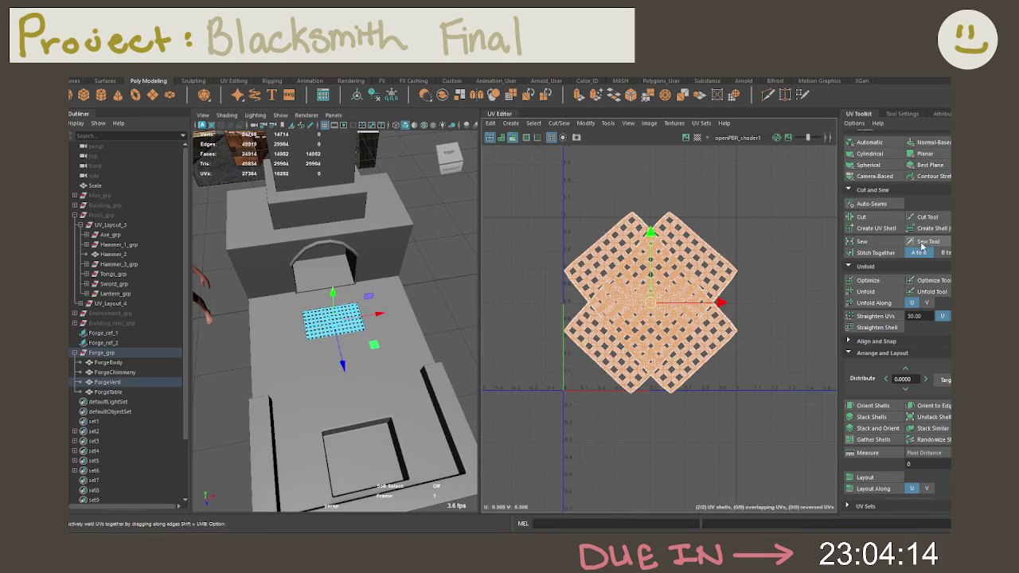
pyautogui.click(876, 293)
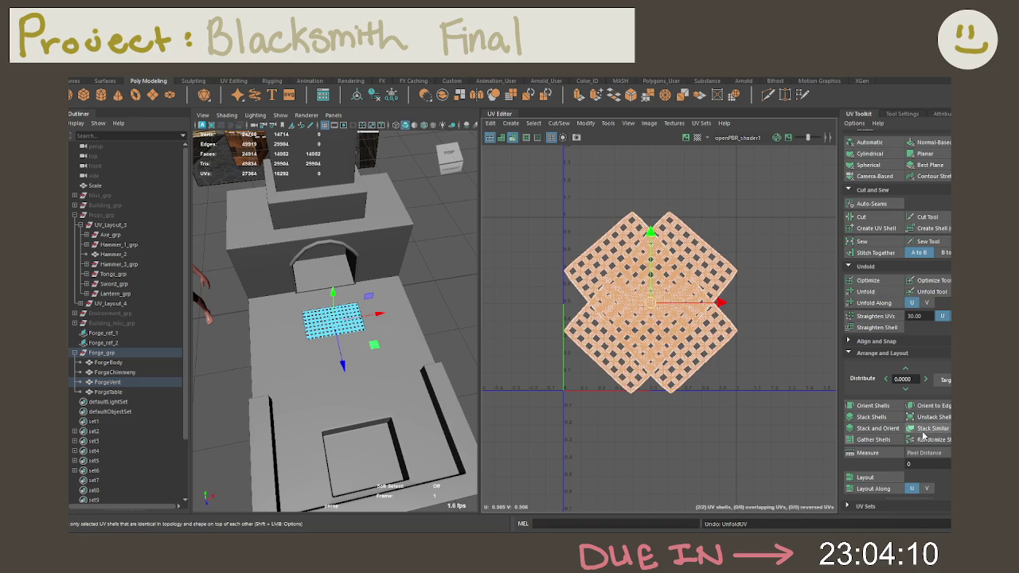
pyautogui.click(927, 430)
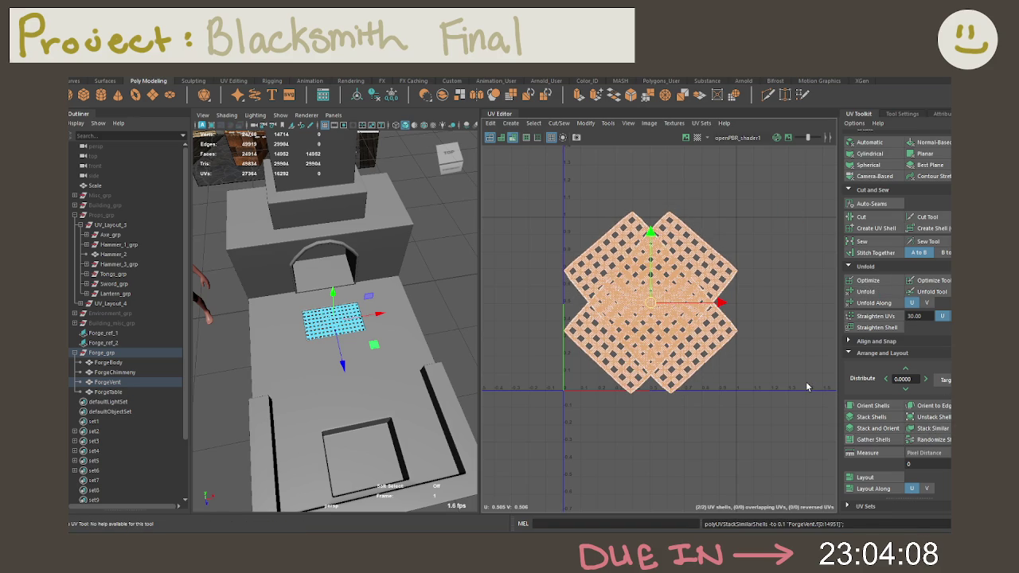
pyautogui.click(927, 428)
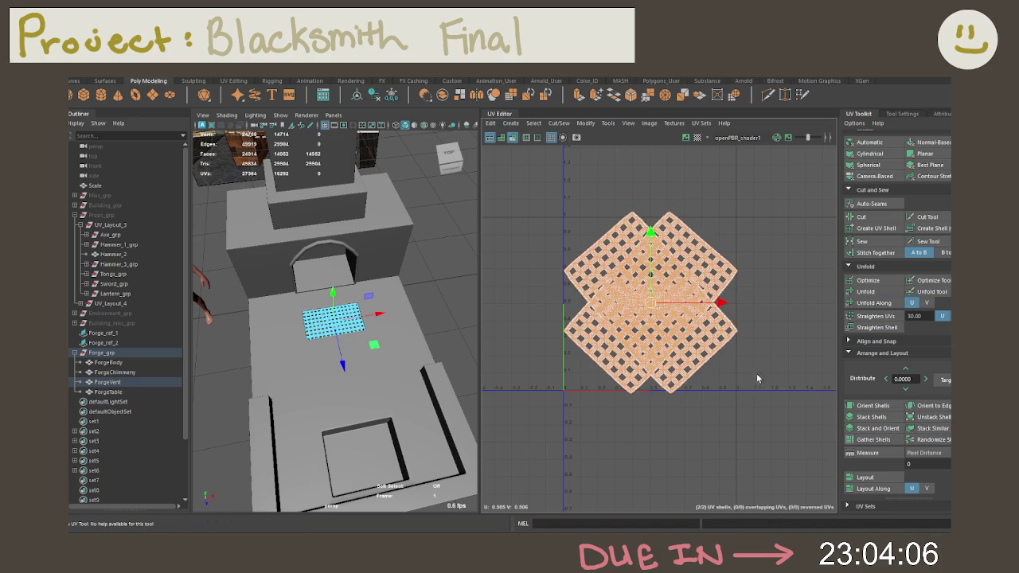
pyautogui.click(927, 428)
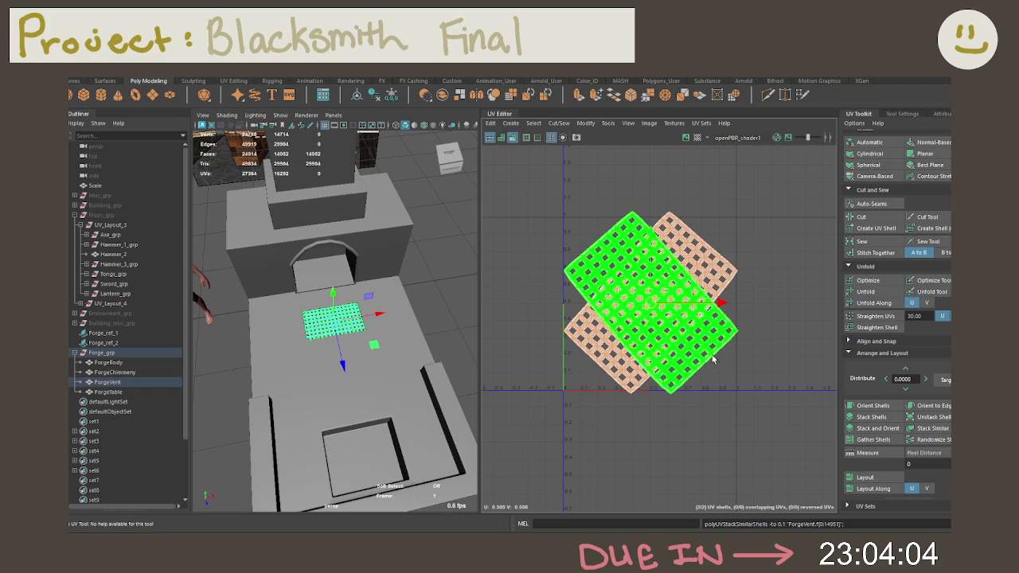
pyautogui.click(861, 419)
# Reselect both vent shells, unfold and stack them again, then invert selection to the ForgeTable.
pyautogui.click(760, 374)
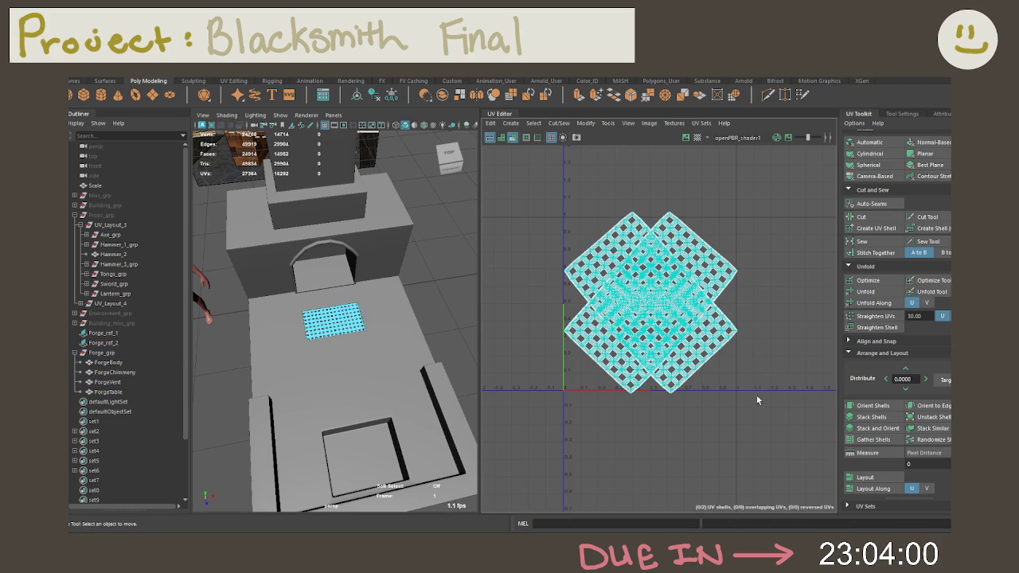
pyautogui.moveTo(755, 393); pyautogui.dragTo(572, 234)
pyautogui.click(866, 292)
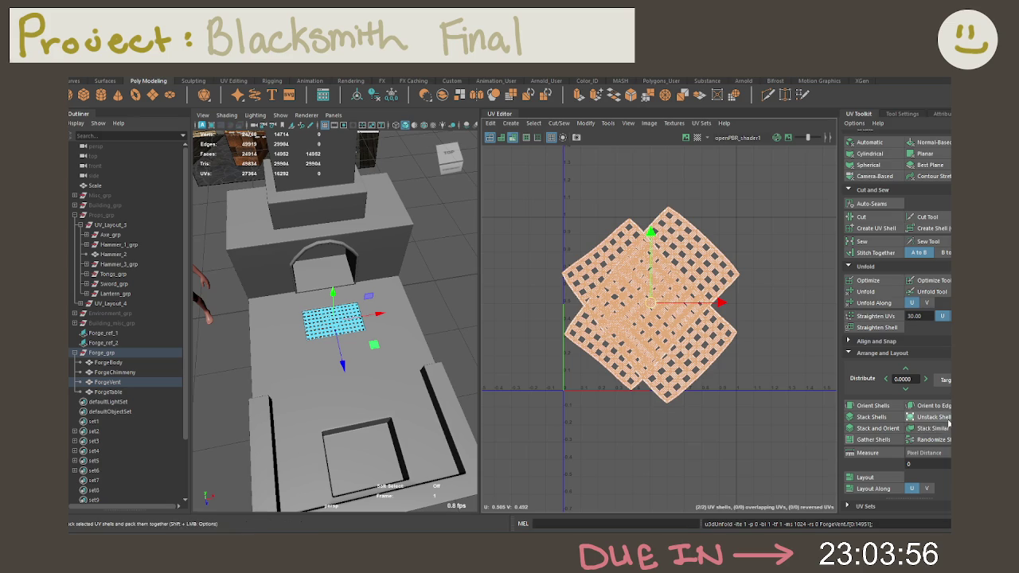
pyautogui.click(947, 428)
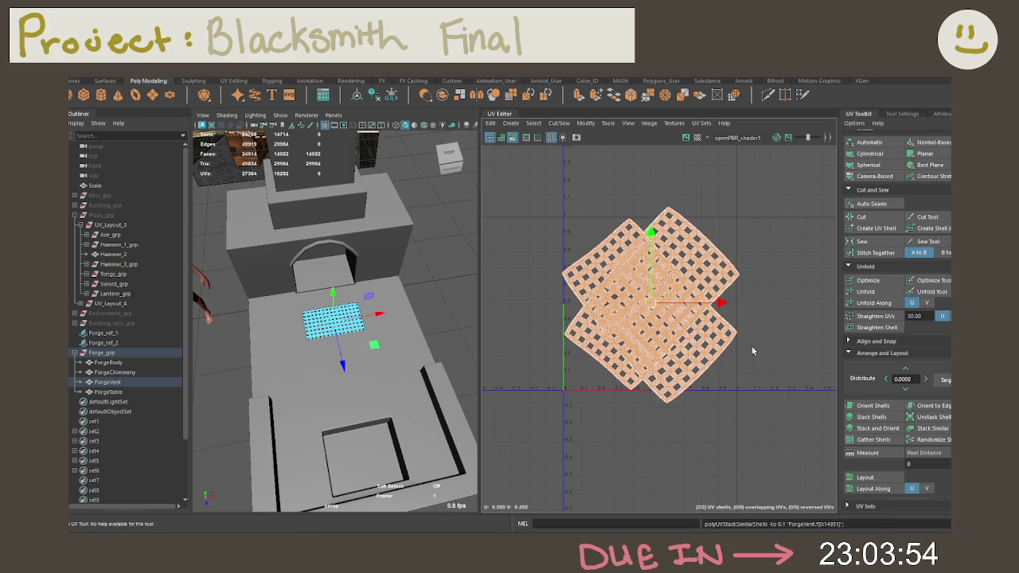
pyautogui.click(754, 347)
pyautogui.rightClick(335, 353)
pyautogui.click(336, 353)
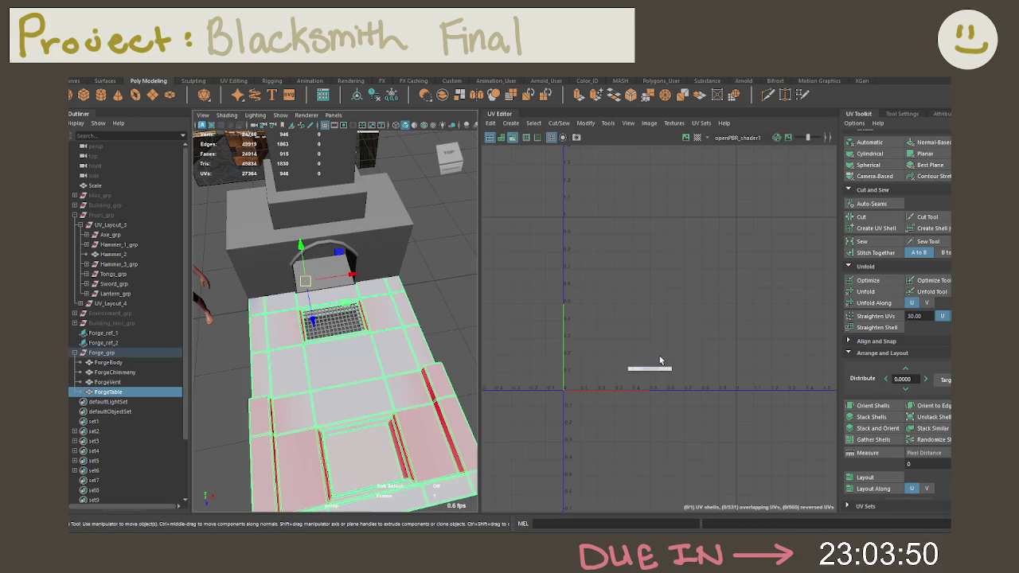
# Apply a Camera-Based UV projection to the ForgeTable, then select and grow table-top faces.
pyautogui.moveTo(371, 367)
pyautogui.keyDown('alt'); pyautogui.mouseDown()
pyautogui.moveTo(459, 213)
pyautogui.moveTo(492, 212)
pyautogui.moveTo(421, 279)
pyautogui.moveTo(393, 230)
pyautogui.moveTo(408, 222)
pyautogui.mouseUp(); pyautogui.keyUp('alt')
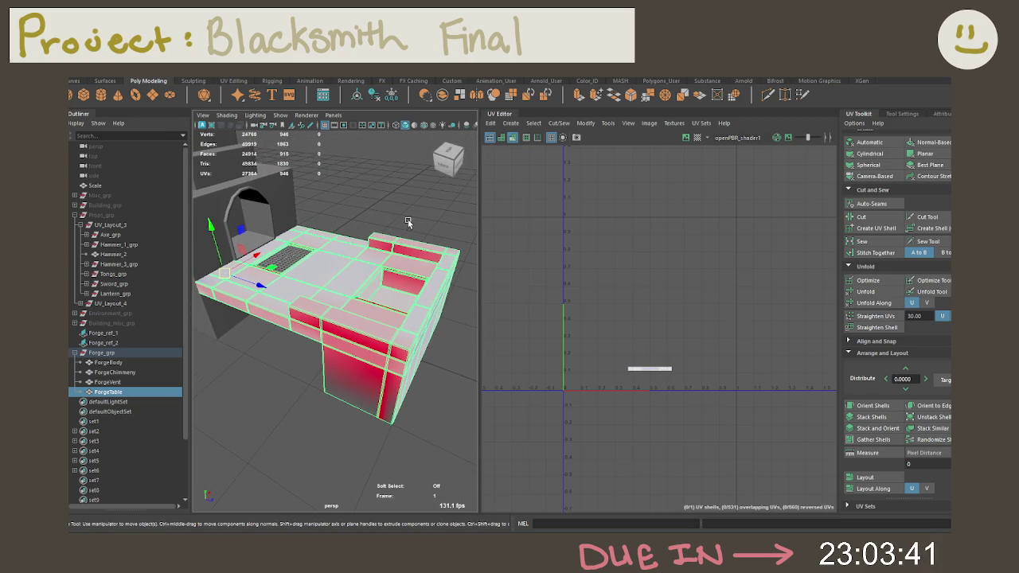
pyautogui.click(873, 176)
pyautogui.rightClick(679, 318)
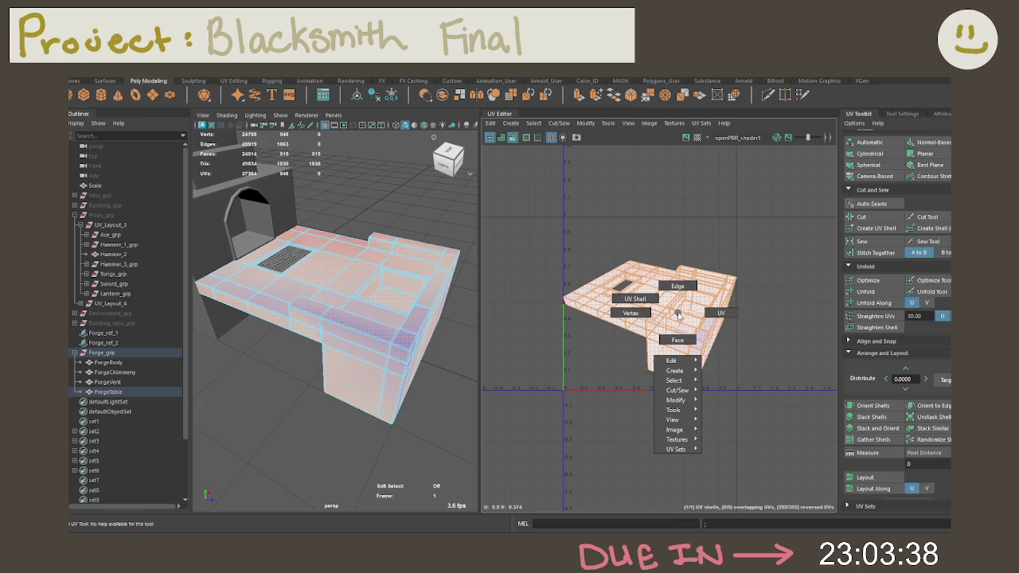
pyautogui.moveTo(650, 299); pyautogui.dragTo(650, 299, button='right')
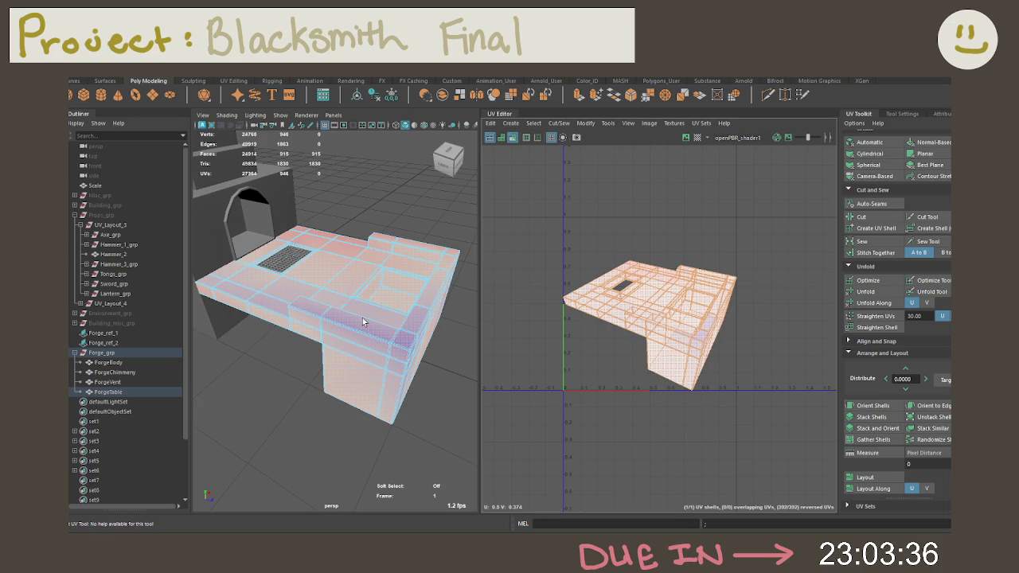
pyautogui.moveTo(360, 325); pyautogui.dragTo(363, 321, button='right')
pyautogui.click(363, 330)
pyautogui.click(364, 334)
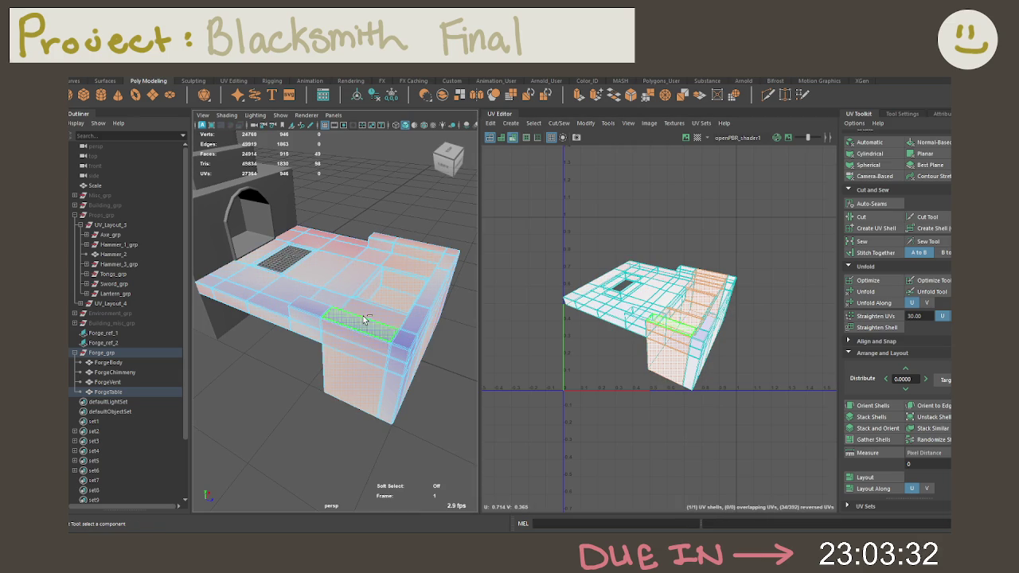
pyautogui.hotkey('shift', '.')
pyautogui.hotkey('shift', '.')
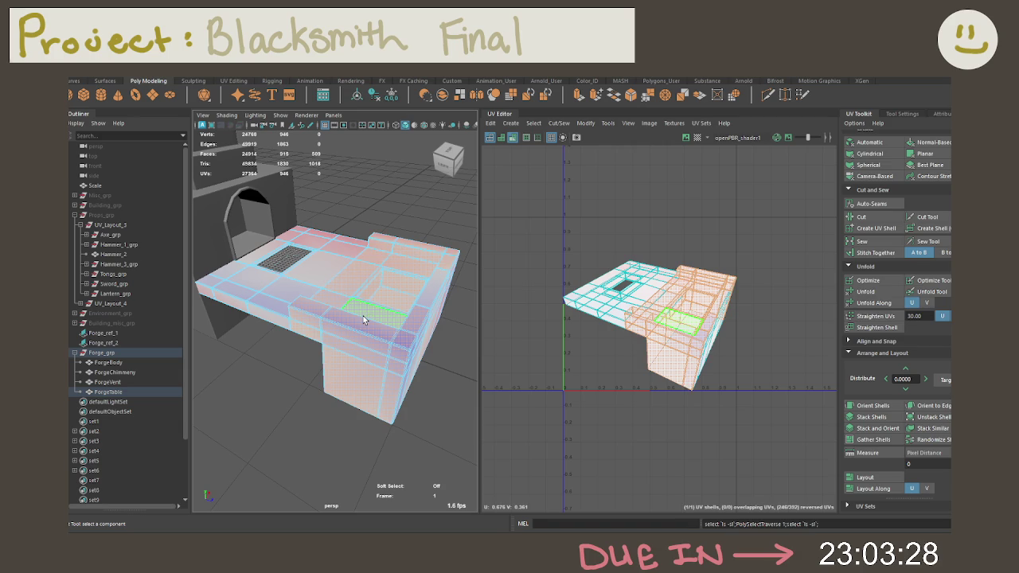
# Zoom in to select a front table edge as faces, then clear it and return to single perspective.
pyautogui.keyDown('alt'); pyautogui.moveTo(363, 320); pyautogui.dragTo(406, 303); pyautogui.keyUp('alt')
pyautogui.scroll(4, 430, 283)
pyautogui.keyDown('alt'); pyautogui.moveTo(429, 282); pyautogui.dragTo(419, 308, button='middle'); pyautogui.keyUp('alt')
pyautogui.moveTo(419, 308)
pyautogui.keyDown('alt'); pyautogui.mouseDown(button='right')
pyautogui.moveTo(414, 296)
pyautogui.moveTo(436, 312)
pyautogui.mouseUp(button='right'); pyautogui.keyUp('alt')
pyautogui.click(436, 312)
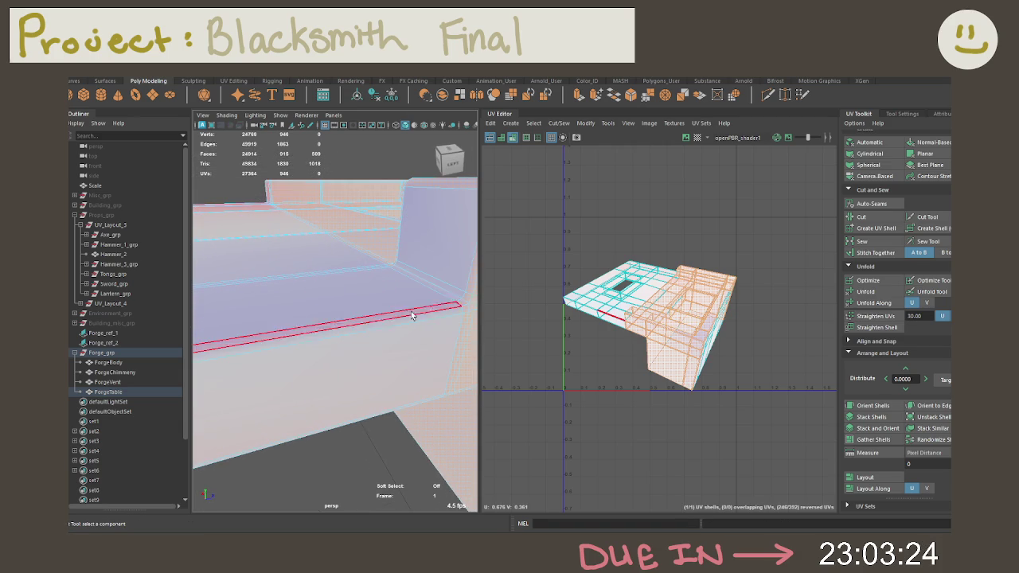
pyautogui.moveTo(331, 342); pyautogui.dragTo(330, 238, button='right')
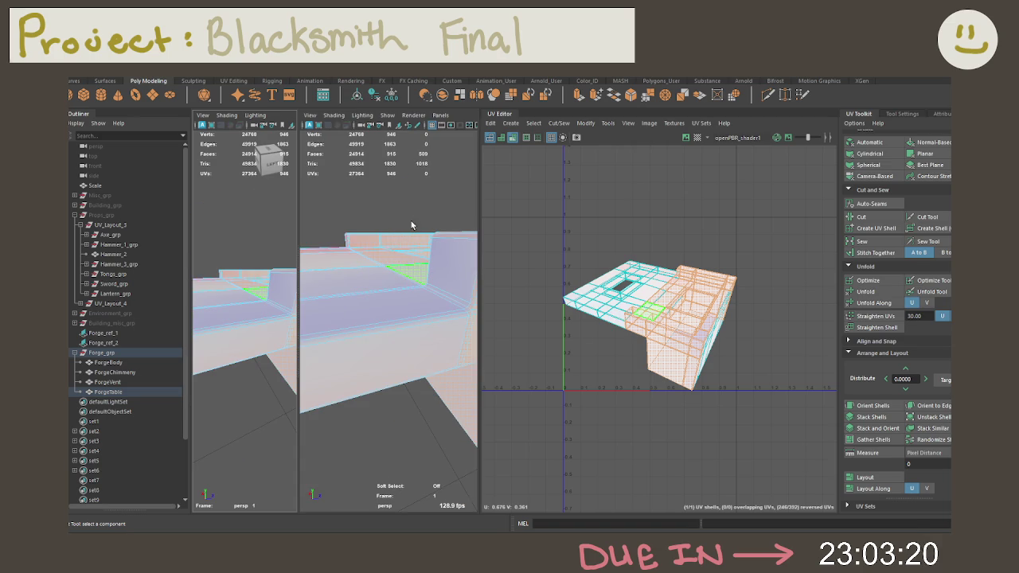
pyautogui.click(313, 224)
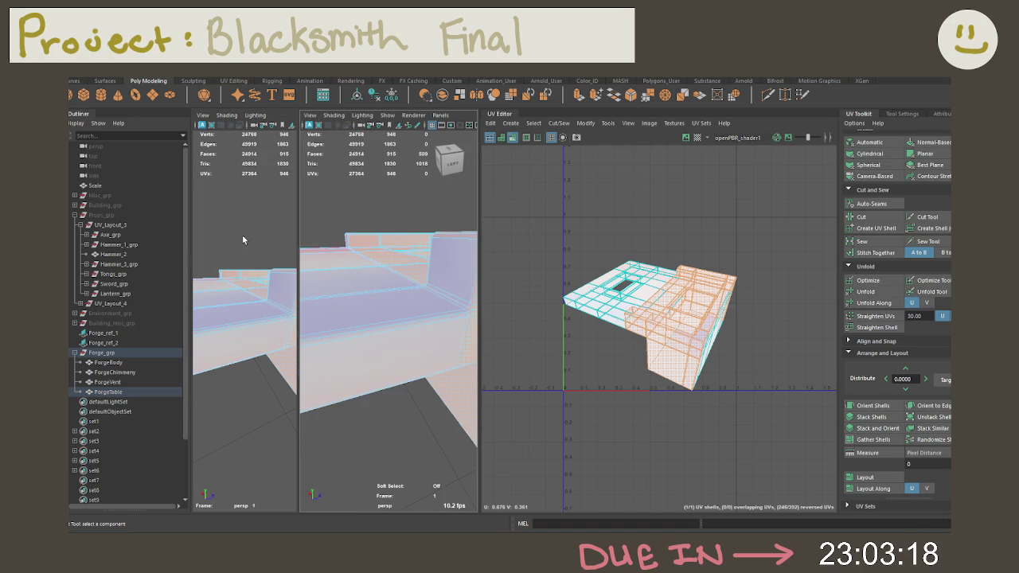
pyautogui.press('space')
# In the Left view, box-select the table's leg faces and undo a test UV projection.
pyautogui.moveTo(478, 255); pyautogui.dragTo(570, 263)
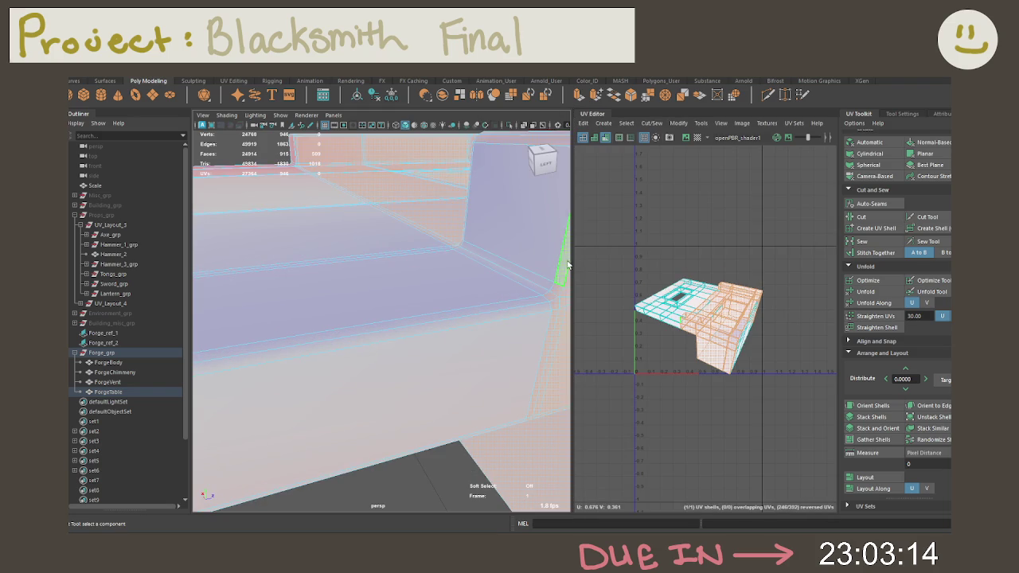
pyautogui.click(544, 164)
pyautogui.click(544, 165)
pyautogui.moveTo(329, 239); pyautogui.dragTo(476, 401)
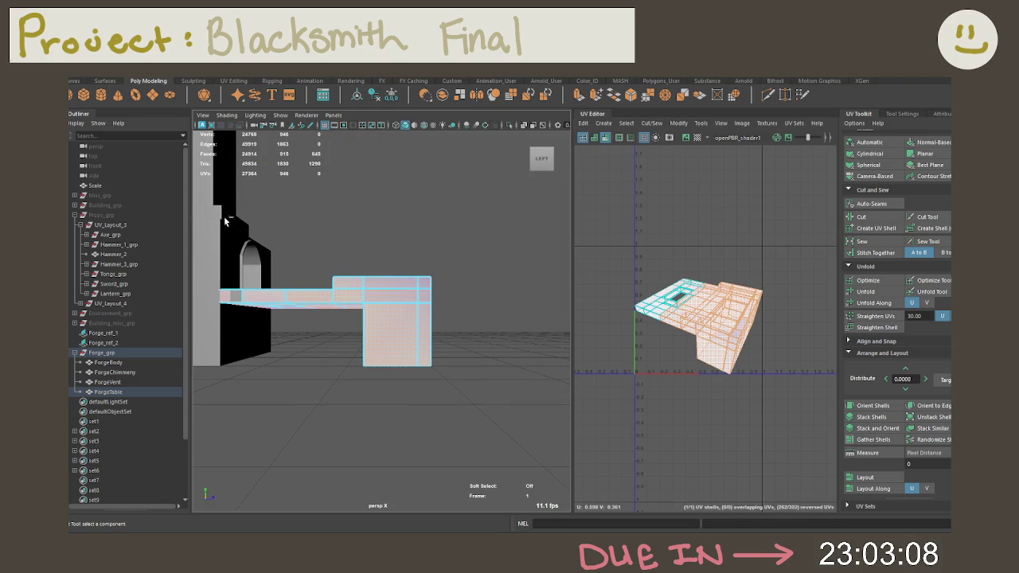
pyautogui.keyDown('ctrl'); pyautogui.moveTo(256, 295); pyautogui.dragTo(312, 391); pyautogui.keyUp('ctrl')
pyautogui.moveTo(212, 213); pyautogui.dragTo(327, 374)
pyautogui.click(871, 176)
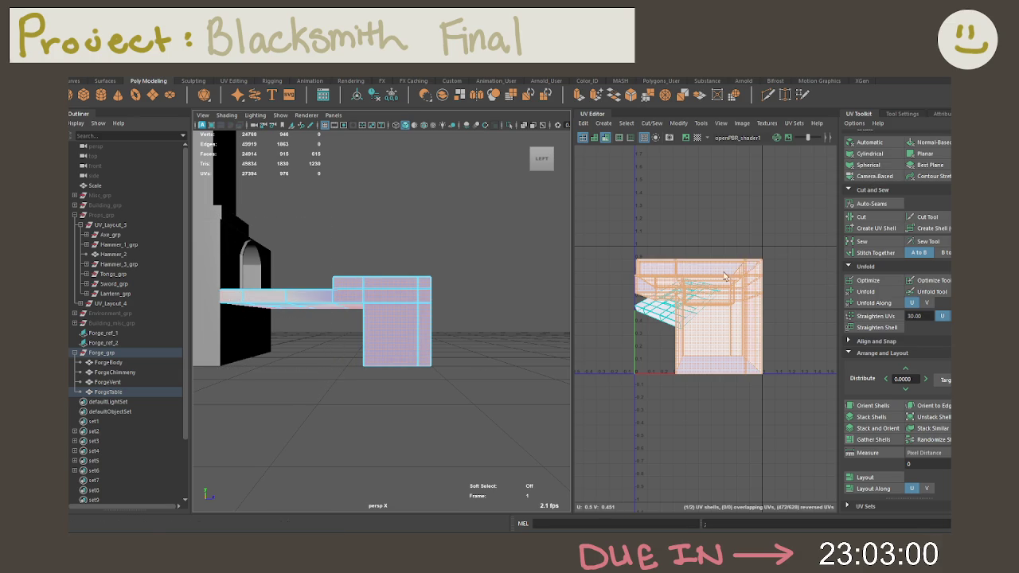
pyautogui.hotkey('ctrl', 'z')
# Select the ForgeTable object, cut its UVs along the seam and unfold the tabletop shell.
pyautogui.moveTo(676, 304); pyautogui.dragTo(637, 292, button='right')
pyautogui.keyDown('alt'); pyautogui.moveTo(353, 329); pyautogui.dragTo(322, 320); pyautogui.keyUp('alt')
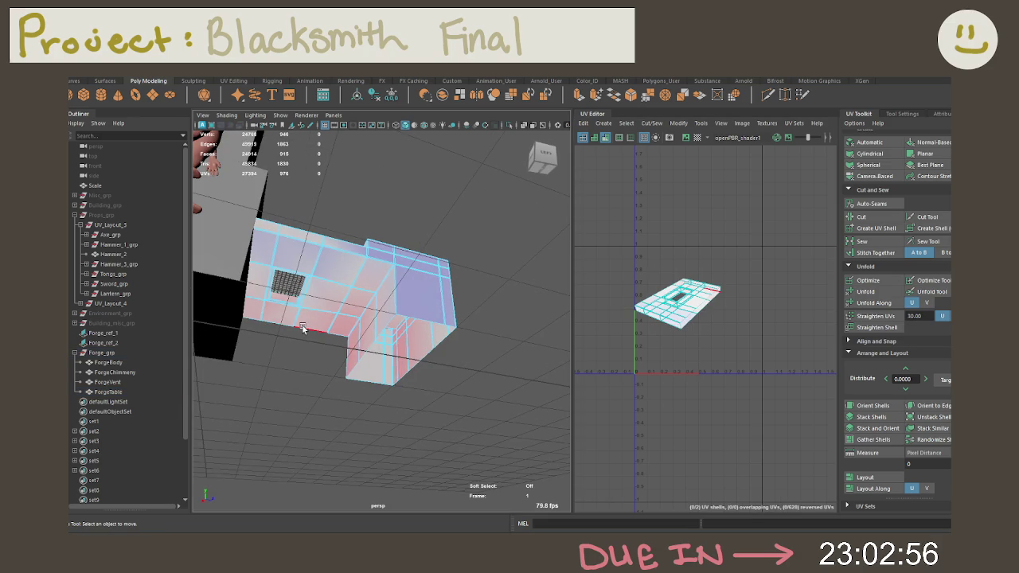
pyautogui.click(302, 328)
pyautogui.keyDown('alt'); pyautogui.moveTo(509, 239); pyautogui.dragTo(687, 345); pyautogui.keyUp('alt')
pyautogui.rightClick(694, 348)
pyautogui.rightClick(697, 353)
pyautogui.moveTo(698, 353); pyautogui.dragTo(696, 378, button='right')
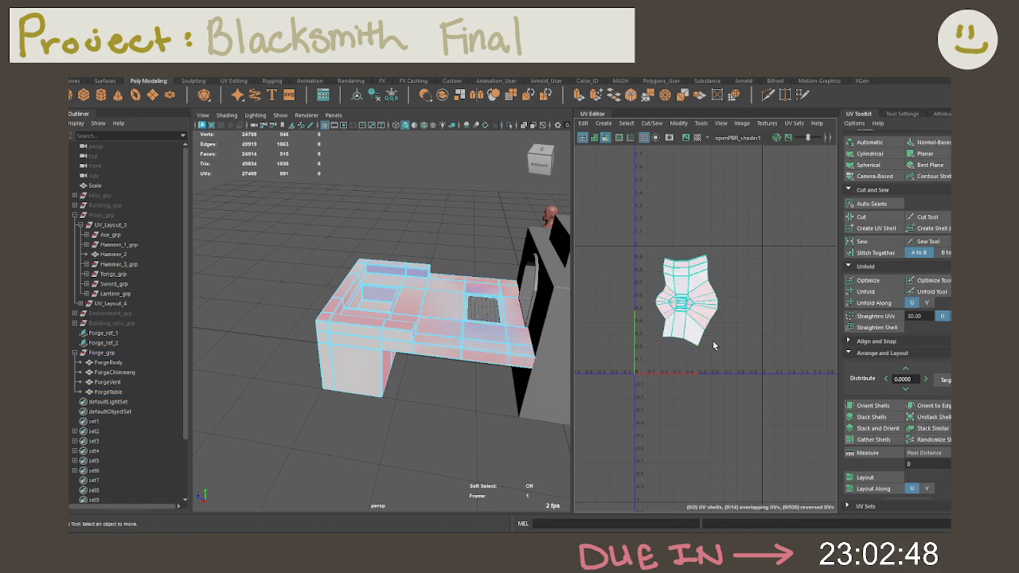
# Select the forge table's pit faces from the floor outward, growing the selection across the pit.
pyautogui.press('f')
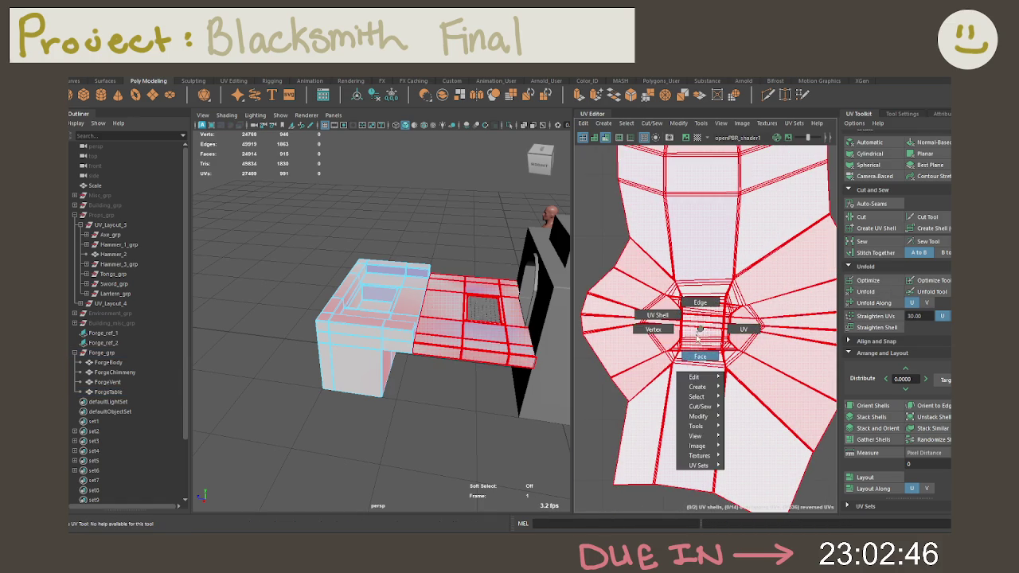
pyautogui.moveTo(700, 333); pyautogui.dragTo(700, 310, button='right')
pyautogui.keyDown('alt'); pyautogui.moveTo(430, 296); pyautogui.dragTo(430, 335); pyautogui.keyUp('alt')
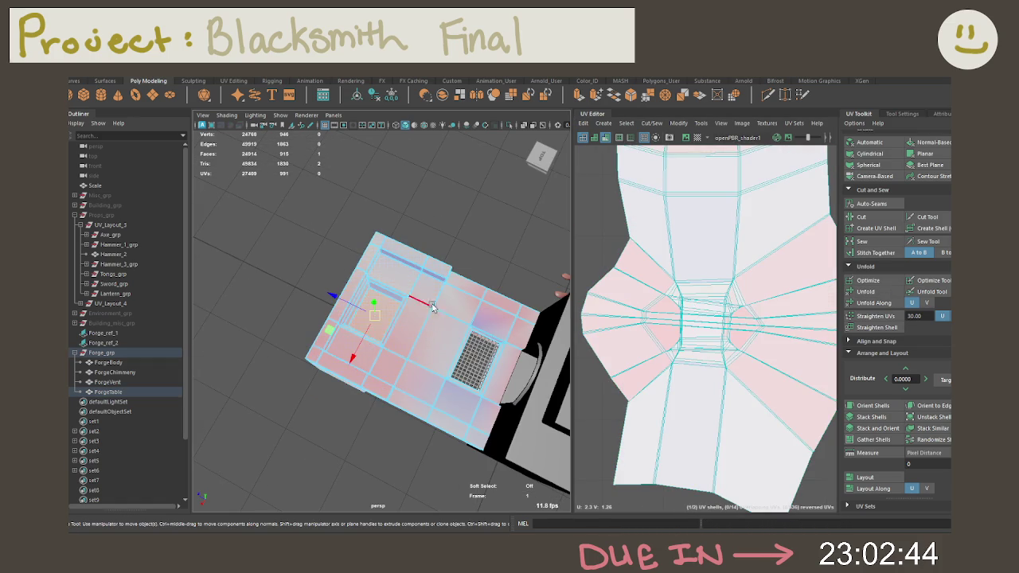
pyautogui.press('f')
pyautogui.hotkey('shift', '.')
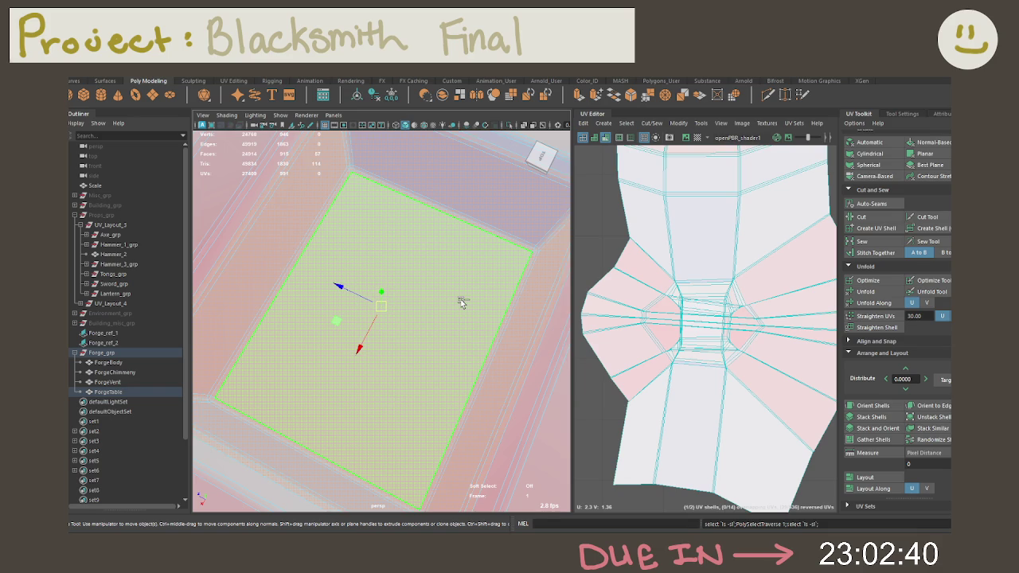
pyautogui.press('Delete')
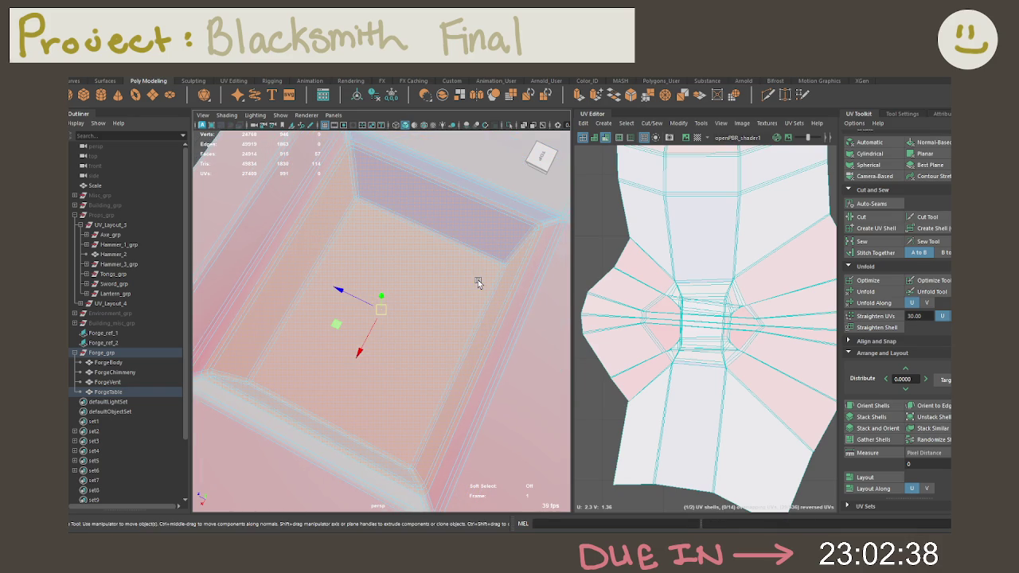
pyautogui.hotkey('shift', '.')
pyautogui.click(478, 279)
pyautogui.hotkey('shift', '.')
pyautogui.hotkey('shift', '.')
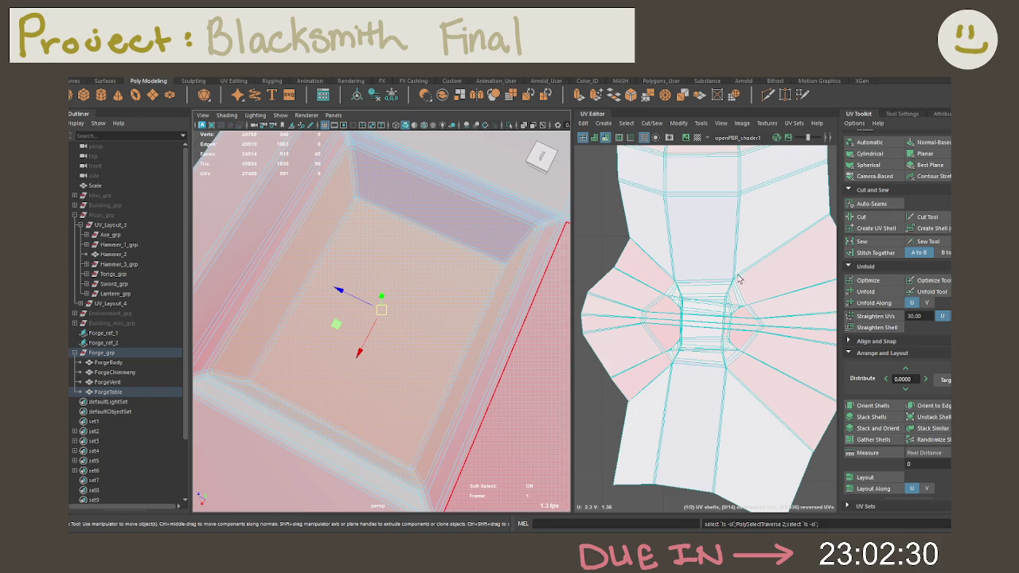
# Create a separate UV shell for the pit faces and move it clear of the other shells.
pyautogui.scroll(-3, 739, 305)
pyautogui.press('f')
pyautogui.scroll(-3, 689, 244)
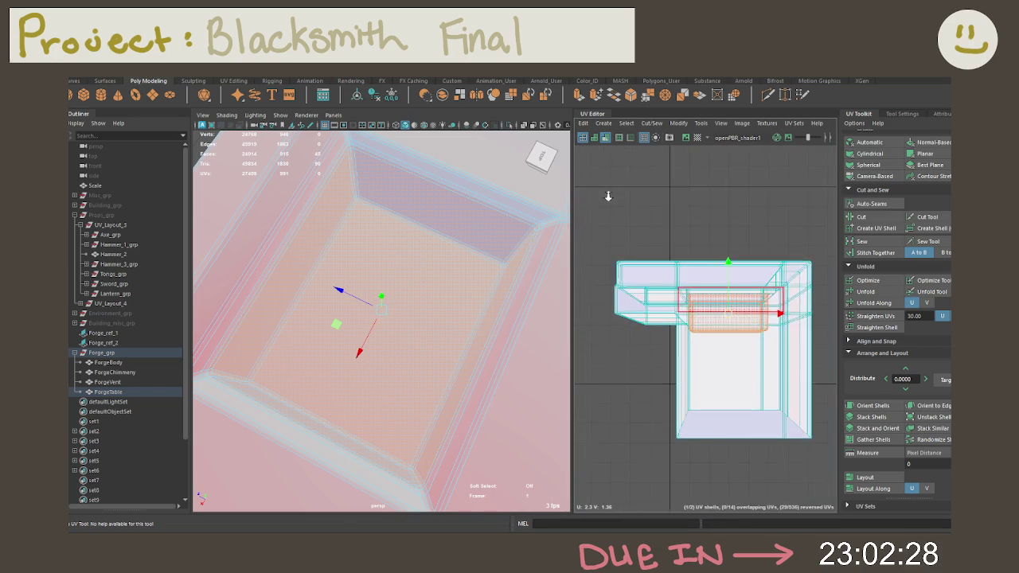
pyautogui.scroll(-2, 690, 244)
pyautogui.keyDown('alt'); pyautogui.moveTo(690, 244); pyautogui.dragTo(680, 222, button='middle'); pyautogui.keyUp('alt')
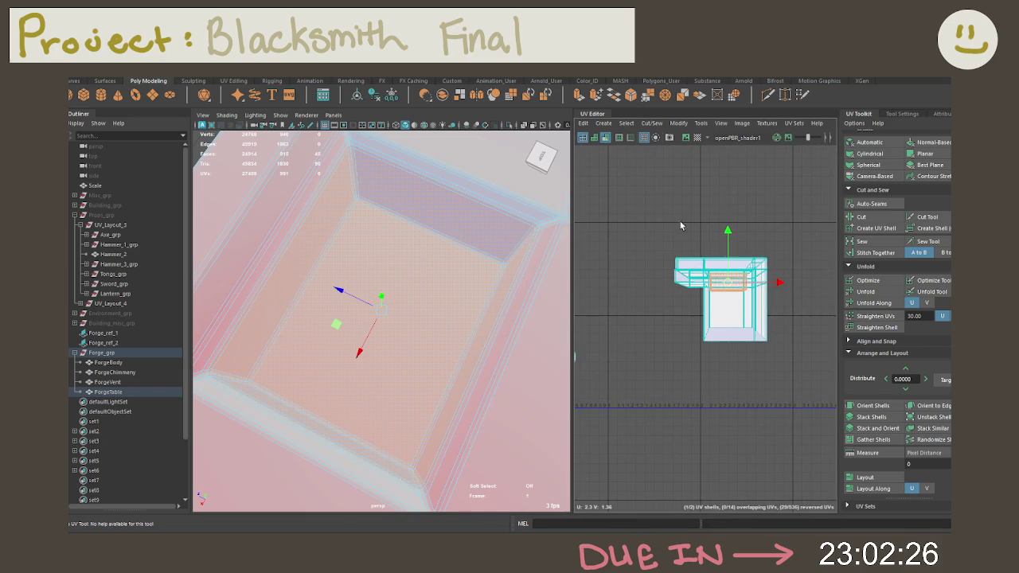
pyautogui.click(868, 176)
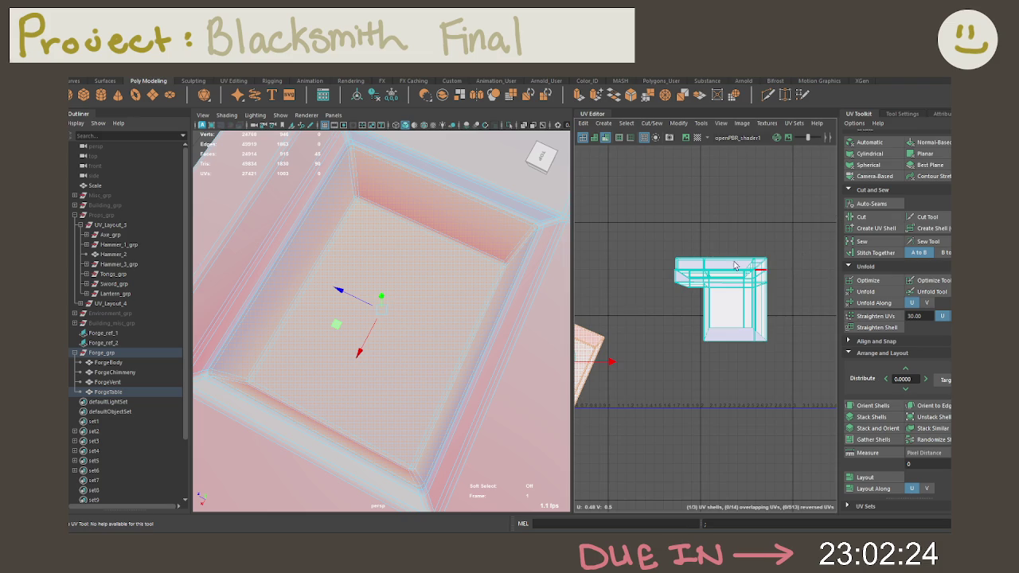
pyautogui.keyDown('alt'); pyautogui.moveTo(735, 265); pyautogui.dragTo(827, 223, button='middle'); pyautogui.keyUp('alt')
pyautogui.moveTo(589, 287); pyautogui.dragTo(737, 378, button='middle')
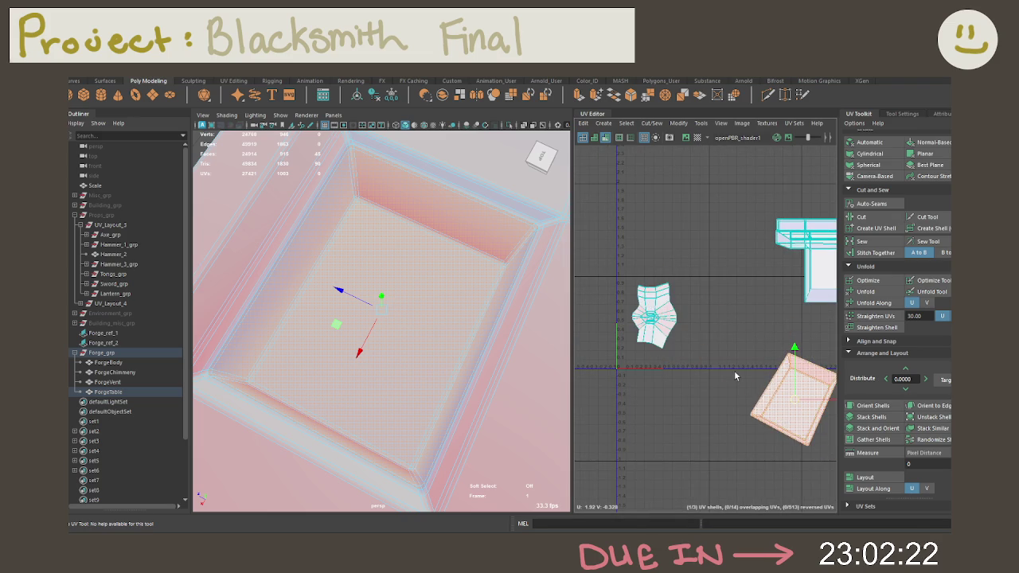
pyautogui.click(420, 289)
pyautogui.rightClick(422, 244)
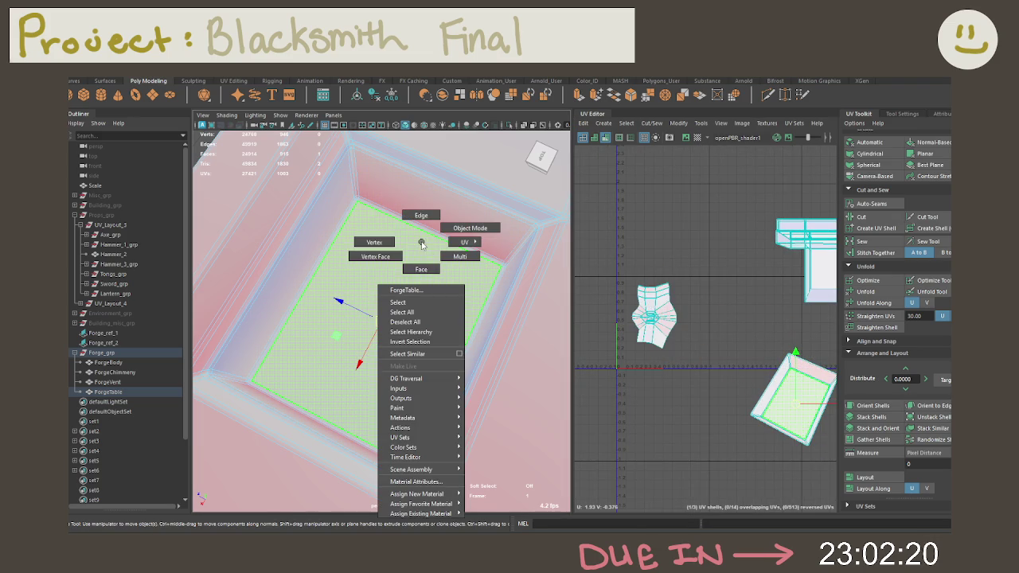
# Select the pit wall faces, grow around the walls, and split them into their own UV shell.
pyautogui.moveTo(414, 263); pyautogui.dragTo(420, 269, button='right')
pyautogui.click(414, 221)
pyautogui.click(357, 169)
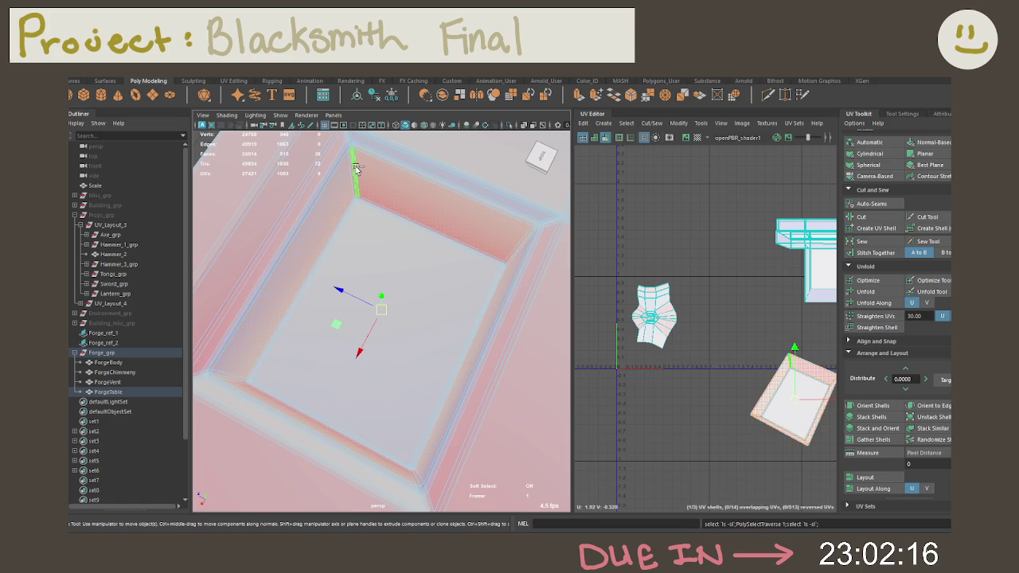
pyautogui.hotkey('shift', '.')
pyautogui.moveTo(776, 336)
pyautogui.keyDown('alt'); pyautogui.mouseDown(button='middle')
pyautogui.moveTo(723, 251)
pyautogui.moveTo(720, 296)
pyautogui.mouseUp(button='middle'); pyautogui.keyUp('alt')
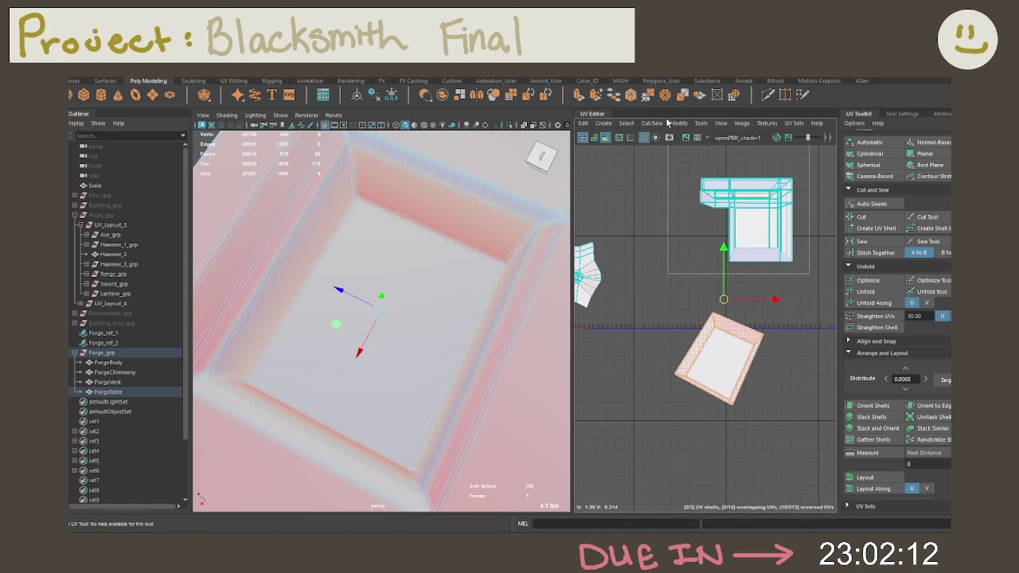
pyautogui.click(852, 203)
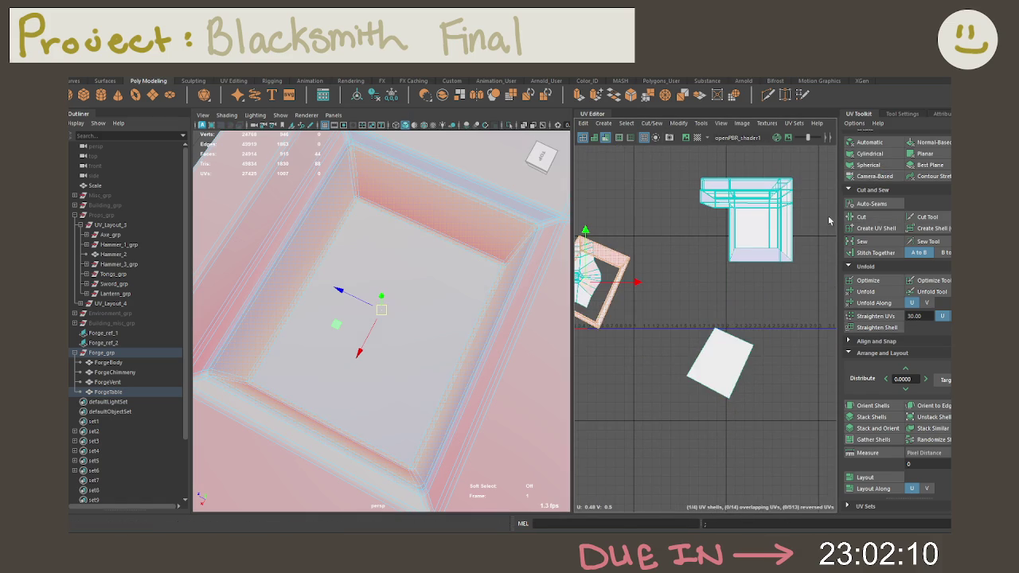
# Move the pit wall frame shell down and right in the UV Editor, then pick a corner point.
pyautogui.keyDown('alt'); pyautogui.moveTo(729, 270); pyautogui.dragTo(757, 269, button='middle'); pyautogui.keyUp('alt')
pyautogui.moveTo(604, 292); pyautogui.dragTo(656, 350, button='right')
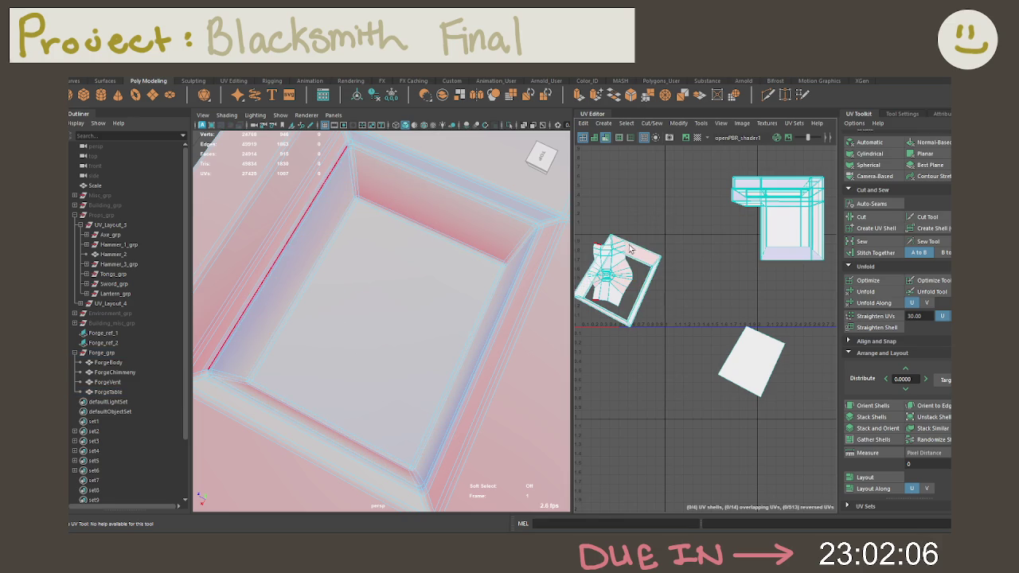
pyautogui.moveTo(612, 246); pyautogui.dragTo(646, 260, button='right')
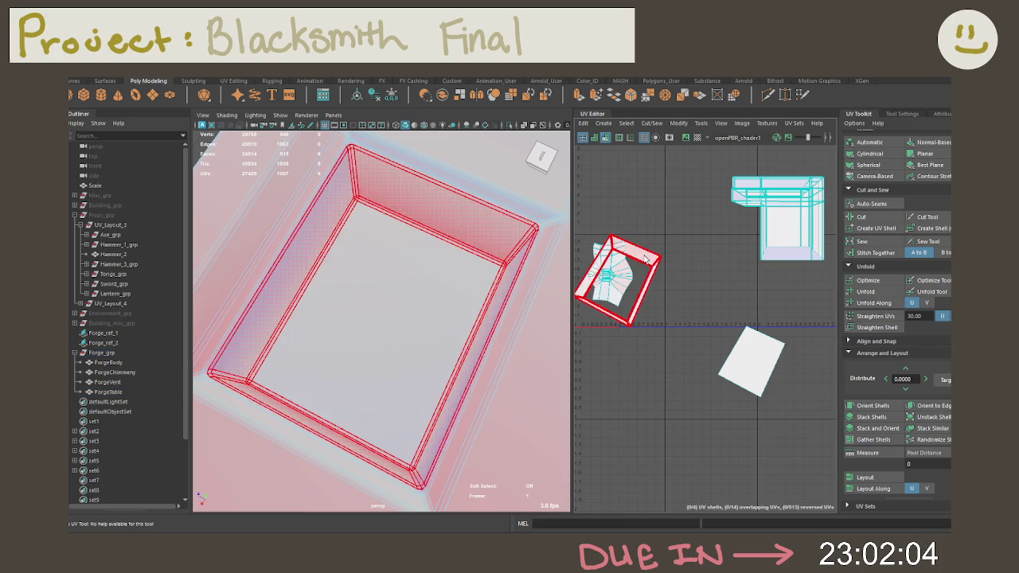
pyautogui.press('w')
pyautogui.moveTo(629, 275); pyautogui.dragTo(768, 418)
pyautogui.press('f')
pyautogui.moveTo(707, 334); pyautogui.dragTo(669, 294, button='right')
pyautogui.click(695, 249)
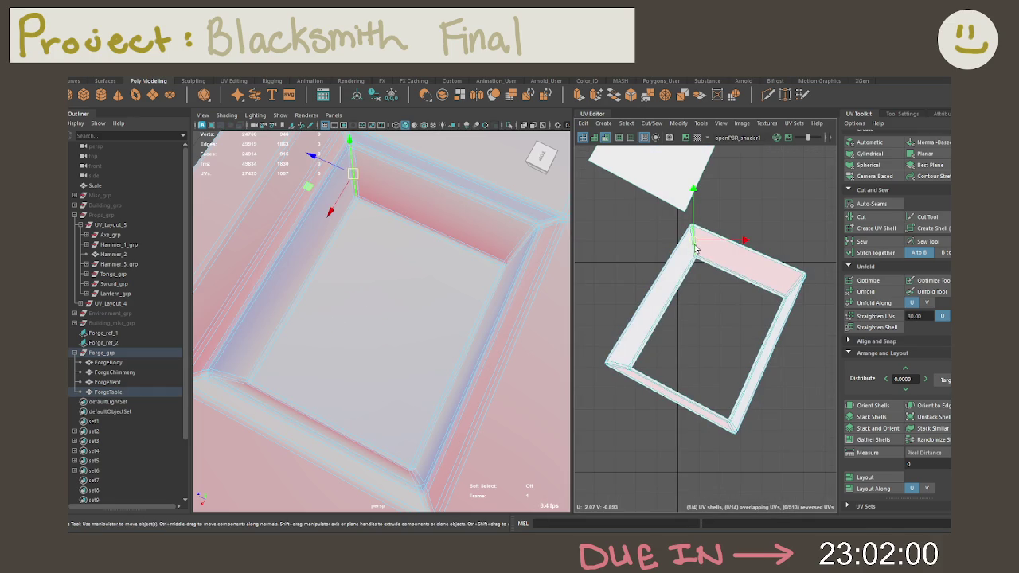
# Select all UVs of the pit wall frame shell and unfold it.
pyautogui.moveTo(705, 265)
pyautogui.mouseDown(button='right')
pyautogui.moveTo(712, 318)
pyautogui.moveTo(672, 273)
pyautogui.mouseUp(button='right')
pyautogui.click(672, 273)
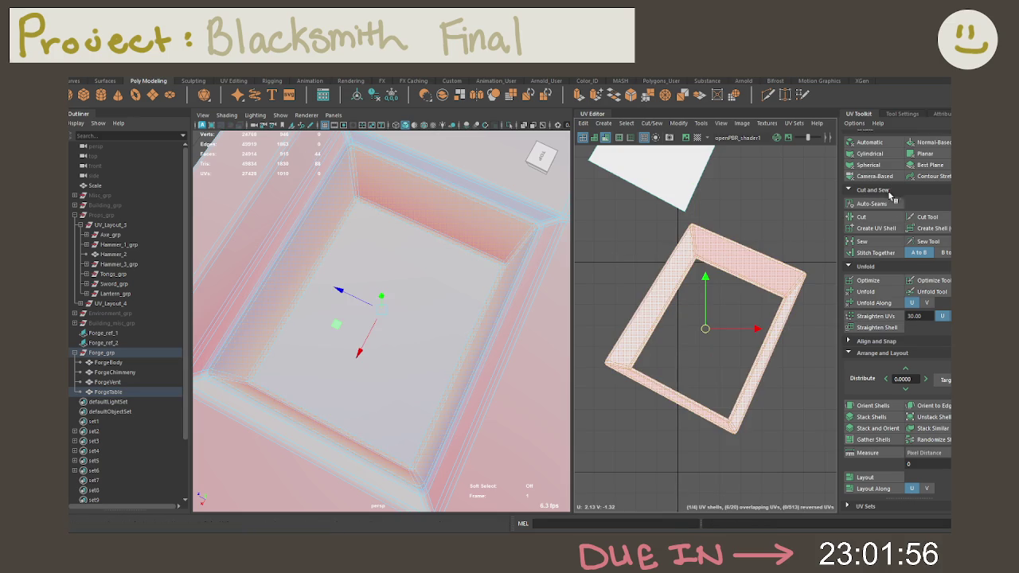
pyautogui.click(873, 302)
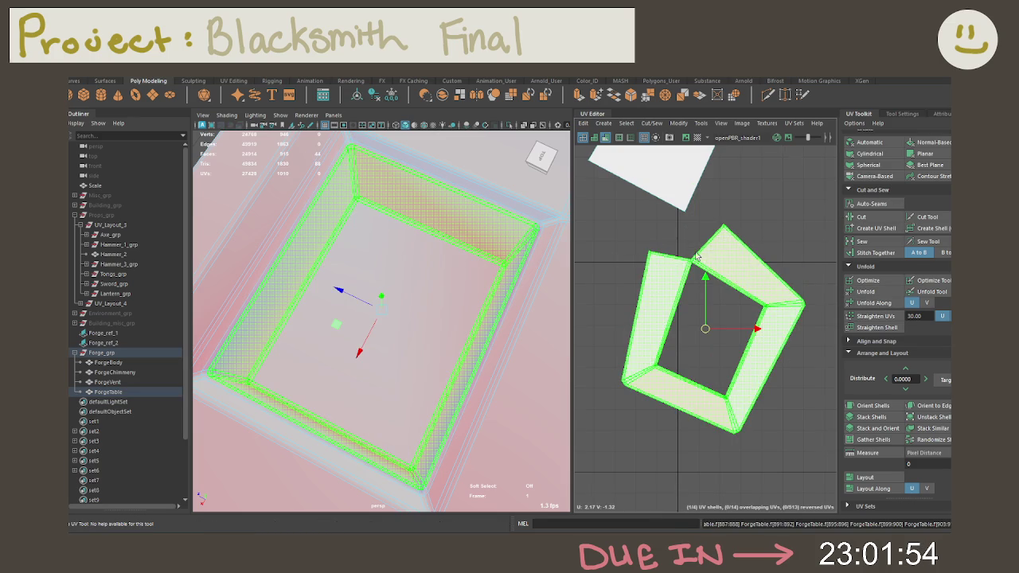
pyautogui.scroll(2, 696, 254)
# Try selecting inner edges of the wall shell, undoing the mistaken picks.
pyautogui.moveTo(740, 269); pyautogui.dragTo(720, 253, button='right')
pyautogui.click(729, 235)
pyautogui.click(687, 274)
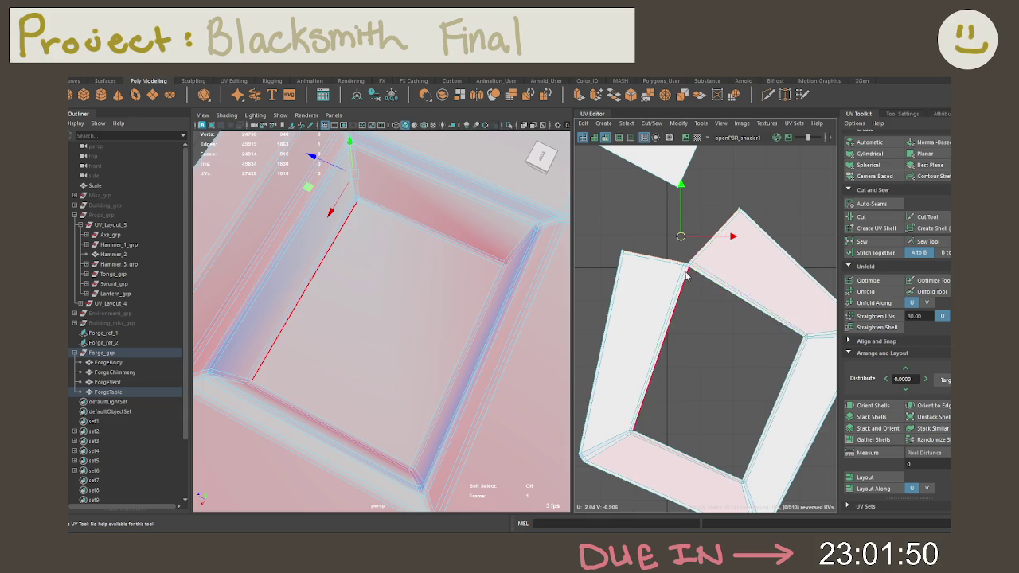
pyautogui.scroll(1, 686, 275)
pyautogui.hotkey('ctrl', 'z')
pyautogui.click(709, 263)
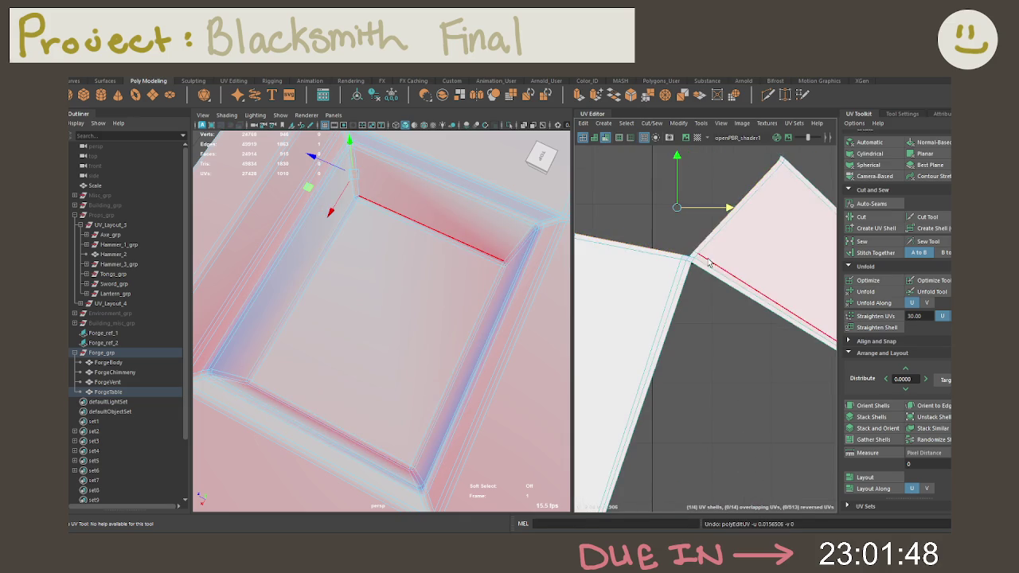
pyautogui.scroll(1, 709, 262)
pyautogui.scroll(1, 705, 261)
pyautogui.scroll(1, 689, 243)
pyautogui.hotkey('ctrl', 'z')
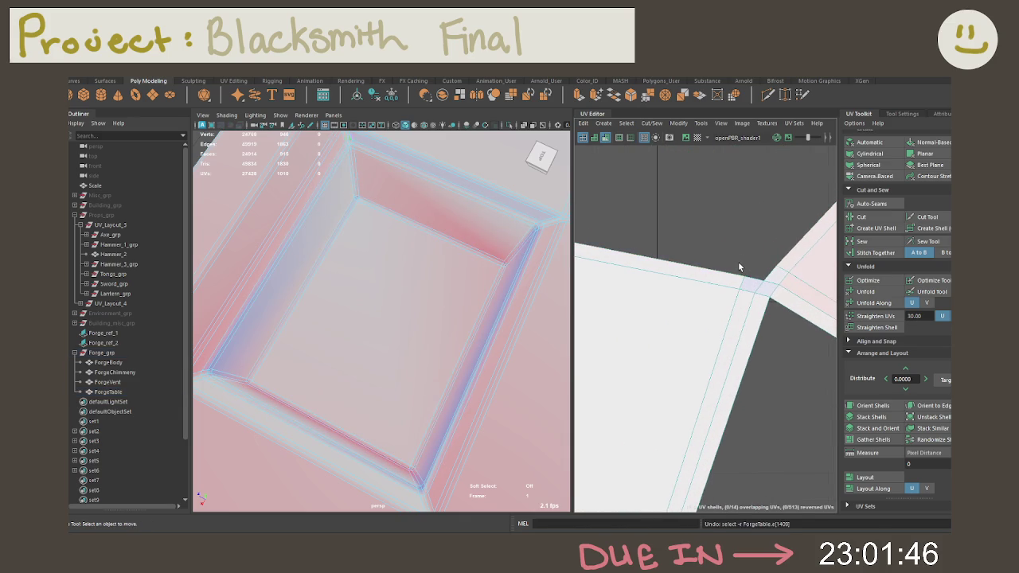
# Pick the corner edge, cut a UV seam there, and unfold the ring into a flat strip.
pyautogui.click(744, 267)
pyautogui.hotkey('ctrl', 'z')
pyautogui.keyDown('shift'); pyautogui.click(772, 208); pyautogui.keyUp('shift')
pyautogui.hotkey('ctrl', 'z')
pyautogui.click(771, 209)
pyautogui.keyDown('alt'); pyautogui.moveTo(768, 209); pyautogui.dragTo(756, 318, button='middle'); pyautogui.keyUp('alt')
pyautogui.keyDown('shift'); pyautogui.rightClick(746, 323); pyautogui.keyUp('shift')
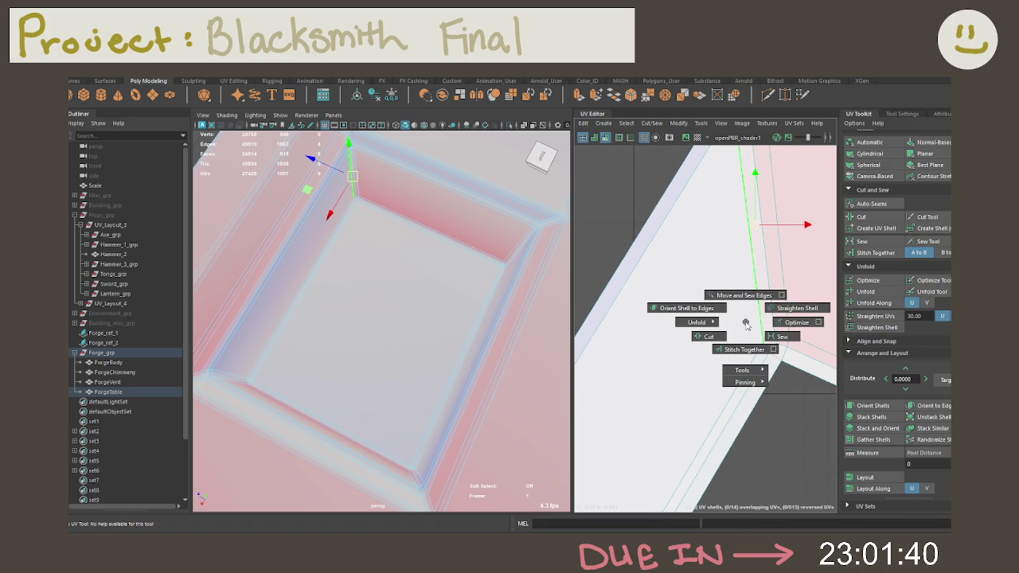
pyautogui.keyDown('shift'); pyautogui.moveTo(746, 324); pyautogui.dragTo(713, 338, button='right'); pyautogui.keyUp('shift')
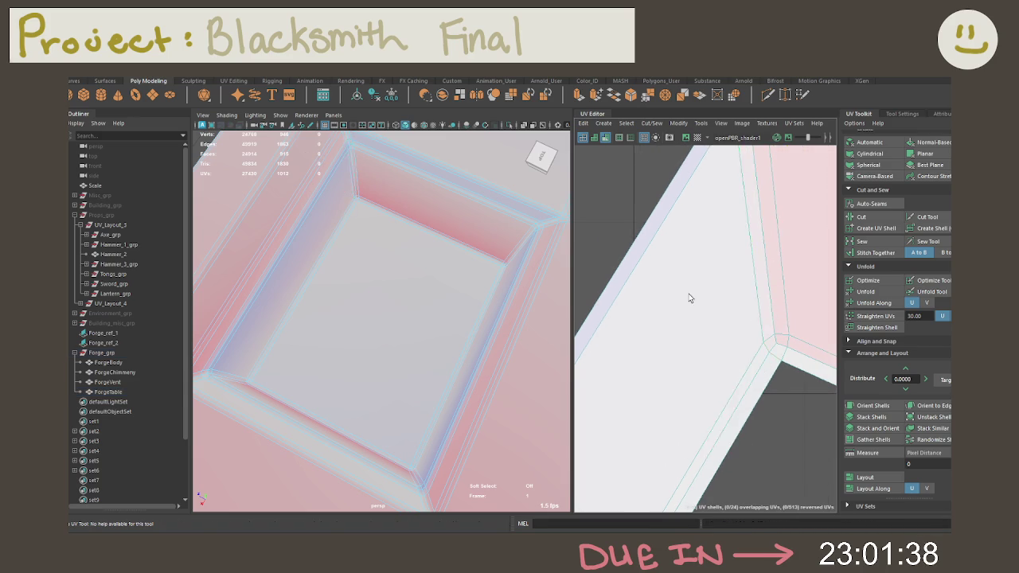
pyautogui.press('F8')
pyautogui.click(865, 291)
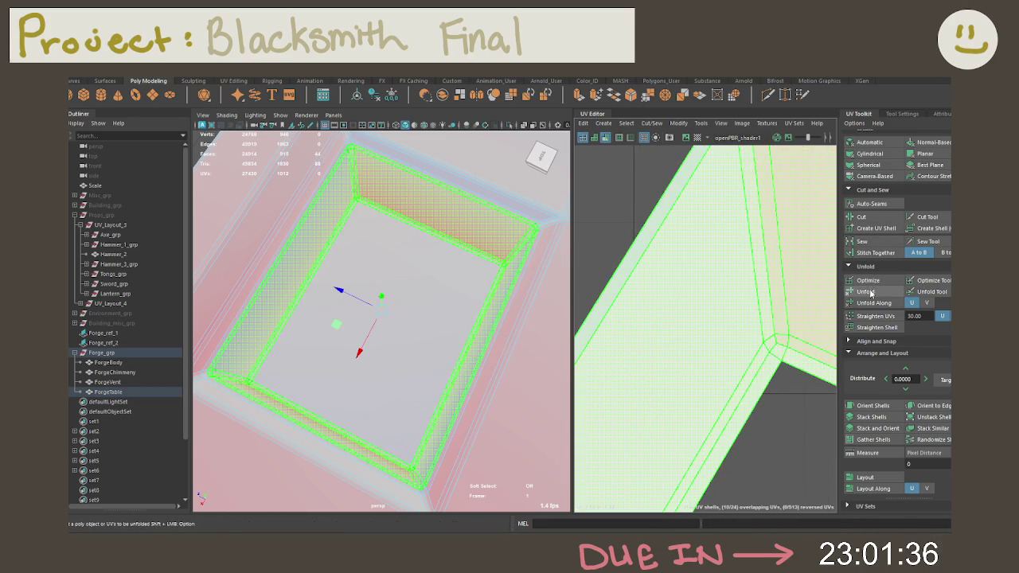
# Select a pit wall face, grow along the wall, and cut the basin walls apart at their corners.
pyautogui.press('f')
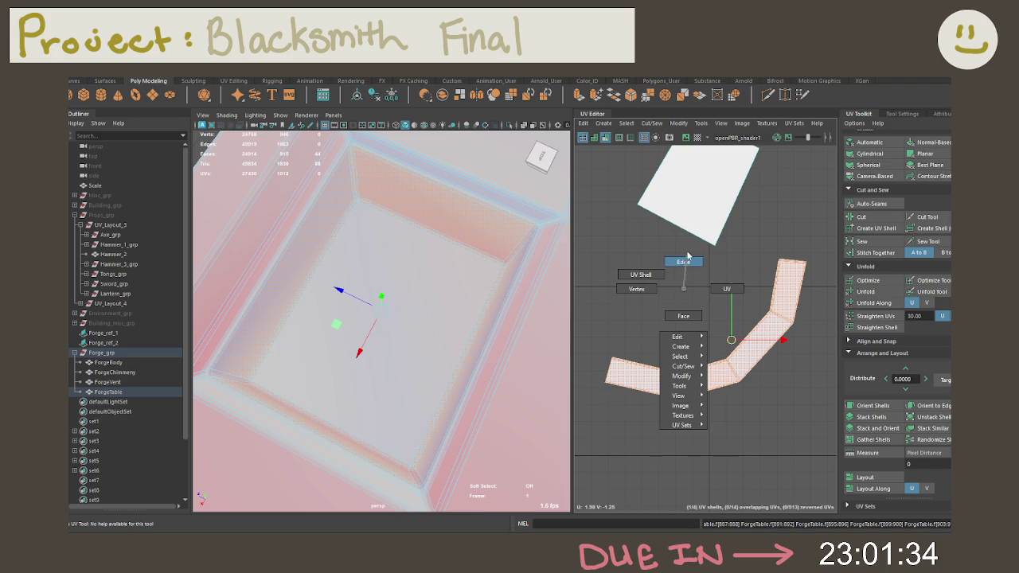
pyautogui.moveTo(686, 277); pyautogui.dragTo(685, 269, button='right')
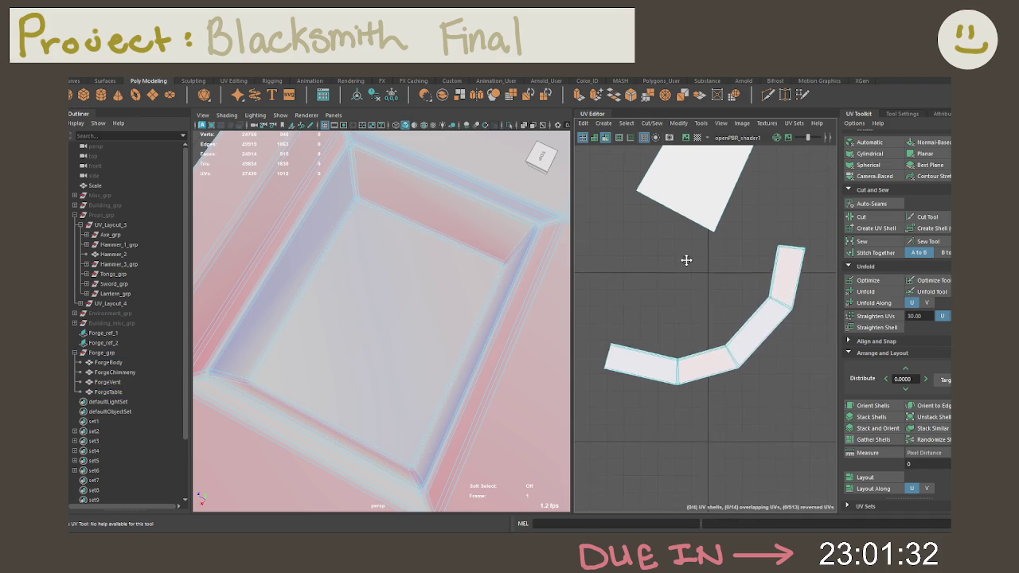
pyautogui.keyDown('alt'); pyautogui.moveTo(686, 284); pyautogui.dragTo(691, 246, button='middle'); pyautogui.keyUp('alt')
pyautogui.keyDown('alt'); pyautogui.moveTo(690, 246); pyautogui.dragTo(710, 274, button='right'); pyautogui.keyUp('alt')
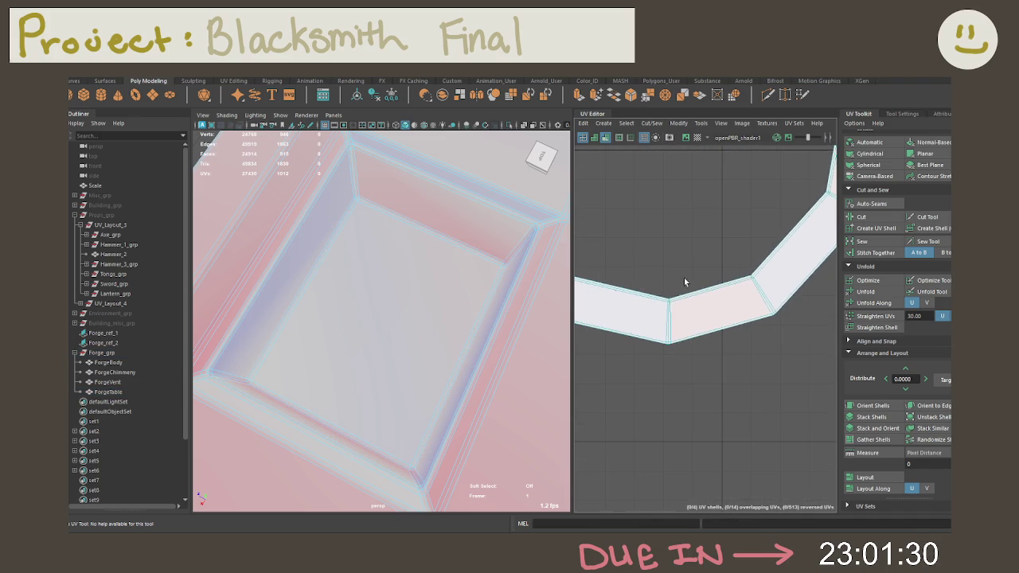
pyautogui.rightClick(423, 249)
pyautogui.click(443, 221)
pyautogui.keyDown('alt'); pyautogui.moveTo(434, 222); pyautogui.dragTo(325, 236); pyautogui.keyUp('alt')
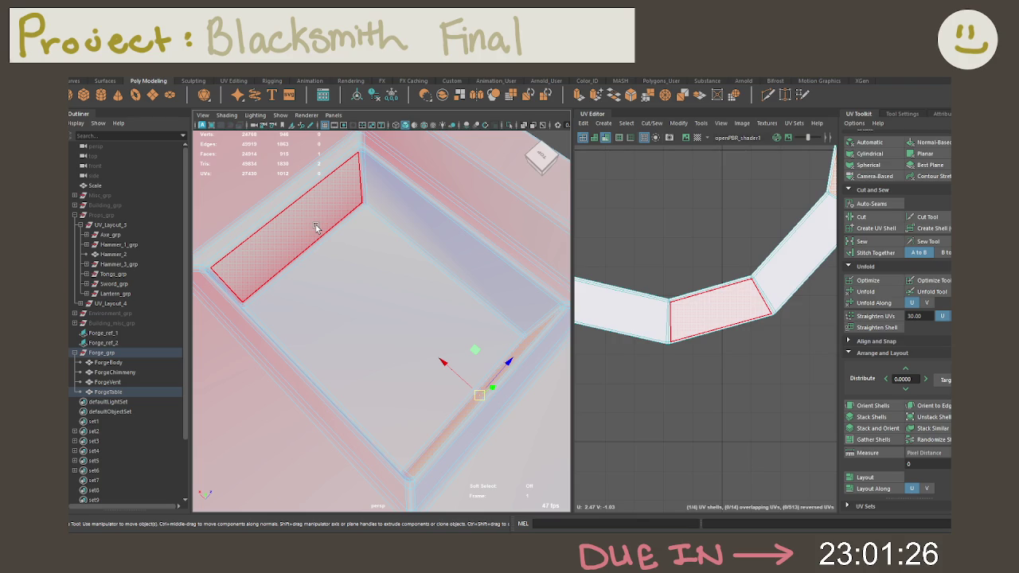
pyautogui.click(316, 227)
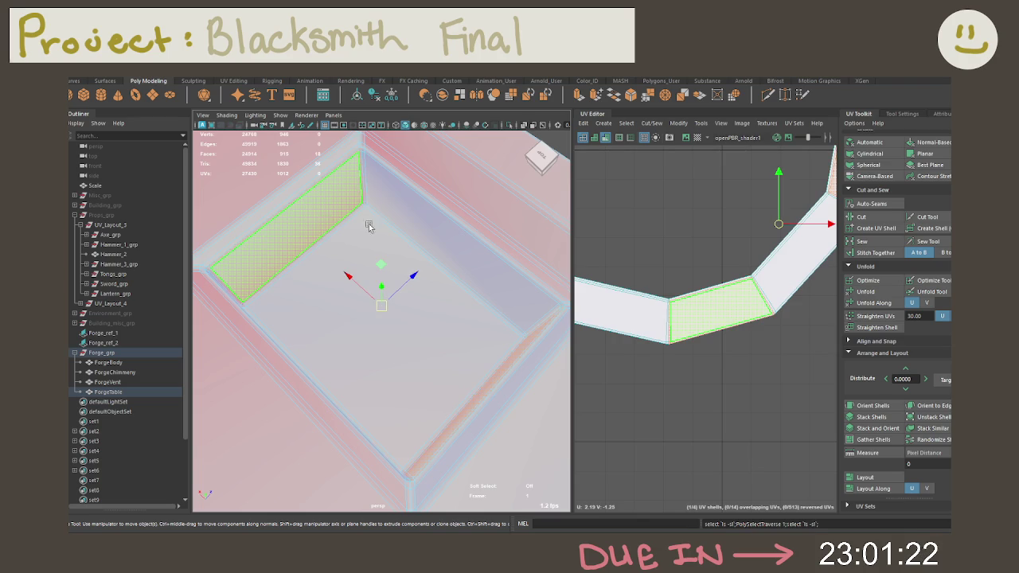
pyautogui.scroll(5, 729, 312)
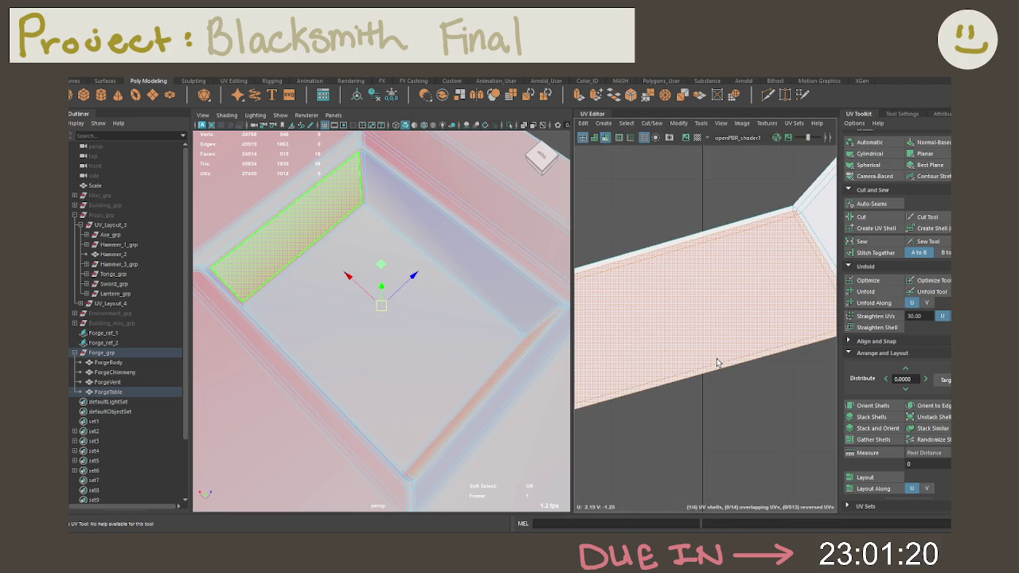
pyautogui.hotkey('shift', '.')
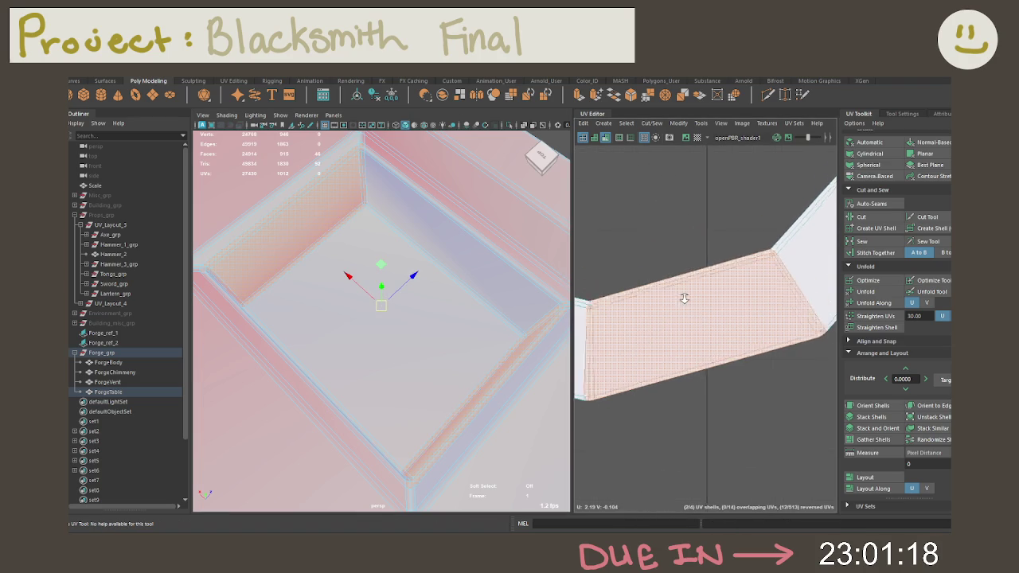
pyautogui.click(849, 201)
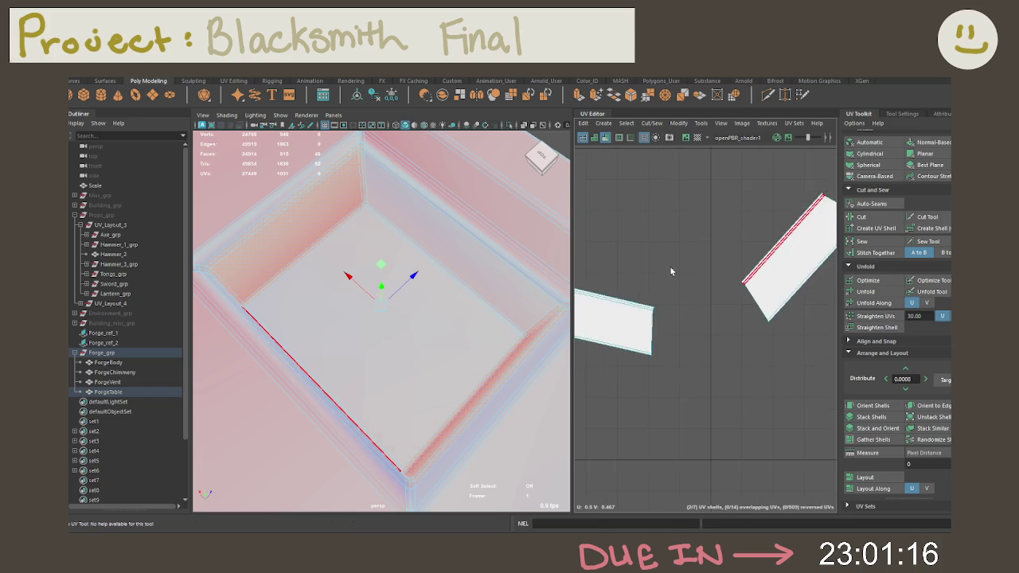
# Move the strip shells beside the floor square, then select all basin shells and unfold them.
pyautogui.scroll(-3, 705, 311)
pyautogui.click(720, 316)
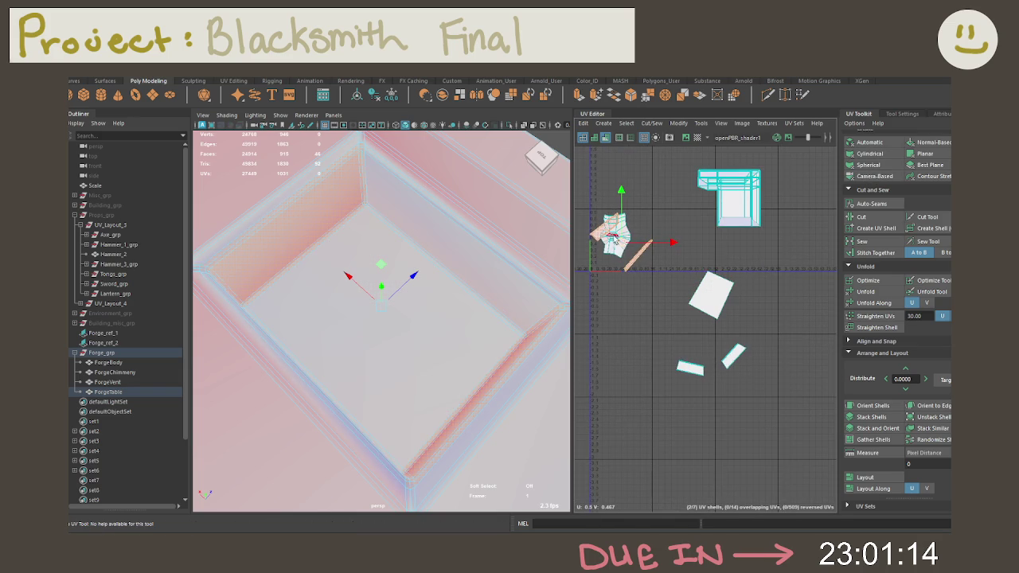
pyautogui.moveTo(720, 316); pyautogui.dragTo(749, 353)
pyautogui.scroll(2, 750, 353)
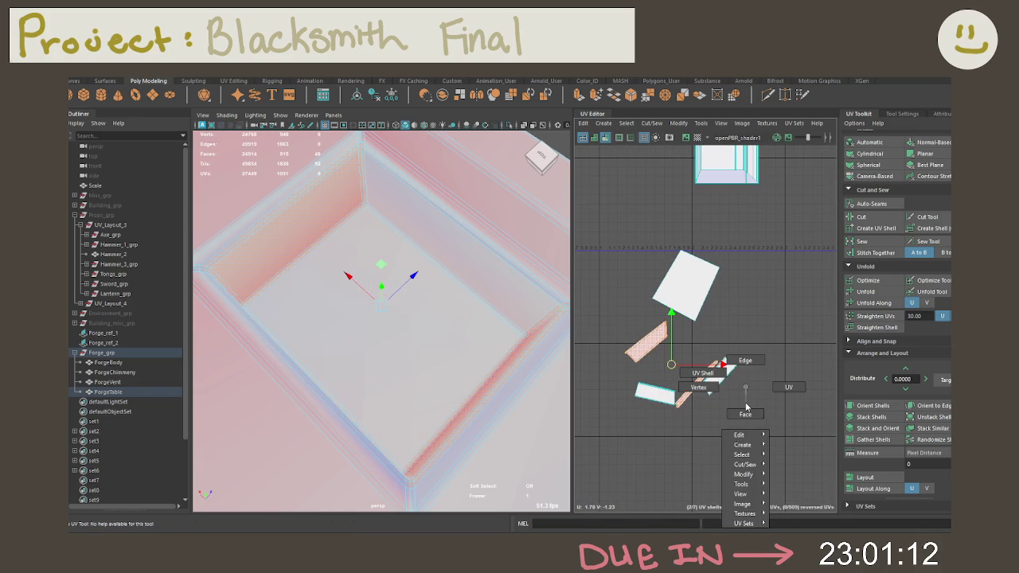
pyautogui.moveTo(628, 255); pyautogui.dragTo(764, 422)
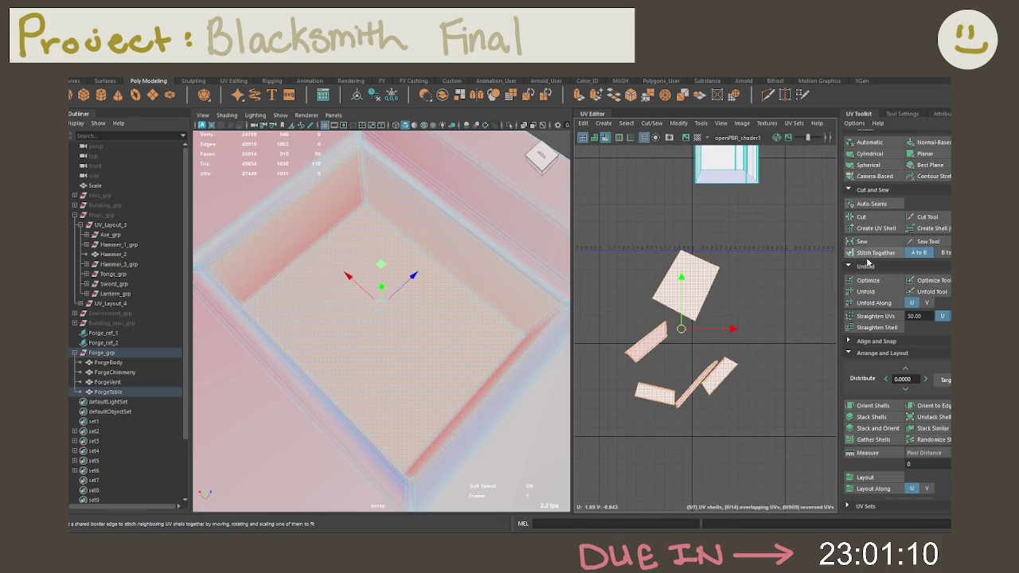
pyautogui.click(869, 293)
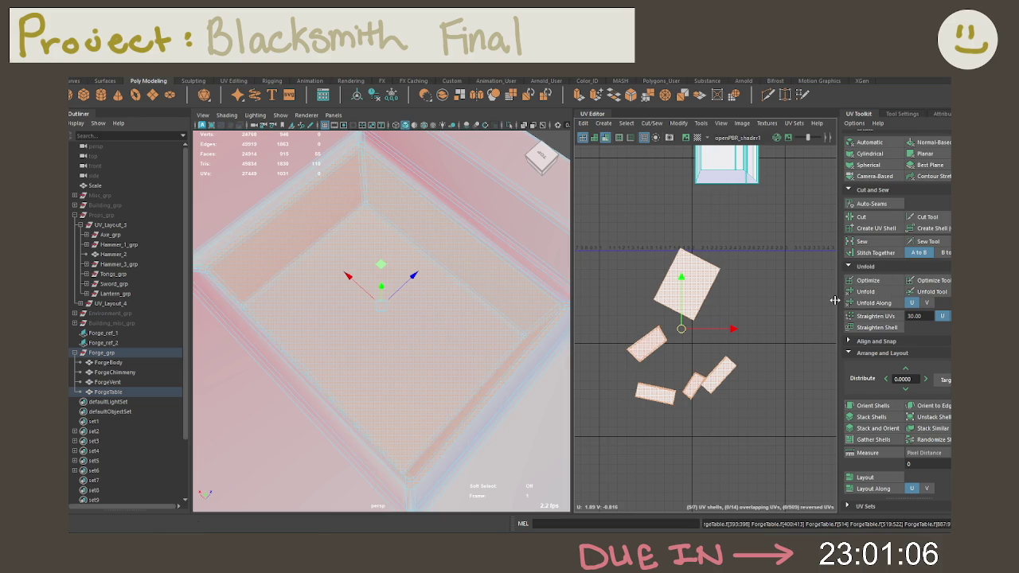
# Select a strip's border edge and Move and Sew it onto the neighbouring shell.
pyautogui.moveTo(768, 306); pyautogui.dragTo(787, 281, button='right')
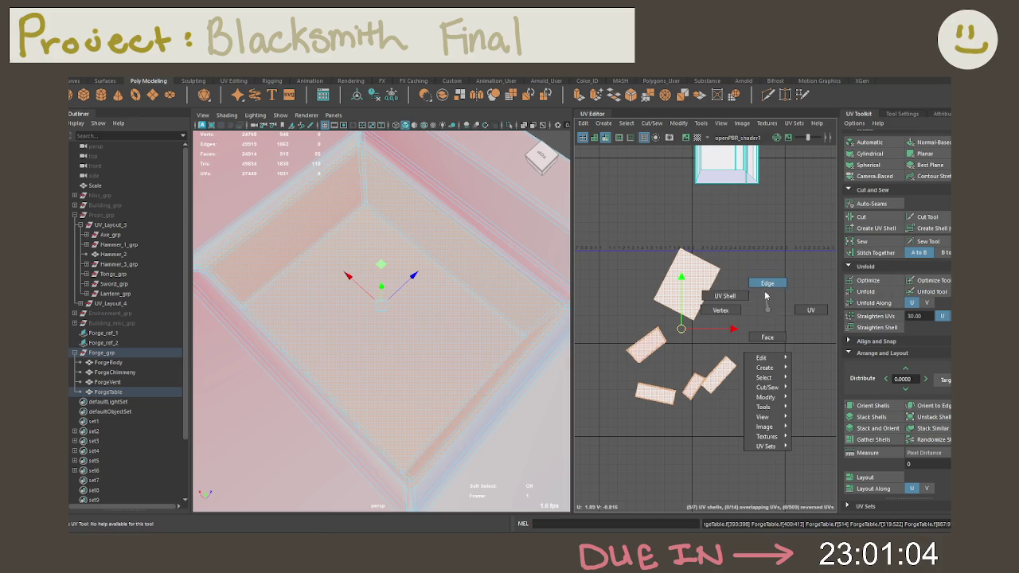
pyautogui.scroll(2, 729, 277)
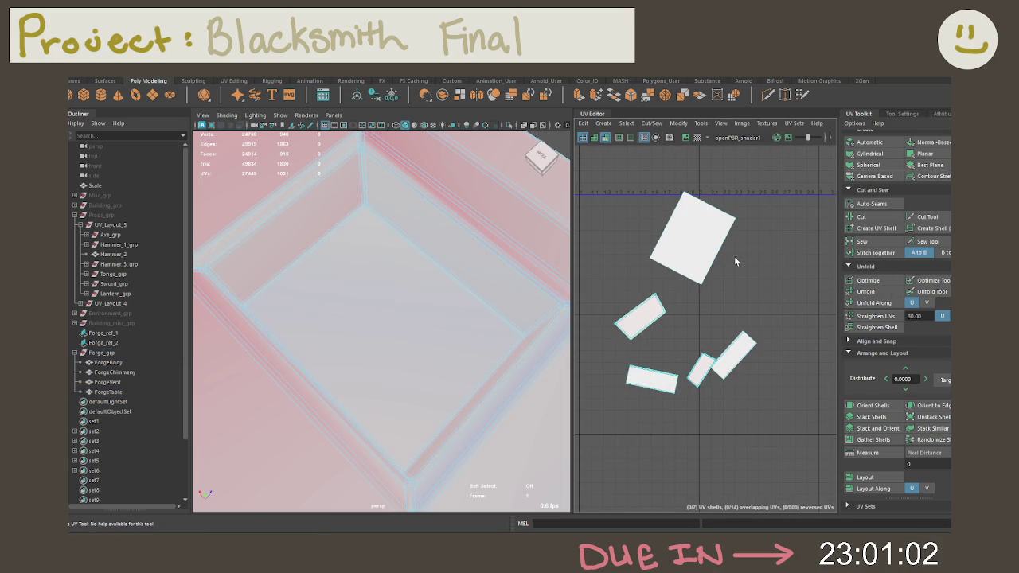
pyautogui.click(731, 342)
pyautogui.press('w')
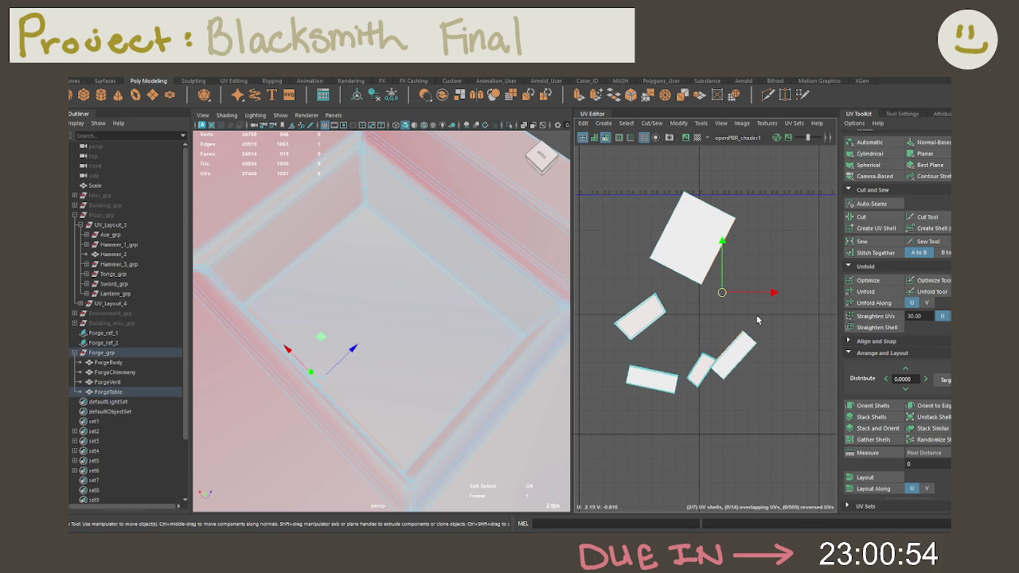
pyautogui.moveTo(771, 271)
pyautogui.keyDown('shift'); pyautogui.mouseDown(button='right')
pyautogui.moveTo(673, 289)
pyautogui.moveTo(703, 227)
pyautogui.mouseUp(button='right'); pyautogui.keyUp('shift')
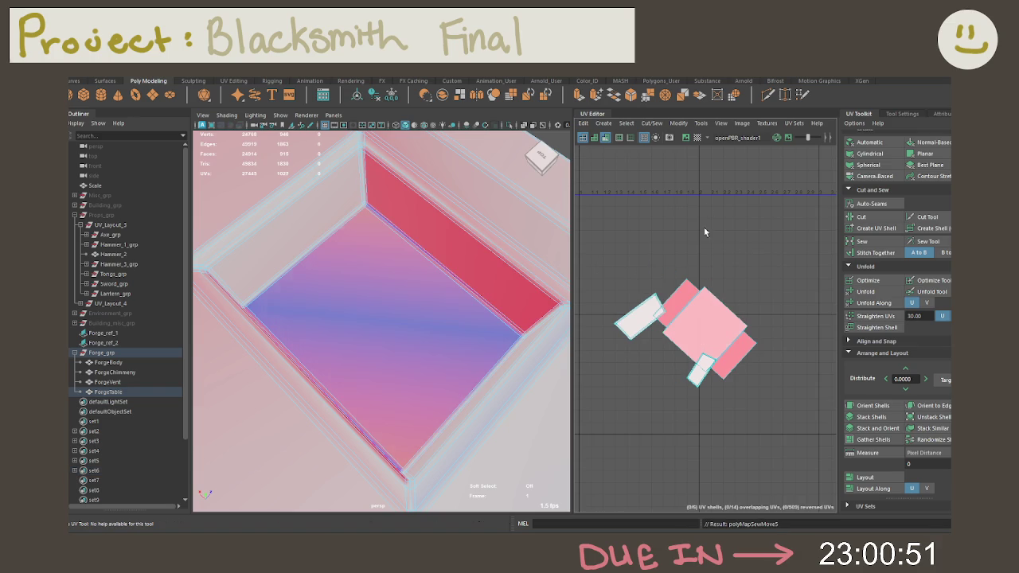
# Move and sew another wall strip onto the basin floor along its shared edge.
pyautogui.click(723, 301)
pyautogui.keyDown('shift'); pyautogui.moveTo(726, 285); pyautogui.dragTo(668, 278, button='right'); pyautogui.keyUp('shift')
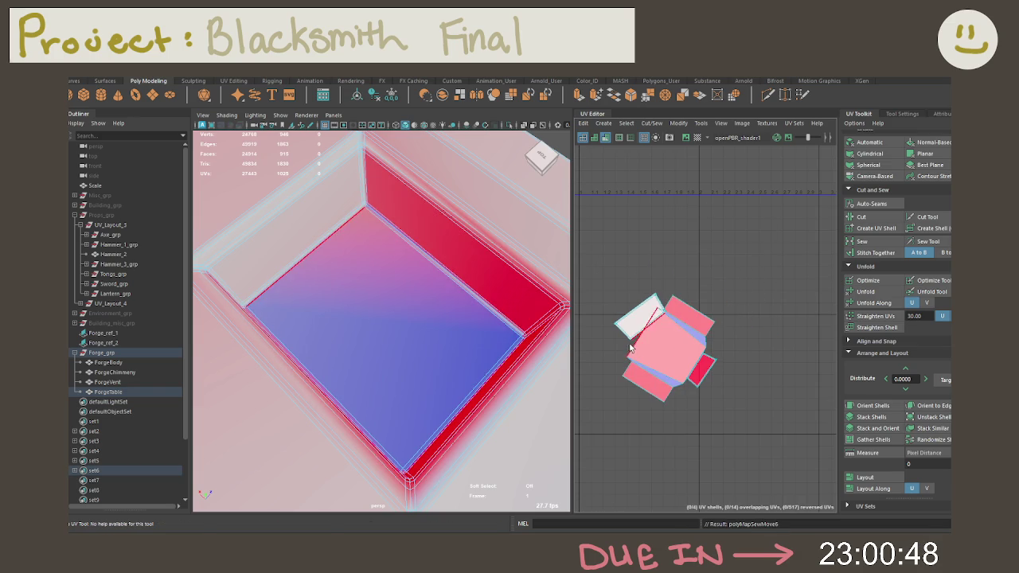
pyautogui.click(630, 348)
pyautogui.press('w')
pyautogui.click(630, 342)
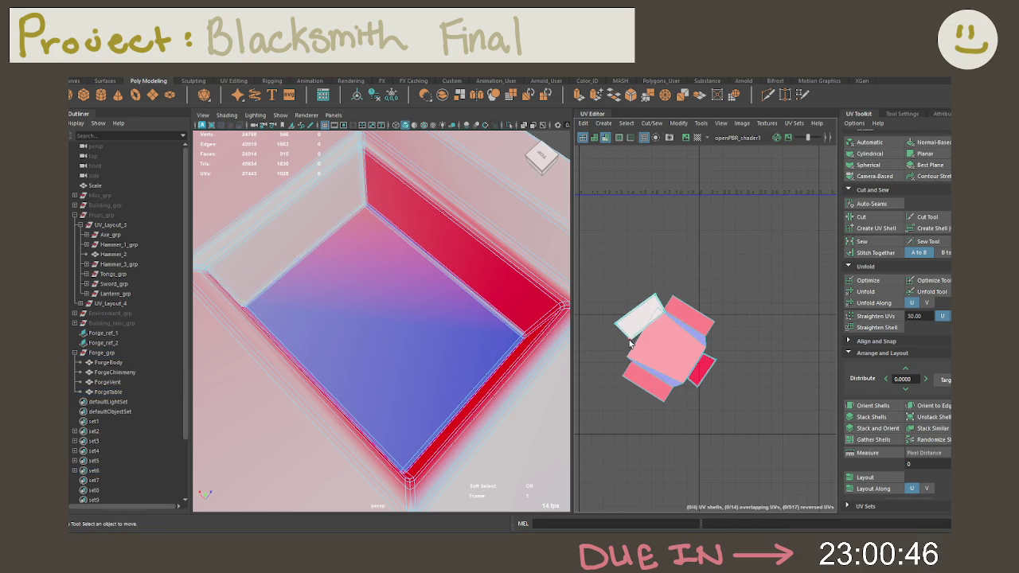
pyautogui.click(630, 350)
# Select the combined cross-shaped UV shell and unfold it.
pyautogui.moveTo(714, 286); pyautogui.dragTo(824, 269, button='right')
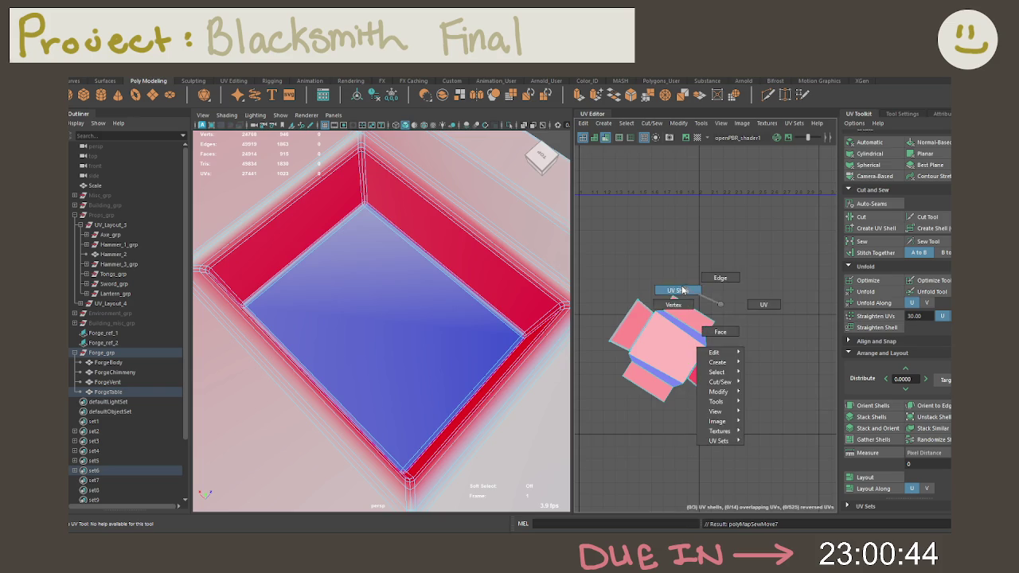
pyautogui.click(865, 291)
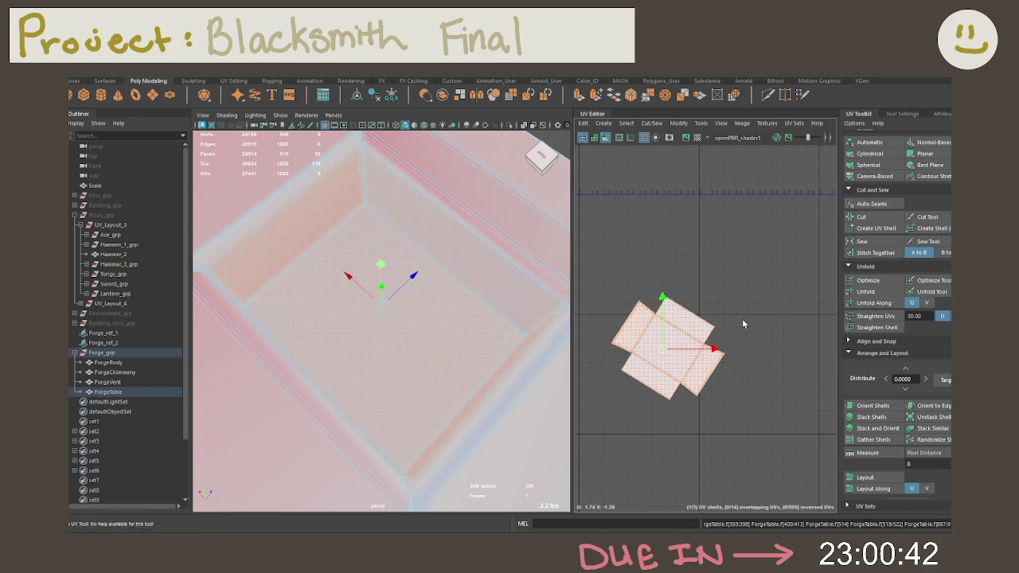
pyautogui.scroll(-2, 744, 313)
pyautogui.keyDown('alt'); pyautogui.moveTo(743, 274); pyautogui.dragTo(740, 350, button='middle'); pyautogui.keyUp('alt')
pyautogui.scroll(1, 738, 366)
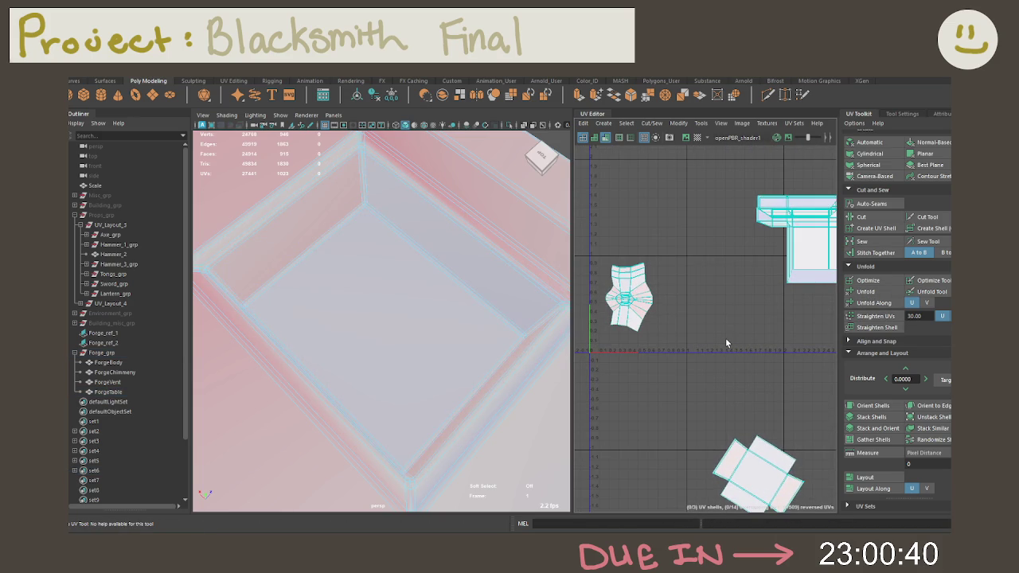
# Orbit to the right side view and box-select the faces along the table's top rim.
pyautogui.moveTo(493, 342)
pyautogui.keyDown('alt'); pyautogui.mouseDown()
pyautogui.moveTo(437, 315)
pyautogui.moveTo(425, 349)
pyautogui.moveTo(406, 263)
pyautogui.mouseUp(); pyautogui.keyUp('alt')
pyautogui.moveTo(402, 253); pyautogui.dragTo(548, 298, button='right')
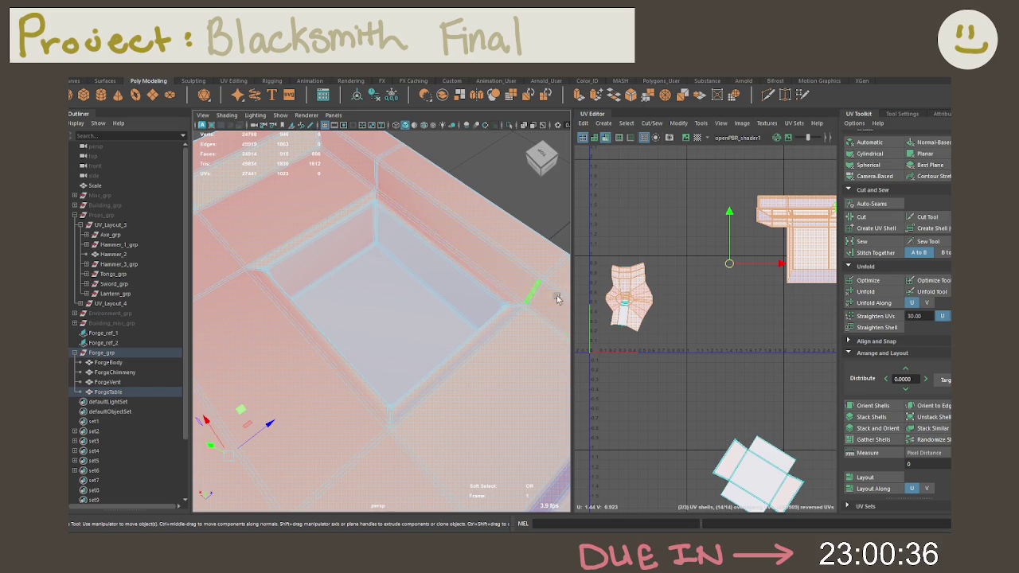
pyautogui.scroll(-1, 684, 350)
pyautogui.moveTo(454, 340)
pyautogui.keyDown('alt'); pyautogui.mouseDown()
pyautogui.moveTo(416, 318)
pyautogui.moveTo(404, 365)
pyautogui.moveTo(521, 347)
pyautogui.moveTo(475, 334)
pyautogui.moveTo(346, 347)
pyautogui.mouseUp(); pyautogui.keyUp('alt')
pyautogui.moveTo(342, 251)
pyautogui.mouseDown(button='right')
pyautogui.moveTo(343, 349)
pyautogui.moveTo(341, 280)
pyautogui.mouseUp(button='right')
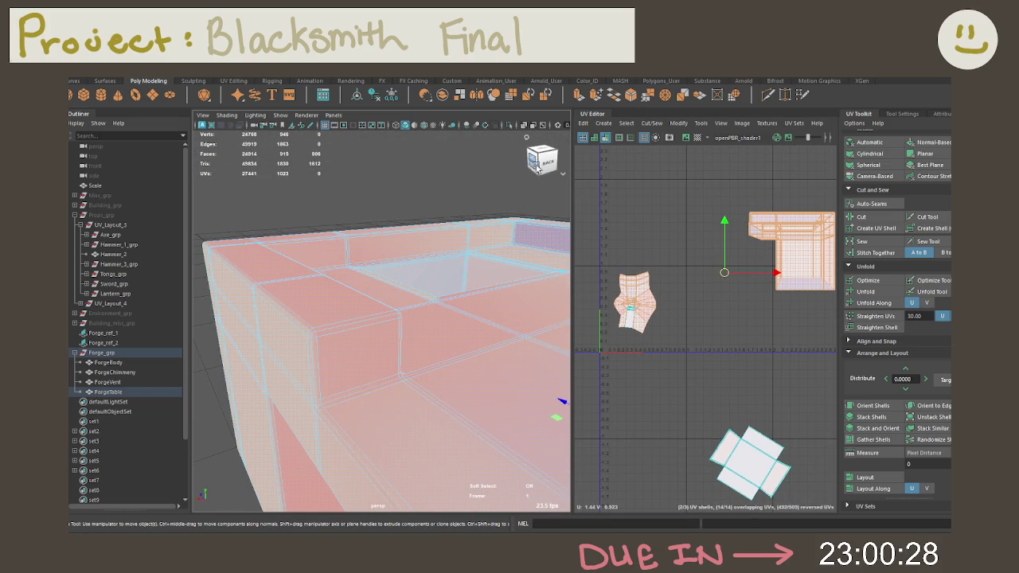
pyautogui.click(530, 163)
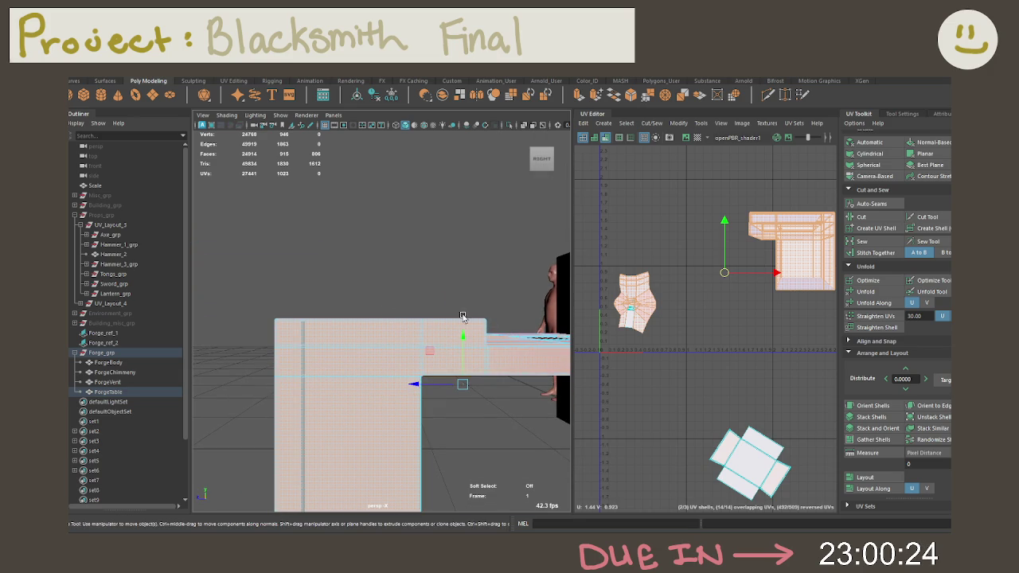
pyautogui.moveTo(218, 267); pyautogui.dragTo(406, 314)
pyautogui.moveTo(498, 318); pyautogui.dragTo(423, 307)
pyautogui.keyDown('alt'); pyautogui.moveTo(423, 308); pyautogui.dragTo(501, 320, button='right'); pyautogui.keyUp('alt')
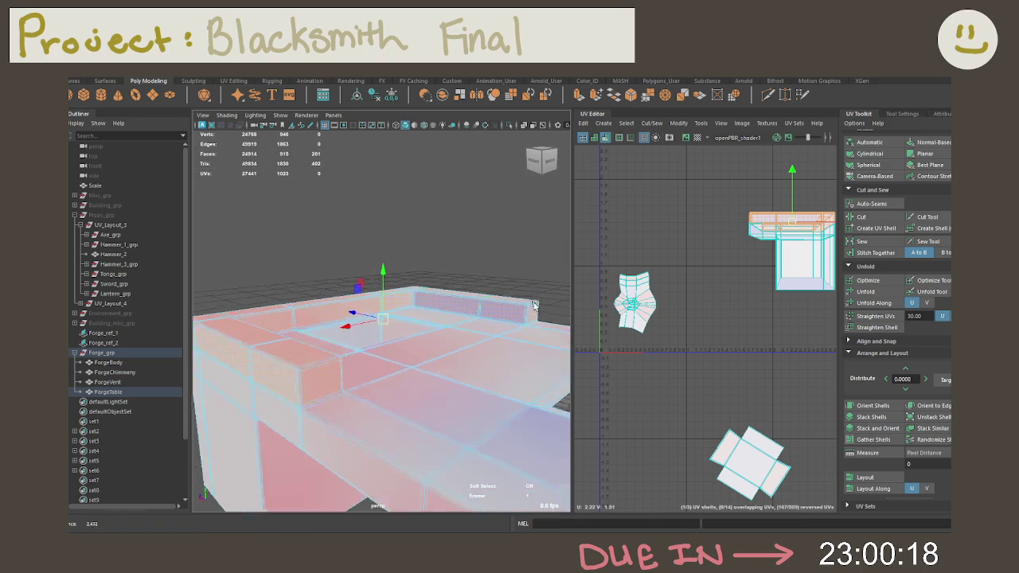
# Apply a Camera-Based projection to the selected rim faces to create new UVs.
pyautogui.click(943, 114)
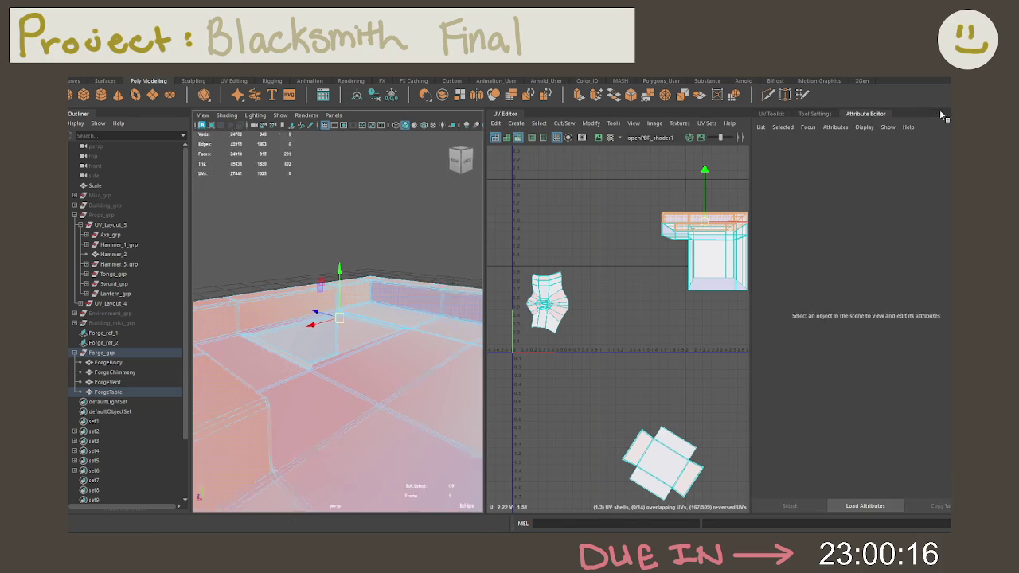
pyautogui.click(817, 115)
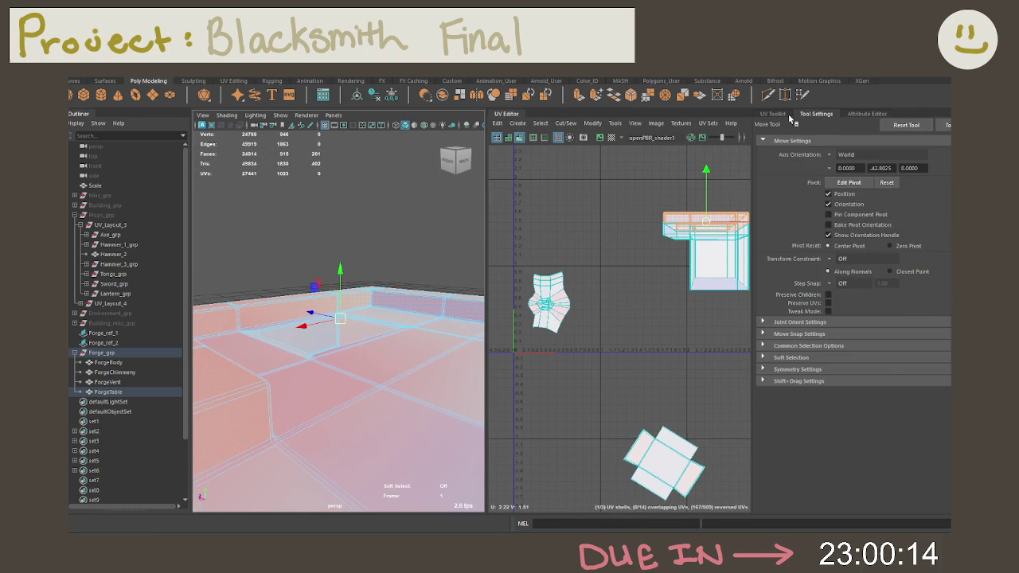
pyautogui.click(788, 115)
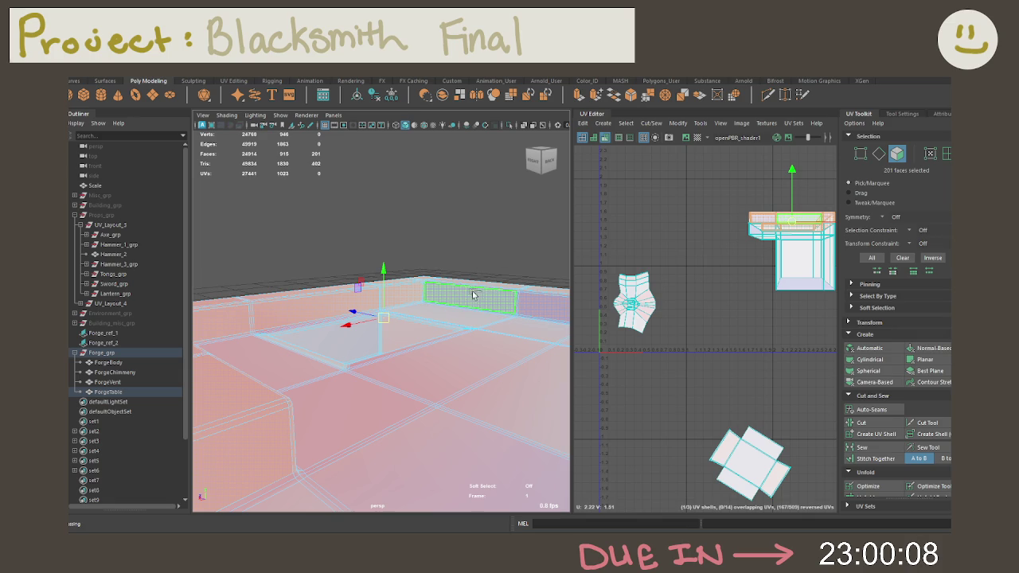
pyautogui.moveTo(468, 293)
pyautogui.keyDown('alt'); pyautogui.mouseDown()
pyautogui.moveTo(488, 295)
pyautogui.moveTo(399, 322)
pyautogui.mouseUp(); pyautogui.keyUp('alt')
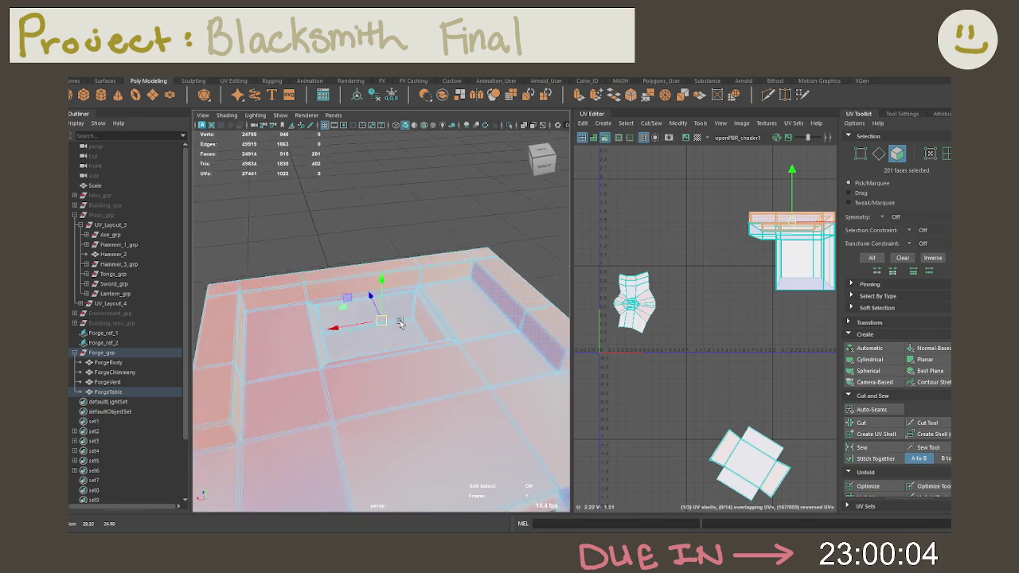
pyautogui.click(399, 321)
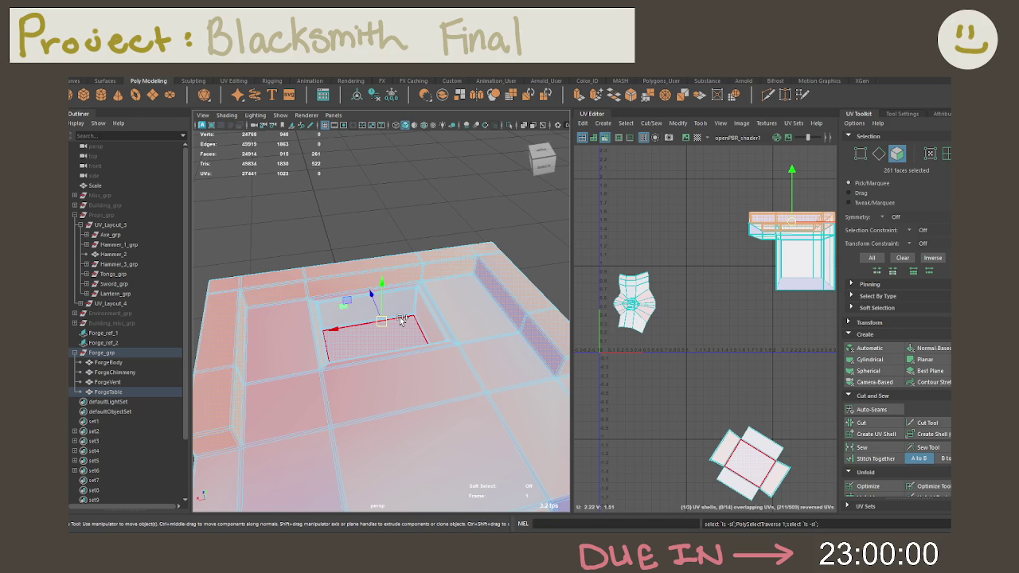
pyautogui.click(868, 371)
pyautogui.keyDown('alt'); pyautogui.moveTo(739, 348); pyautogui.dragTo(758, 343, button='middle'); pyautogui.keyUp('alt')
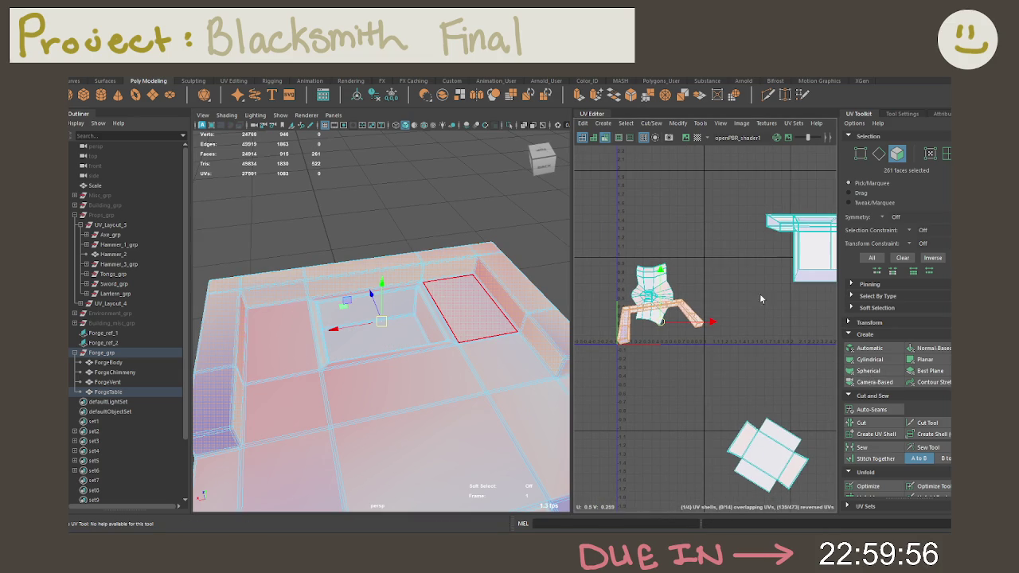
# Unfold the projected rim shell and move it away from the other shells.
pyautogui.scroll(-2, 876, 465)
pyautogui.click(866, 438)
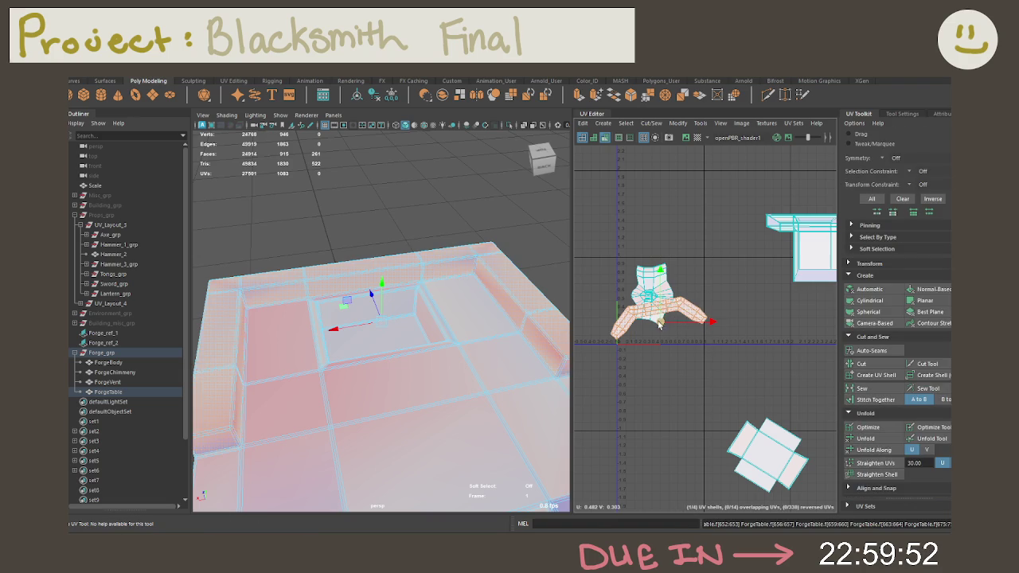
pyautogui.moveTo(659, 325); pyautogui.dragTo(736, 401)
pyautogui.click(736, 401)
pyautogui.scroll(-1, 733, 396)
pyautogui.moveTo(501, 368)
pyautogui.keyDown('alt'); pyautogui.mouseDown()
pyautogui.moveTo(569, 352)
pyautogui.moveTo(539, 391)
pyautogui.moveTo(479, 174)
pyautogui.mouseUp(); pyautogui.keyUp('alt')
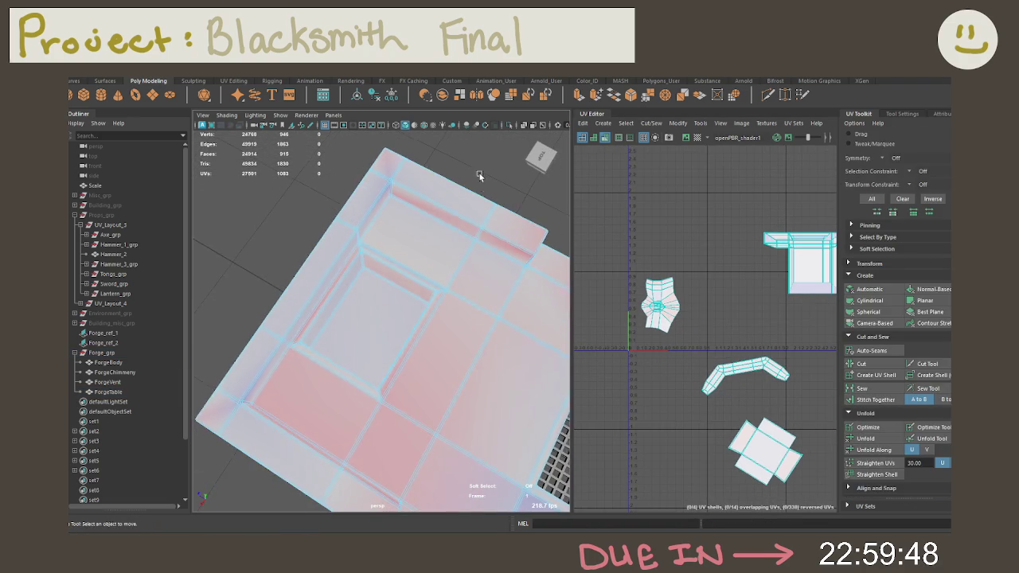
# Cut the forge table's corner edge into a UV seam.
pyautogui.scroll(2, 470, 223)
pyautogui.scroll(2, 443, 263)
pyautogui.scroll(1, 448, 316)
pyautogui.moveTo(466, 255); pyautogui.dragTo(466, 230, button='right')
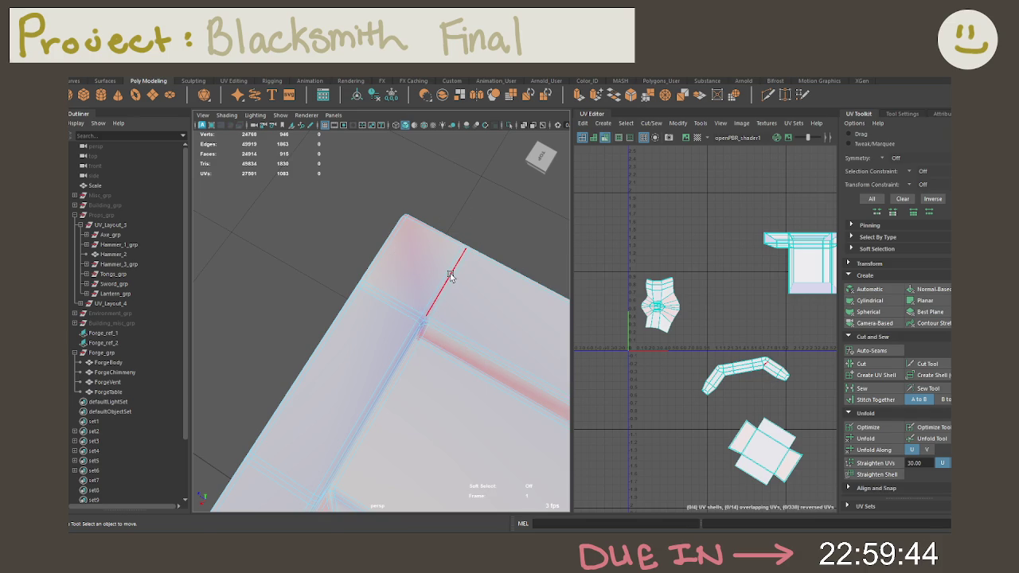
pyautogui.click(450, 274)
pyautogui.click(442, 295)
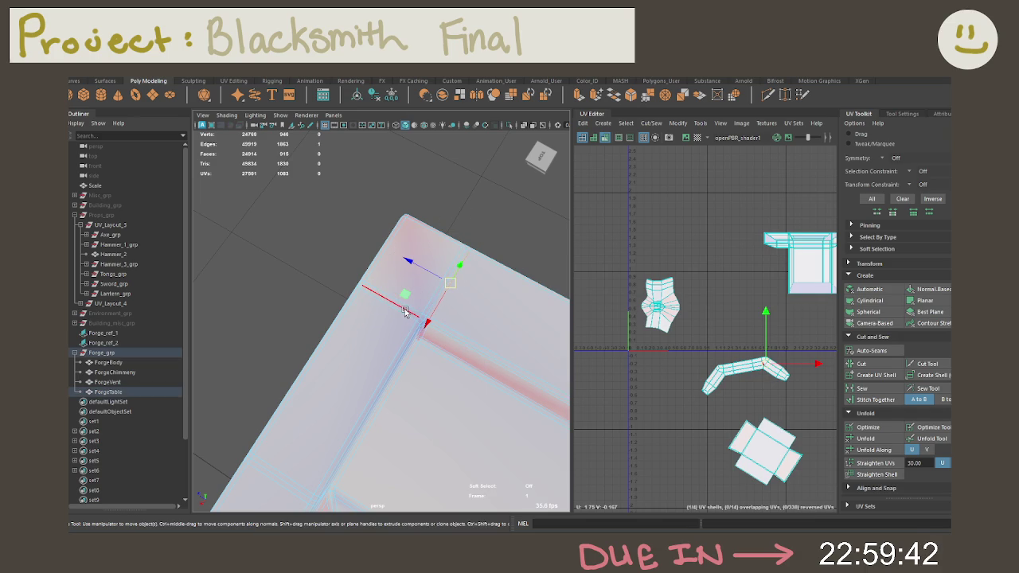
pyautogui.click(454, 294)
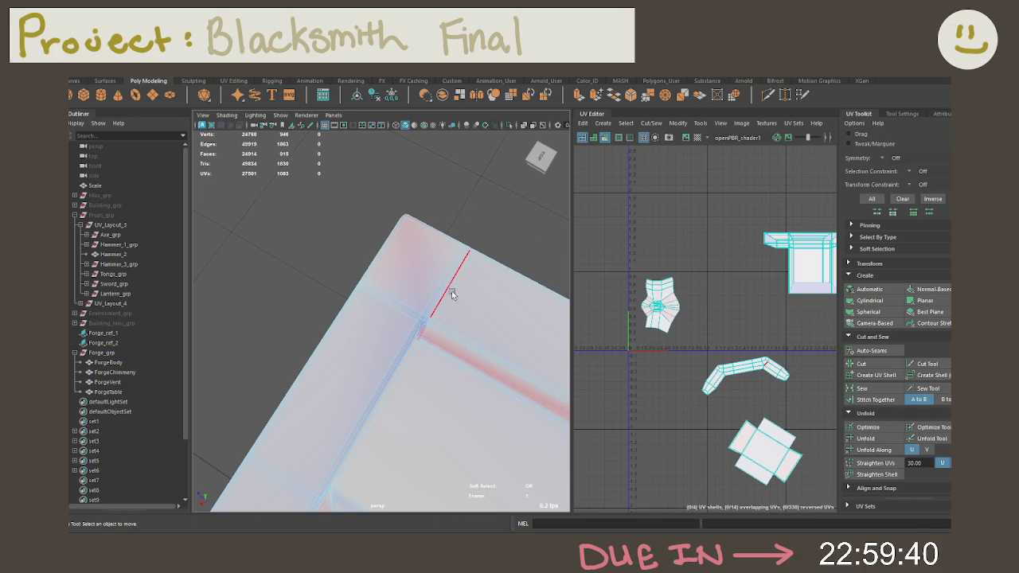
pyautogui.click(444, 293)
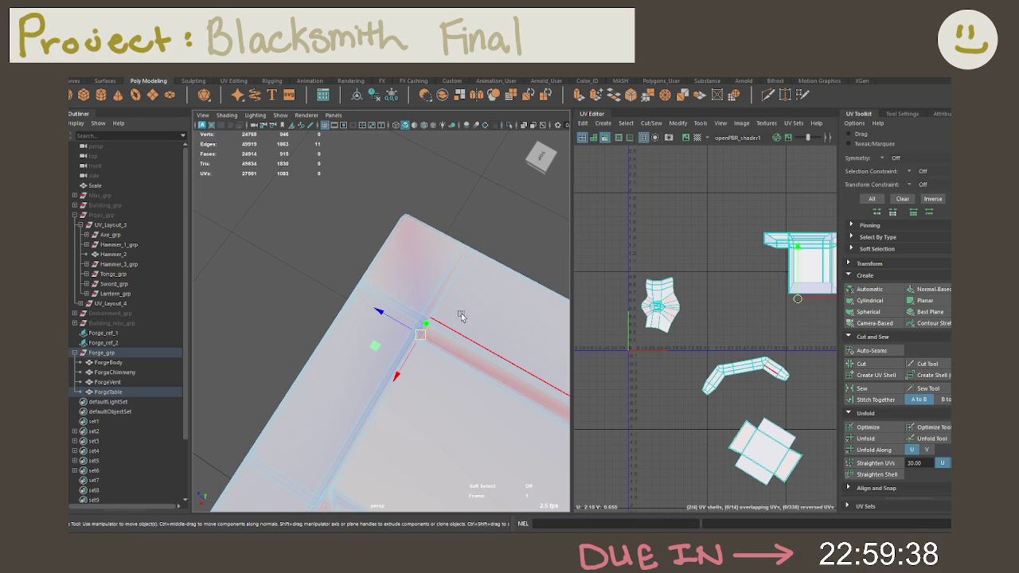
pyautogui.keyDown('alt'); pyautogui.moveTo(723, 308); pyautogui.dragTo(634, 316, button='middle'); pyautogui.keyUp('alt')
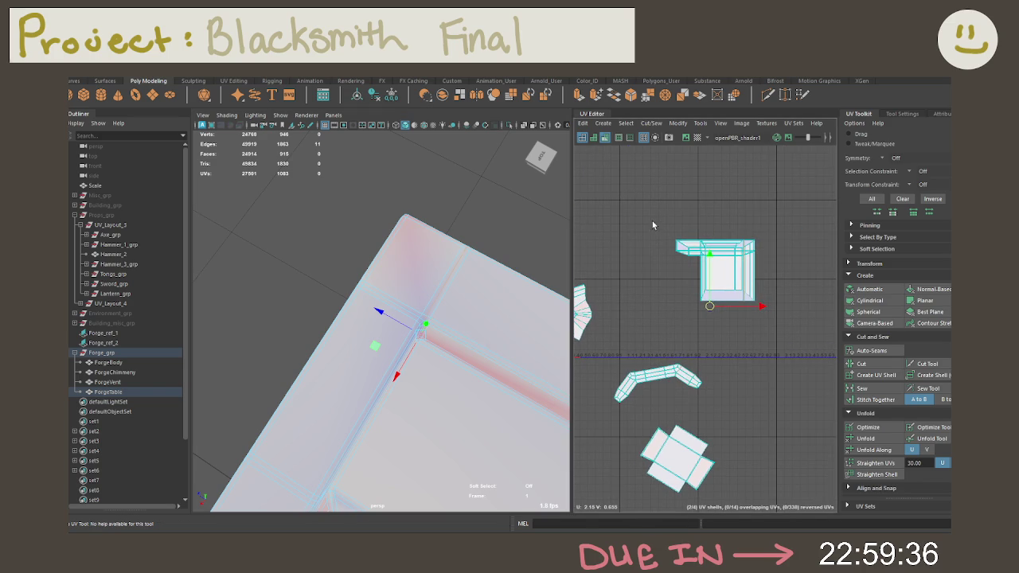
pyautogui.keyDown('shift'); pyautogui.moveTo(785, 329); pyautogui.dragTo(760, 346, button='right'); pyautogui.keyUp('shift')
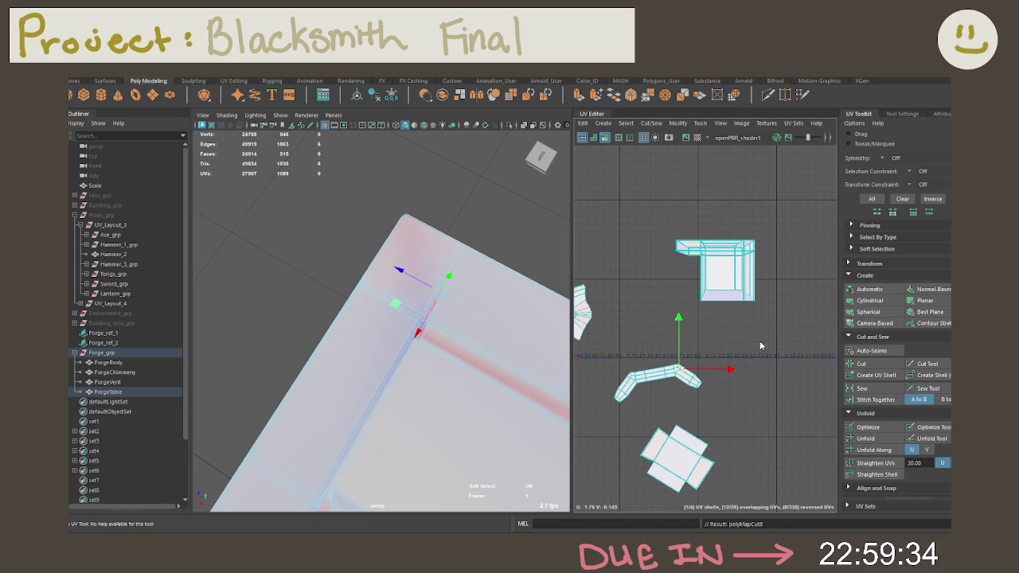
# From behind the table, select edges along the rim shell and cut a second seam.
pyautogui.click(668, 383)
pyautogui.click(468, 318)
pyautogui.keyDown('alt'); pyautogui.moveTo(468, 317); pyautogui.dragTo(440, 350); pyautogui.keyUp('alt')
pyautogui.moveTo(444, 286); pyautogui.dragTo(442, 239, button='right')
pyautogui.click(451, 359)
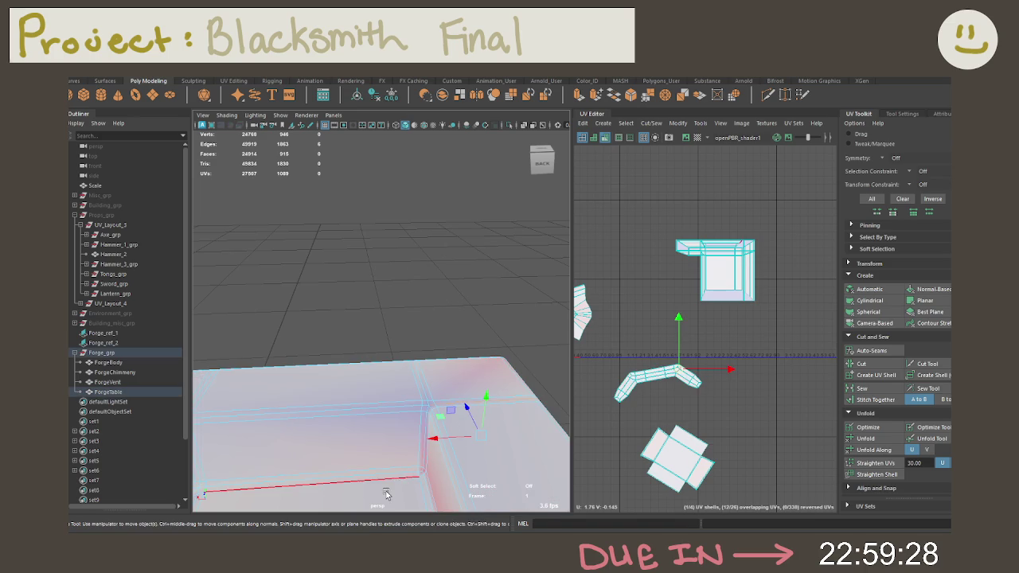
pyautogui.click(436, 475)
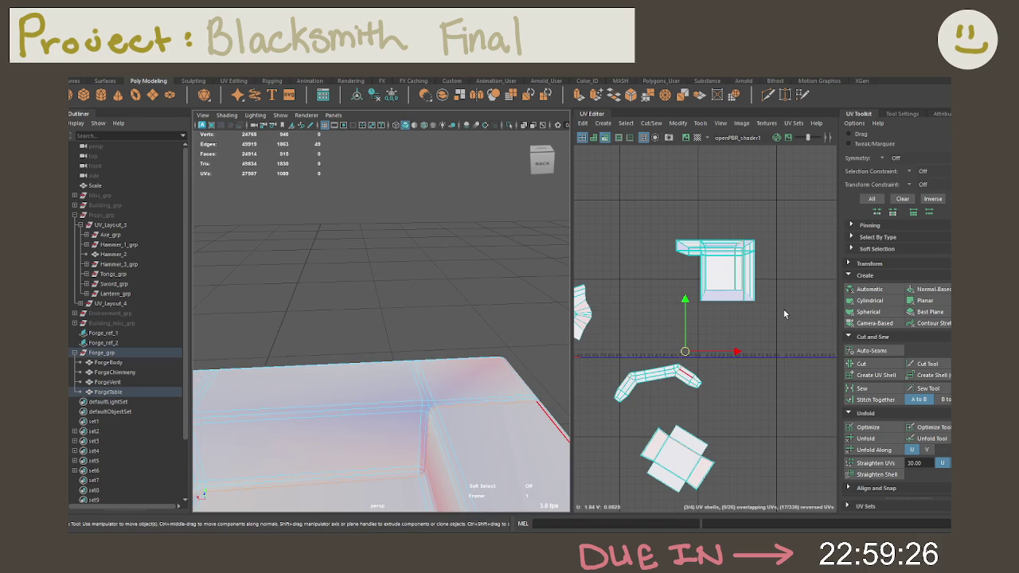
pyautogui.moveTo(777, 355); pyautogui.dragTo(630, 183)
pyautogui.moveTo(667, 318)
pyautogui.mouseDown(button='right')
pyautogui.moveTo(643, 342)
pyautogui.moveTo(648, 374)
pyautogui.mouseUp(button='right')
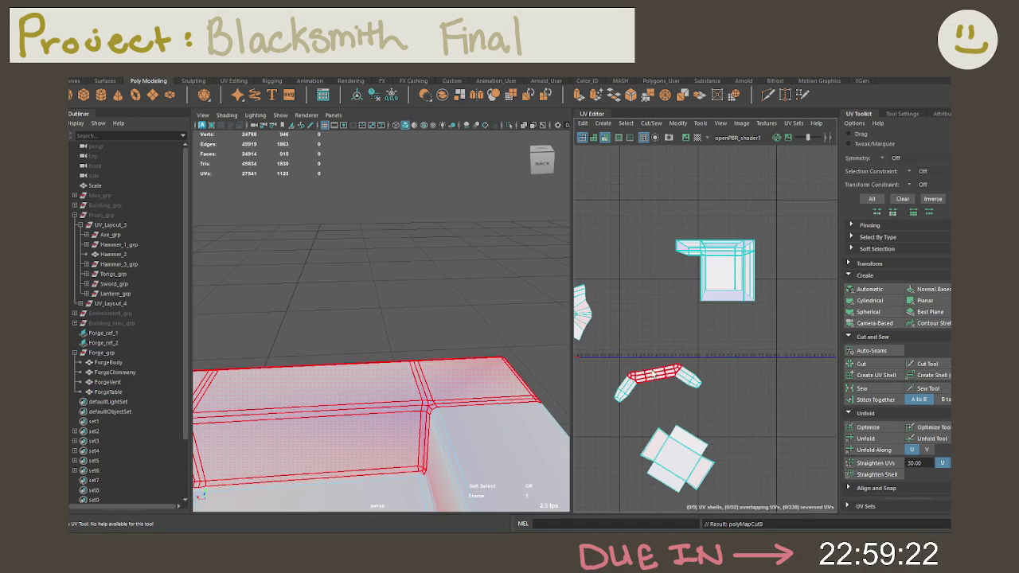
# Orbit around the forge and select an edge at the table corner.
pyautogui.scroll(-2, 705, 379)
pyautogui.moveTo(428, 310)
pyautogui.keyDown('alt'); pyautogui.mouseDown()
pyautogui.moveTo(363, 303)
pyautogui.moveTo(496, 332)
pyautogui.moveTo(516, 323)
pyautogui.moveTo(462, 352)
pyautogui.moveTo(439, 280)
pyautogui.moveTo(448, 317)
pyautogui.moveTo(445, 261)
pyautogui.moveTo(489, 335)
pyautogui.mouseUp(); pyautogui.keyUp('alt')
pyautogui.moveTo(491, 253); pyautogui.dragTo(510, 286, button='right')
pyautogui.click(523, 335)
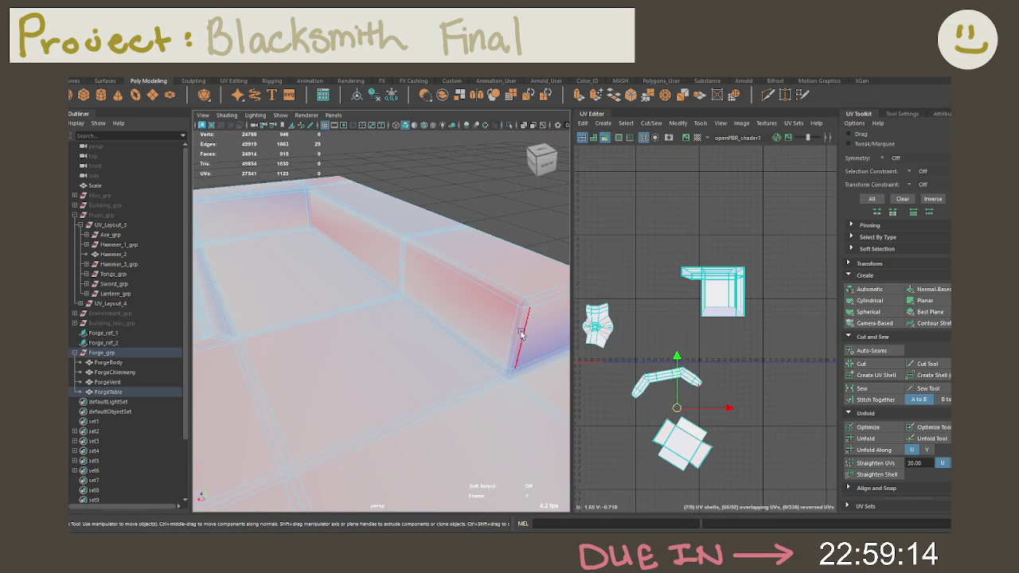
# Frame the selected corner edge and pick the bottom corner edge instead.
pyautogui.press('f')
pyautogui.press('f')
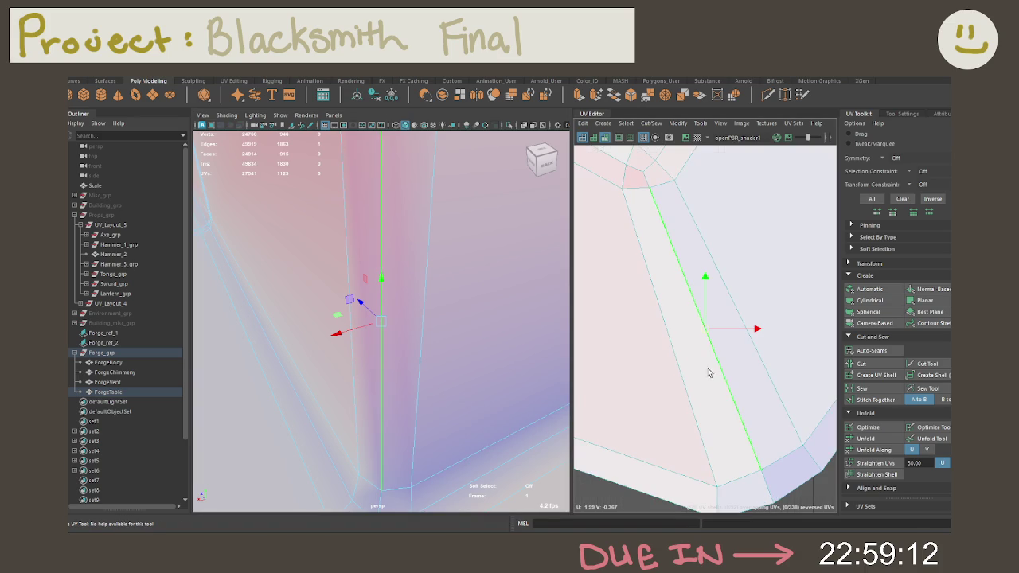
pyautogui.scroll(-5, 453, 393)
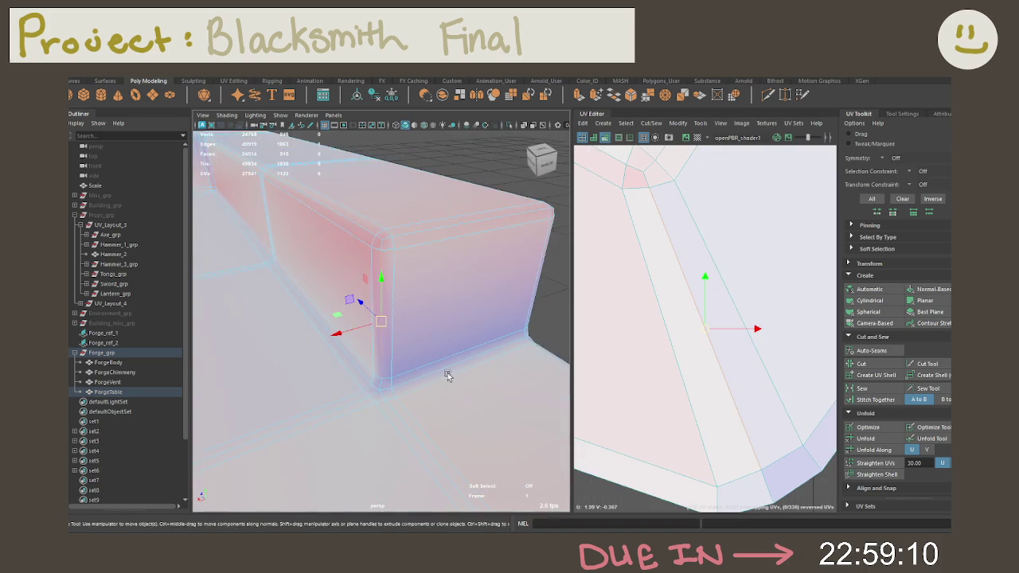
pyautogui.scroll(-3, 443, 374)
pyautogui.scroll(-2, 611, 325)
pyautogui.scroll(-2, 684, 265)
pyautogui.scroll(-2, 748, 247)
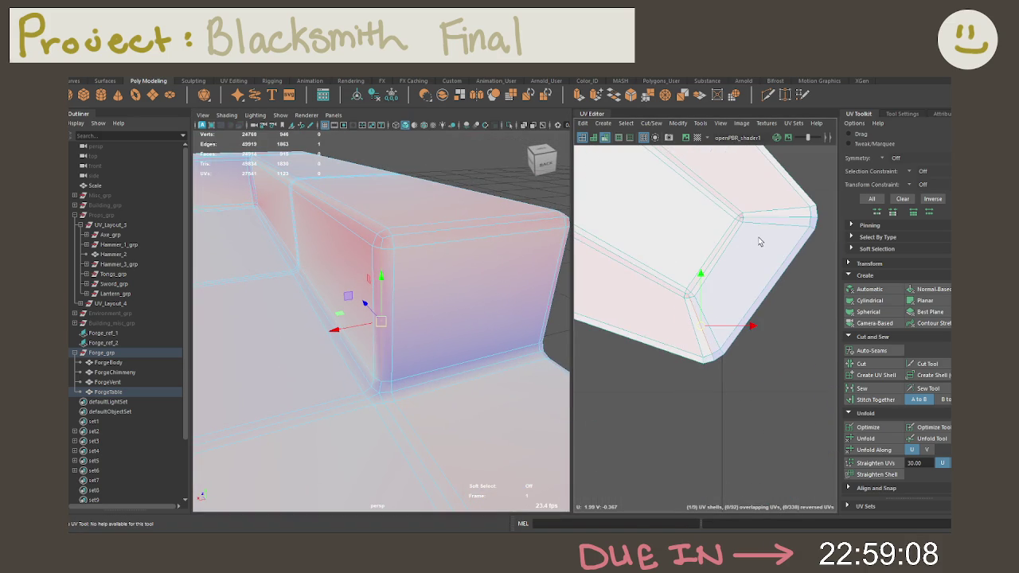
pyautogui.click(708, 356)
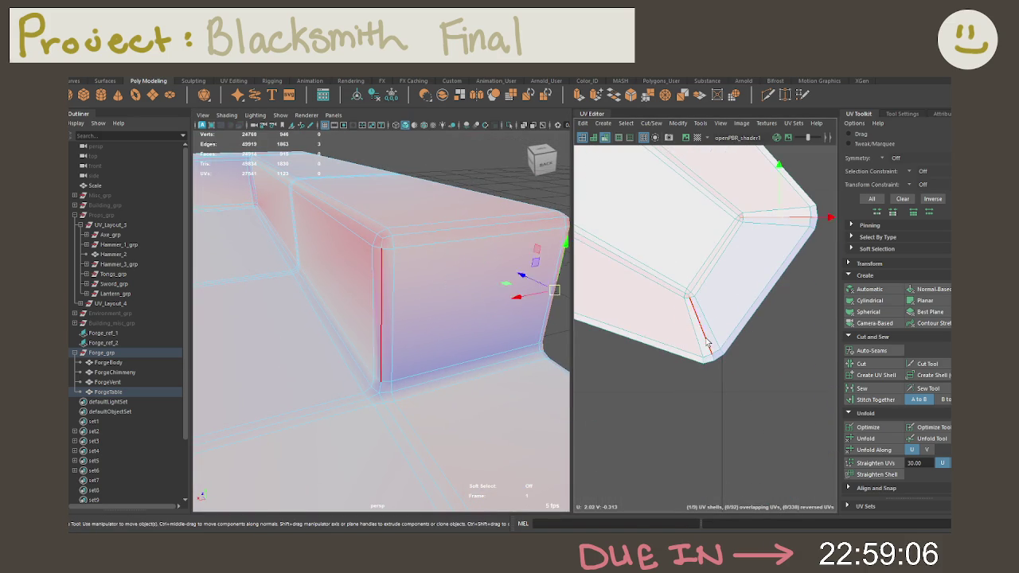
pyautogui.rightClick(682, 388)
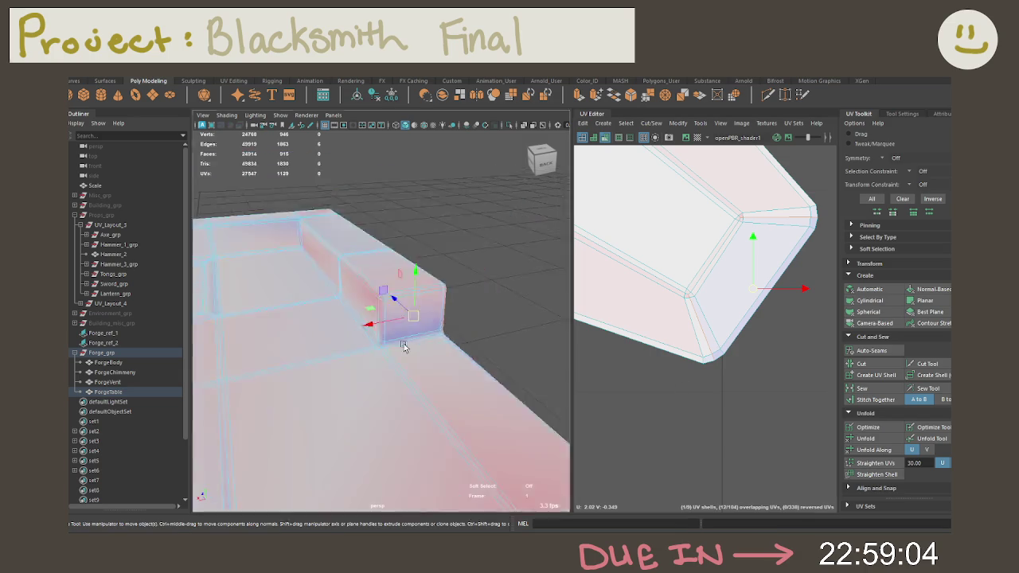
# Cut the table's vertical corner edge into a UV seam.
pyautogui.keyDown('alt'); pyautogui.moveTo(321, 340); pyautogui.dragTo(443, 330, button='right'); pyautogui.keyUp('alt')
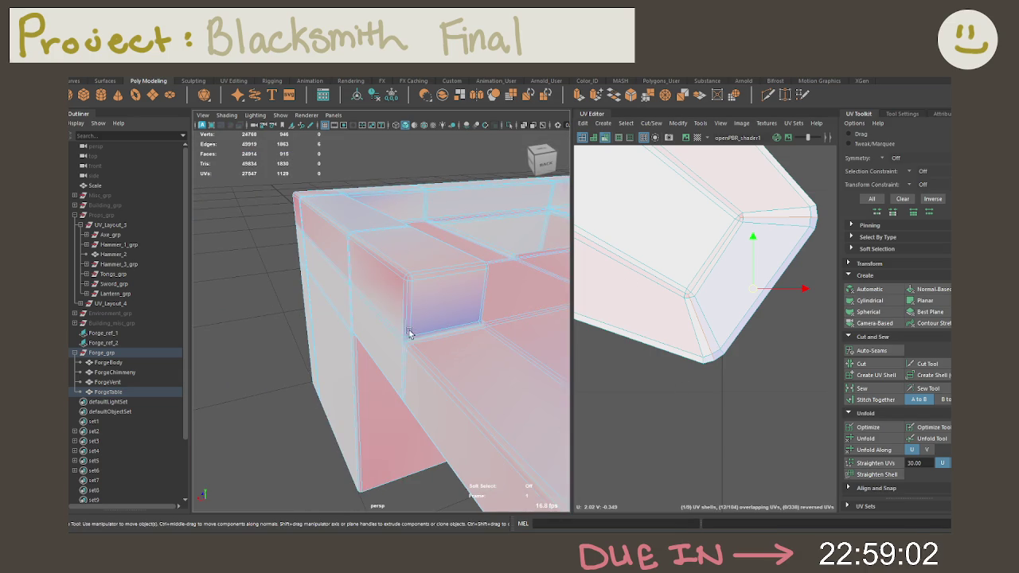
pyautogui.click(406, 321)
pyautogui.press('f')
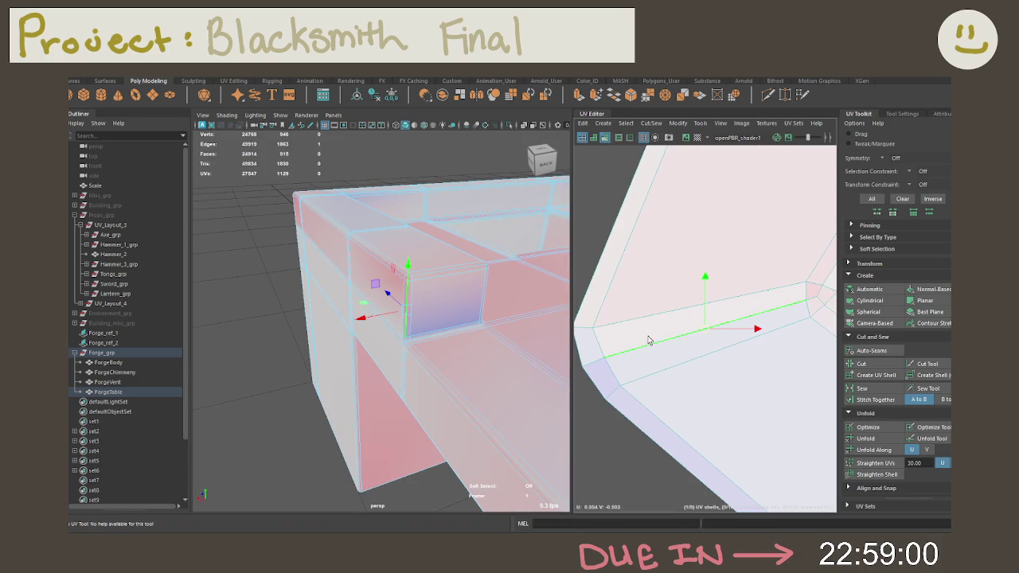
pyautogui.click(734, 345)
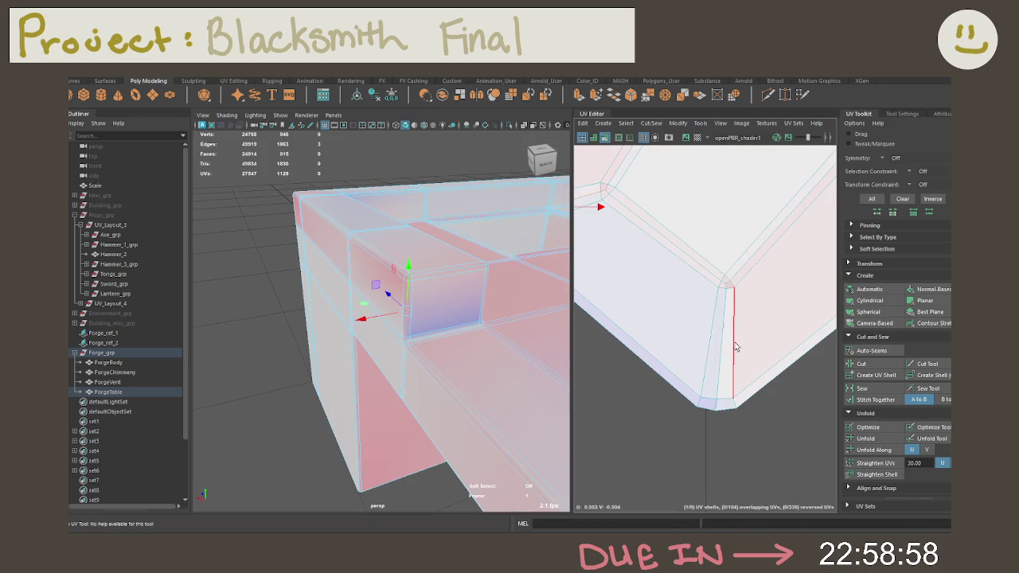
pyautogui.keyDown('shift'); pyautogui.moveTo(719, 356); pyautogui.dragTo(666, 380, button='right'); pyautogui.keyUp('shift')
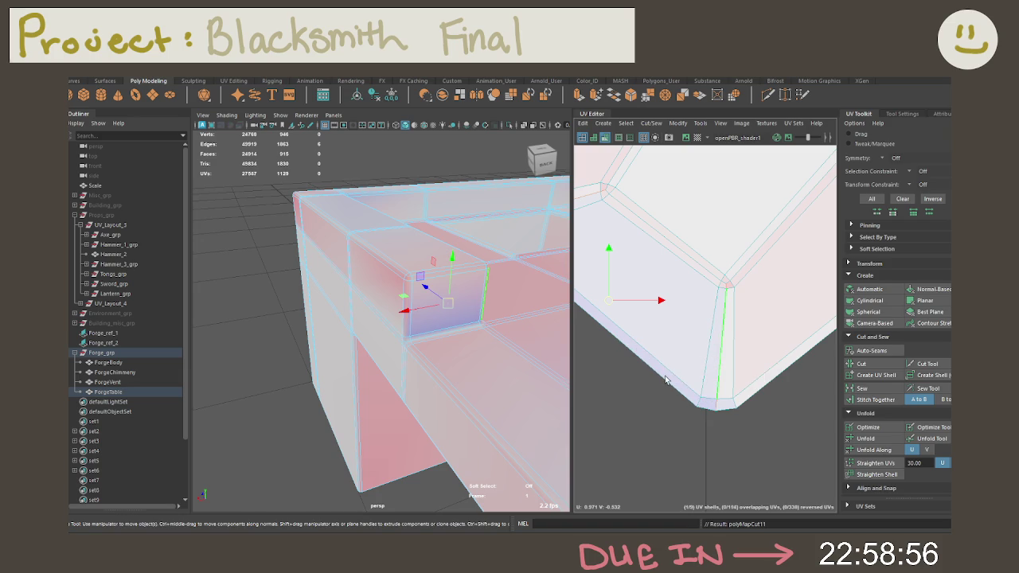
pyautogui.press('f')
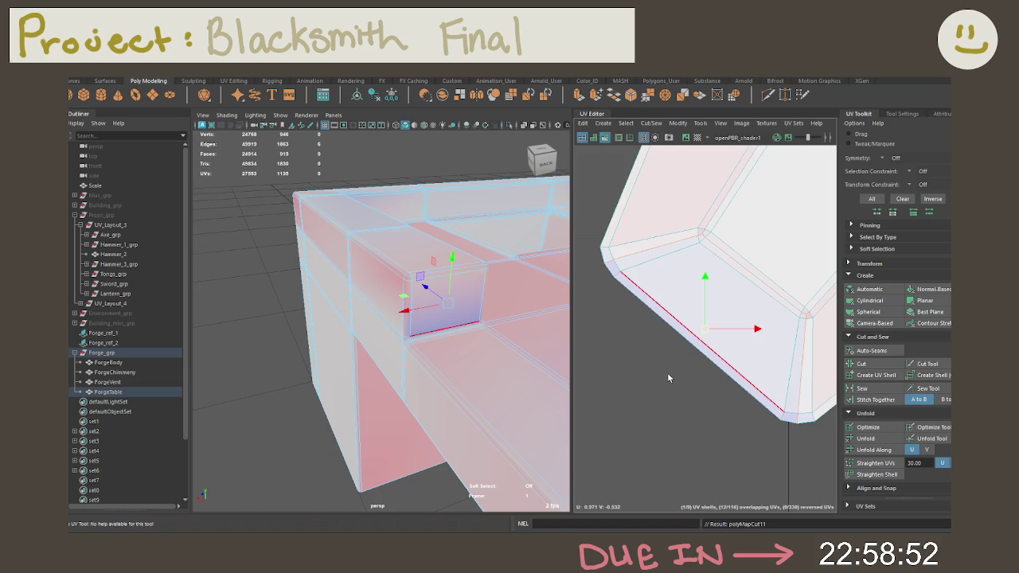
# Select the bent and cross-shaped UV shells and unfold them flat.
pyautogui.scroll(-5, 668, 374)
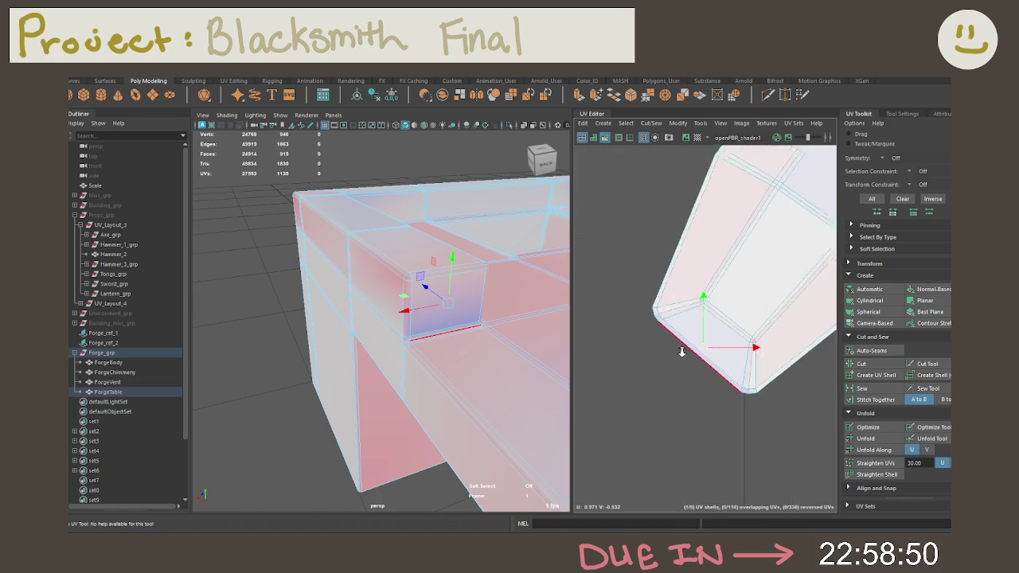
pyautogui.scroll(-3, 668, 318)
pyautogui.keyDown('alt'); pyautogui.moveTo(661, 287); pyautogui.dragTo(707, 323, button='middle'); pyautogui.keyUp('alt')
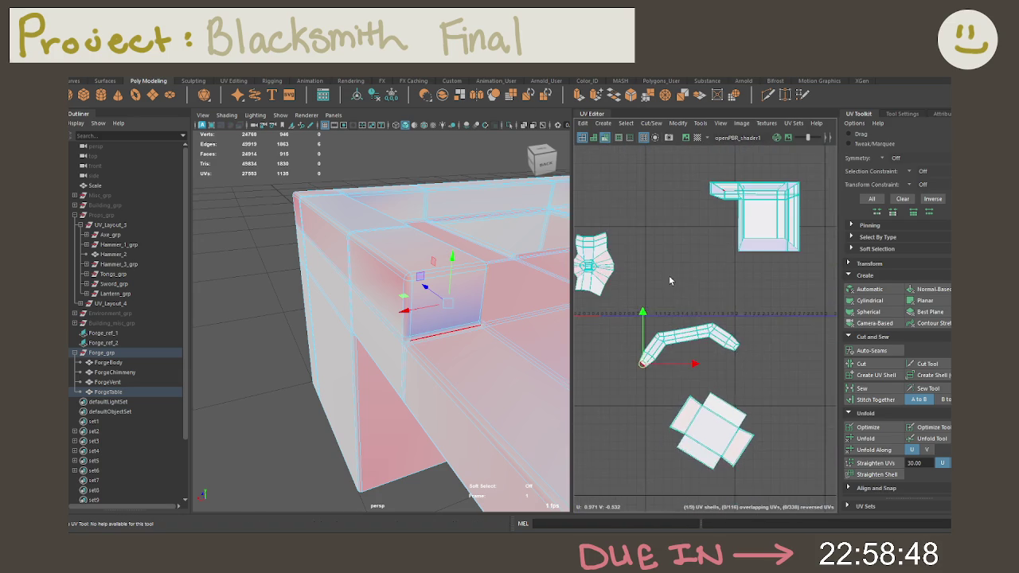
pyautogui.moveTo(707, 323); pyautogui.dragTo(654, 365, button='right')
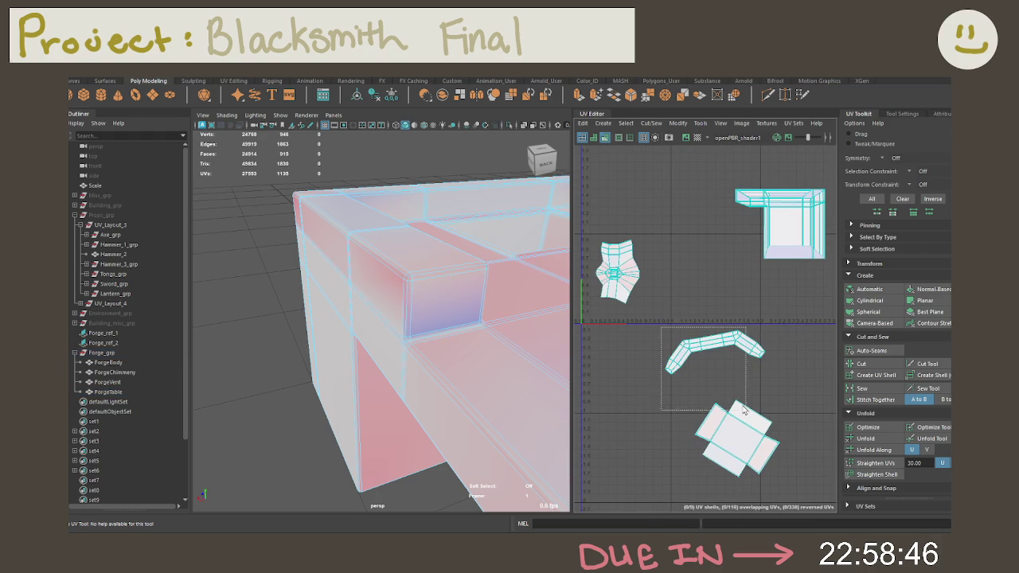
pyautogui.moveTo(725, 387); pyautogui.dragTo(736, 422)
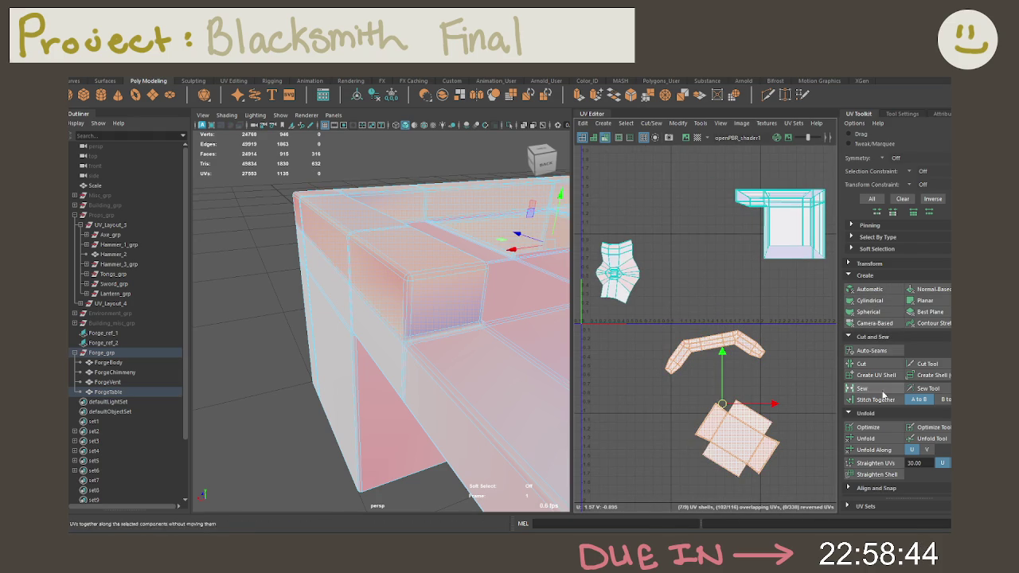
pyautogui.click(866, 438)
# Move and sew the bent shell's seam edge to rejoin the UV shells.
pyautogui.click(776, 333)
pyautogui.scroll(5, 777, 333)
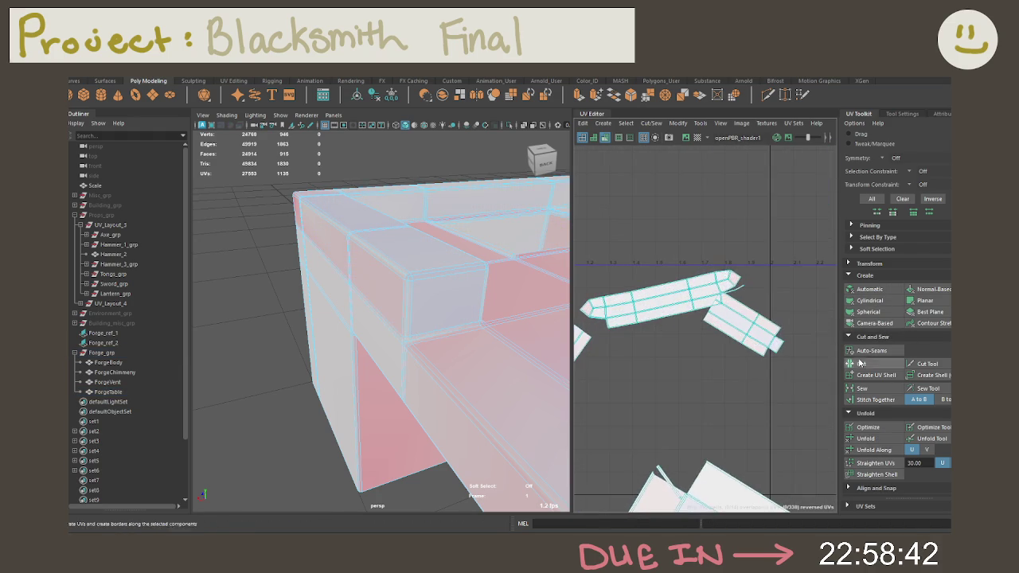
pyautogui.moveTo(671, 330); pyautogui.dragTo(671, 313, button='right')
pyautogui.scroll(1, 671, 313)
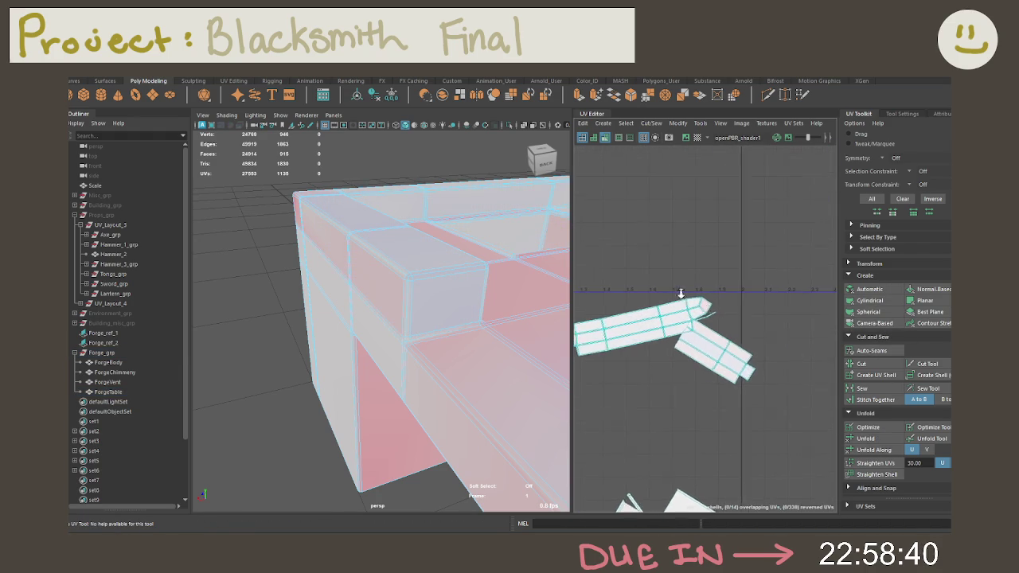
pyautogui.scroll(2, 685, 302)
pyautogui.scroll(2, 704, 283)
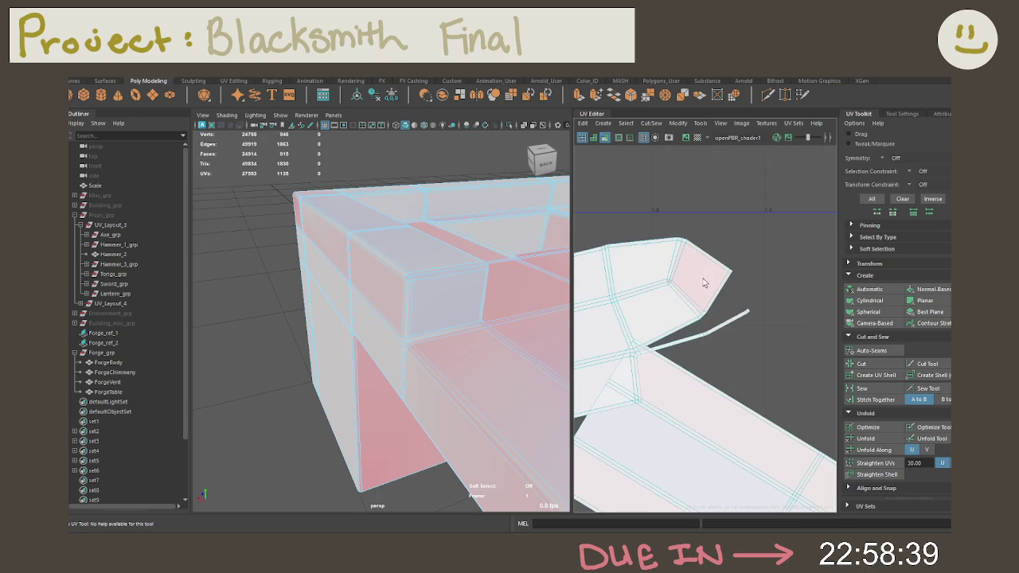
pyautogui.click(683, 340)
pyautogui.press('w')
pyautogui.scroll(3, 708, 335)
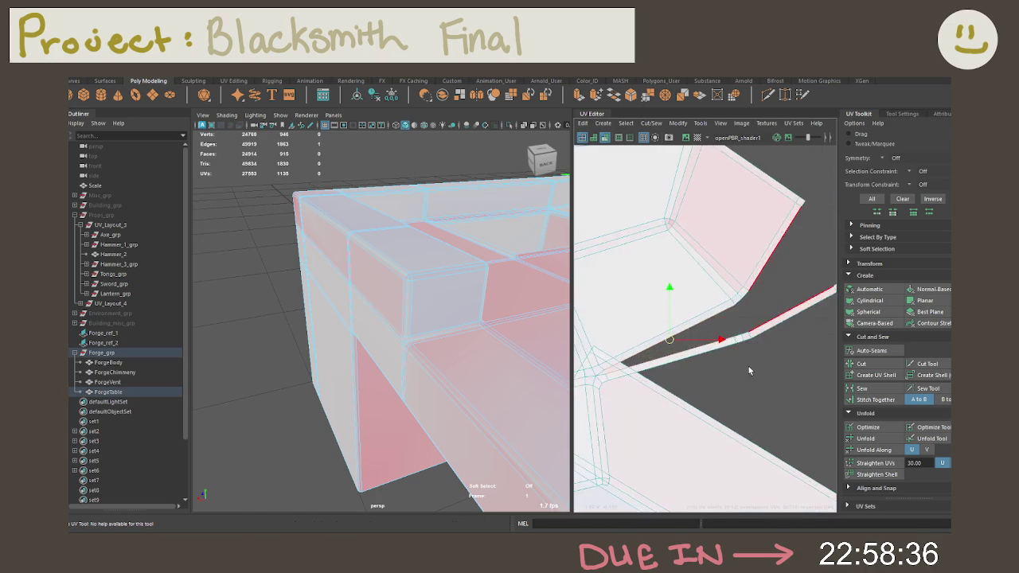
pyautogui.scroll(1, 645, 353)
pyautogui.scroll(2, 653, 356)
pyautogui.click(609, 381)
pyautogui.keyDown('shift'); pyautogui.moveTo(581, 364); pyautogui.dragTo(610, 263, button='right'); pyautogui.keyUp('shift')
pyautogui.keyDown('shift'); pyautogui.moveTo(580, 298); pyautogui.dragTo(594, 295, button='right'); pyautogui.keyUp('shift')
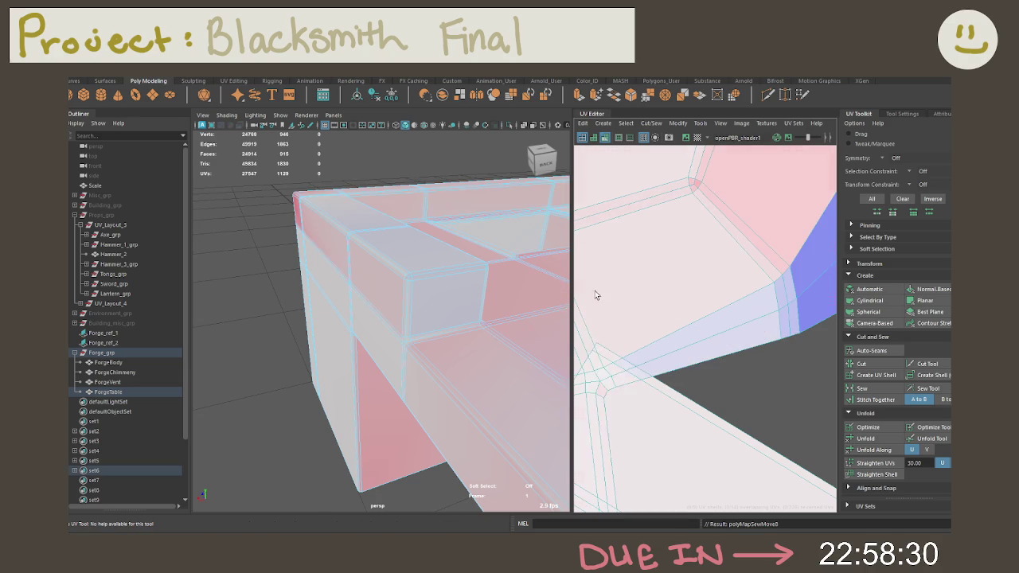
# Reframe the UV view and select the short end edge of the rim shell.
pyautogui.hotkey('ctrl', 'F11')
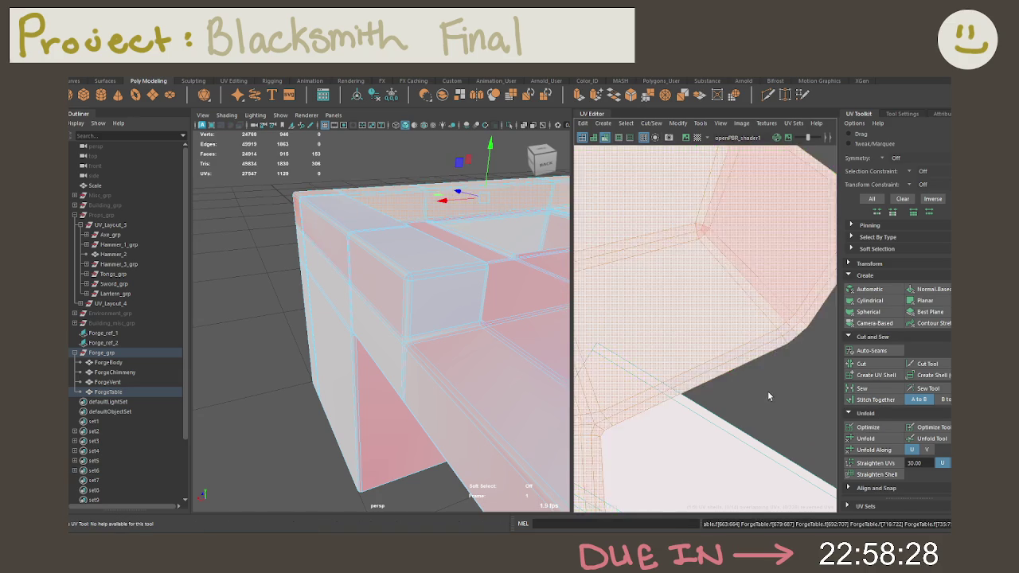
pyautogui.click(790, 398)
pyautogui.scroll(-1, 688, 310)
pyautogui.scroll(-1, 716, 253)
pyautogui.scroll(-2, 712, 289)
pyautogui.scroll(-2, 607, 177)
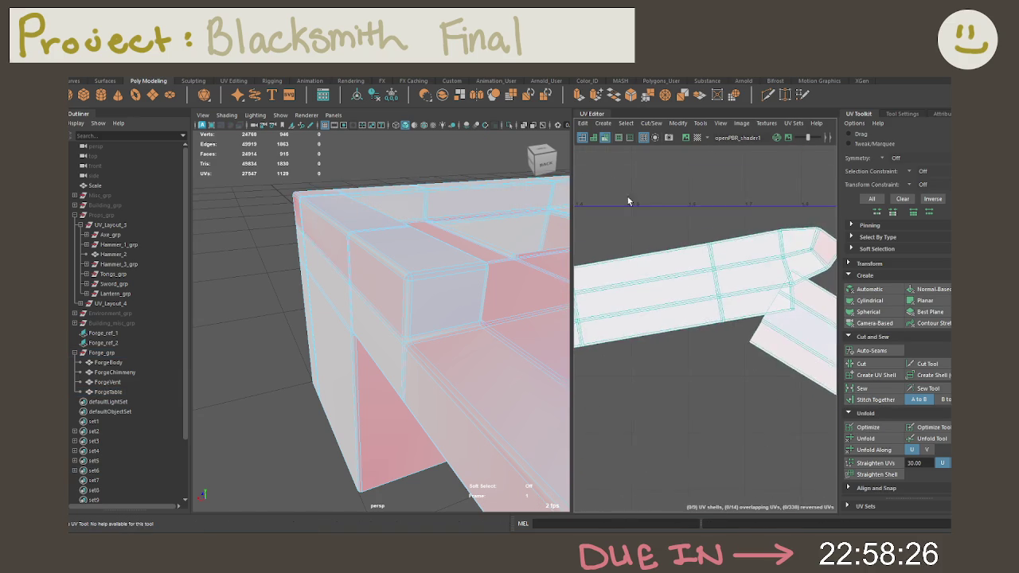
pyautogui.scroll(1, 753, 172)
pyautogui.scroll(1, 673, 183)
pyautogui.scroll(2, 779, 313)
pyautogui.keyDown('alt'); pyautogui.moveTo(780, 313); pyautogui.dragTo(673, 339, button='middle'); pyautogui.keyUp('alt')
pyautogui.moveTo(673, 334); pyautogui.dragTo(671, 307, button='right')
pyautogui.click(629, 301)
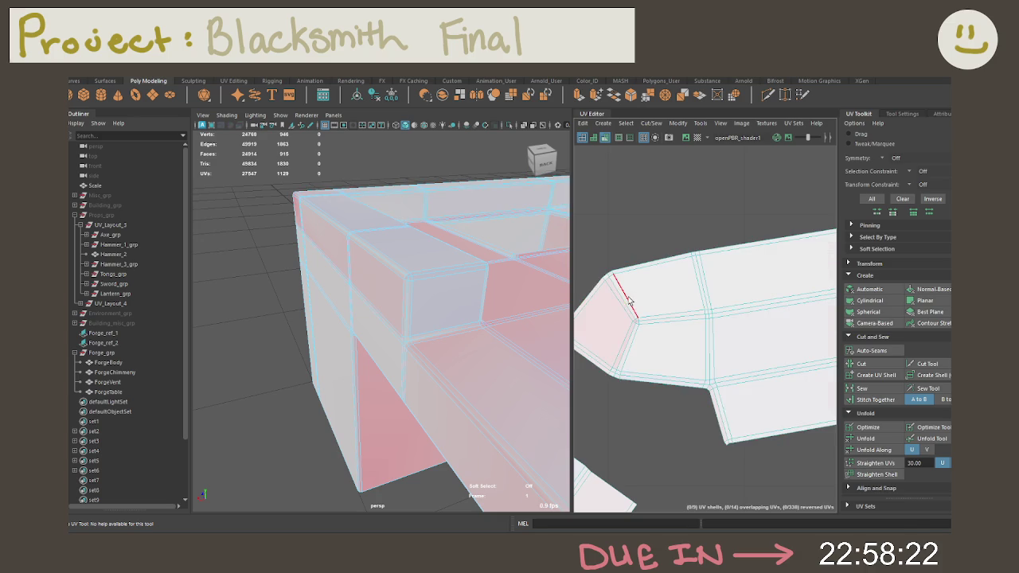
pyautogui.click(626, 303)
# Cut a horizontal edge into a UV seam and unfold the shell into flat strips.
pyautogui.scroll(2, 648, 325)
pyautogui.scroll(1, 719, 334)
pyautogui.keyDown('alt'); pyautogui.moveTo(719, 334); pyautogui.dragTo(703, 356, button='middle'); pyautogui.keyUp('alt')
pyautogui.scroll(-2, 704, 356)
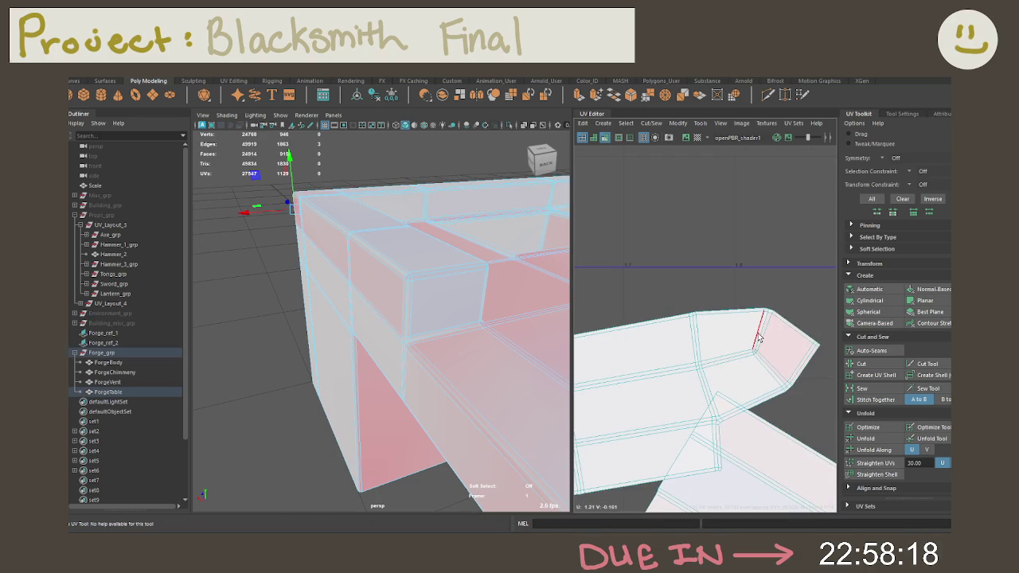
pyautogui.click(728, 354)
pyautogui.keyDown('shift'); pyautogui.moveTo(727, 353); pyautogui.dragTo(700, 318, button='right'); pyautogui.keyUp('shift')
pyautogui.moveTo(734, 350); pyautogui.dragTo(696, 328, button='right')
pyautogui.click(696, 328)
pyautogui.click(865, 438)
# Cut the rim shell along the edge between the two strip pieces.
pyautogui.scroll(3, 669, 326)
pyautogui.scroll(3, 727, 320)
pyautogui.click(669, 328)
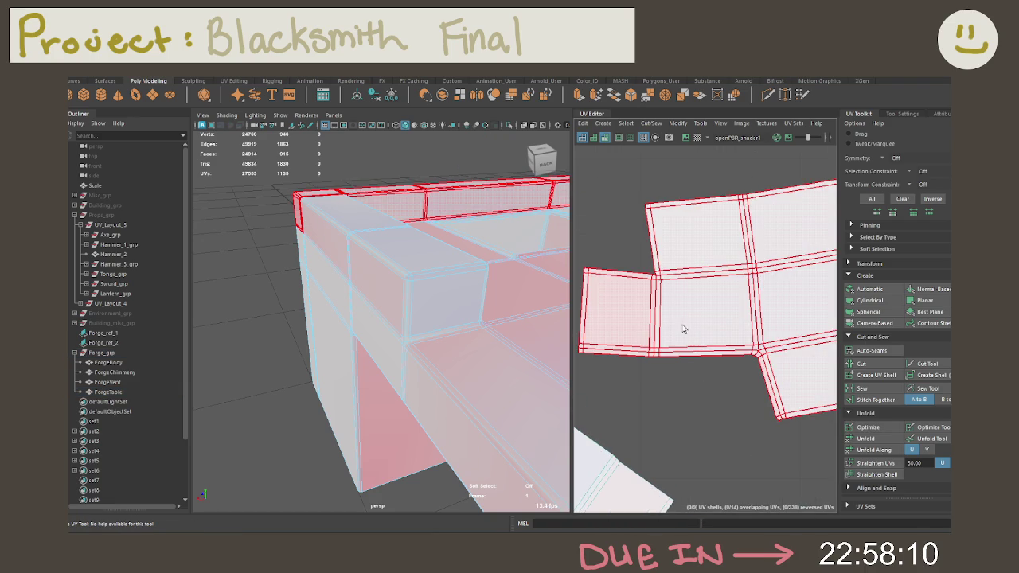
pyautogui.moveTo(682, 330); pyautogui.dragTo(629, 315, button='right')
pyautogui.click(658, 316)
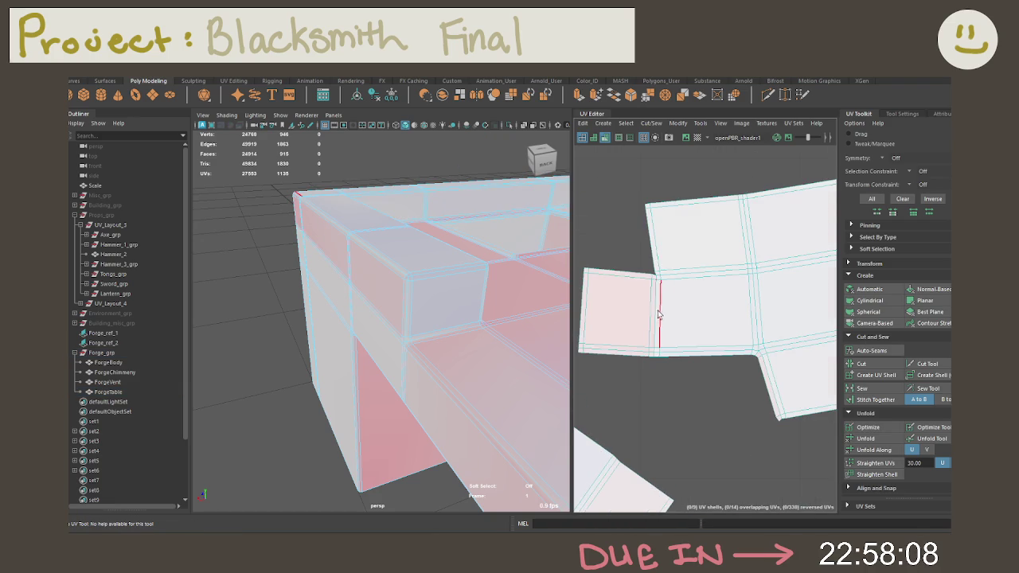
pyautogui.click(653, 299)
pyautogui.press('w')
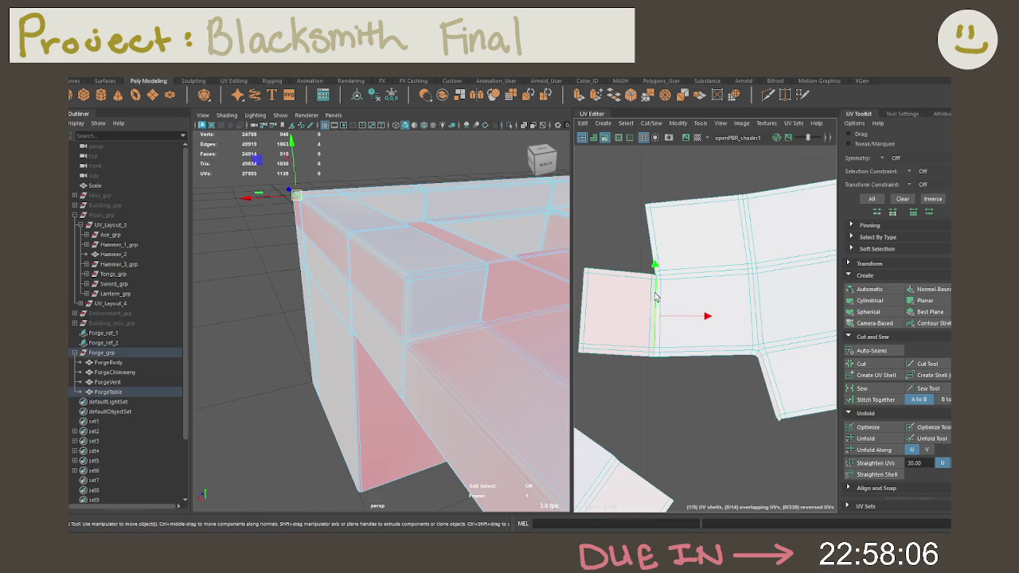
pyautogui.moveTo(724, 332); pyautogui.dragTo(731, 336)
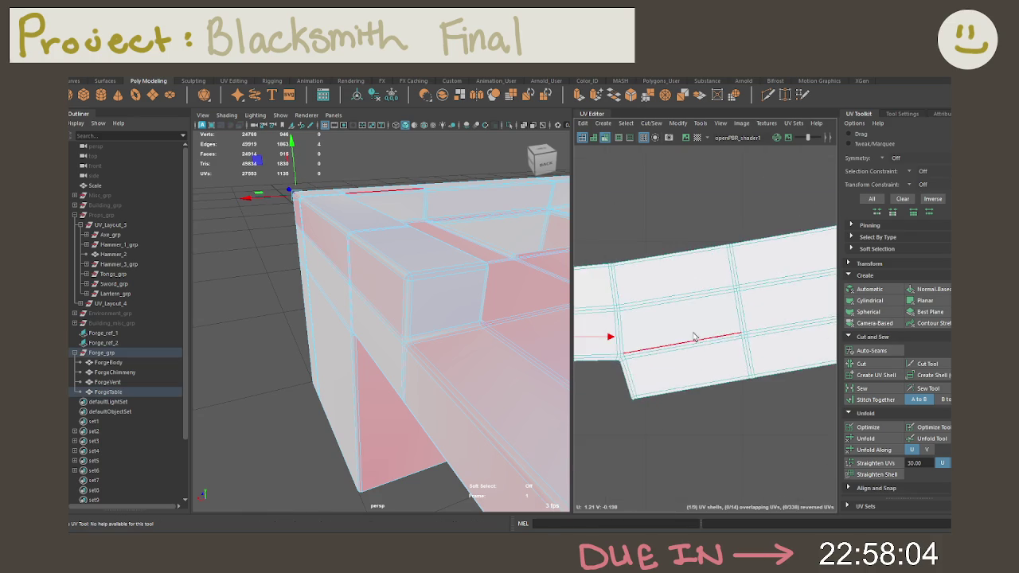
pyautogui.hotkey('ctrl', 'z')
pyautogui.hotkey('ctrl', 'z')
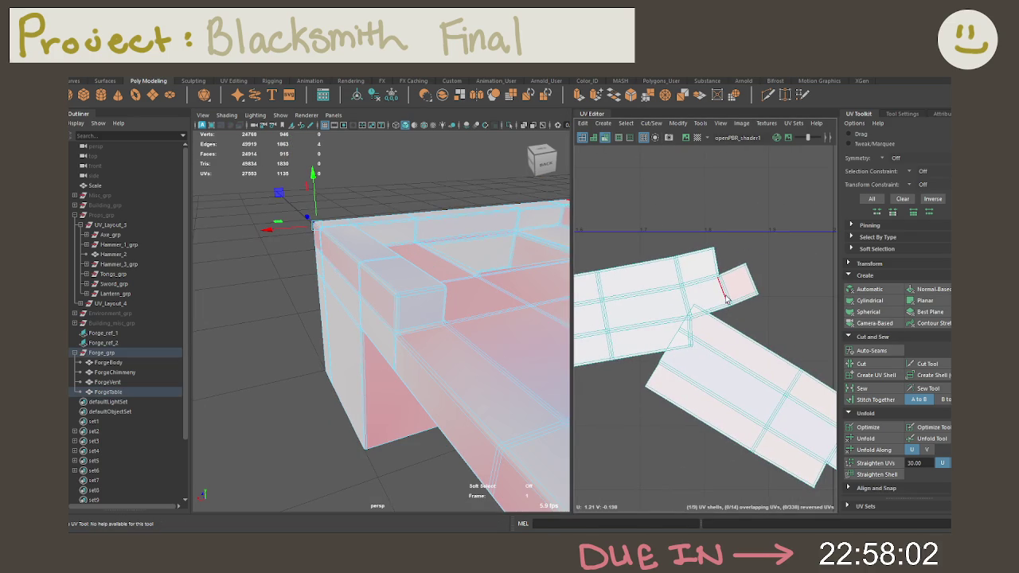
pyautogui.keyDown('shift'); pyautogui.rightClick(727, 296); pyautogui.keyUp('shift')
pyautogui.click(691, 309)
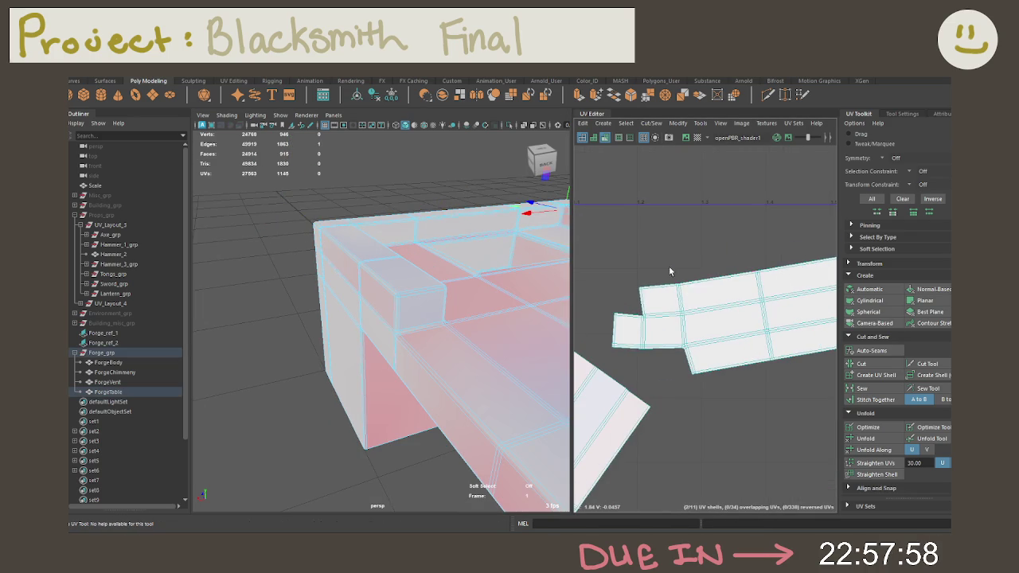
# Move and sew the small cut-off shell onto the large rim strip.
pyautogui.hotkey('ctrl', 'z')
pyautogui.press('w')
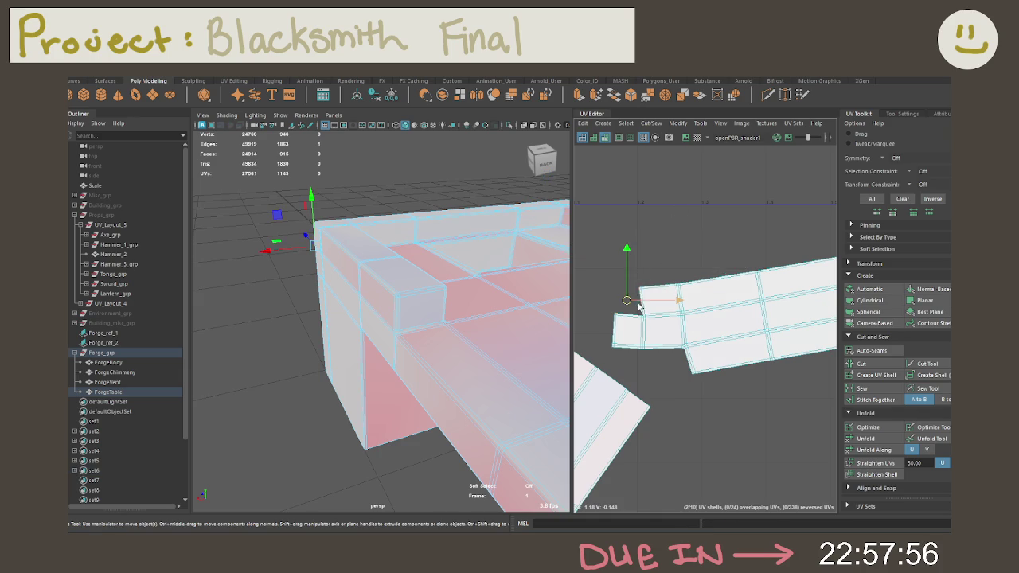
pyautogui.keyDown('shift'); pyautogui.rightClick(646, 231); pyautogui.keyUp('shift')
pyautogui.click(645, 237)
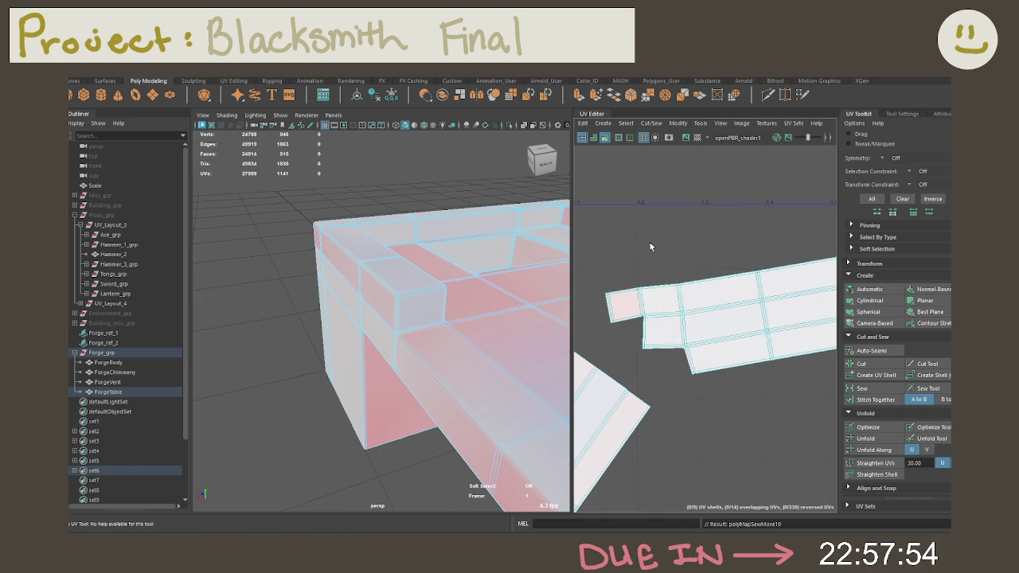
pyautogui.hotkey('ctrl', 'F11')
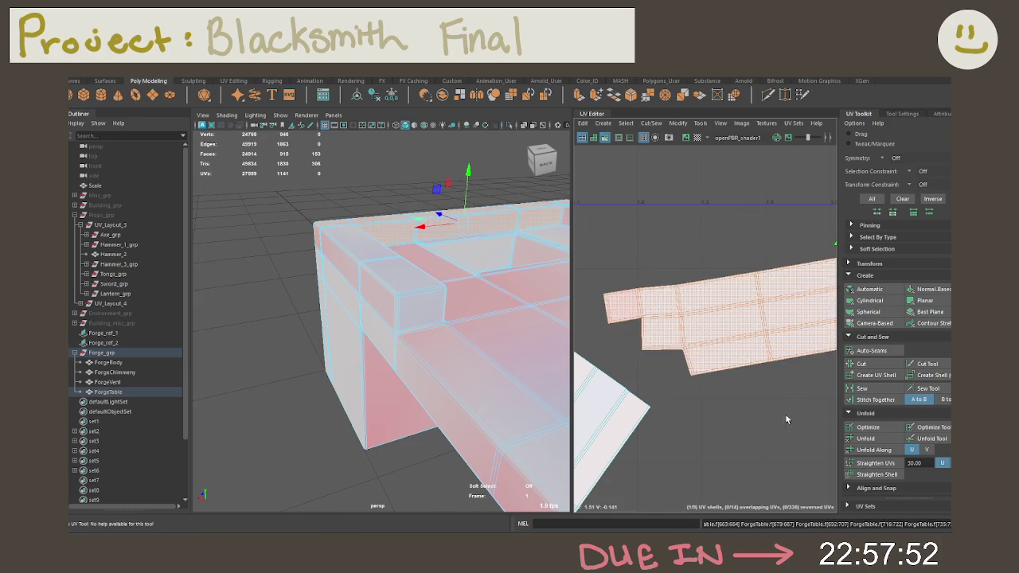
pyautogui.click(795, 417)
# Pan the UV view and select the long rim strip shell.
pyautogui.scroll(-3, 760, 404)
pyautogui.keyDown('alt'); pyautogui.moveTo(742, 334); pyautogui.dragTo(694, 331, button='middle'); pyautogui.keyUp('alt')
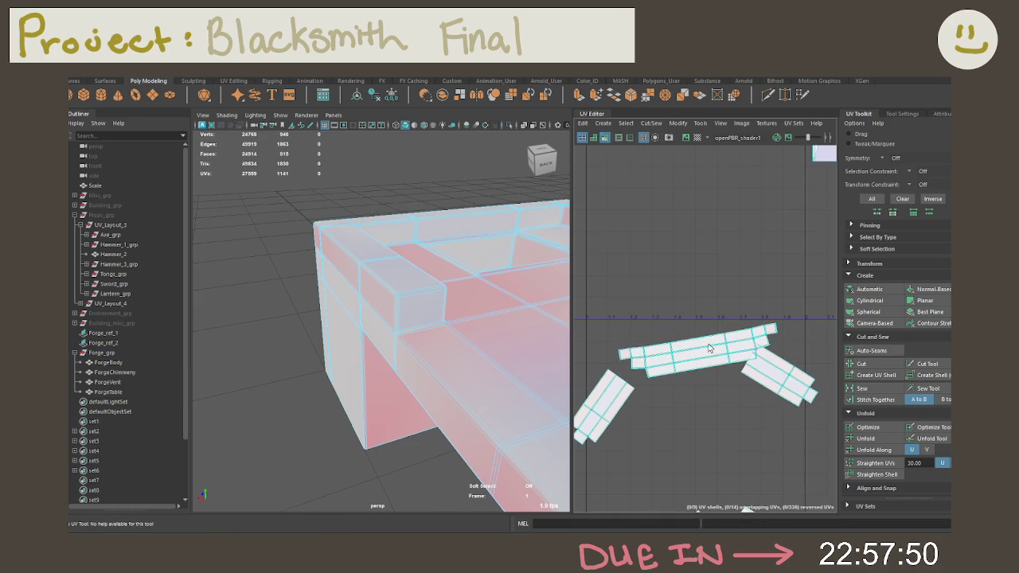
pyautogui.click(717, 360)
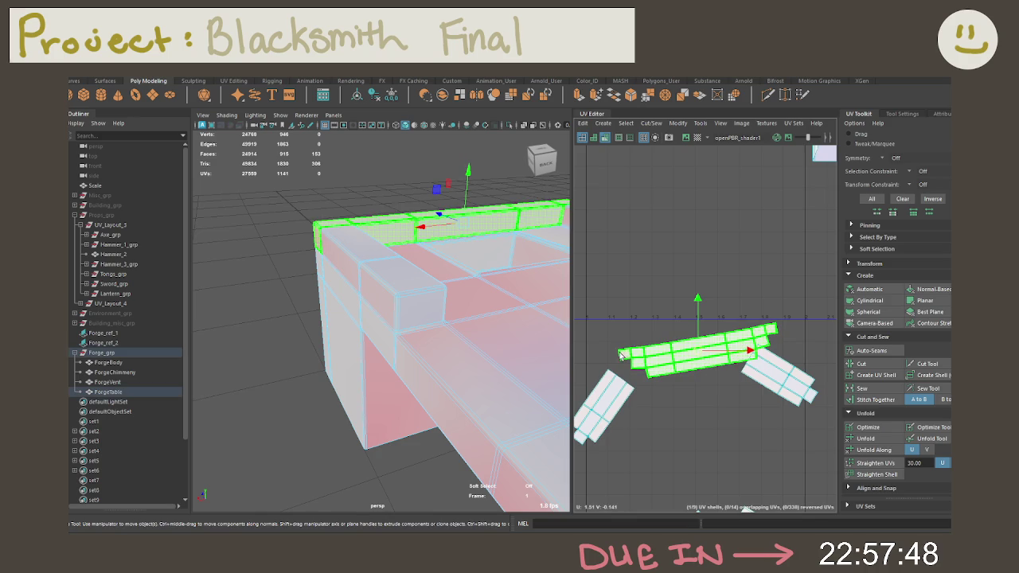
pyautogui.moveTo(623, 355); pyautogui.dragTo(619, 355, button='right')
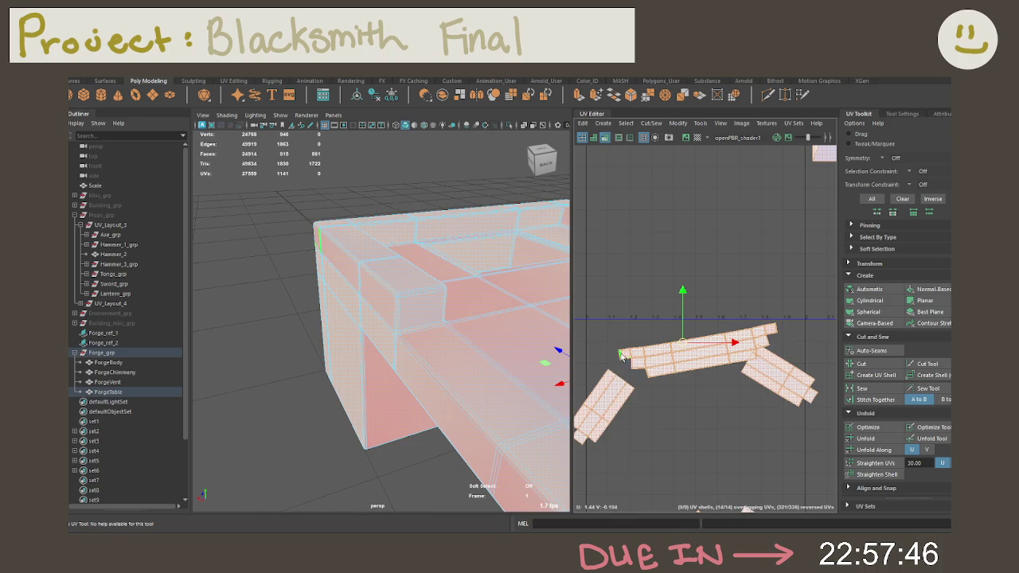
pyautogui.scroll(2, 658, 316)
pyautogui.scroll(-3, 650, 318)
pyautogui.moveTo(643, 318); pyautogui.dragTo(628, 295, button='right')
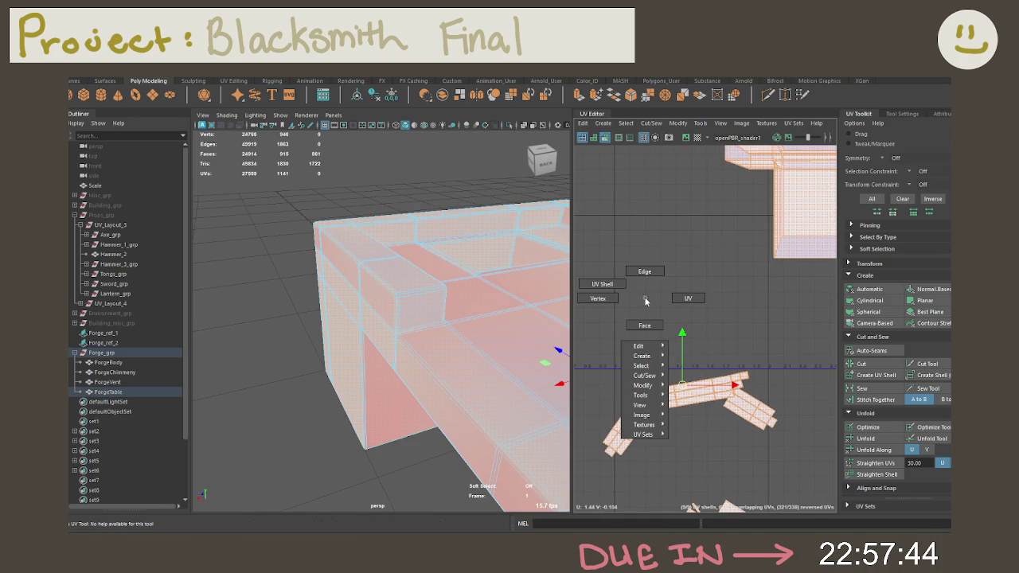
pyautogui.scroll(-3, 628, 294)
pyautogui.click(657, 298)
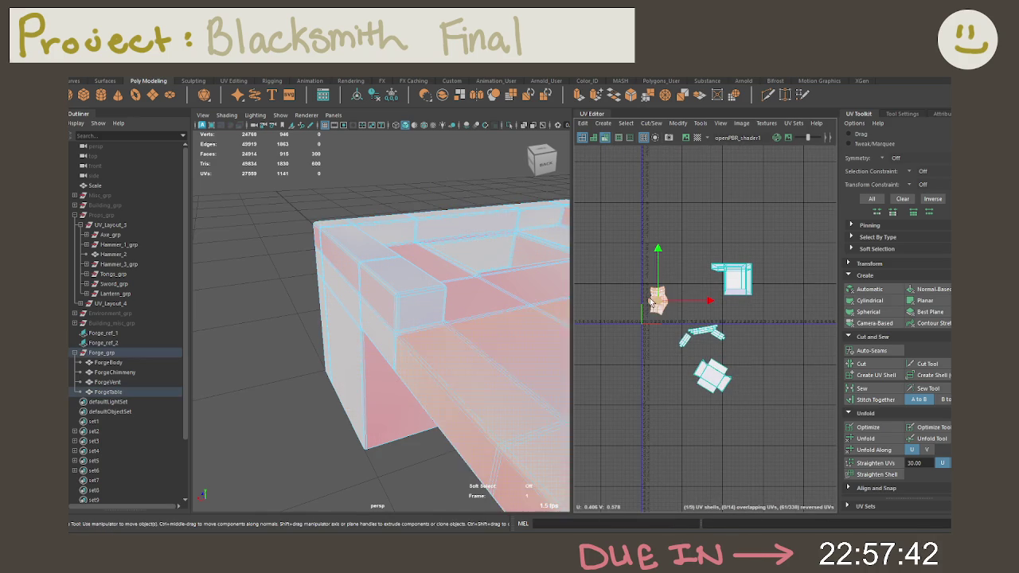
# Frame and orbit around the forge table and grate to inspect the table's UV edges.
pyautogui.press('f')
pyautogui.moveTo(516, 312)
pyautogui.keyDown('alt'); pyautogui.mouseDown()
pyautogui.moveTo(538, 318)
pyautogui.moveTo(539, 286)
pyautogui.mouseUp(); pyautogui.keyUp('alt')
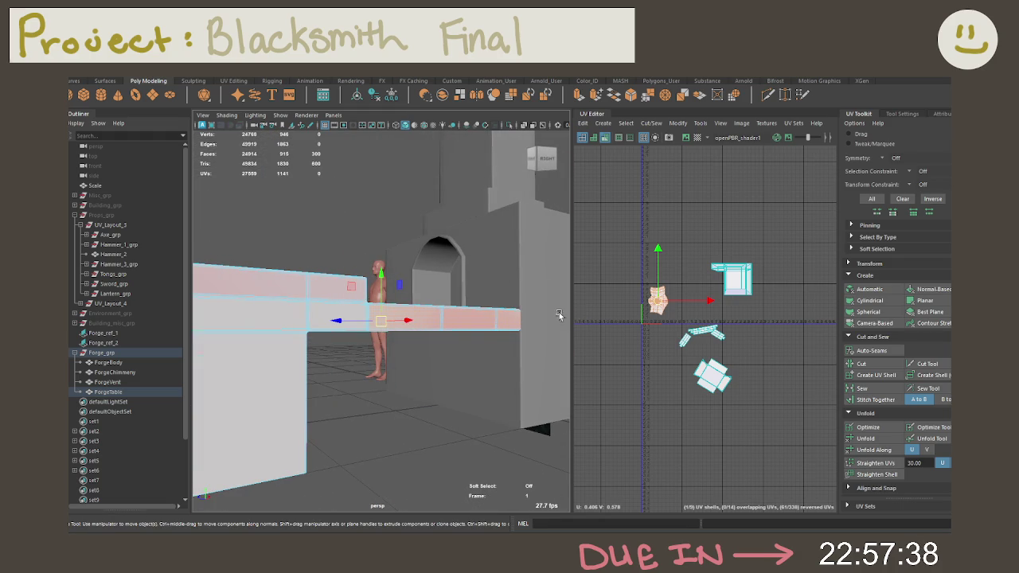
pyautogui.scroll(1, 648, 310)
pyautogui.scroll(5, 649, 310)
pyautogui.scroll(3, 684, 302)
pyautogui.moveTo(700, 288); pyautogui.dragTo(713, 297, button='right')
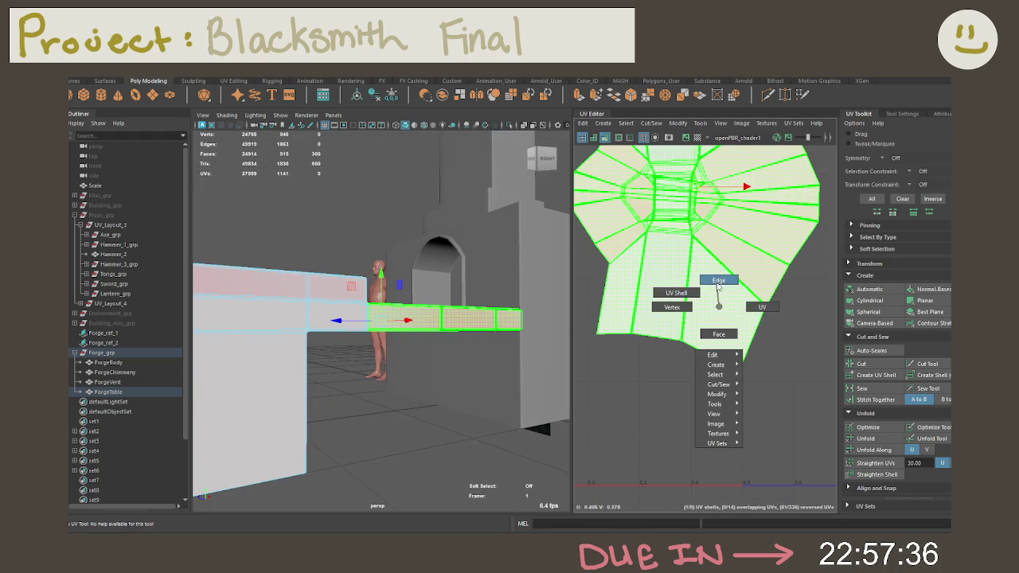
pyautogui.click(770, 327)
pyautogui.press('f')
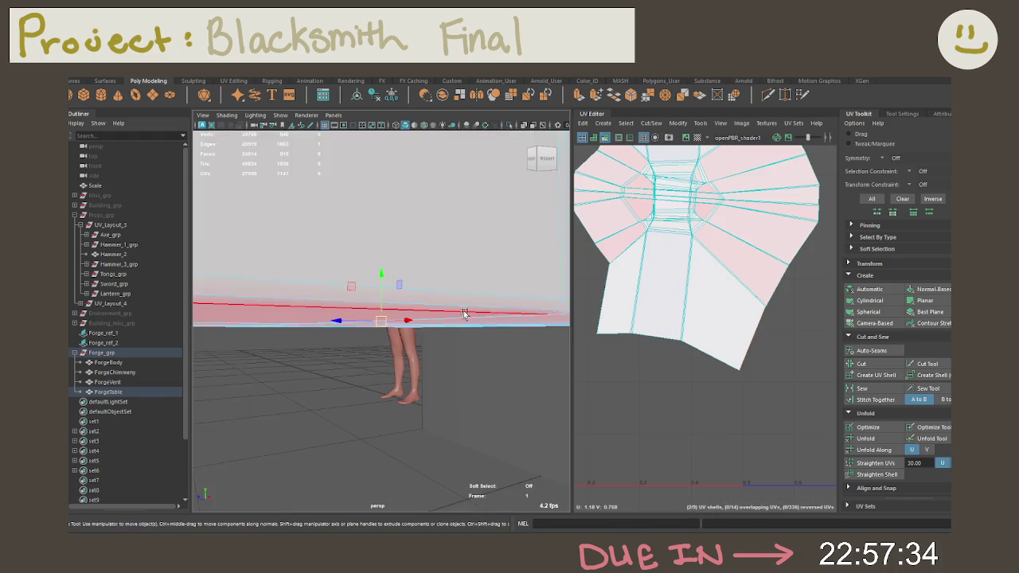
pyautogui.moveTo(474, 295)
pyautogui.keyDown('alt'); pyautogui.mouseDown()
pyautogui.moveTo(393, 297)
pyautogui.moveTo(470, 275)
pyautogui.moveTo(484, 329)
pyautogui.moveTo(419, 209)
pyautogui.moveTo(519, 285)
pyautogui.moveTo(467, 300)
pyautogui.mouseUp(); pyautogui.keyUp('alt')
pyautogui.rightClick(482, 243)
pyautogui.click(487, 243)
pyautogui.moveTo(464, 200)
pyautogui.keyDown('alt'); pyautogui.mouseDown()
pyautogui.moveTo(404, 244)
pyautogui.moveTo(470, 271)
pyautogui.mouseUp(); pyautogui.keyUp('alt')
# Isolate ForgeTable and select its inner wall faces, growing the selection to neighbours.
pyautogui.hotkey('ctrl', '1')
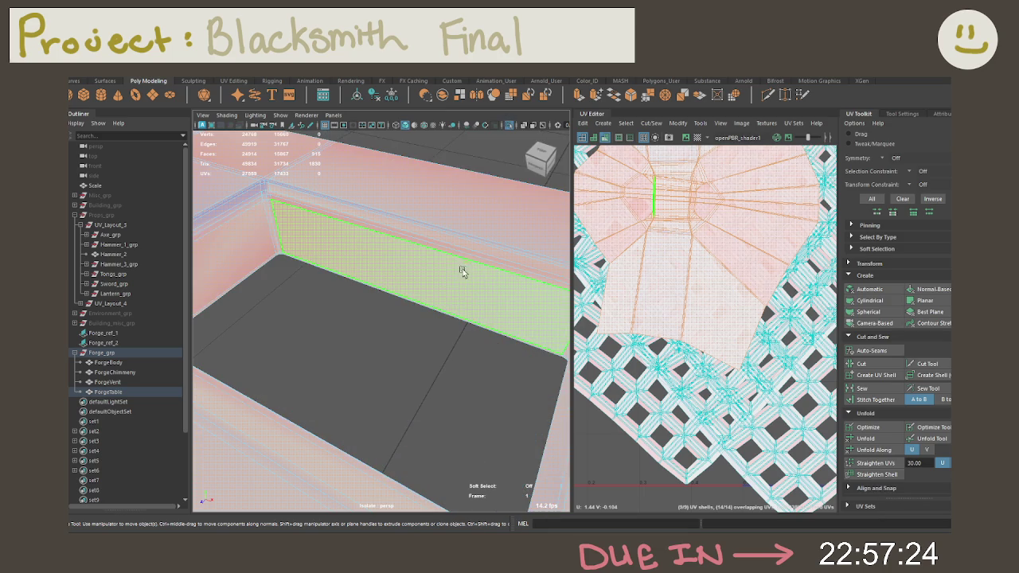
pyautogui.click(421, 270)
pyautogui.click(557, 241)
pyautogui.click(333, 254)
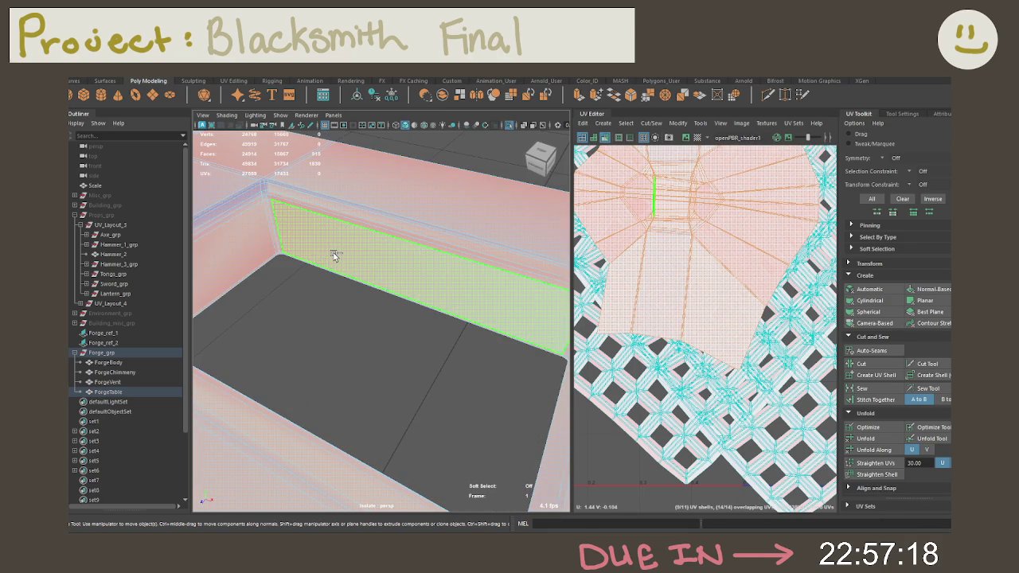
pyautogui.click(444, 469)
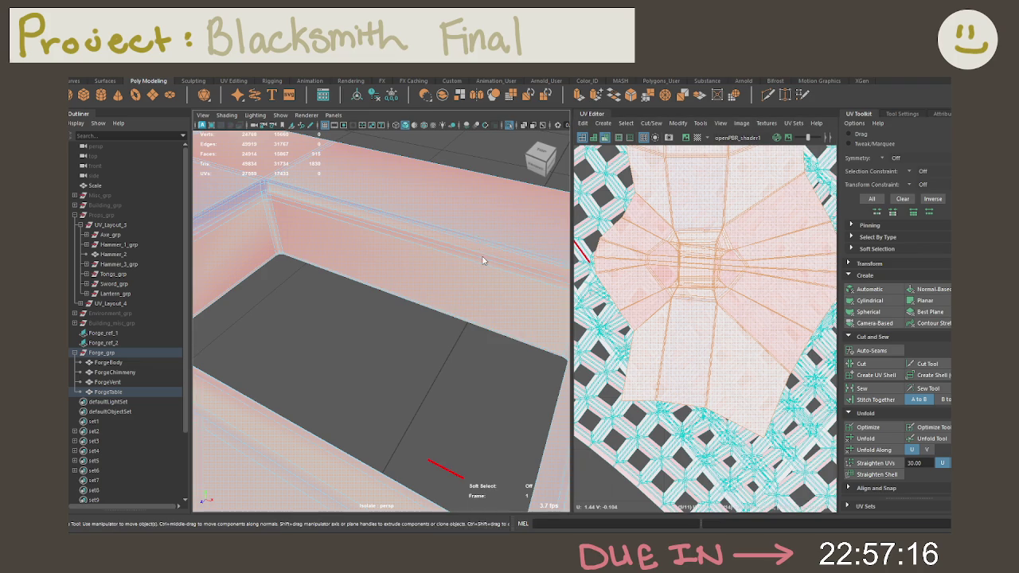
pyautogui.click(272, 227)
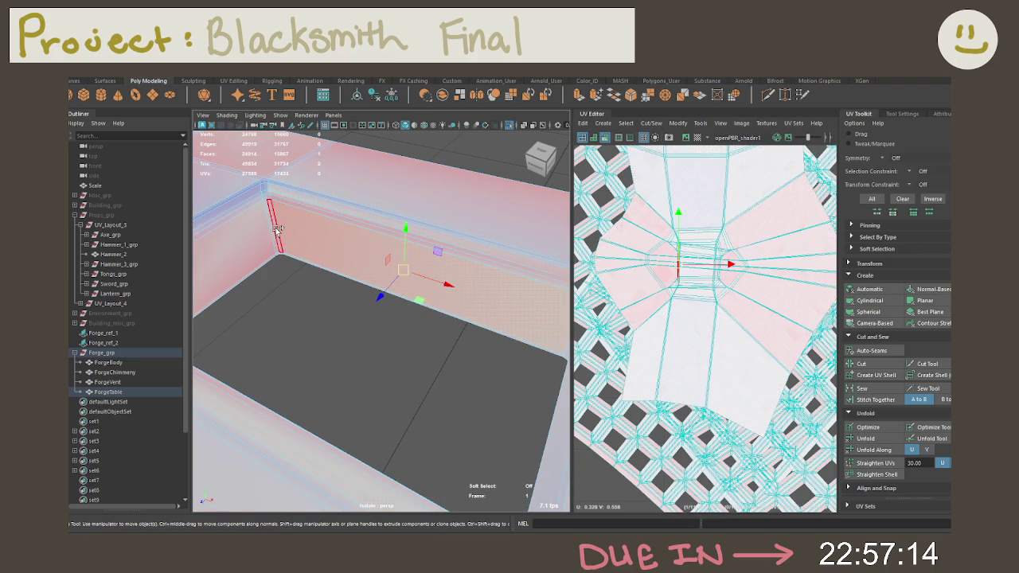
pyautogui.click(647, 245)
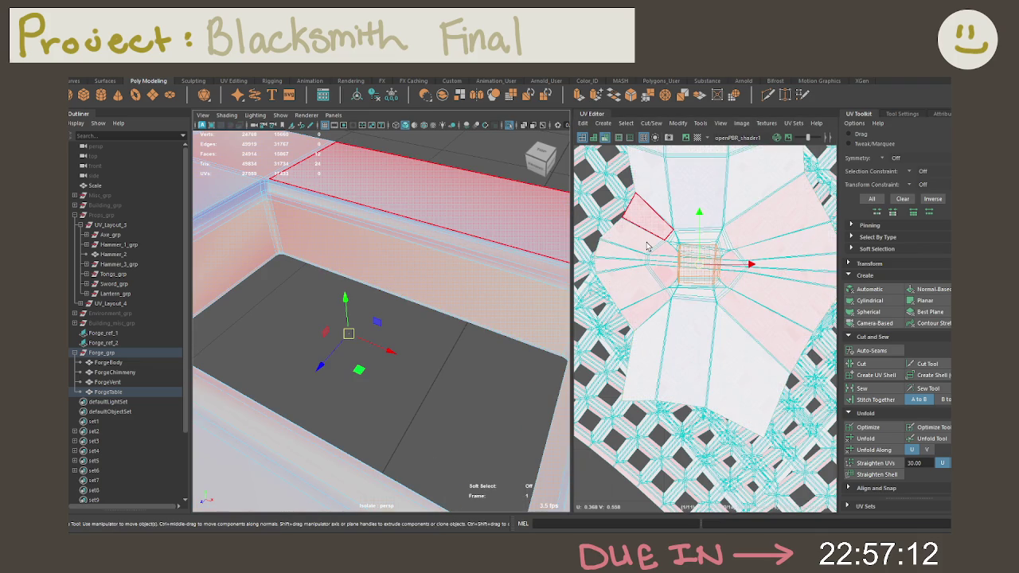
pyautogui.hotkey('shift', '.')
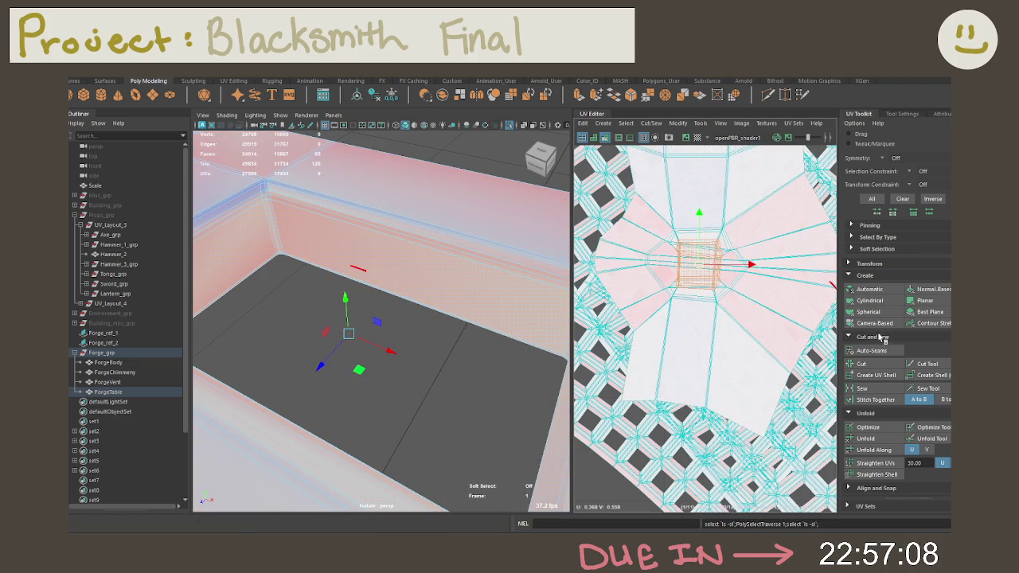
pyautogui.scroll(-2, 681, 296)
pyautogui.scroll(-2, 681, 296)
pyautogui.scroll(-2, 681, 296)
pyautogui.scroll(-2, 681, 296)
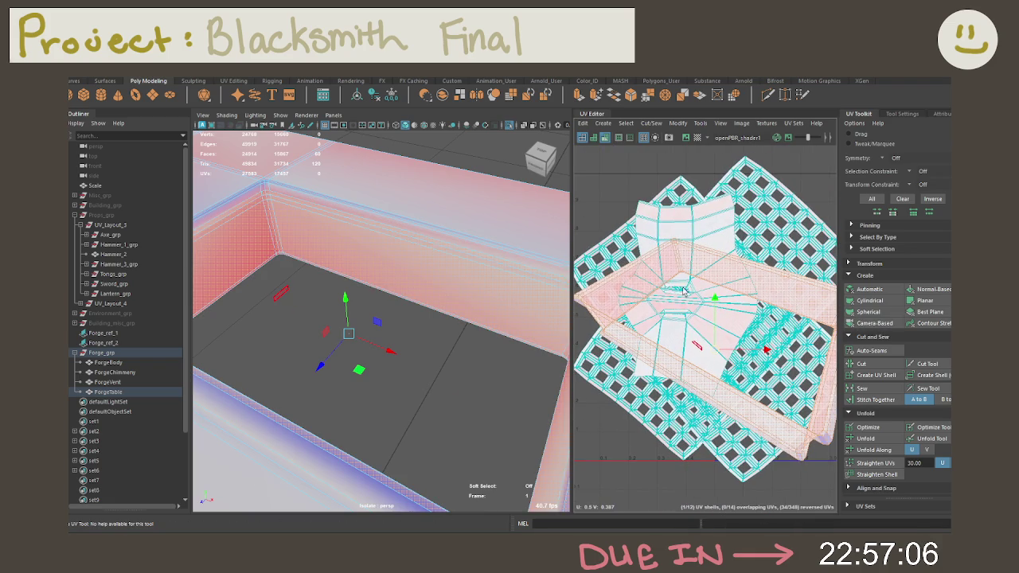
# Select the wall's corner edge in the UV Editor and Cut the UVs along it.
pyautogui.moveTo(425, 274); pyautogui.dragTo(466, 241, button='right')
pyautogui.moveTo(445, 243)
pyautogui.keyDown('alt'); pyautogui.mouseDown()
pyautogui.moveTo(301, 252)
pyautogui.moveTo(453, 241)
pyautogui.mouseUp(); pyautogui.keyUp('alt')
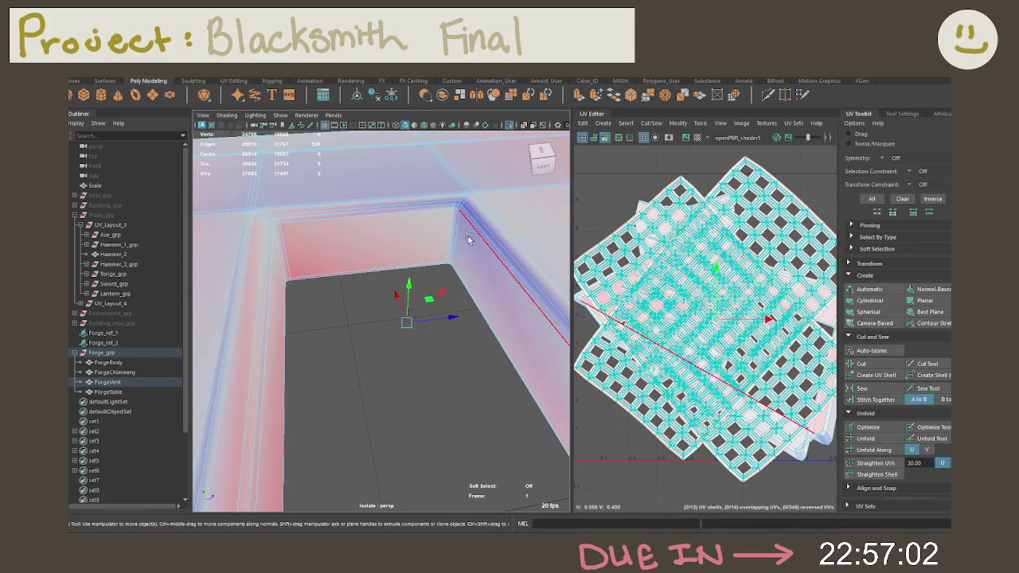
pyautogui.click(452, 241)
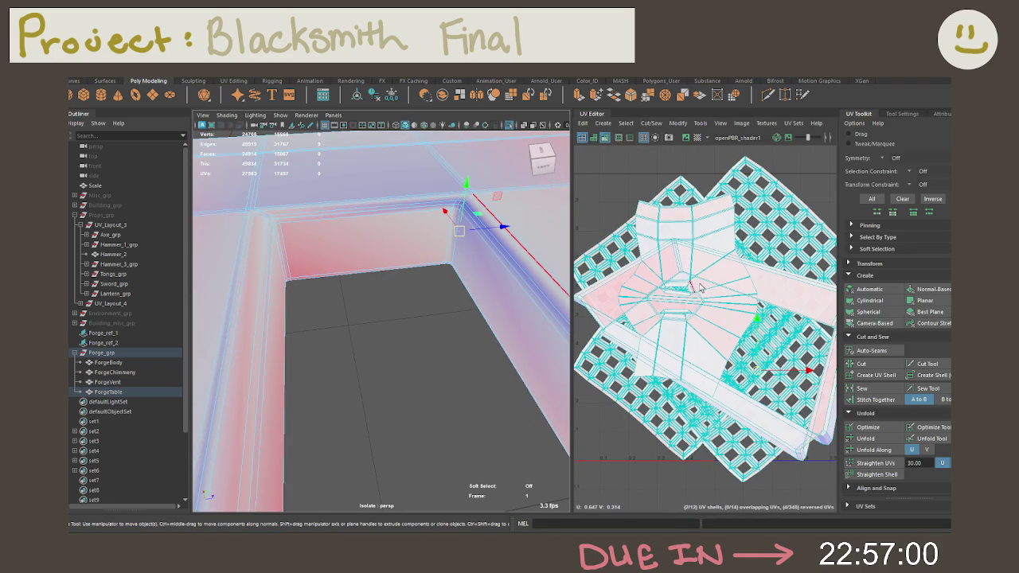
pyautogui.scroll(4, 686, 281)
pyautogui.click(693, 275)
pyautogui.scroll(3, 693, 276)
pyautogui.scroll(3, 793, 377)
pyautogui.scroll(2, 731, 337)
pyautogui.click(721, 338)
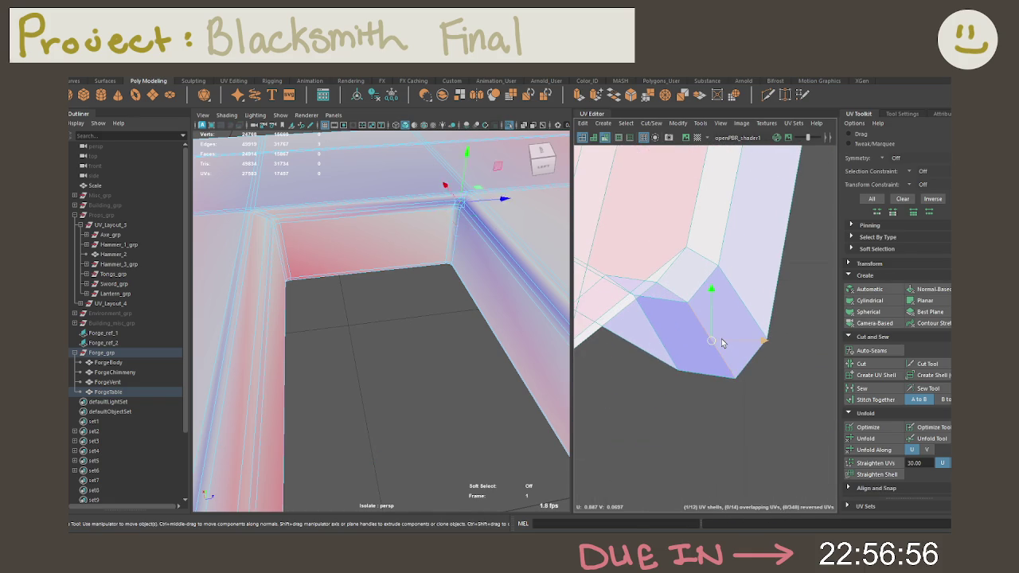
pyautogui.keyDown('shift'); pyautogui.moveTo(721, 338); pyautogui.dragTo(703, 359, button='right'); pyautogui.keyUp('shift')
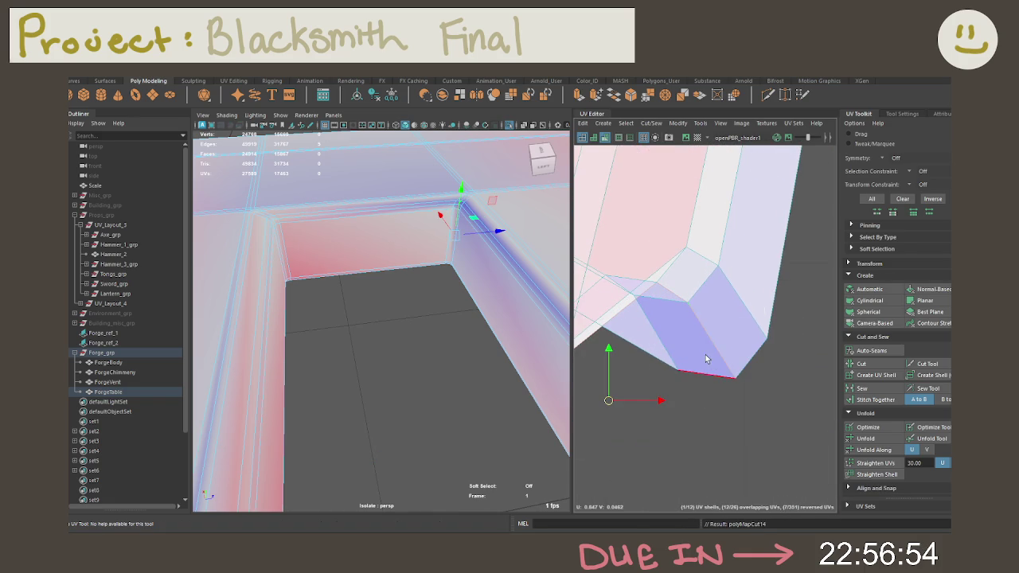
# Check the separated wall UV shell, clear the selection and return to Object Mode.
pyautogui.scroll(-2, 703, 360)
pyautogui.scroll(-3, 703, 359)
pyautogui.scroll(-3, 704, 350)
pyautogui.scroll(-2, 704, 338)
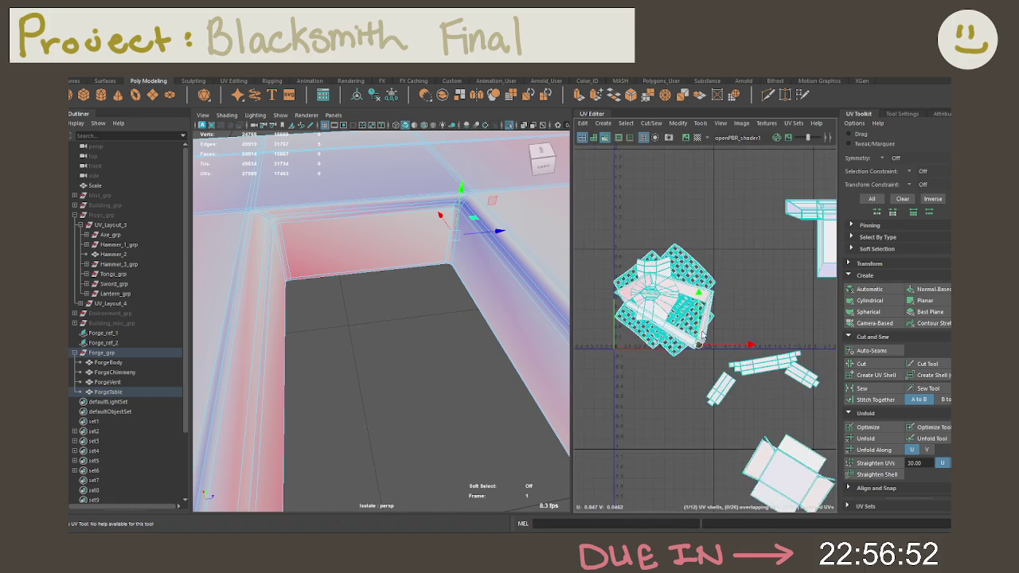
pyautogui.scroll(-2, 704, 338)
pyautogui.moveTo(689, 331); pyautogui.dragTo(679, 334, button='right')
pyautogui.scroll(-2, 679, 334)
pyautogui.click(720, 380)
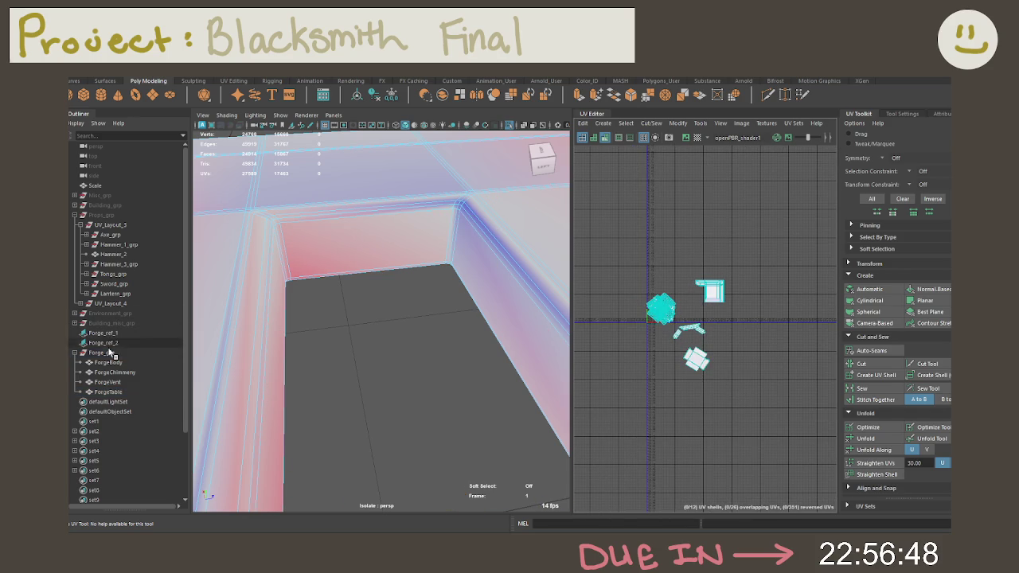
pyautogui.moveTo(385, 240); pyautogui.dragTo(471, 211, button='right')
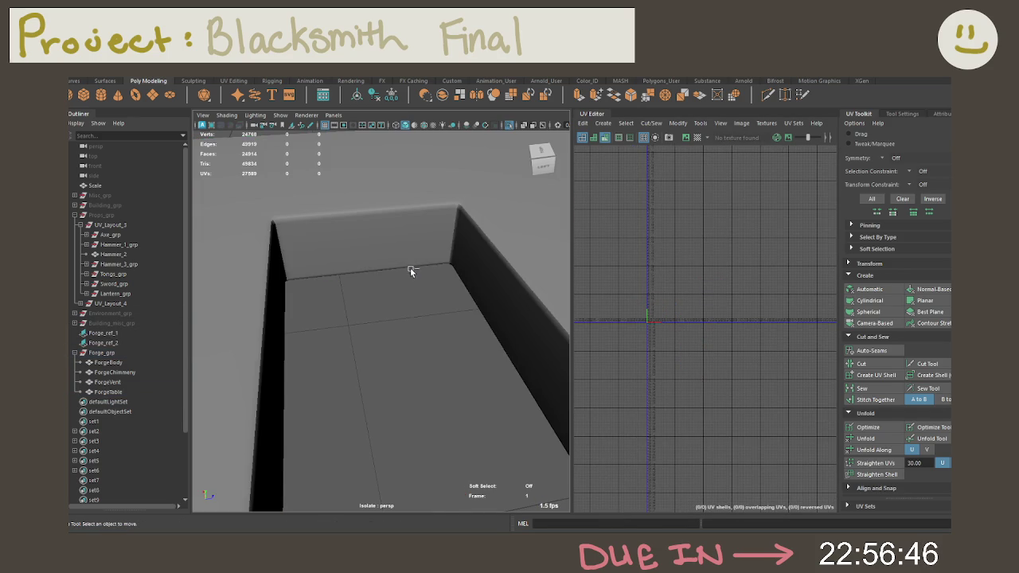
# Check the UVs of ForgeBody, ForgeChimney and other forge pieces, ending on ForgeTable.
pyautogui.scroll(-5, 411, 265)
pyautogui.scroll(-3, 444, 245)
pyautogui.scroll(-5, 442, 255)
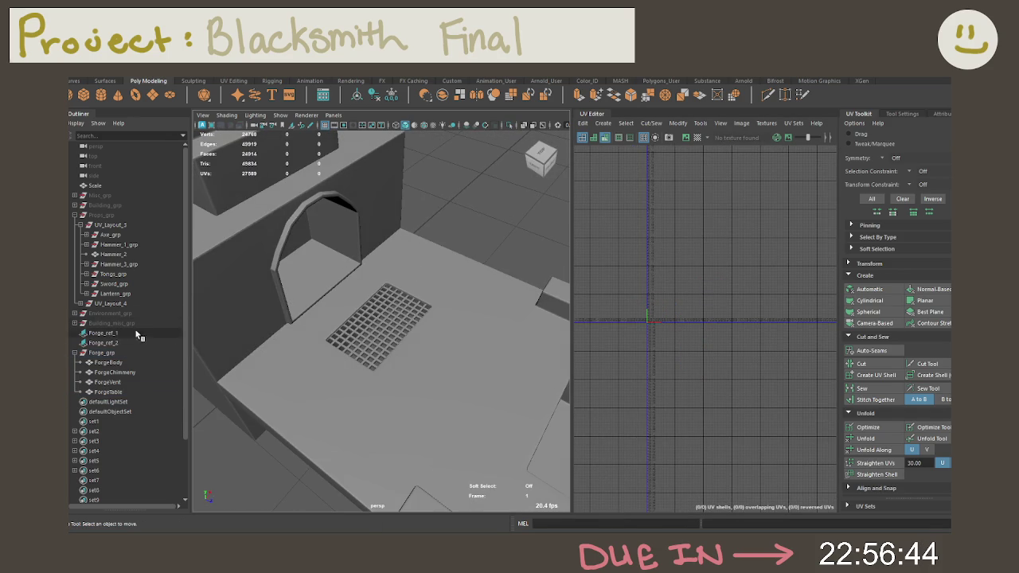
pyautogui.click(100, 353)
pyautogui.click(107, 362)
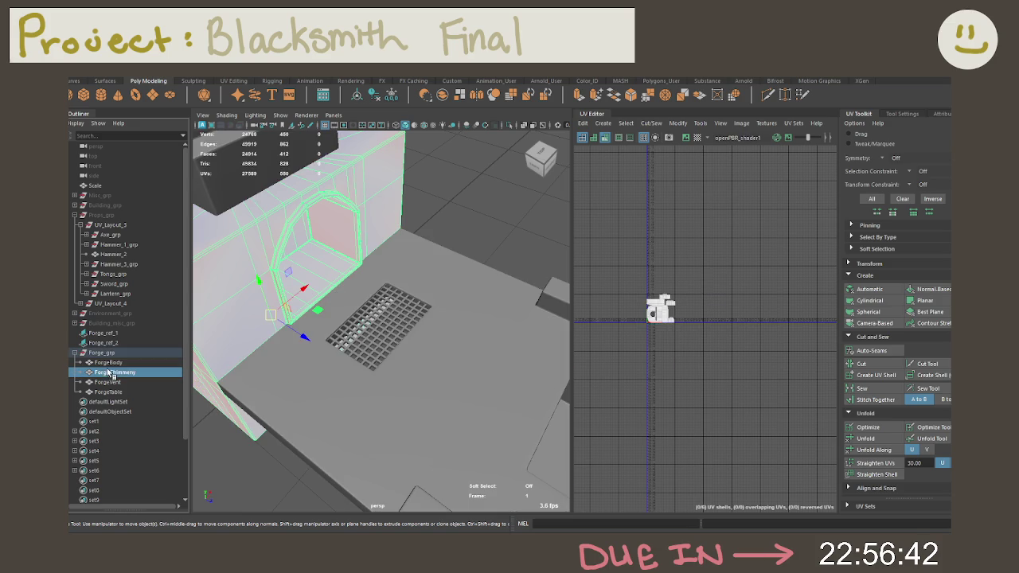
pyautogui.click(108, 371)
pyautogui.click(108, 382)
pyautogui.click(107, 392)
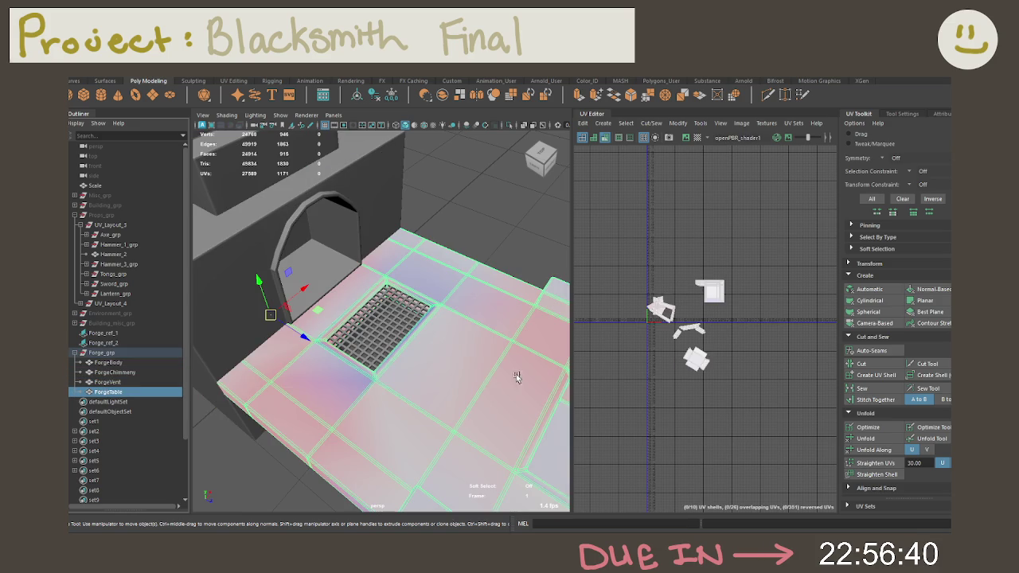
pyautogui.scroll(2, 697, 338)
# Move one UV shell aside and run Auto-Seams on the three central table shells.
pyautogui.moveTo(728, 363); pyautogui.dragTo(682, 348, button='right')
pyautogui.scroll(-2, 746, 368)
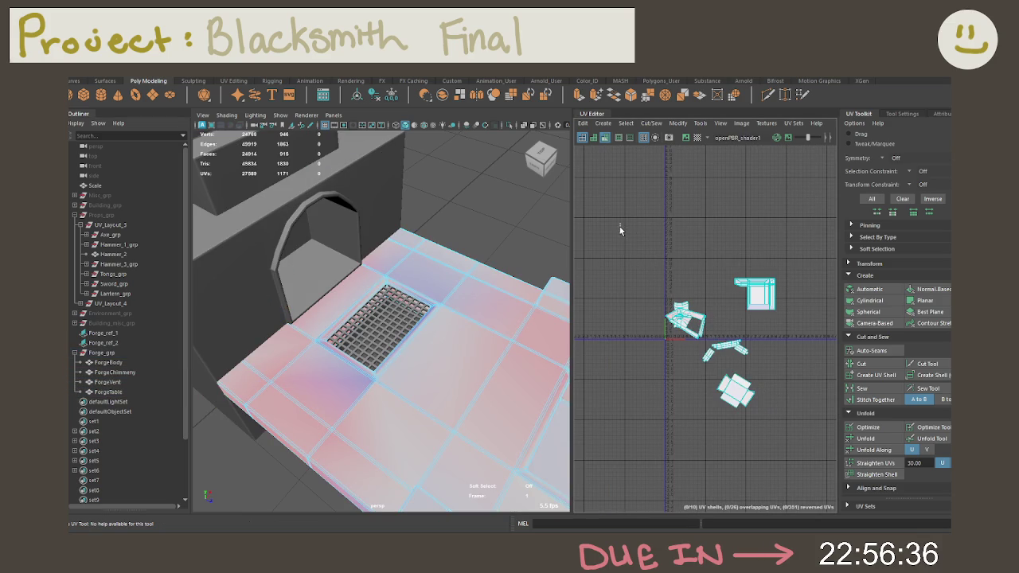
pyautogui.moveTo(618, 221); pyautogui.dragTo(700, 396)
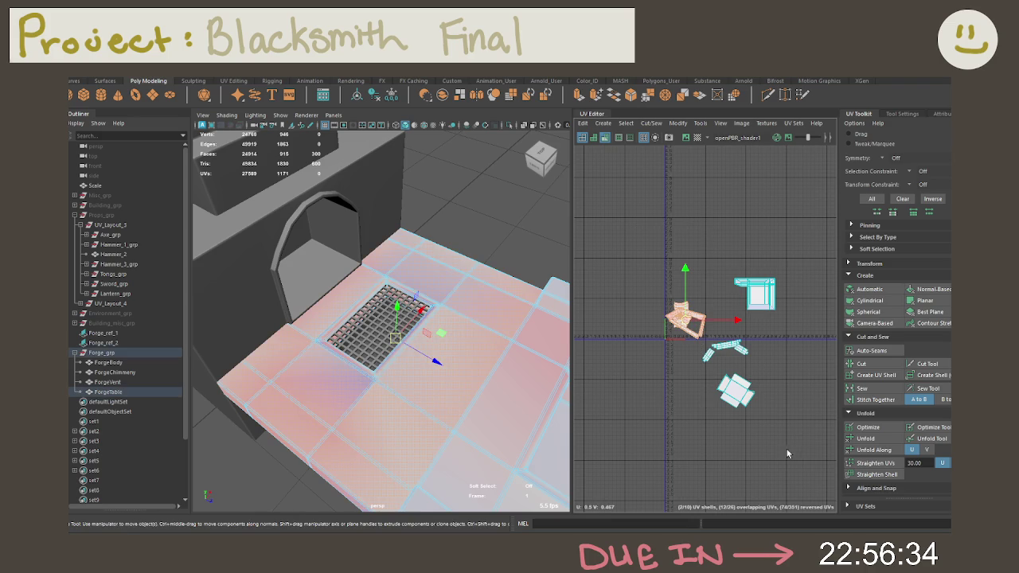
pyautogui.click(761, 297)
pyautogui.moveTo(761, 299); pyautogui.dragTo(767, 228)
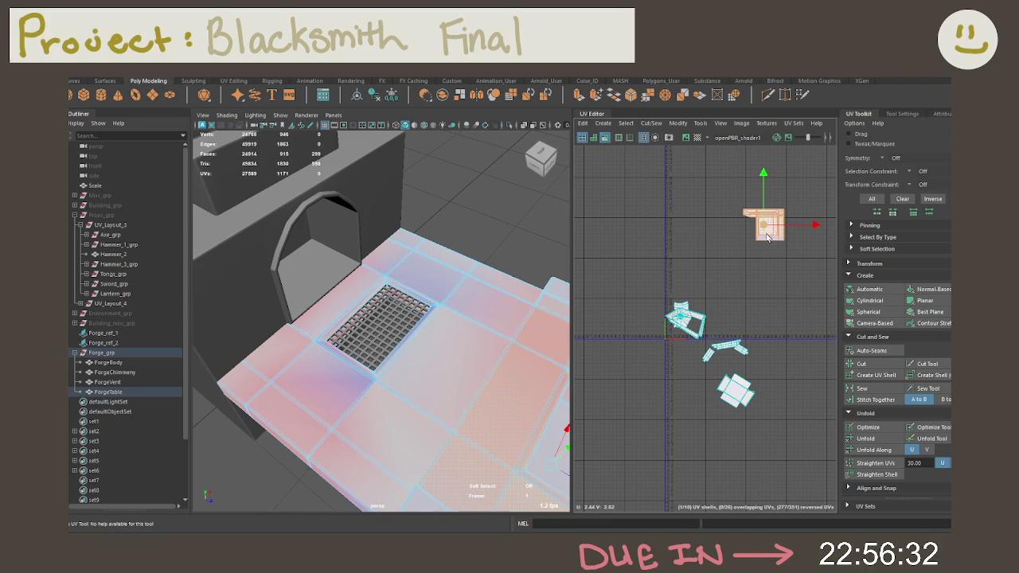
pyautogui.moveTo(772, 424); pyautogui.dragTo(635, 280)
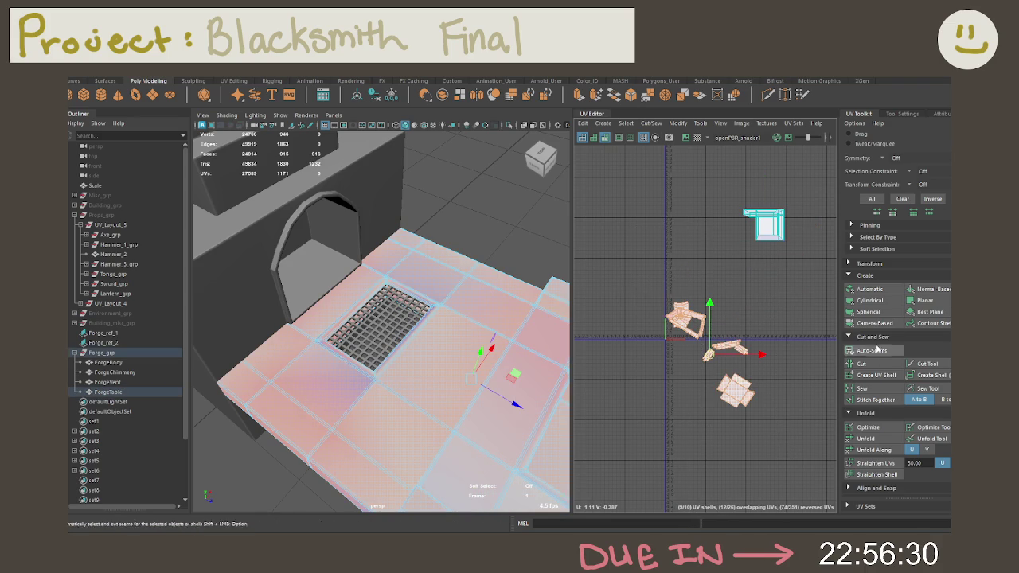
pyautogui.click(865, 439)
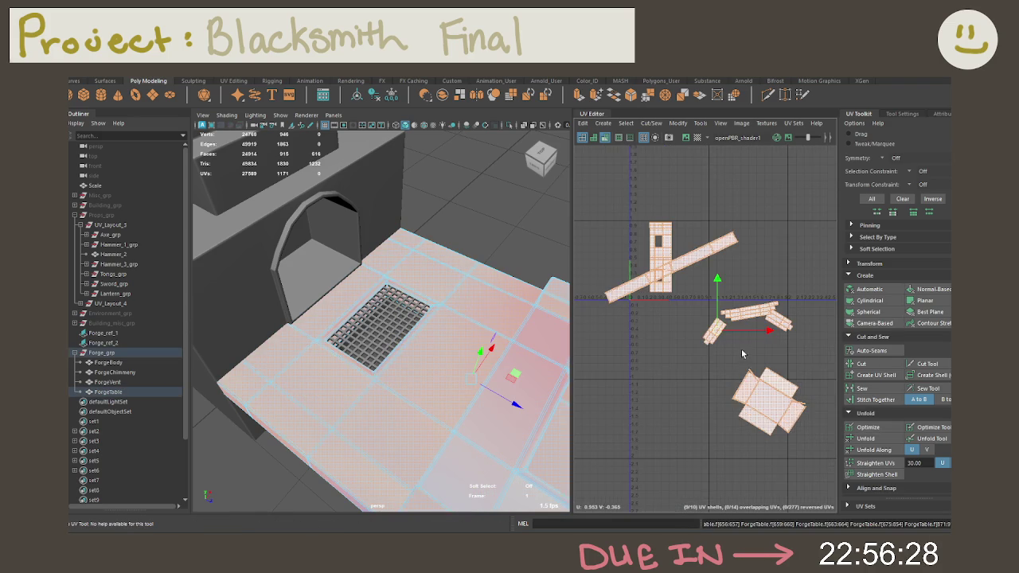
# Select the table's main UV shell and run Optimize on it.
pyautogui.click(691, 337)
pyautogui.scroll(3, 694, 335)
pyautogui.scroll(3, 694, 335)
pyautogui.click(694, 335)
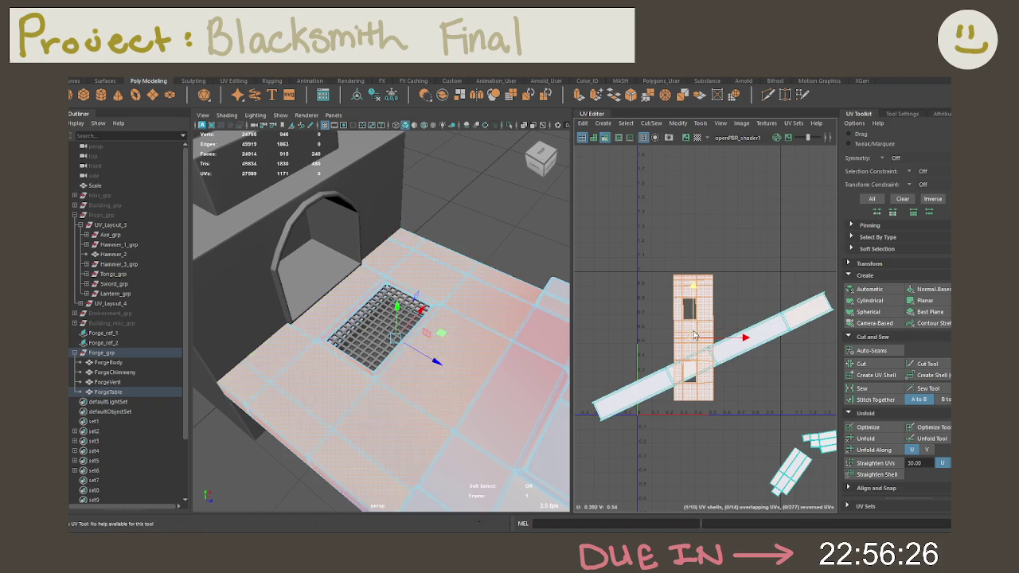
pyautogui.click(729, 408)
pyautogui.scroll(-2, 729, 407)
pyautogui.scroll(-2, 686, 328)
pyautogui.keyDown('alt'); pyautogui.moveTo(686, 327); pyautogui.dragTo(618, 383, button='middle'); pyautogui.keyUp('alt')
pyautogui.click(736, 326)
pyautogui.press('f')
pyautogui.press('f')
pyautogui.moveTo(446, 328)
pyautogui.keyDown('alt'); pyautogui.mouseDown()
pyautogui.moveTo(475, 318)
pyautogui.moveTo(541, 334)
pyautogui.moveTo(546, 262)
pyautogui.mouseUp(); pyautogui.keyUp('alt')
pyautogui.keyDown('alt'); pyautogui.moveTo(693, 315); pyautogui.dragTo(703, 331, button='middle'); pyautogui.keyUp('alt')
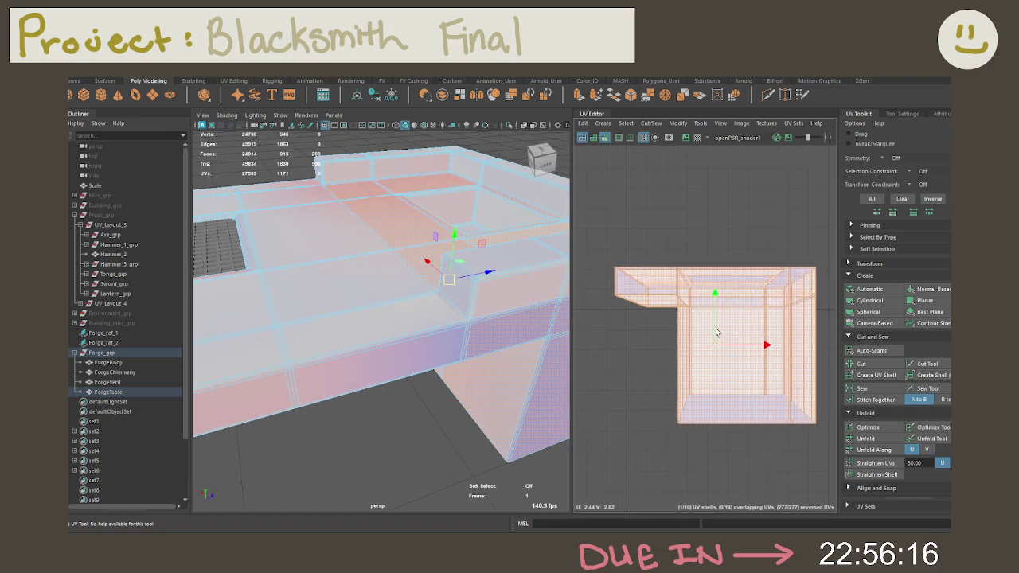
pyautogui.click(865, 430)
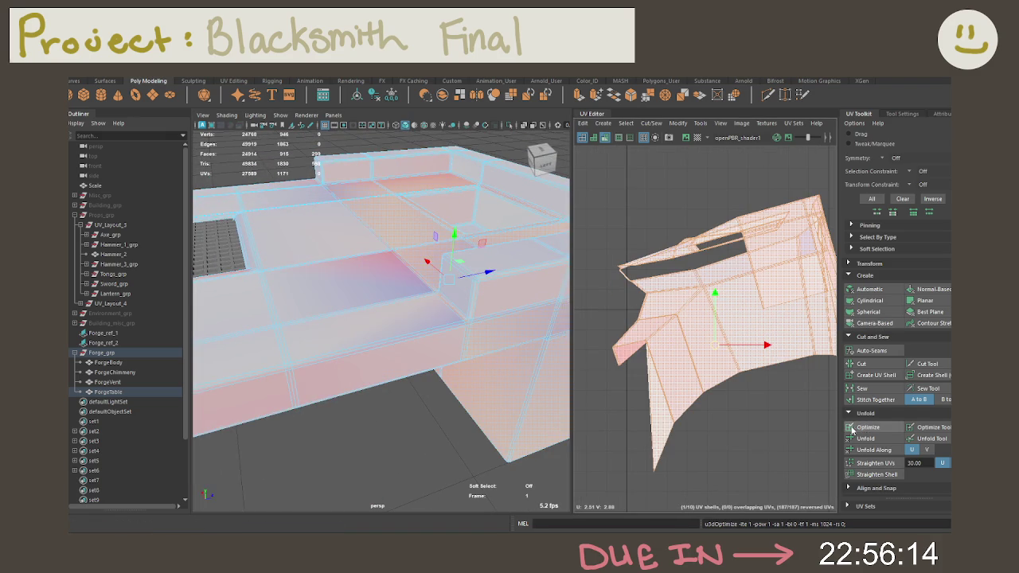
# Undo back to the square unfolded shell and save the scene as BlacksmithProgress177.ma.
pyautogui.hotkey('ctrl', 'z')
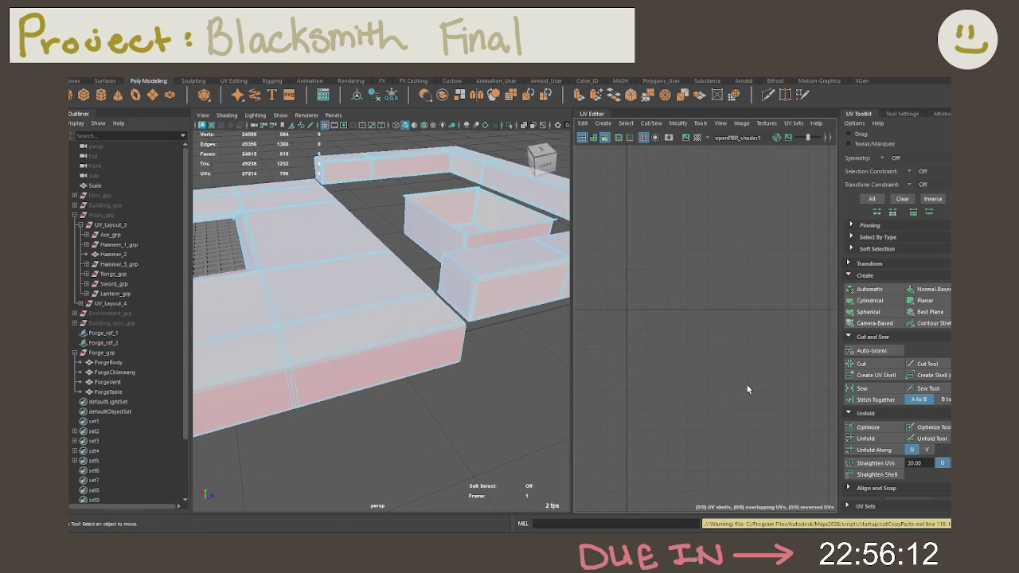
pyautogui.hotkey('ctrl', 'z')
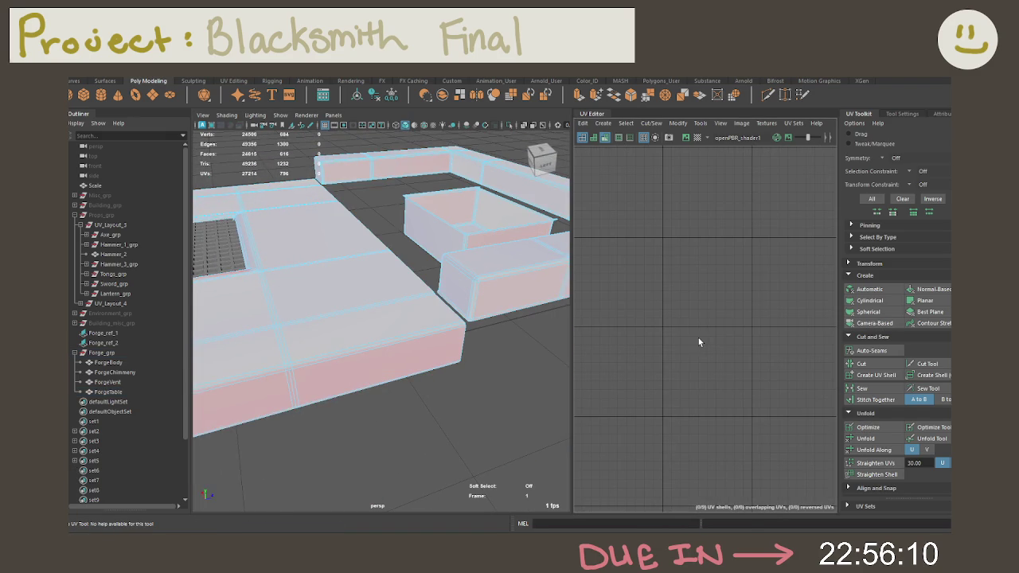
pyautogui.hotkey('ctrl', 'z')
pyautogui.hotkey('ctrl', 'z')
pyautogui.hotkey('ctrl', 'z')
pyautogui.hotkey('ctrl', 'z')
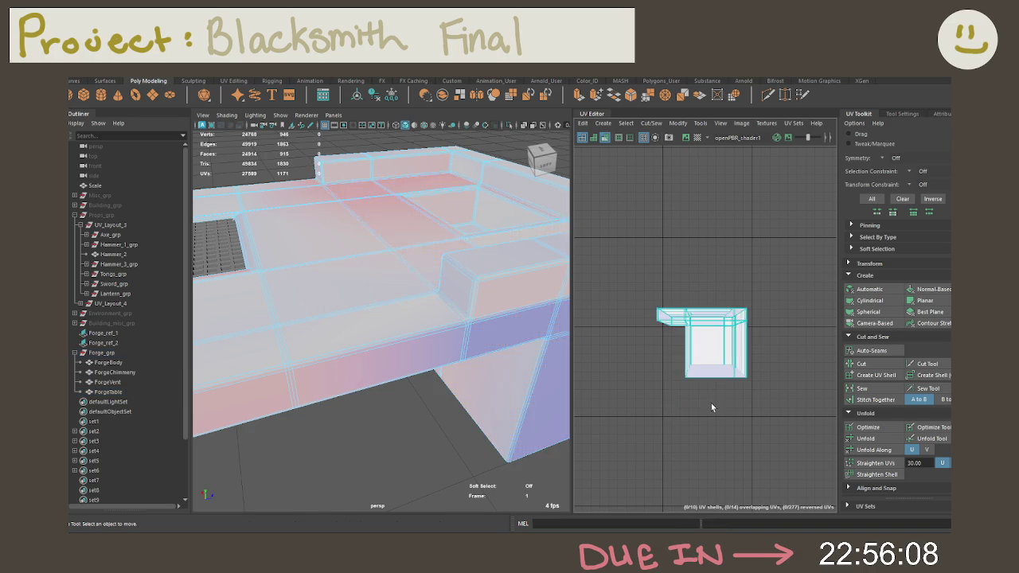
pyautogui.hotkey('ctrl', 'z')
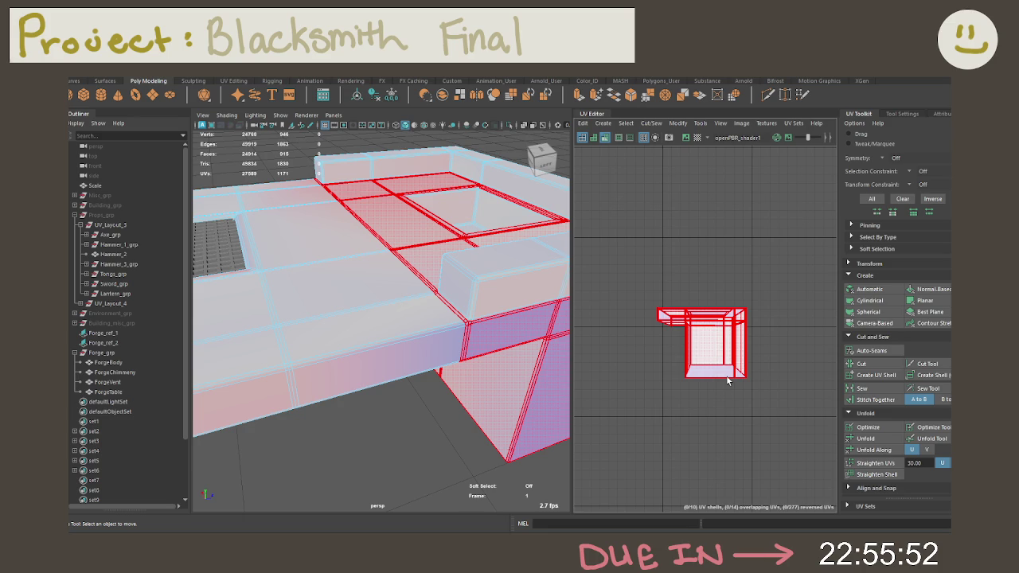
pyautogui.hotkey('ctrl', 's')
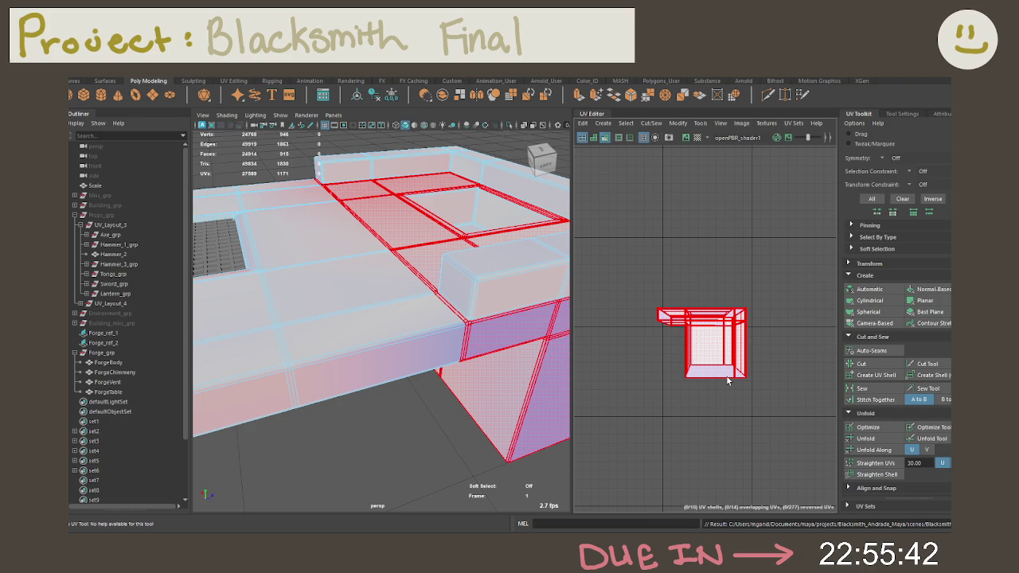
# Clear the UV edge selection and switch the table to face selection mode.
pyautogui.click(546, 358)
pyautogui.moveTo(469, 252); pyautogui.dragTo(469, 291, button='right')
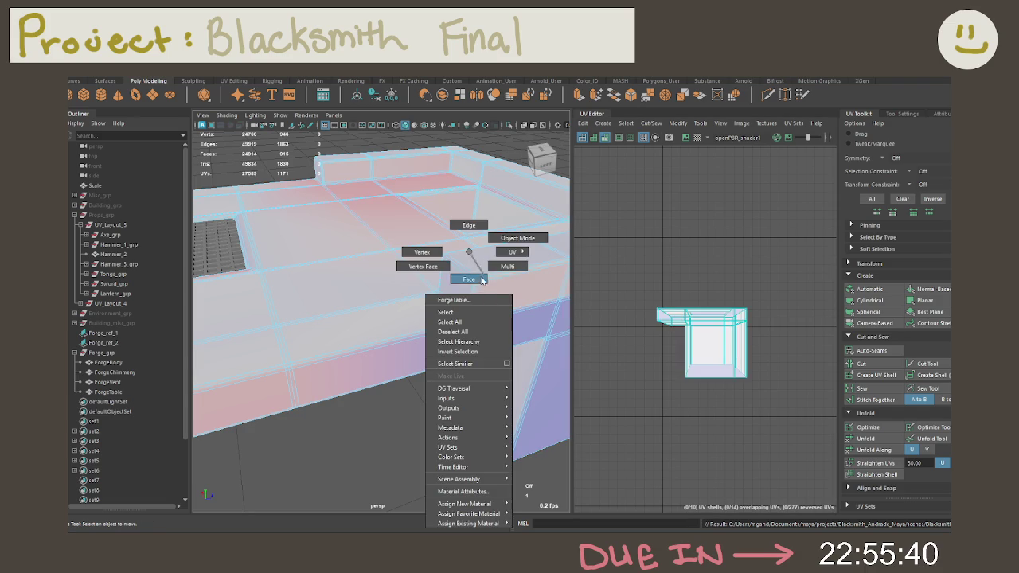
pyautogui.moveTo(483, 279)
pyautogui.keyDown('alt'); pyautogui.mouseDown()
pyautogui.moveTo(557, 342)
pyautogui.moveTo(516, 307)
pyautogui.mouseUp(); pyautogui.keyUp('alt')
pyautogui.click(501, 312)
pyautogui.moveTo(448, 251); pyautogui.dragTo(448, 312, button='right')
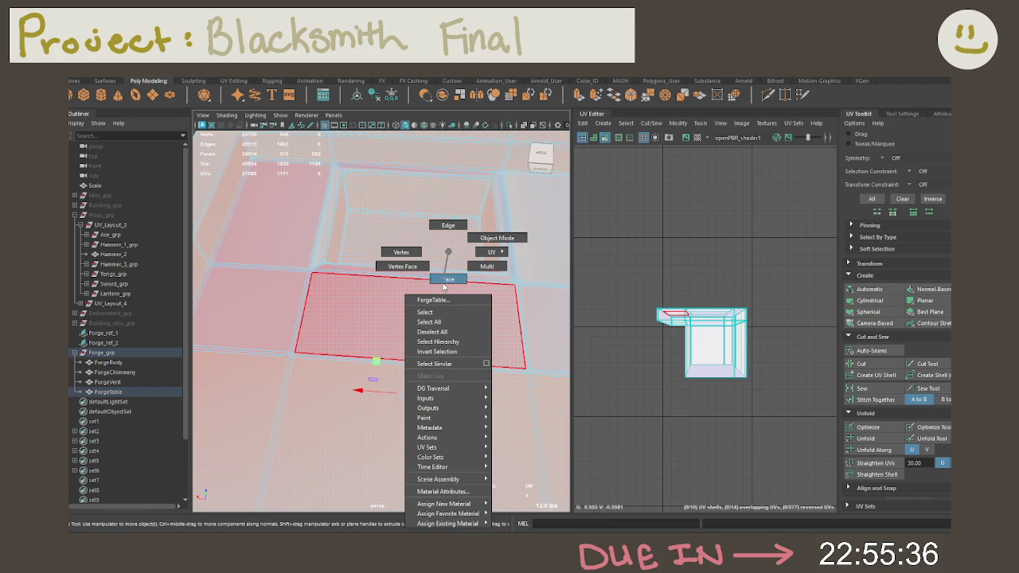
pyautogui.click(443, 283)
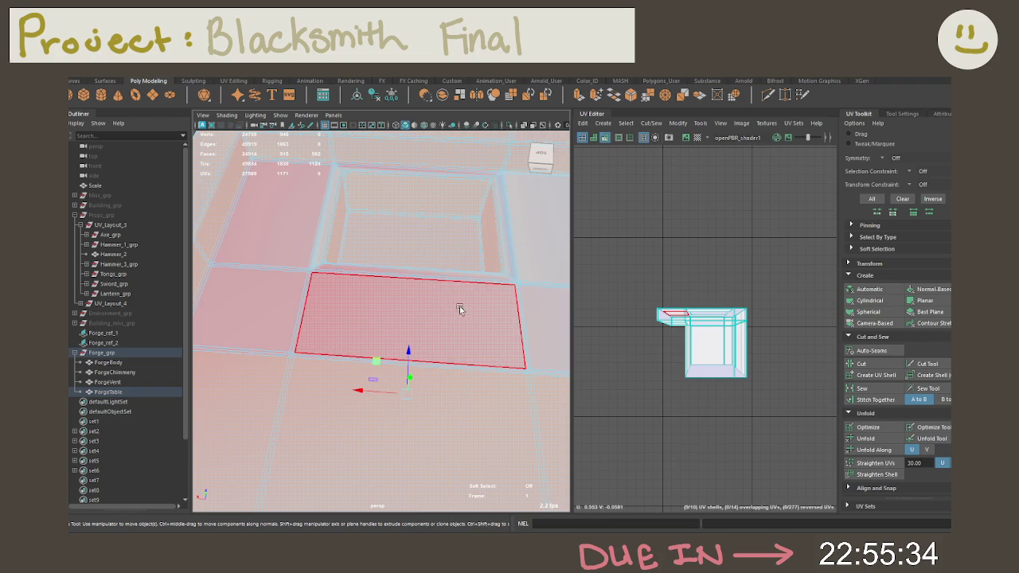
pyautogui.scroll(-3, 451, 307)
pyautogui.moveTo(694, 326); pyautogui.dragTo(712, 315, button='right')
pyautogui.moveTo(512, 303)
pyautogui.keyDown('alt'); pyautogui.mouseDown()
pyautogui.moveTo(496, 319)
pyautogui.moveTo(520, 280)
pyautogui.mouseUp(); pyautogui.keyUp('alt')
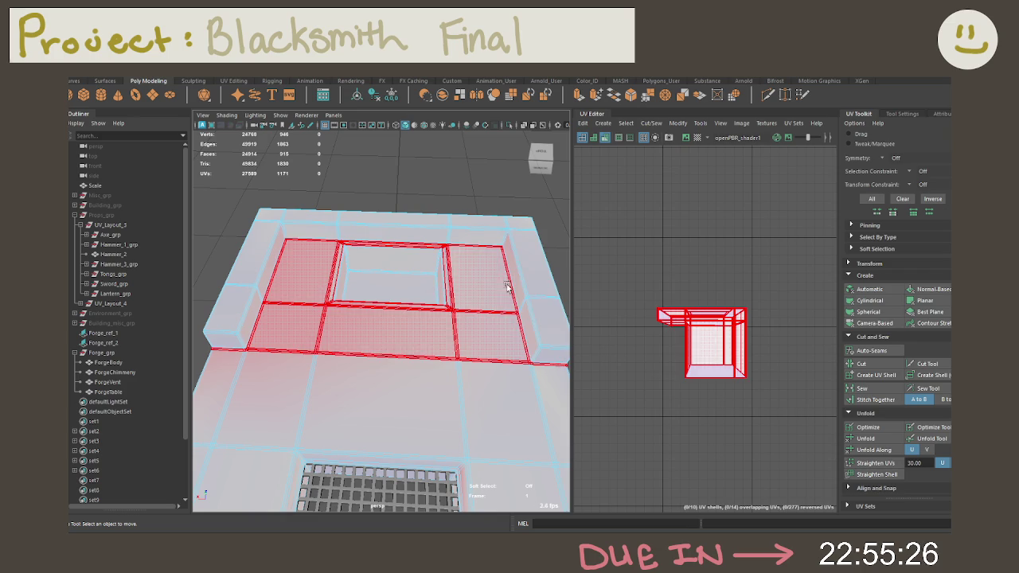
# Select the table's whole UV shell, then marquee-deselect the lower faces to keep the top strip.
pyautogui.rightClick(477, 267)
pyautogui.click(470, 279)
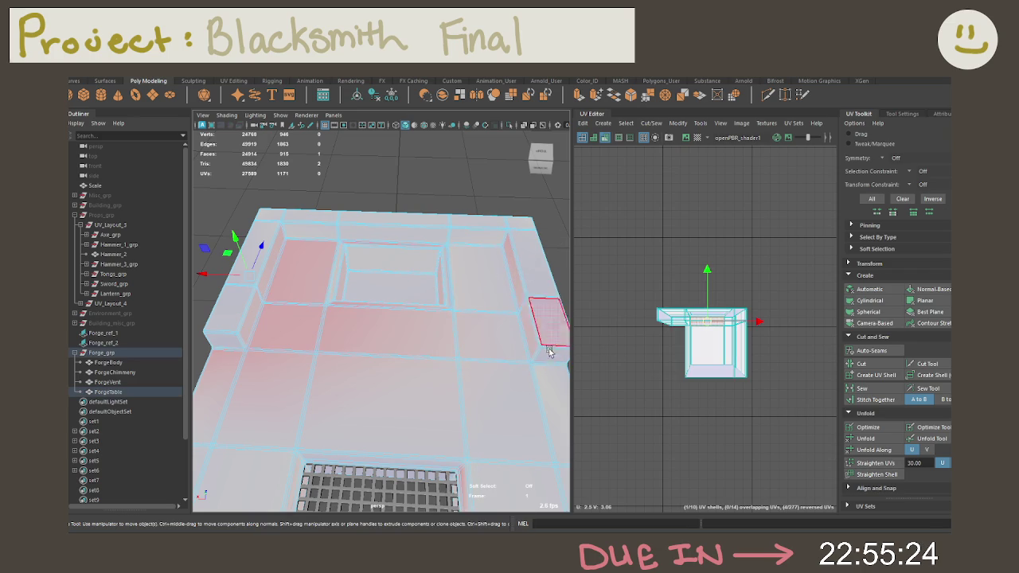
pyautogui.moveTo(635, 276); pyautogui.dragTo(795, 382)
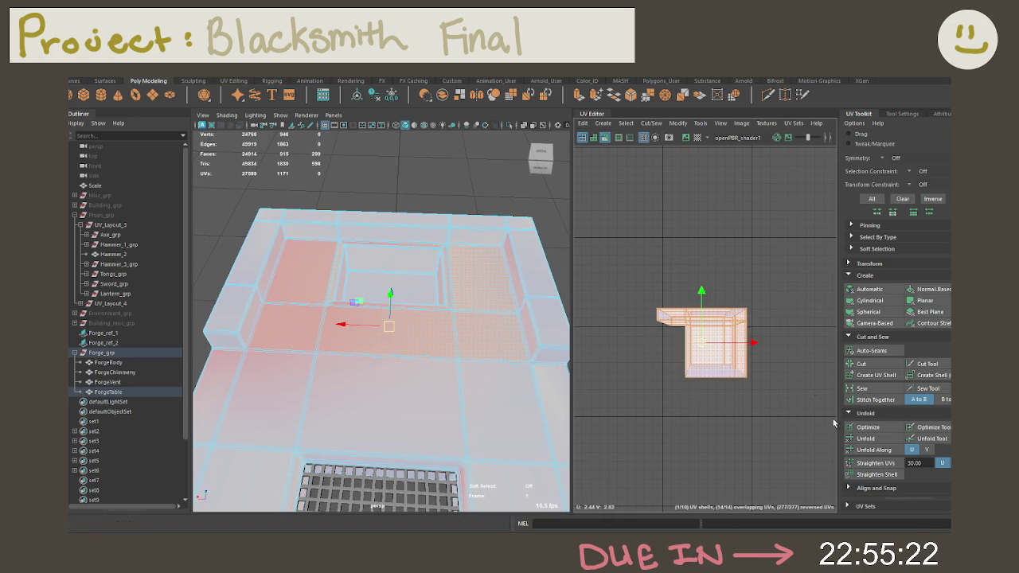
pyautogui.scroll(2, 716, 303)
pyautogui.scroll(3, 701, 310)
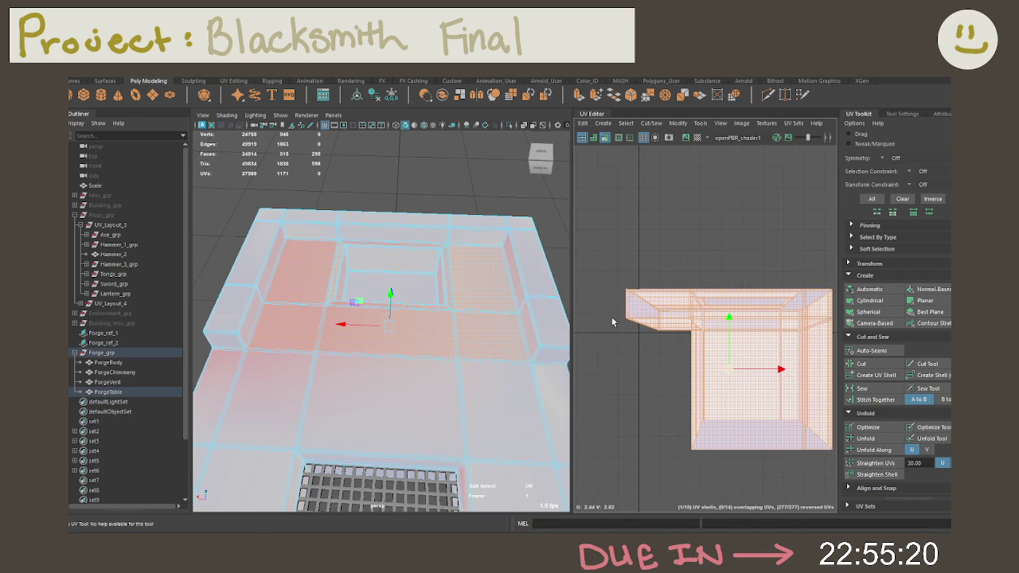
pyautogui.keyDown('ctrl'); pyautogui.moveTo(806, 458); pyautogui.dragTo(836, 493); pyautogui.keyUp('ctrl')
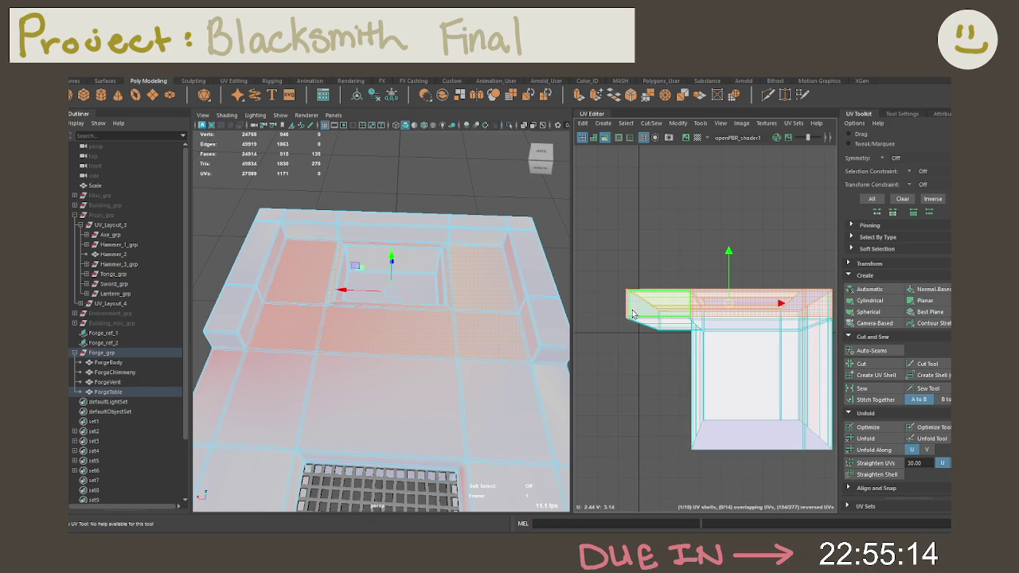
pyautogui.scroll(3, 645, 312)
pyautogui.scroll(4, 645, 311)
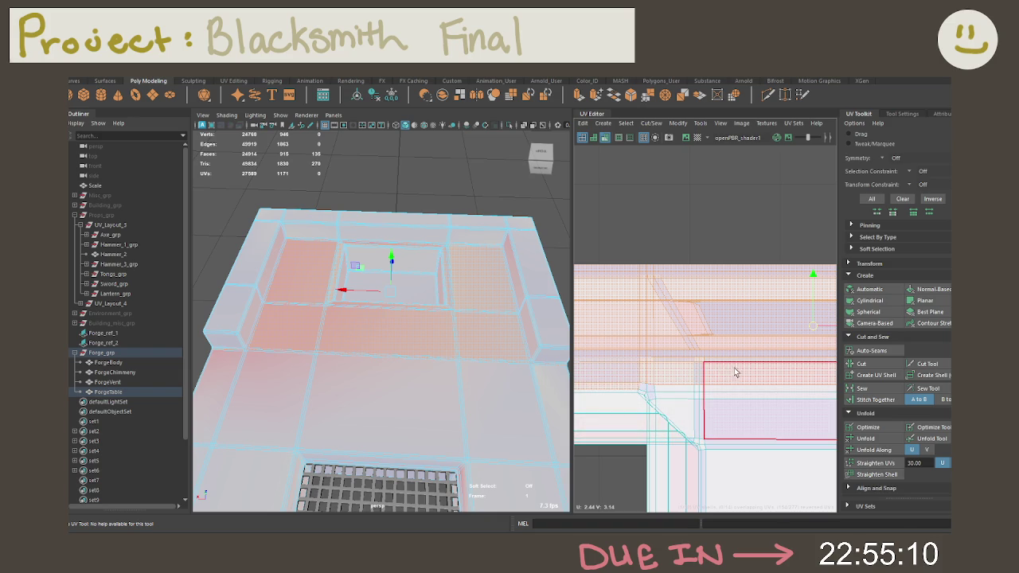
# Deselect horizontal rows of lower faces in the UV Editor.
pyautogui.press('w')
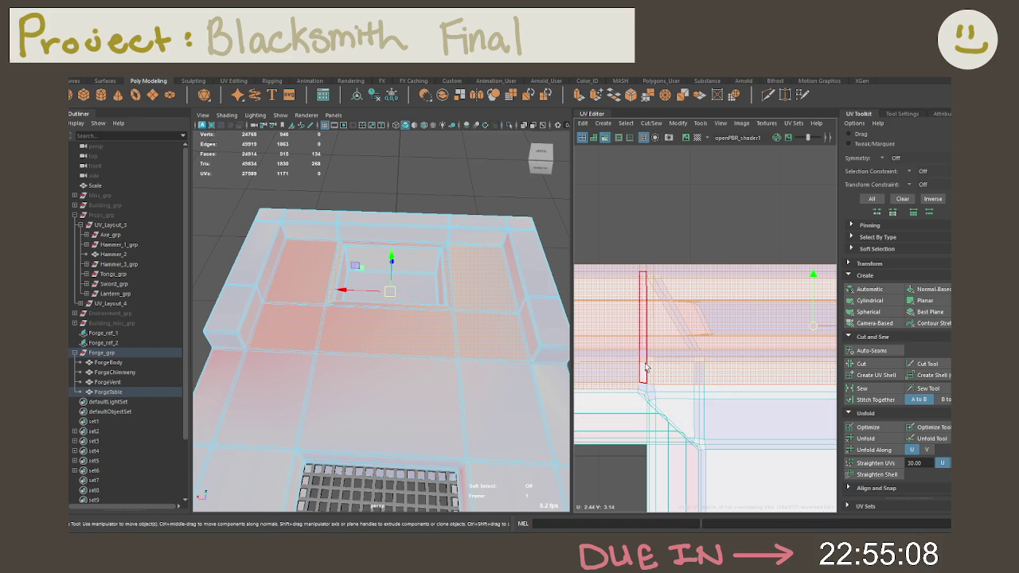
pyautogui.press('q')
pyautogui.keyDown('ctrl'); pyautogui.click(648, 369); pyautogui.keyUp('ctrl')
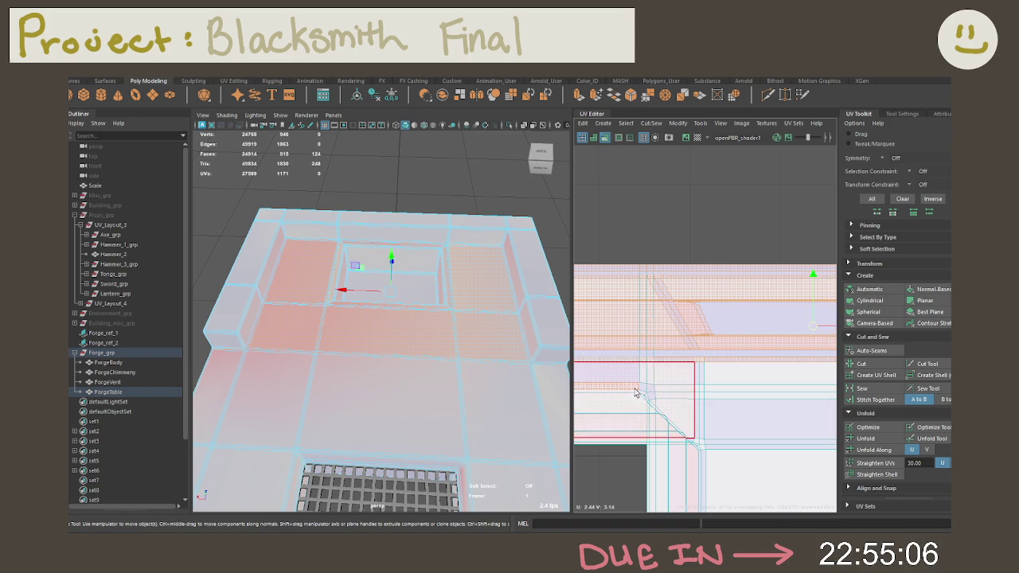
pyautogui.keyDown('ctrl'); pyautogui.click(649, 388); pyautogui.keyUp('ctrl')
pyautogui.keyDown('alt'); pyautogui.moveTo(652, 388); pyautogui.dragTo(673, 364, button='right'); pyautogui.keyUp('alt')
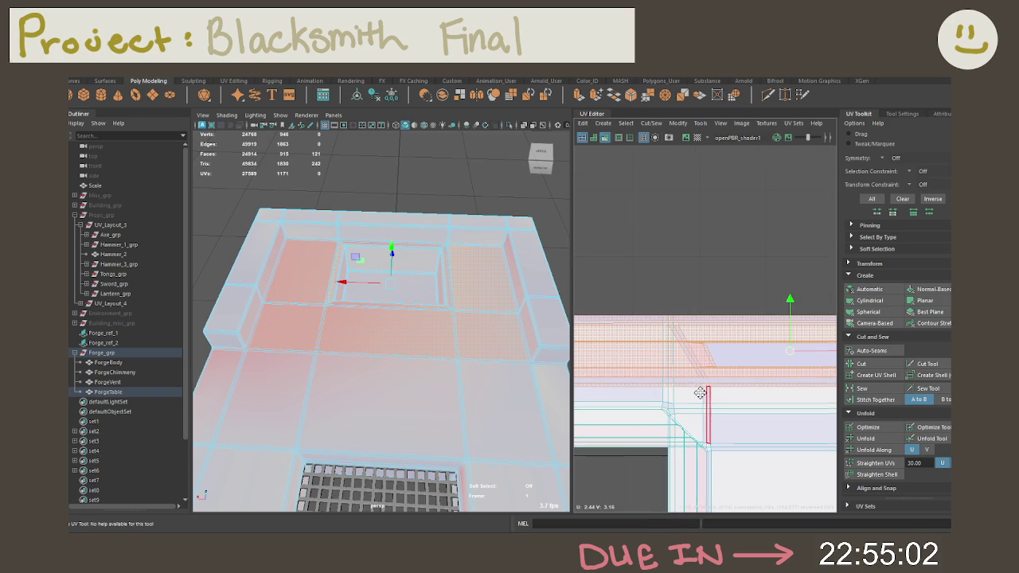
pyautogui.keyDown('alt'); pyautogui.moveTo(337, 348); pyautogui.dragTo(436, 389, button='right'); pyautogui.keyUp('alt')
pyautogui.keyDown('alt'); pyautogui.moveTo(436, 389); pyautogui.dragTo(477, 374); pyautogui.keyUp('alt')
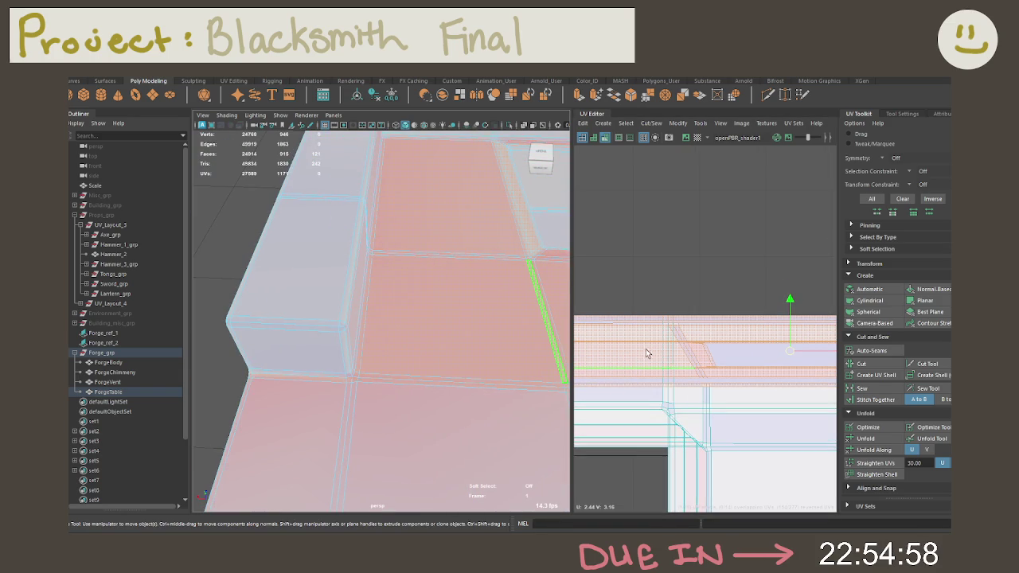
pyautogui.moveTo(663, 353)
pyautogui.keyDown('alt'); pyautogui.mouseDown(button='right')
pyautogui.moveTo(647, 303)
pyautogui.moveTo(673, 324)
pyautogui.moveTo(595, 300)
pyautogui.mouseUp(button='right'); pyautogui.keyUp('alt')
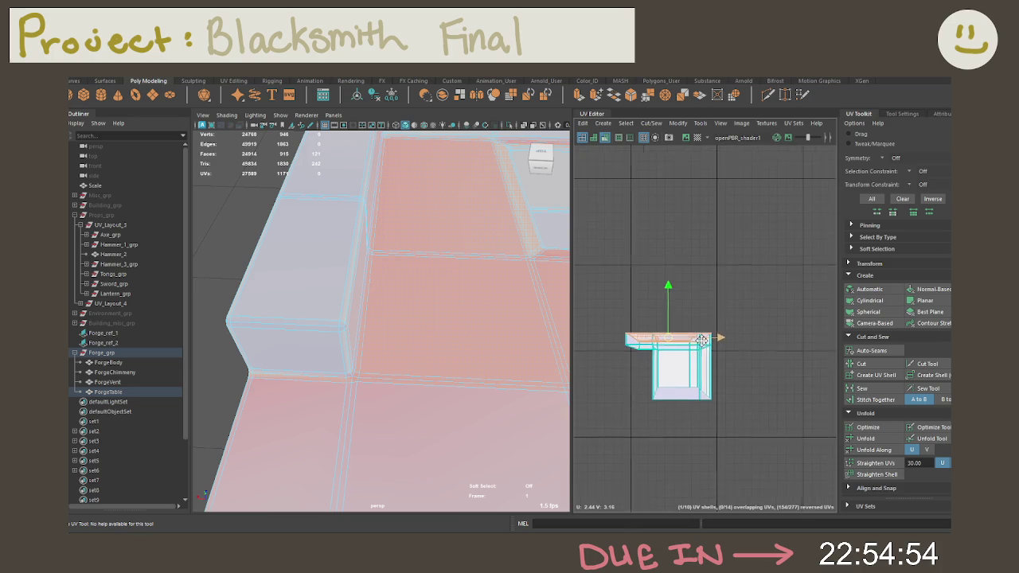
pyautogui.scroll(3, 693, 344)
# Orbit around the table's sides to locate the remaining unwanted faces.
pyautogui.moveTo(446, 318)
pyautogui.keyDown('alt'); pyautogui.mouseDown()
pyautogui.moveTo(638, 307)
pyautogui.moveTo(610, 304)
pyautogui.mouseUp(); pyautogui.keyUp('alt')
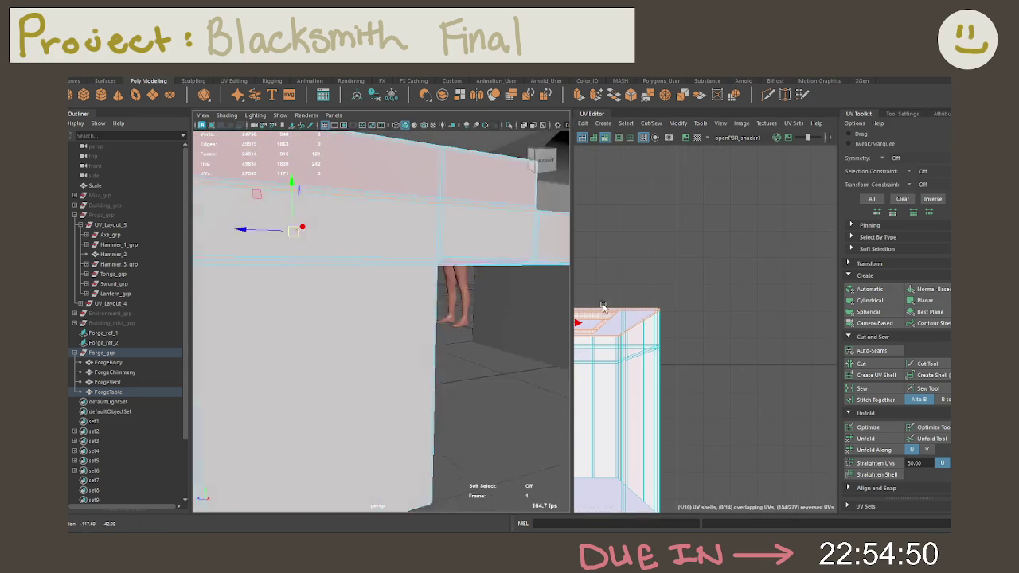
pyautogui.click(399, 271)
pyautogui.scroll(-3, 400, 271)
pyautogui.moveTo(342, 263)
pyautogui.keyDown('alt'); pyautogui.mouseDown()
pyautogui.moveTo(455, 267)
pyautogui.moveTo(419, 209)
pyautogui.moveTo(391, 214)
pyautogui.mouseUp(); pyautogui.keyUp('alt')
pyautogui.scroll(4, 454, 267)
pyautogui.scroll(-3, 391, 214)
pyautogui.press('w')
pyautogui.keyDown('alt'); pyautogui.moveTo(432, 245); pyautogui.dragTo(373, 252); pyautogui.keyUp('alt')
pyautogui.scroll(3, 373, 251)
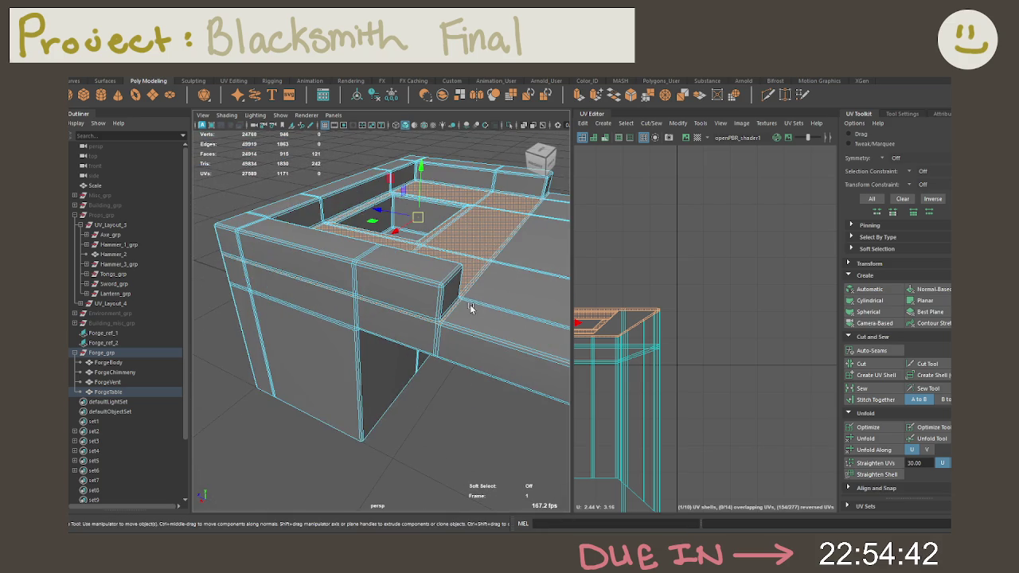
pyautogui.scroll(2, 446, 291)
pyautogui.scroll(2, 482, 325)
# Deselect the thin bevel and side faces, then frame the shell in the UV view.
pyautogui.keyDown('ctrl'); pyautogui.click(450, 289); pyautogui.keyUp('ctrl')
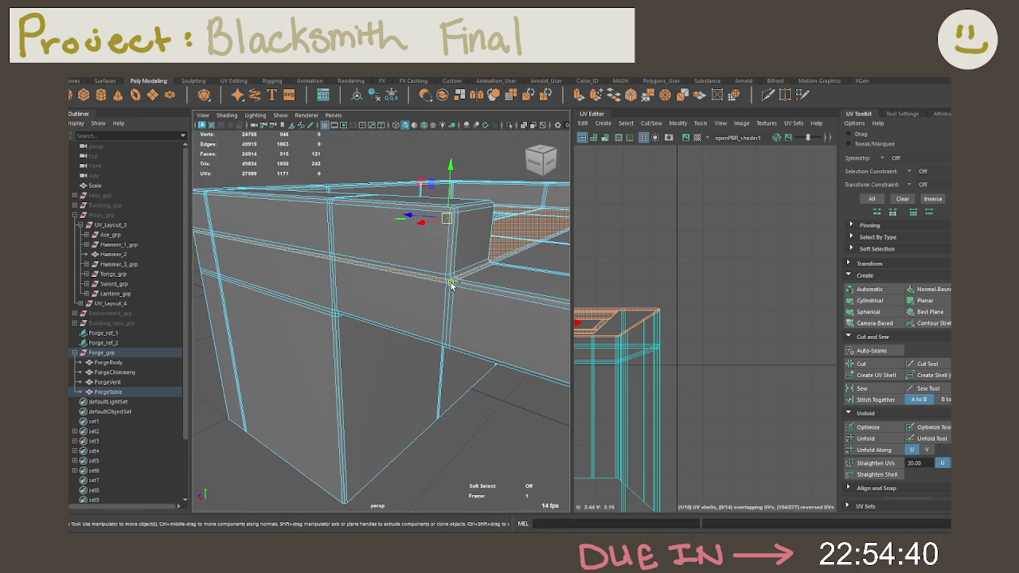
pyautogui.keyDown('ctrl'); pyautogui.click(447, 285); pyautogui.keyUp('ctrl')
pyautogui.moveTo(447, 285)
pyautogui.keyDown('alt'); pyautogui.mouseDown()
pyautogui.moveTo(480, 295)
pyautogui.moveTo(381, 294)
pyautogui.moveTo(488, 262)
pyautogui.moveTo(421, 228)
pyautogui.moveTo(406, 236)
pyautogui.mouseUp(); pyautogui.keyUp('alt')
pyautogui.scroll(-2, 517, 264)
pyautogui.scroll(3, 517, 264)
pyautogui.scroll(-3, 492, 276)
pyautogui.keyDown('alt'); pyautogui.moveTo(492, 276); pyautogui.dragTo(484, 276); pyautogui.keyUp('alt')
pyautogui.press('f')
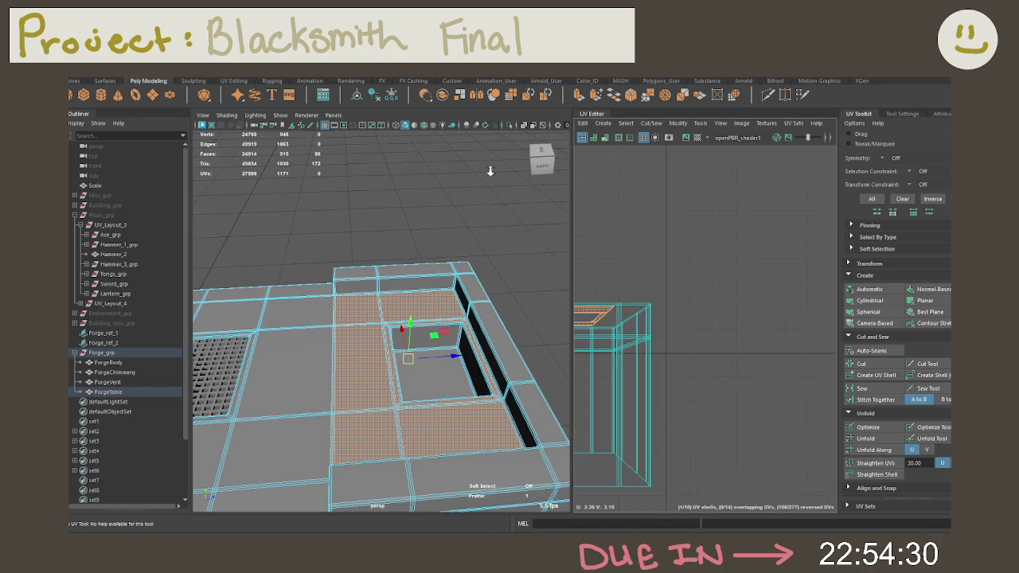
# Apply Camera-Based projection to the table-top faces and select the new UV shell.
pyautogui.click(873, 323)
pyautogui.scroll(-3, 756, 335)
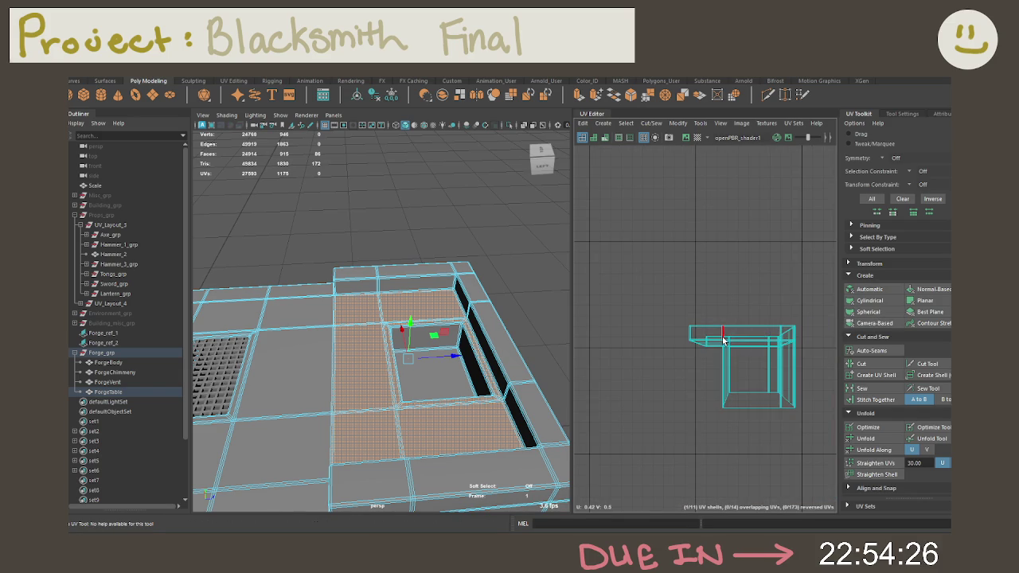
pyautogui.moveTo(722, 337); pyautogui.dragTo(700, 329, button='right')
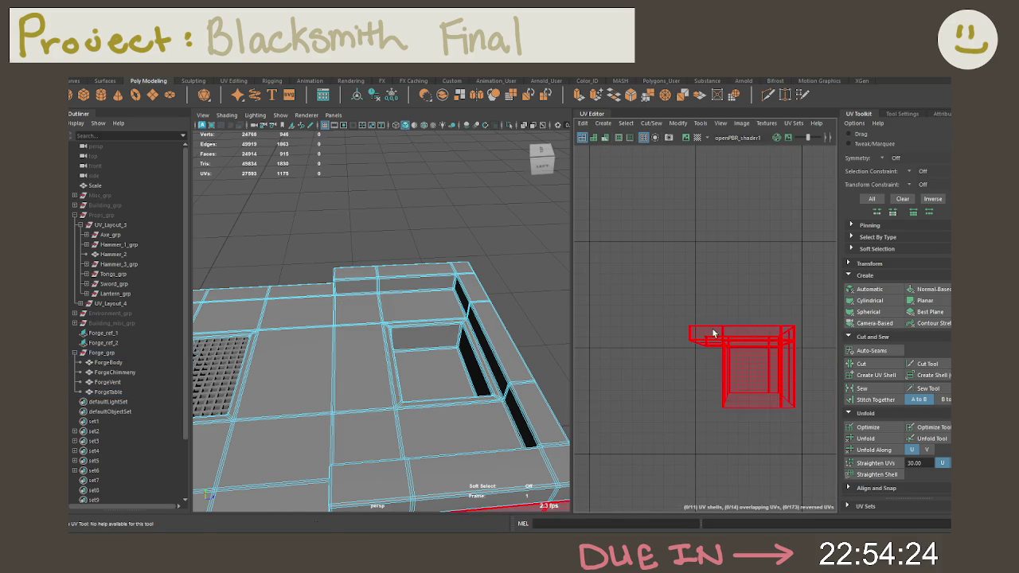
pyautogui.click(712, 334)
pyautogui.moveTo(493, 330)
pyautogui.keyDown('alt'); pyautogui.mouseDown()
pyautogui.moveTo(464, 296)
pyautogui.moveTo(481, 293)
pyautogui.mouseUp(); pyautogui.keyUp('alt')
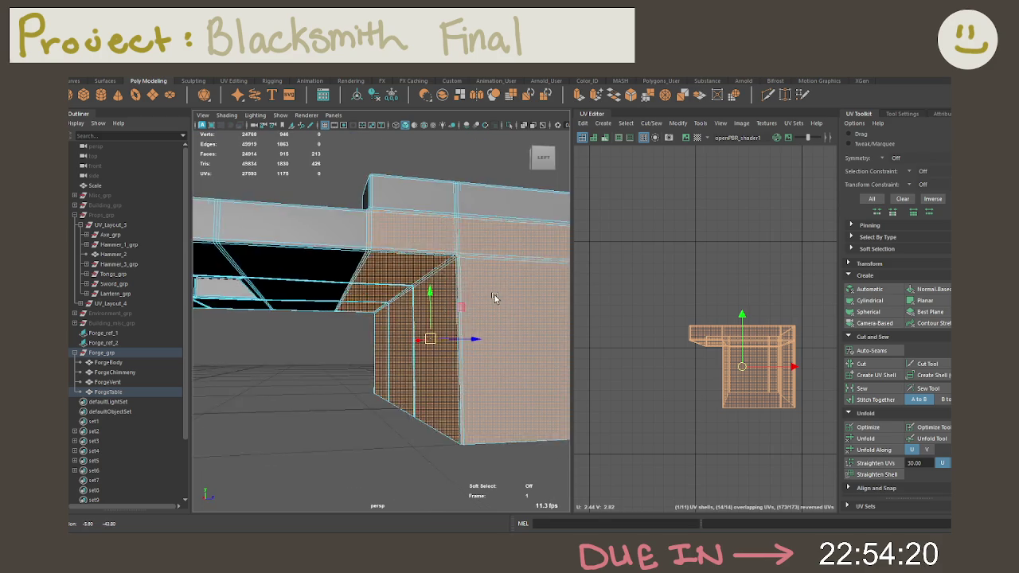
# Select the table-top faces and UVs, then Cut the border edges into a separate shell.
pyautogui.moveTo(480, 292); pyautogui.dragTo(469, 271, button='right')
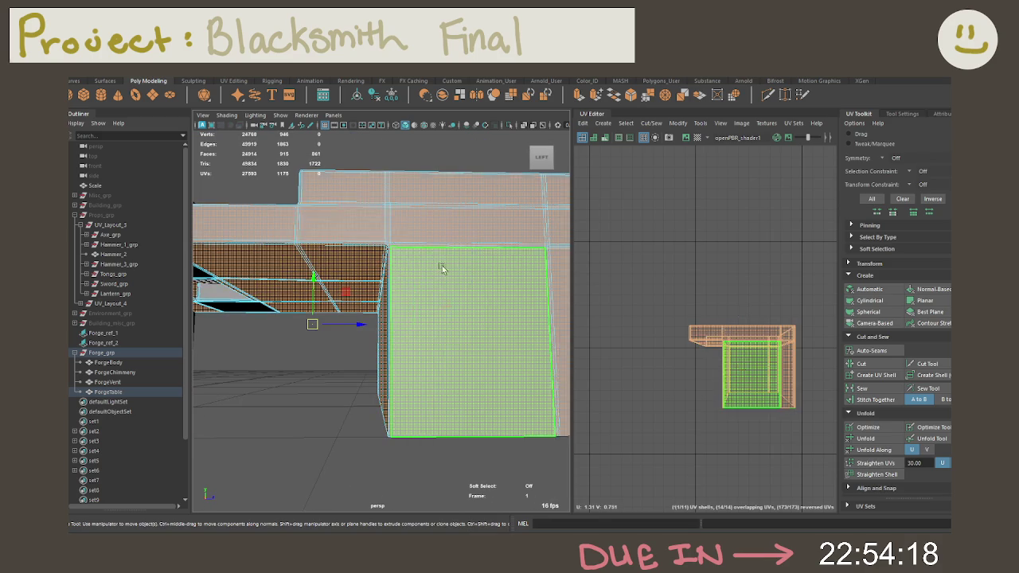
pyautogui.click(334, 216)
pyautogui.moveTo(382, 228)
pyautogui.keyDown('alt'); pyautogui.mouseDown()
pyautogui.moveTo(469, 268)
pyautogui.moveTo(443, 261)
pyautogui.mouseUp(); pyautogui.keyUp('alt')
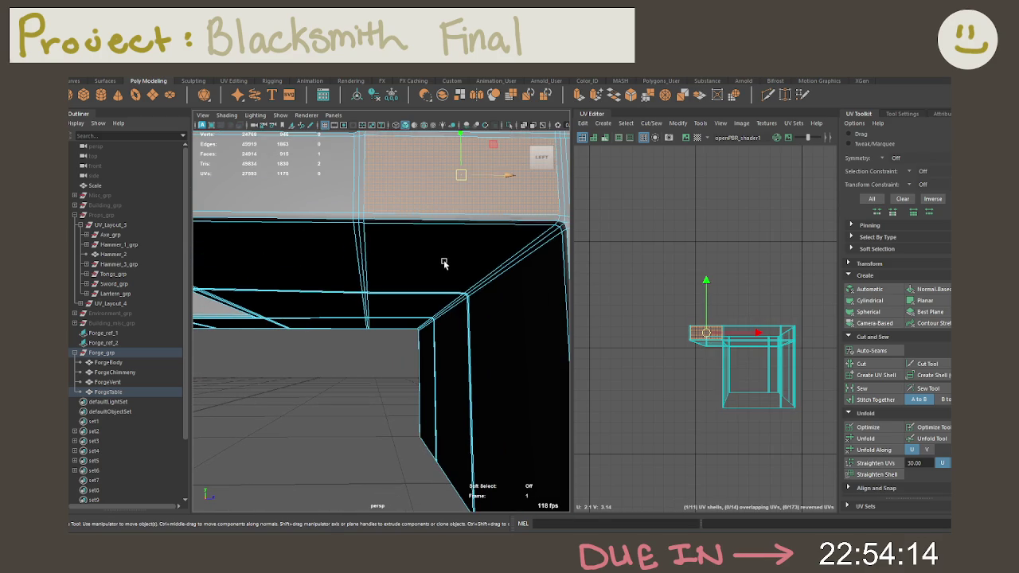
pyautogui.click(439, 217)
pyautogui.click(433, 214)
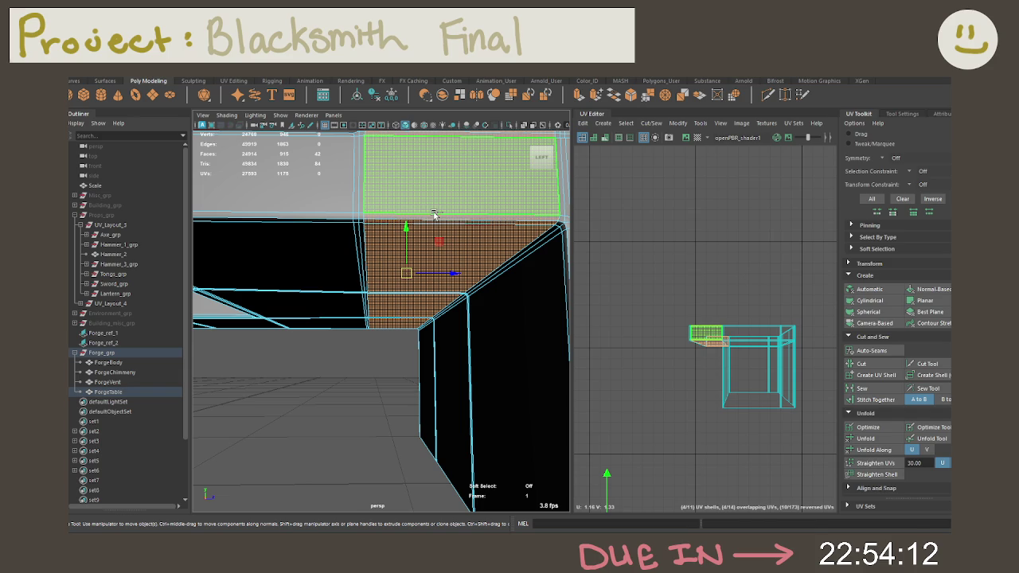
pyautogui.doubleClick(707, 331)
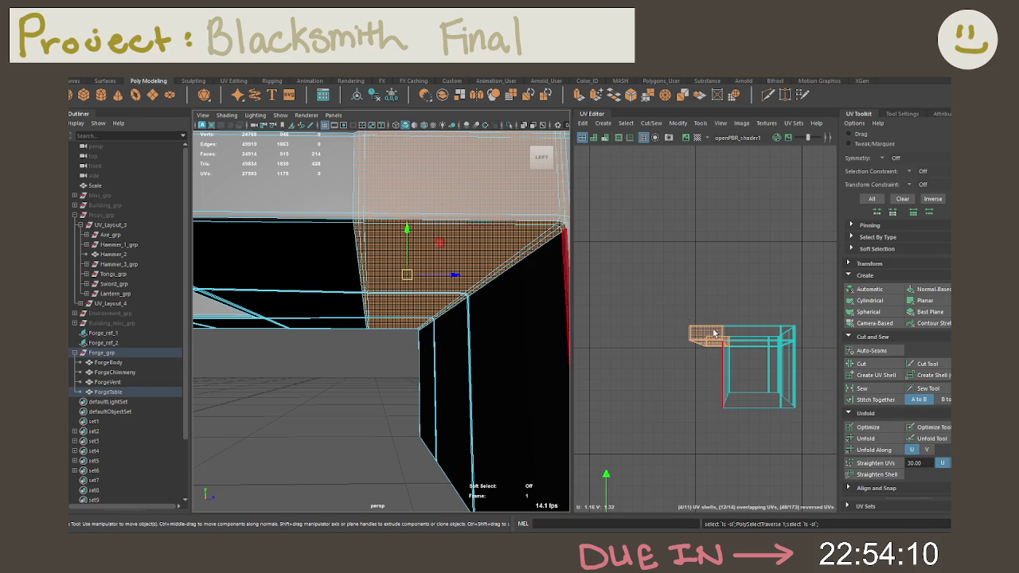
pyautogui.scroll(-3, 707, 331)
pyautogui.moveTo(612, 304); pyautogui.dragTo(757, 446)
pyautogui.click(876, 323)
# Select the ForgeTable's leg UV shell and frame it in both views.
pyautogui.press('f')
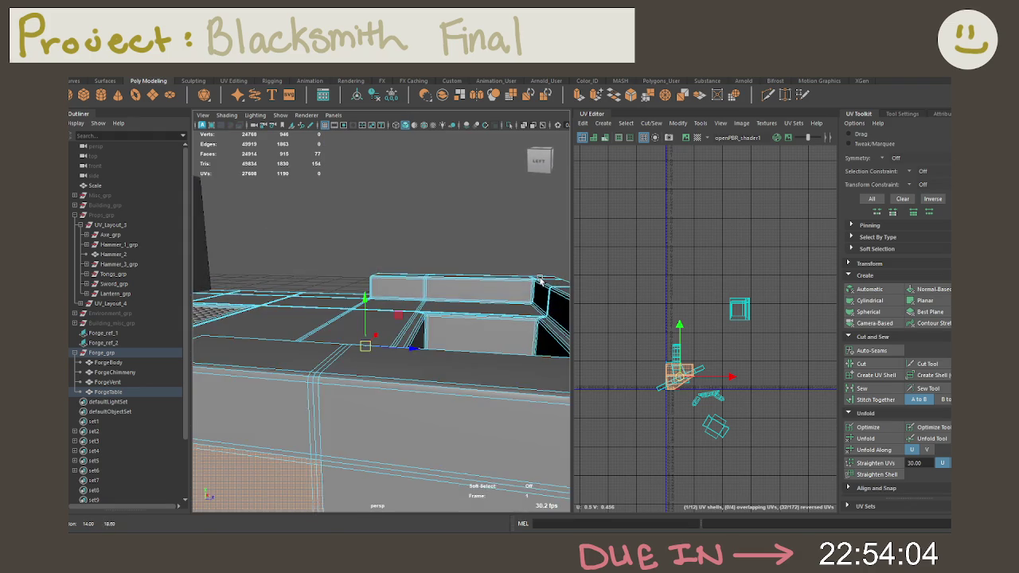
pyautogui.keyDown('alt'); pyautogui.moveTo(540, 280); pyautogui.dragTo(445, 286); pyautogui.keyUp('alt')
pyautogui.click(738, 309)
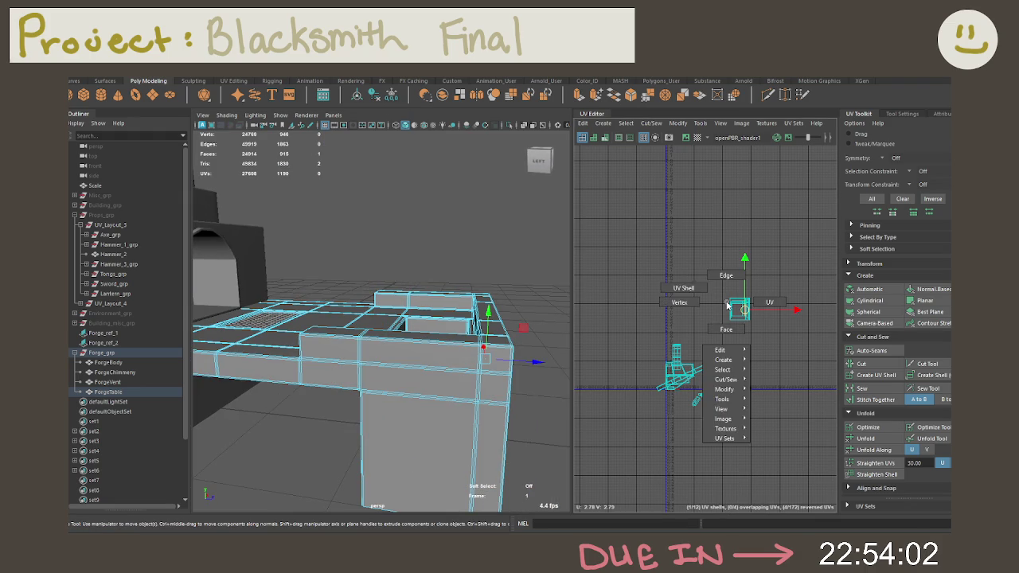
pyautogui.doubleClick(738, 309)
pyautogui.press('f')
pyautogui.press('f')
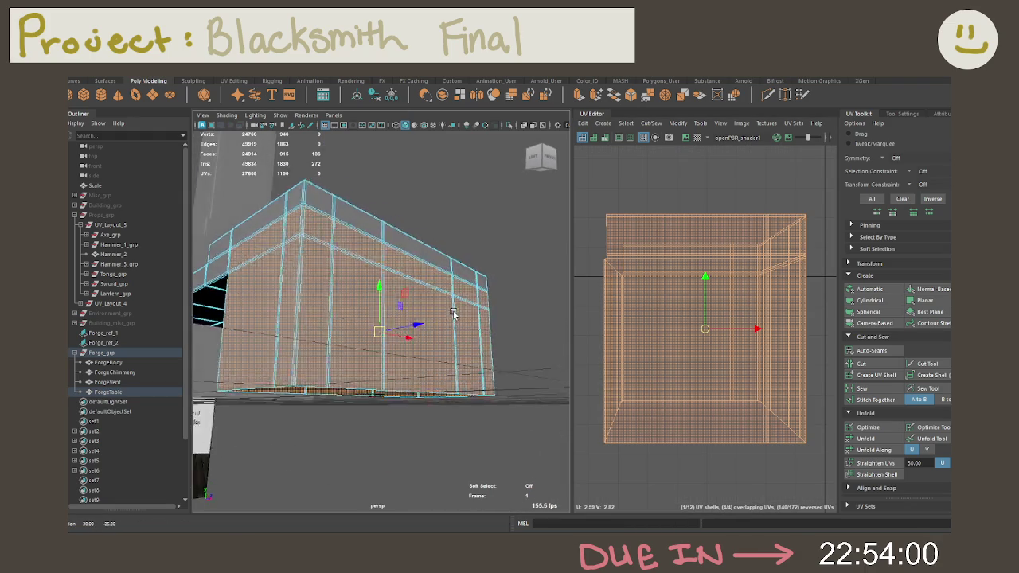
pyautogui.keyDown('alt'); pyautogui.moveTo(453, 315); pyautogui.dragTo(513, 343); pyautogui.keyUp('alt')
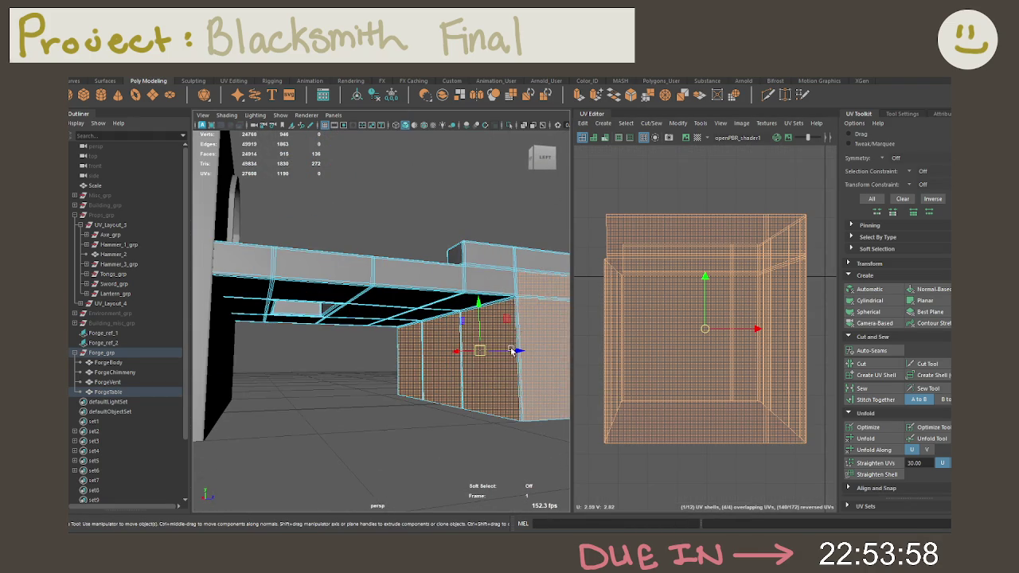
pyautogui.moveTo(500, 253); pyautogui.dragTo(503, 232, button='right')
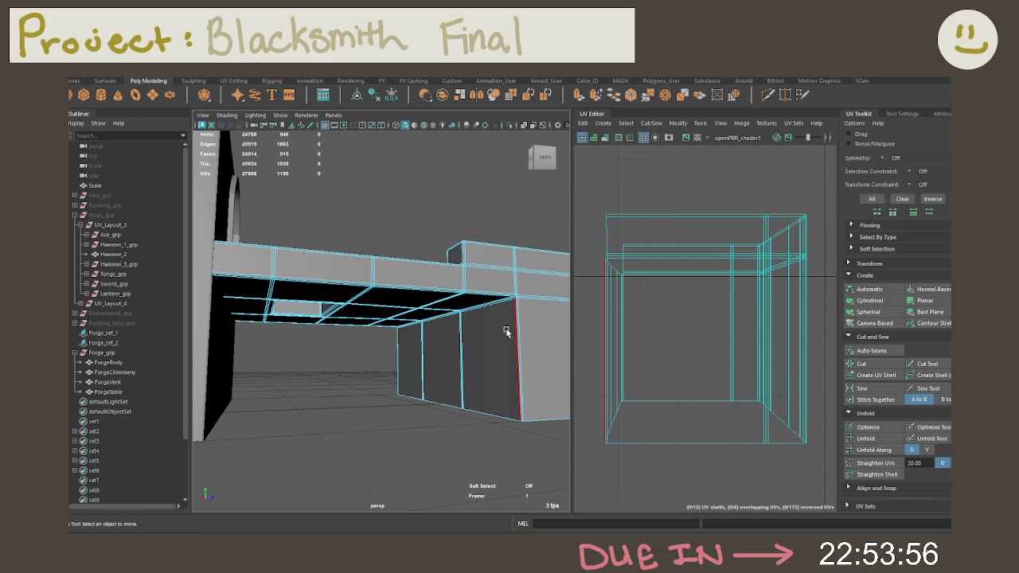
# Cut a UV seam along the leg's corner edge to split off another shell.
pyautogui.click(506, 331)
pyautogui.scroll(-2, 627, 331)
pyautogui.scroll(-2, 670, 337)
pyautogui.scroll(-2, 676, 342)
pyautogui.scroll(3, 778, 295)
pyautogui.scroll(2, 798, 322)
pyautogui.scroll(2, 764, 334)
pyautogui.scroll(1, 742, 341)
pyautogui.scroll(2, 709, 276)
pyautogui.scroll(1, 704, 266)
pyautogui.scroll(1, 671, 259)
pyautogui.scroll(1, 707, 268)
pyautogui.click(672, 294)
pyautogui.scroll(-1, 692, 257)
pyautogui.scroll(-3, 643, 205)
pyautogui.scroll(-2, 682, 279)
pyautogui.keyDown('shift'); pyautogui.moveTo(678, 275); pyautogui.dragTo(658, 292, button='right'); pyautogui.keyUp('shift')
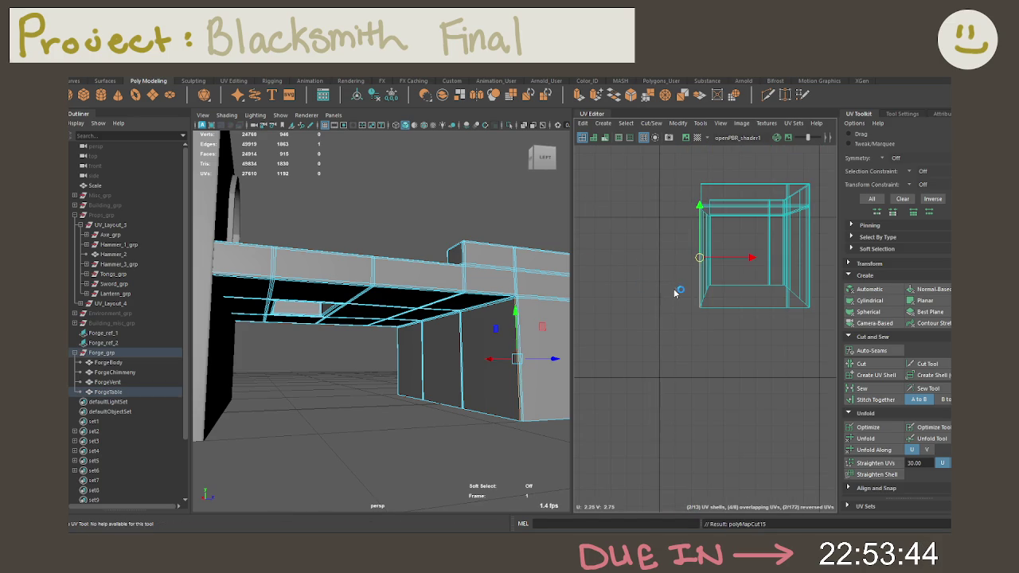
# Marquee-select all 13 of the table's UV shells, then clear the selection.
pyautogui.scroll(-3, 700, 374)
pyautogui.scroll(-1, 700, 374)
pyautogui.scroll(-2, 701, 374)
pyautogui.moveTo(637, 249); pyautogui.dragTo(820, 506)
pyautogui.press('w')
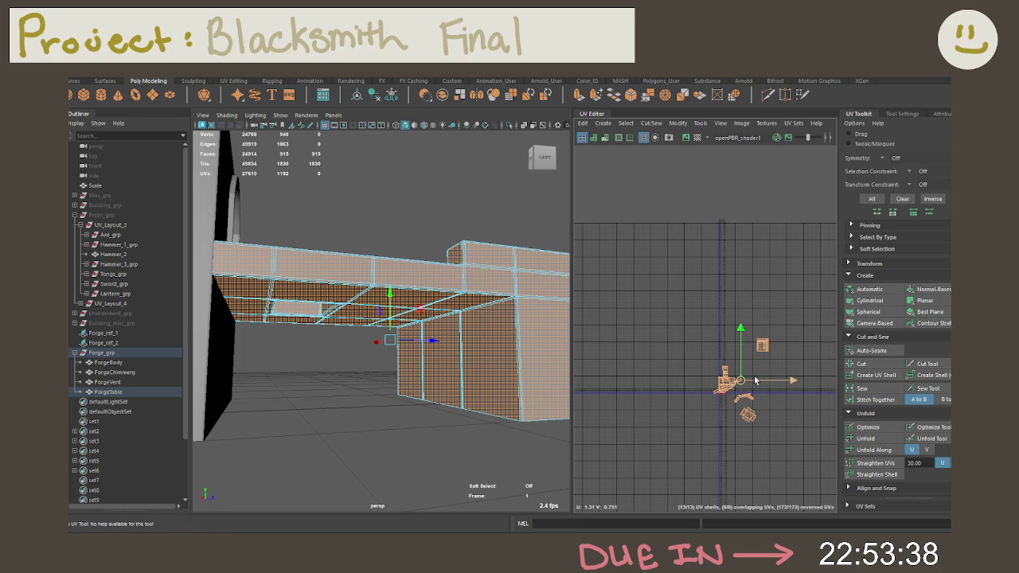
pyautogui.click(700, 302)
# Save the scene and select all of the ForgeTable's UV shells.
pyautogui.hotkey('ctrl', 's')
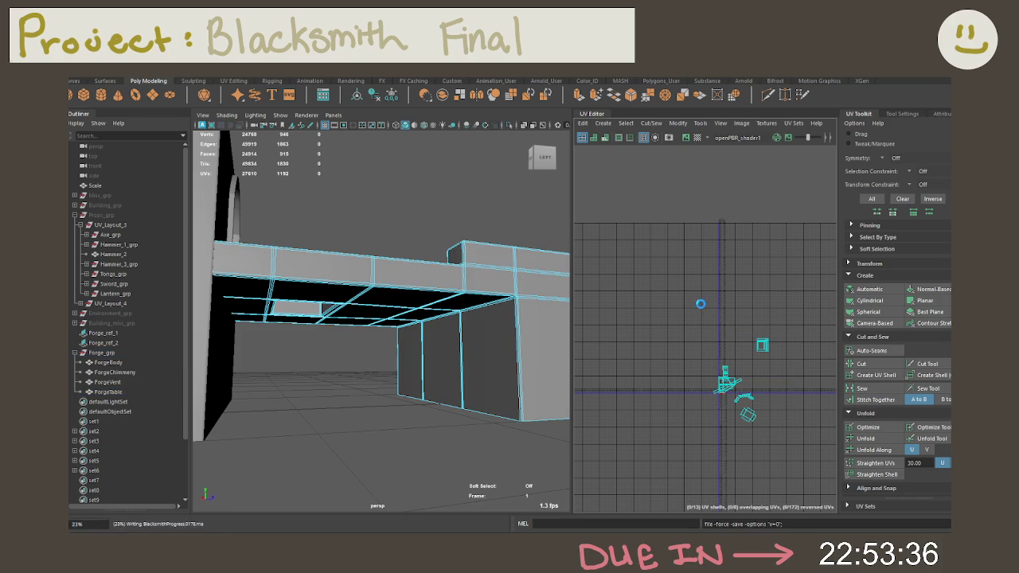
pyautogui.keyDown('alt'); pyautogui.moveTo(700, 302); pyautogui.dragTo(647, 256, button='middle'); pyautogui.keyUp('alt')
pyautogui.moveTo(643, 249); pyautogui.dragTo(778, 405)
# Unfold the selected shells and lay them out within the 0–1 UV tile.
pyautogui.click(865, 439)
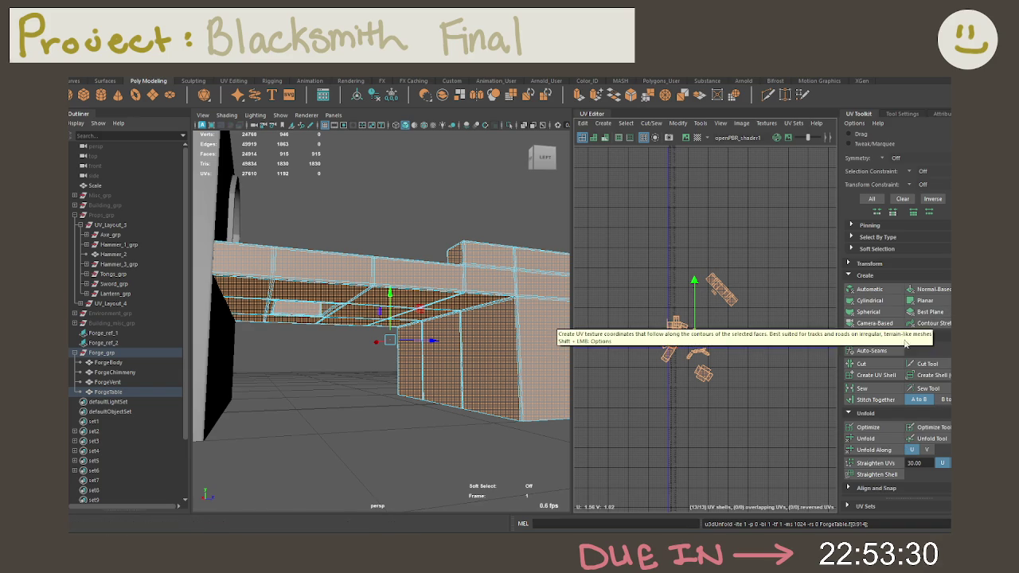
pyautogui.scroll(-1, 916, 394)
pyautogui.scroll(-1, 915, 393)
pyautogui.scroll(-1, 915, 394)
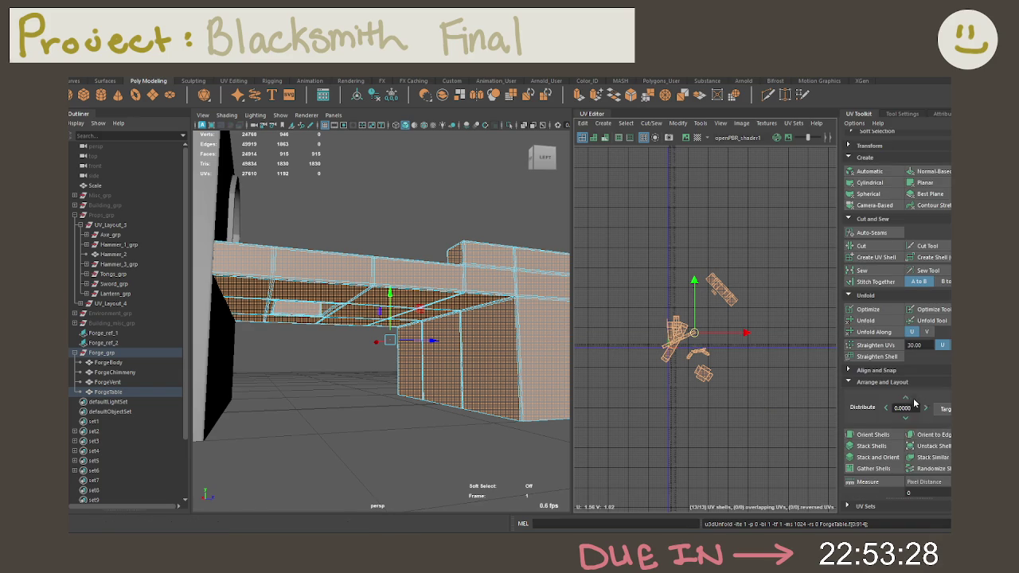
pyautogui.scroll(-1, 921, 451)
pyautogui.click(874, 476)
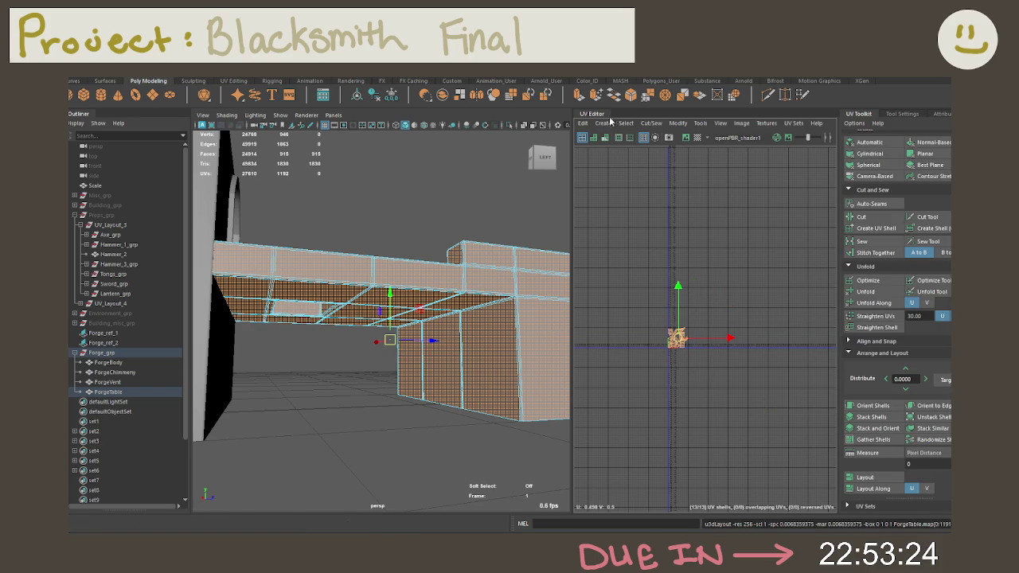
# Turn on Shaded UVs to check the laid-out shells for overlaps.
pyautogui.press('f')
pyautogui.click(695, 237)
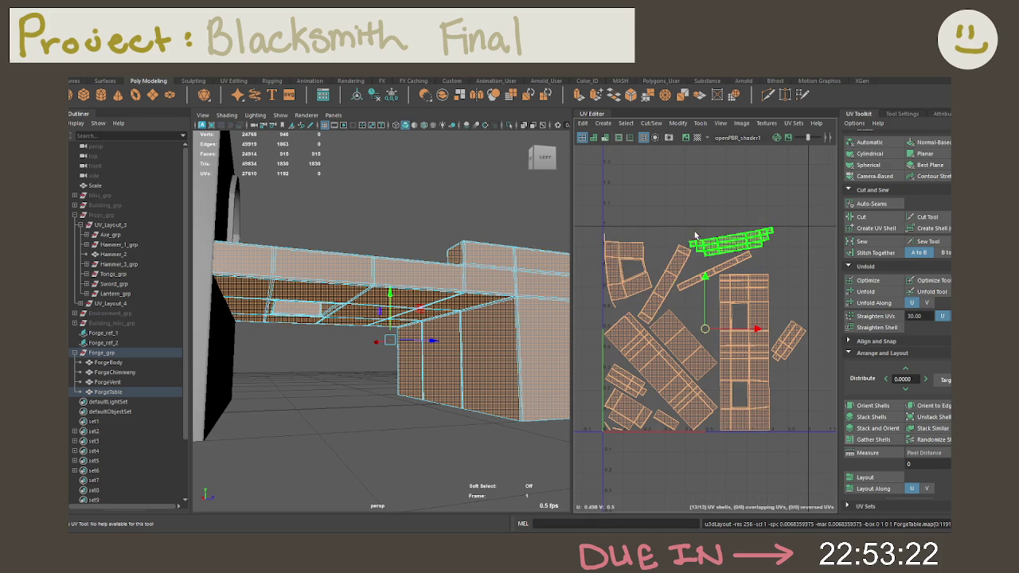
pyautogui.click(682, 201)
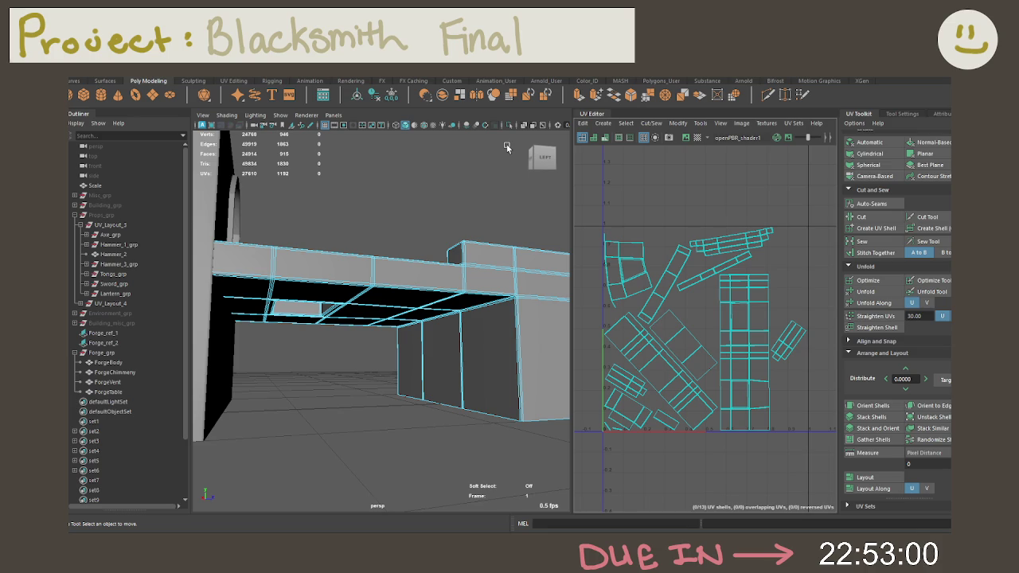
pyautogui.click(606, 138)
pyautogui.press('[')
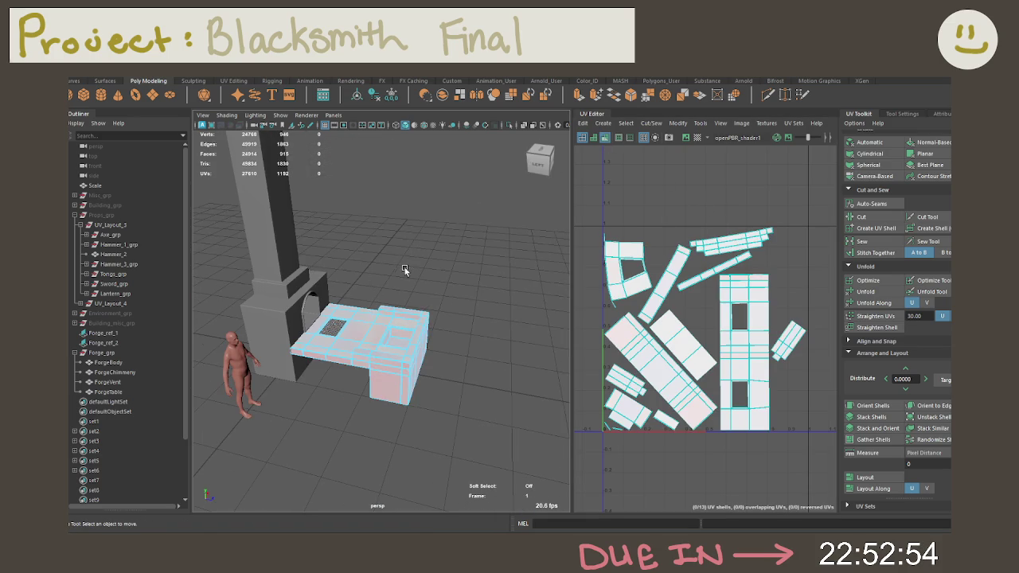
pyautogui.moveTo(405, 270); pyautogui.dragTo(450, 219, button='right')
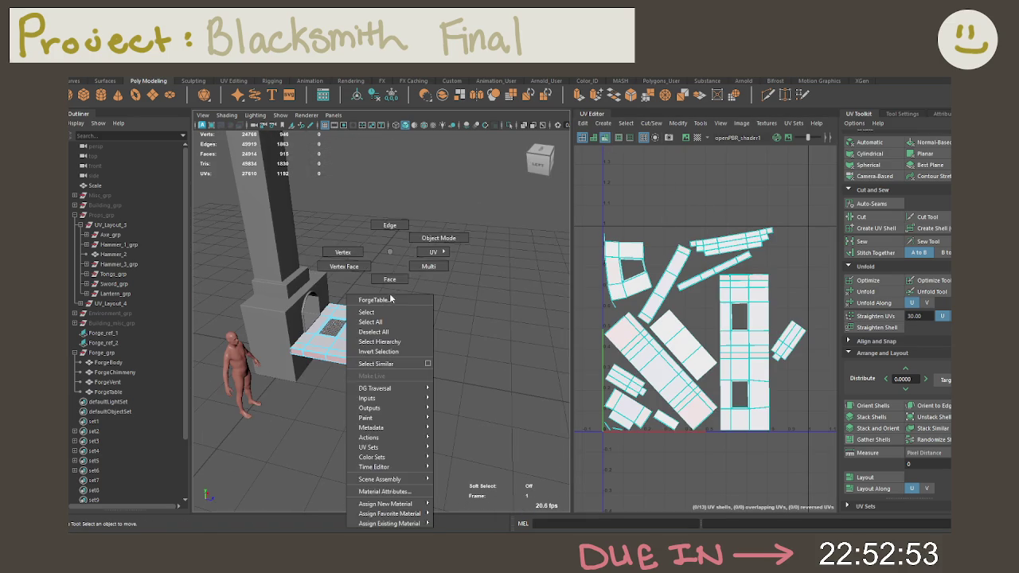
# Select all UVs of Forge_grp's four pieces, unfold them, and gather shells into 0–1.
pyautogui.click(111, 353)
pyautogui.moveTo(711, 311); pyautogui.dragTo(740, 334, button='right')
pyautogui.scroll(-5, 740, 334)
pyautogui.moveTo(803, 413); pyautogui.dragTo(692, 310)
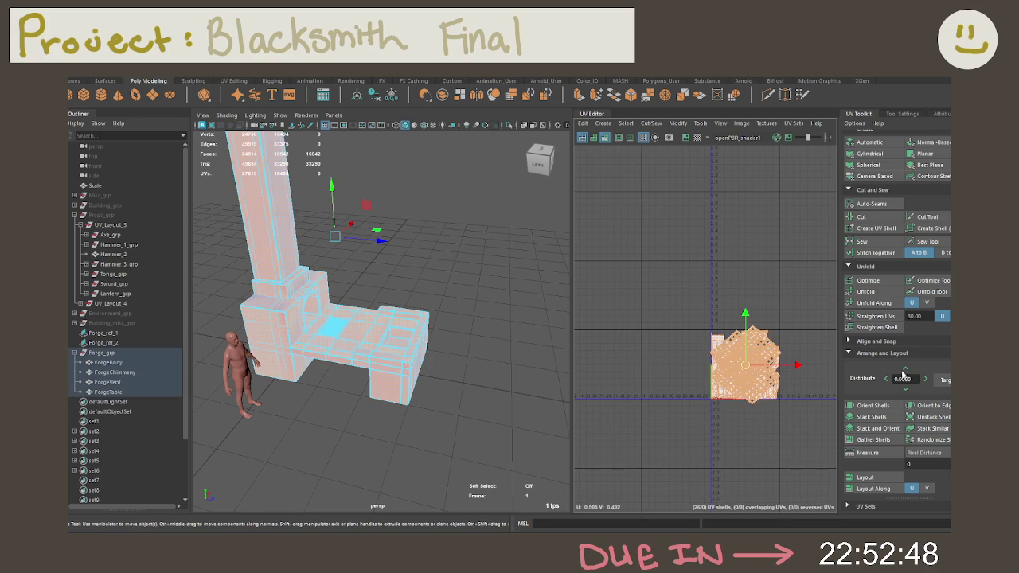
pyautogui.click(868, 292)
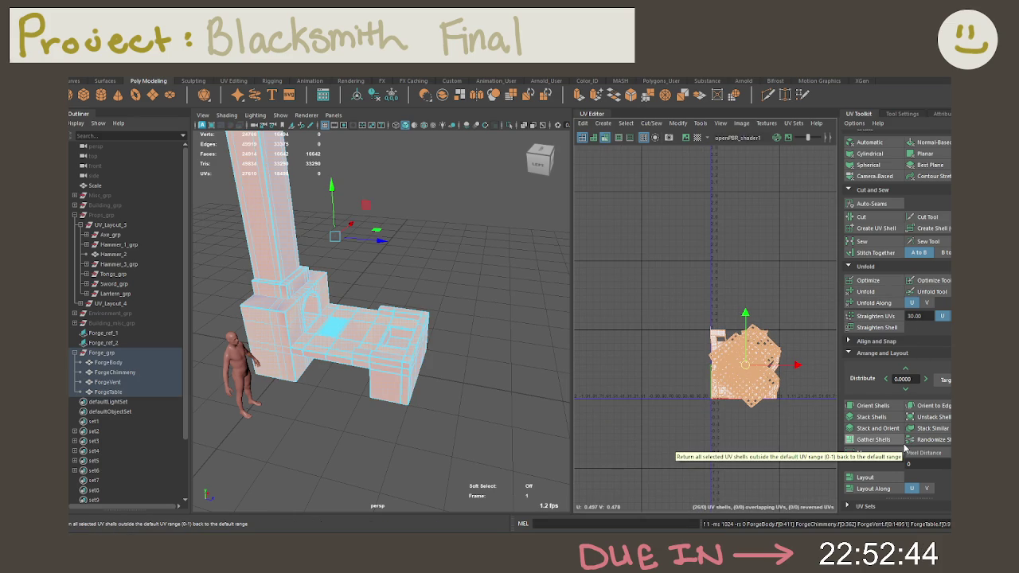
pyautogui.click(902, 441)
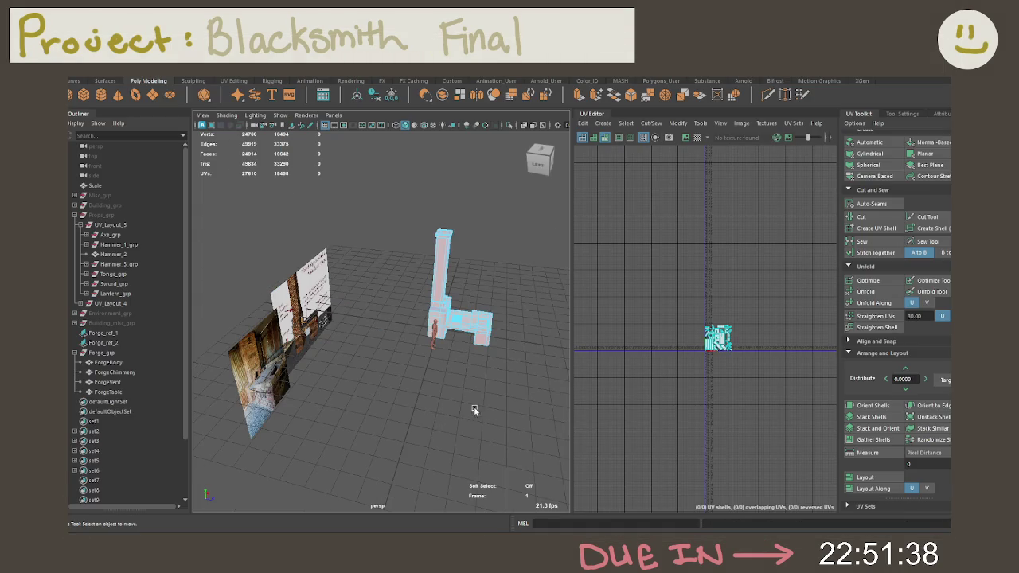
# Hide reference planes Forge_ref_1 and Forge_ref_2 and move them into another group.
pyautogui.keyDown('alt'); pyautogui.moveTo(469, 408); pyautogui.dragTo(432, 401); pyautogui.keyUp('alt')
pyautogui.click(122, 340)
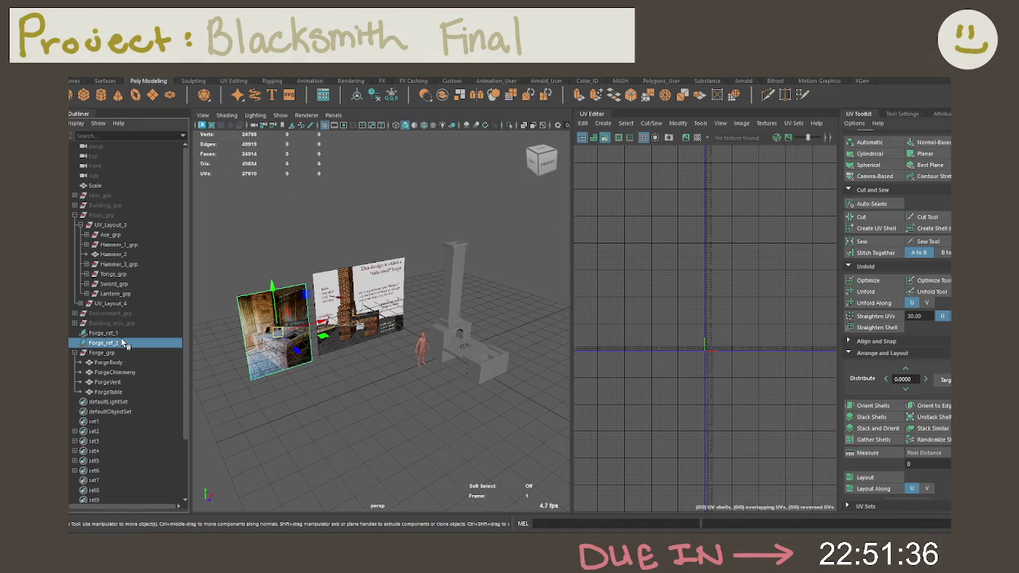
pyautogui.keyDown('shift'); pyautogui.click(126, 333); pyautogui.keyUp('shift')
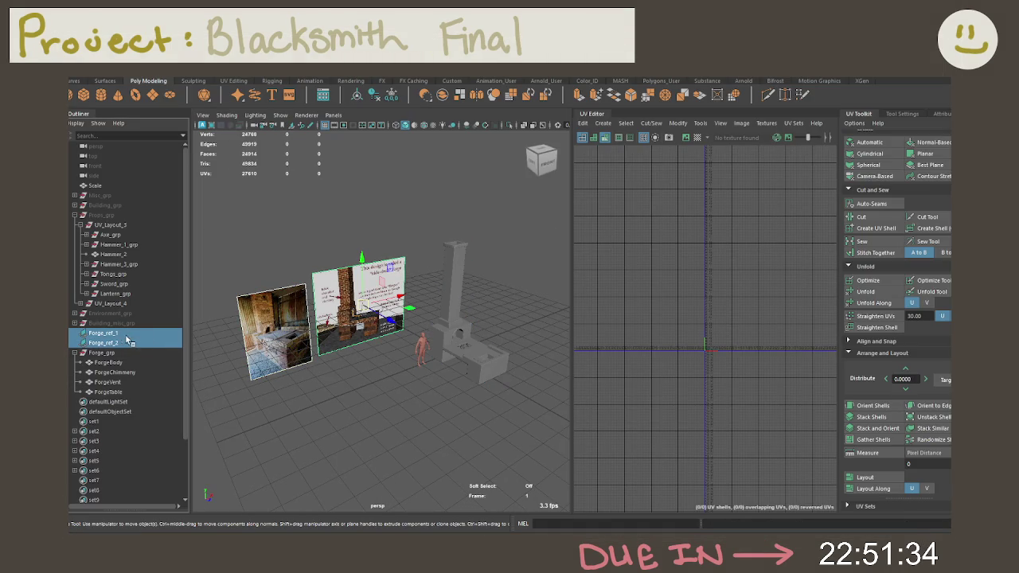
pyautogui.press('h')
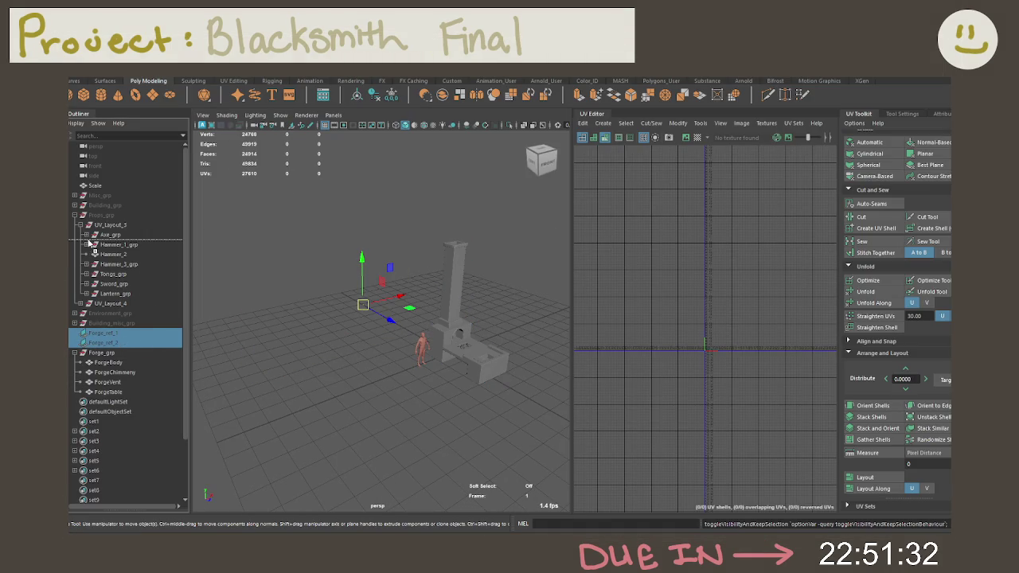
pyautogui.moveTo(126, 335); pyautogui.dragTo(97, 196)
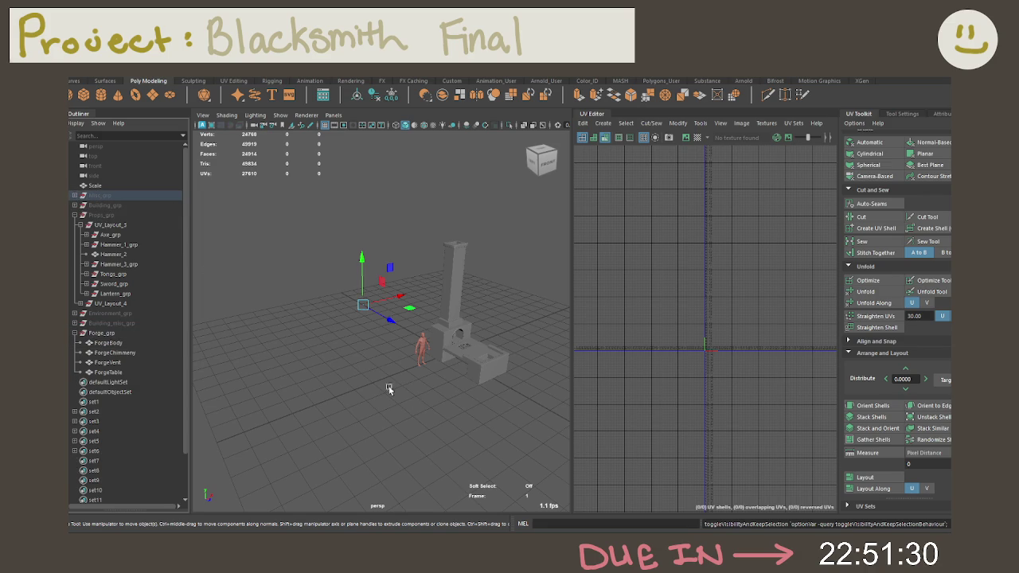
pyautogui.click(99, 334)
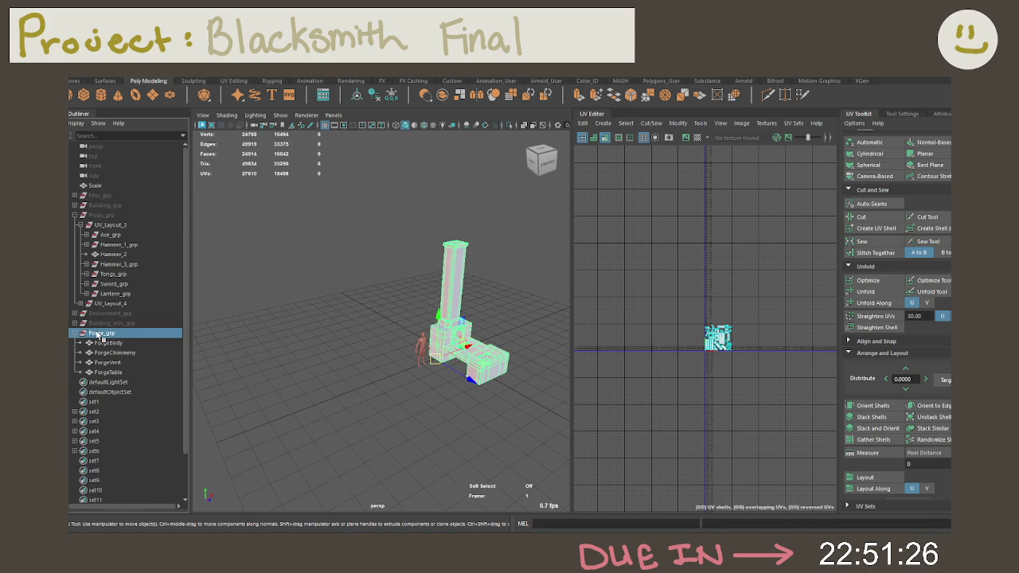
pyautogui.click(307, 386)
# Save the scene, frame the forge in perspective, and open the workspace list.
pyautogui.hotkey('ctrl', 's')
pyautogui.moveTo(464, 251)
pyautogui.mouseDown(button='right')
pyautogui.moveTo(510, 249)
pyautogui.moveTo(472, 253)
pyautogui.mouseUp(button='right')
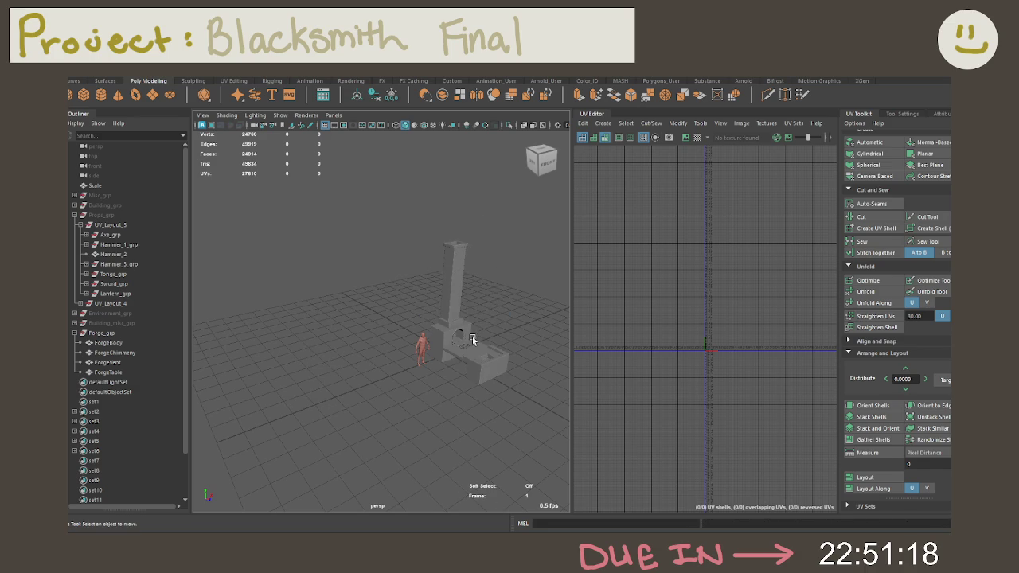
pyautogui.press('f')
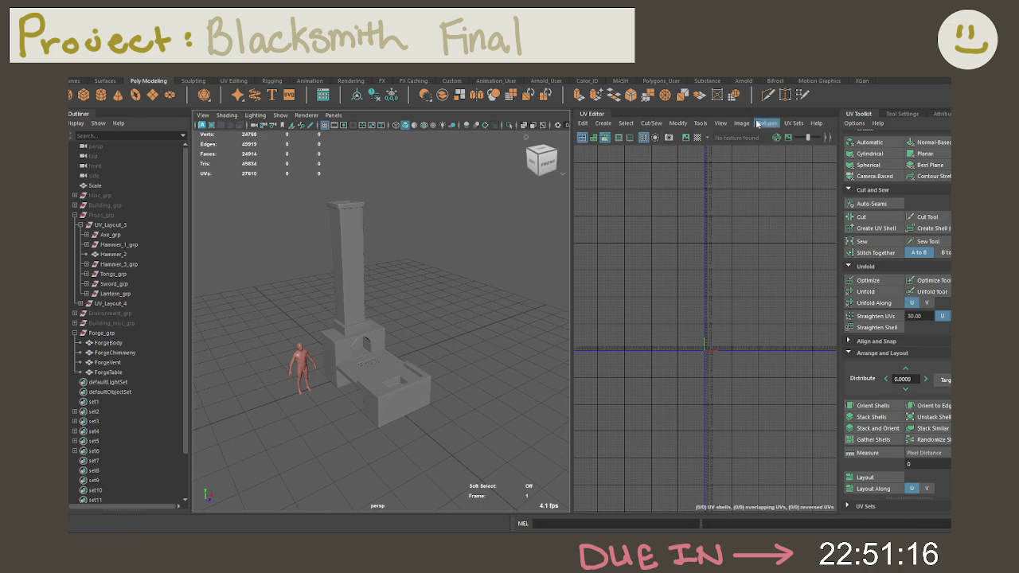
pyautogui.click(891, 80)
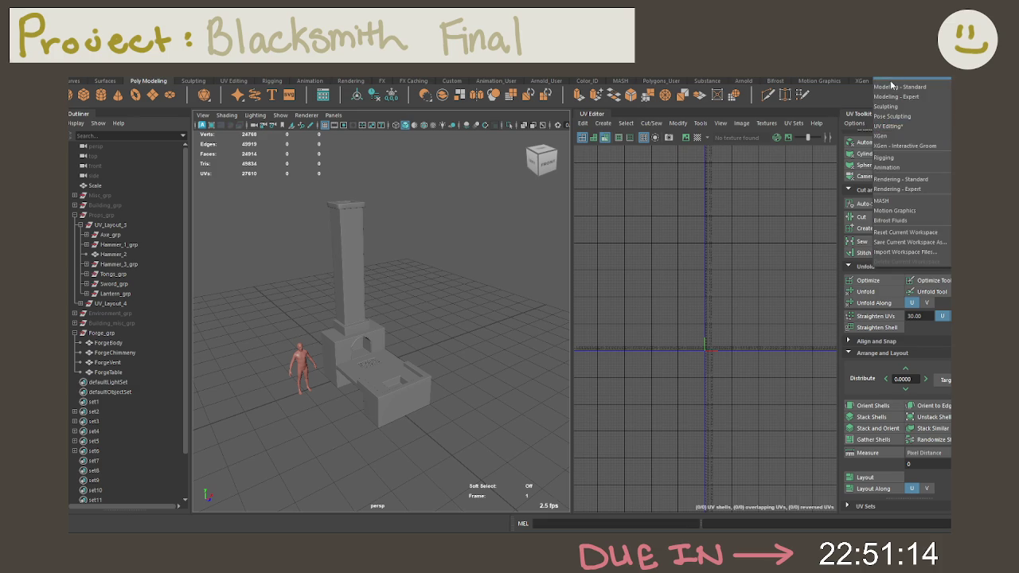
# Switch to the Modeling - Standard workspace and orbit around the forge.
pyautogui.click(891, 88)
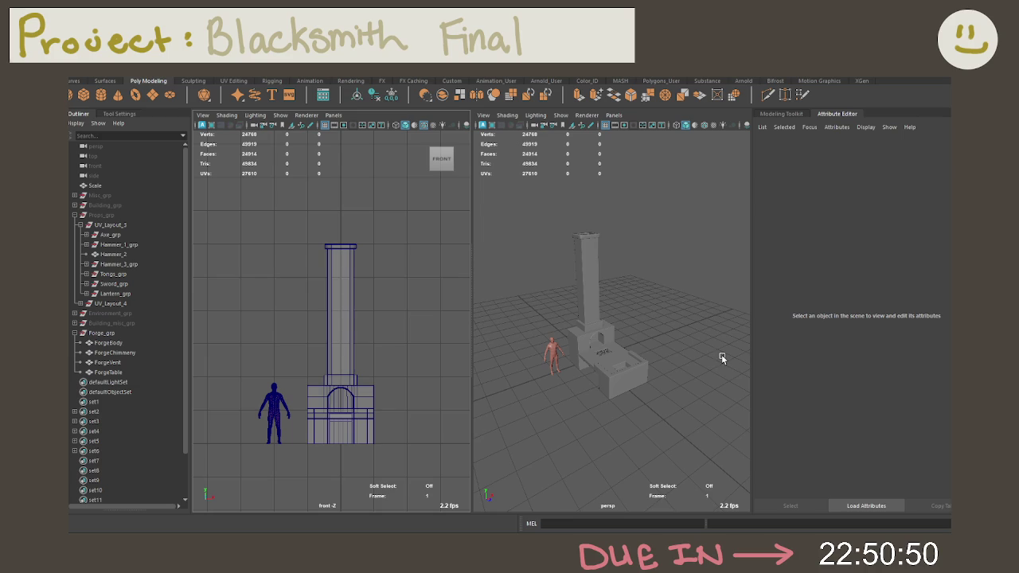
pyautogui.click(700, 359)
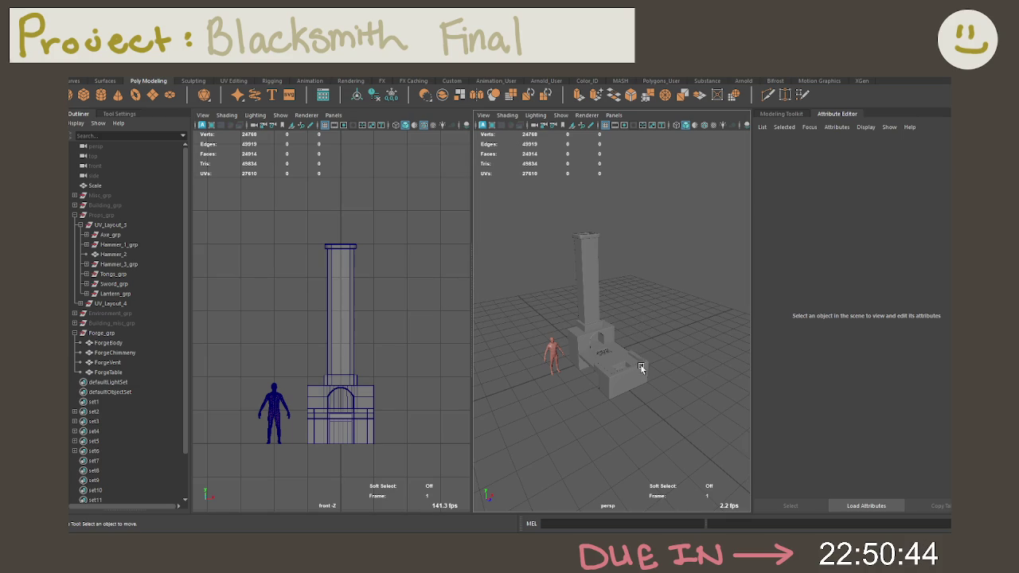
pyautogui.moveTo(611, 354)
pyautogui.keyDown('alt'); pyautogui.mouseDown()
pyautogui.moveTo(647, 363)
pyautogui.moveTo(616, 336)
pyautogui.moveTo(624, 312)
pyautogui.moveTo(643, 337)
pyautogui.mouseUp(); pyautogui.keyUp('alt')
pyautogui.scroll(5, 616, 333)
pyautogui.scroll(-3, 645, 355)
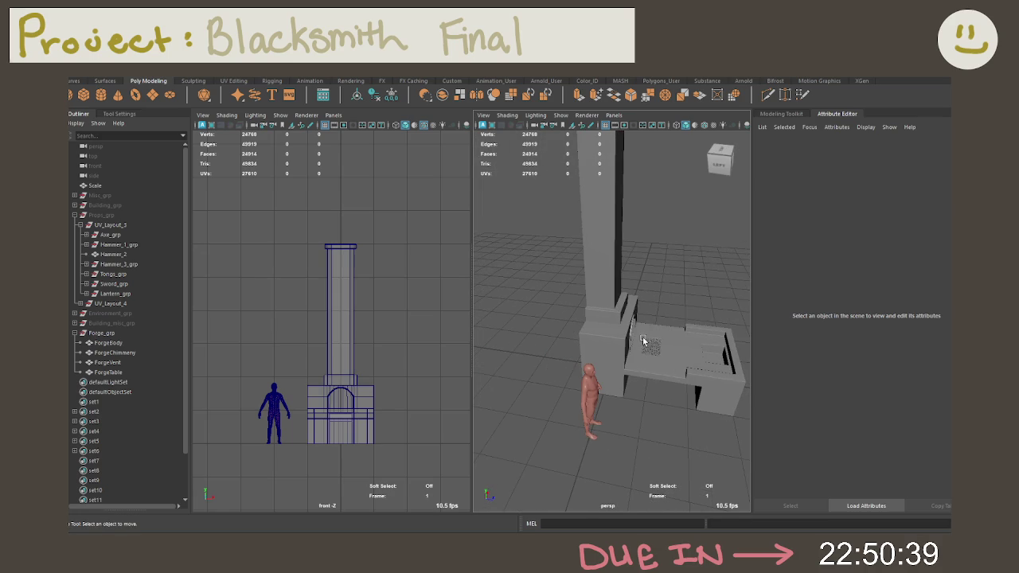
pyautogui.click(646, 340)
pyautogui.press('e')
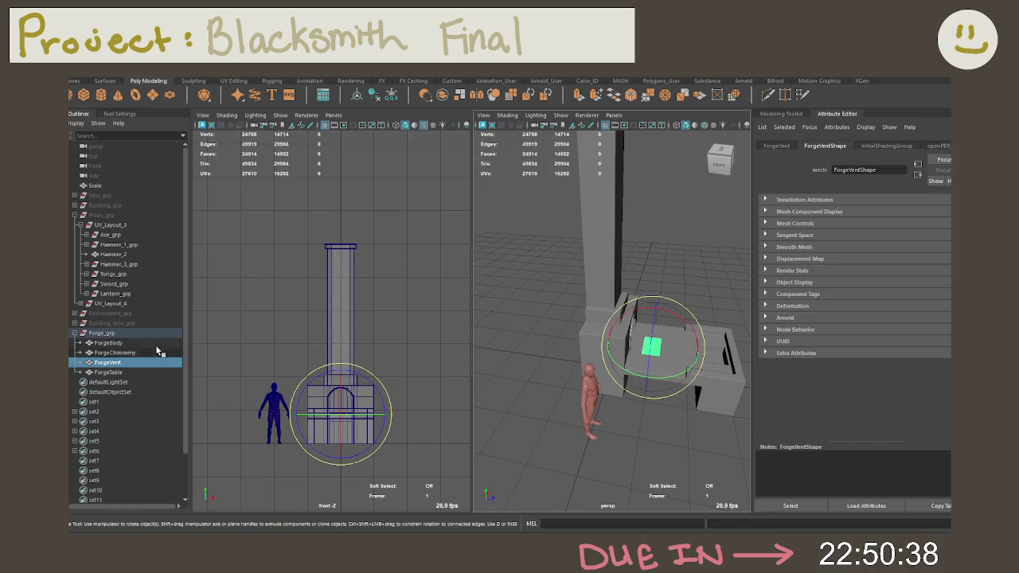
# Scale Forge_grp down to suit the figure and freeze its transformations.
pyautogui.click(180, 332)
pyautogui.press('r')
pyautogui.moveTo(603, 393)
pyautogui.mouseDown()
pyautogui.moveTo(587, 395)
pyautogui.moveTo(610, 374)
pyautogui.moveTo(527, 367)
pyautogui.moveTo(538, 365)
pyautogui.mouseUp()
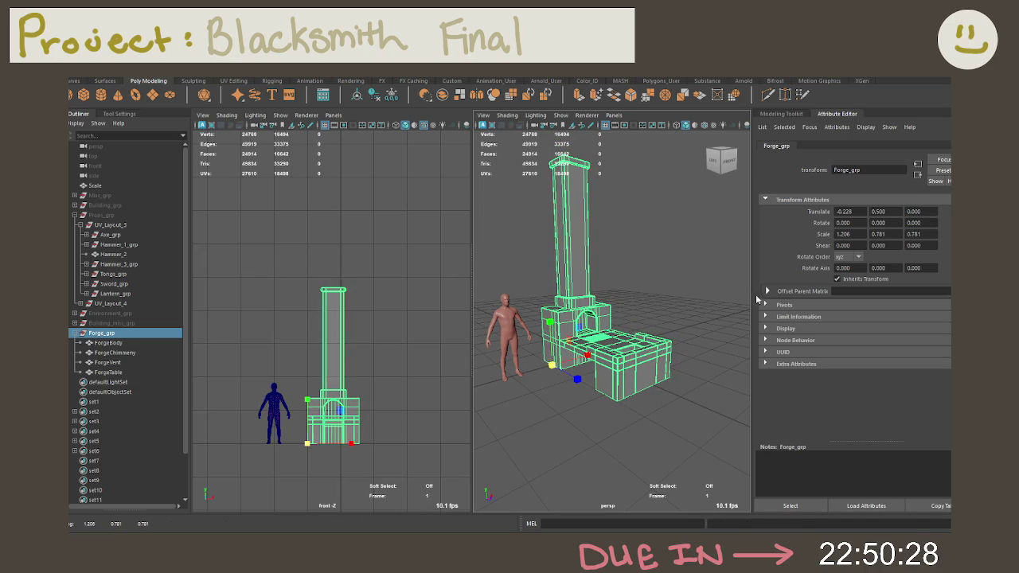
pyautogui.hotkey('ctrl', 'z')
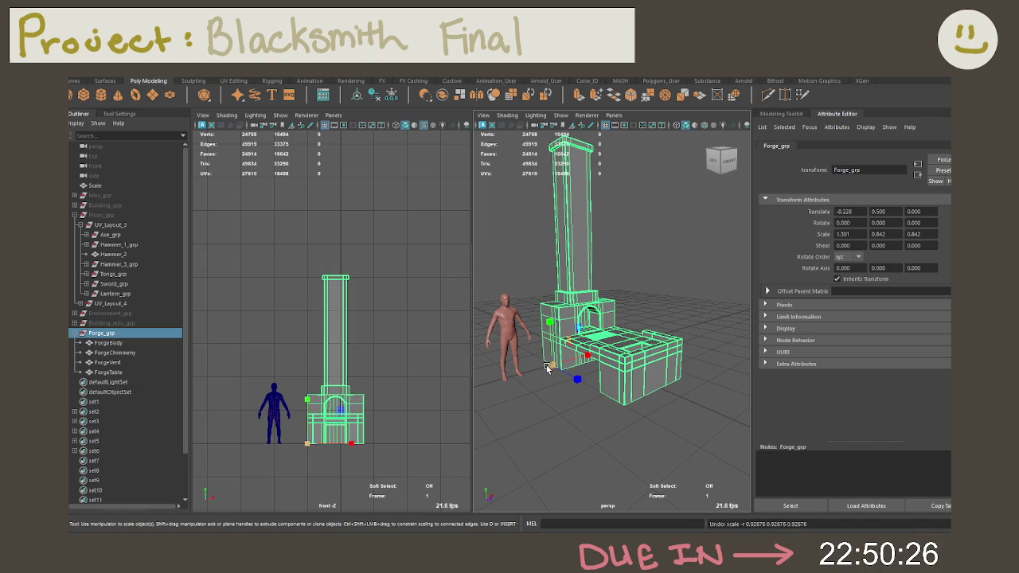
pyautogui.moveTo(547, 366); pyautogui.dragTo(537, 368)
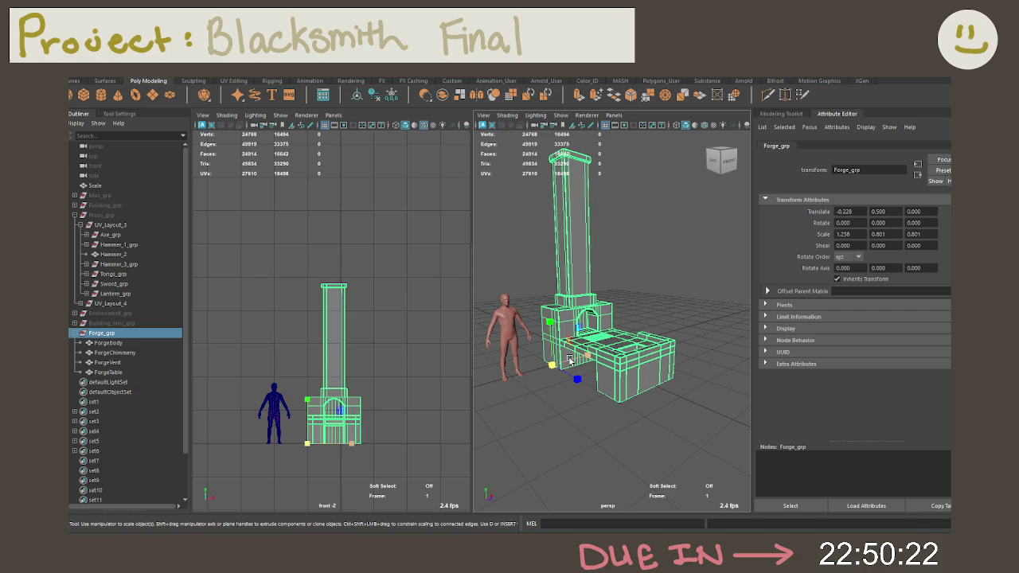
pyautogui.moveTo(550, 365)
pyautogui.mouseDown()
pyautogui.moveTo(538, 364)
pyautogui.moveTo(561, 373)
pyautogui.mouseUp()
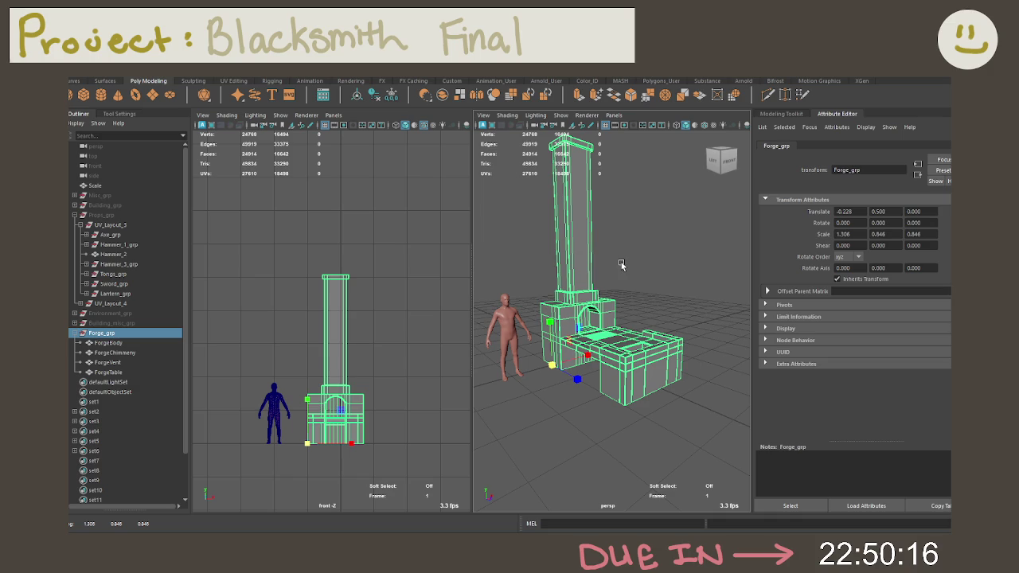
pyautogui.click(391, 96)
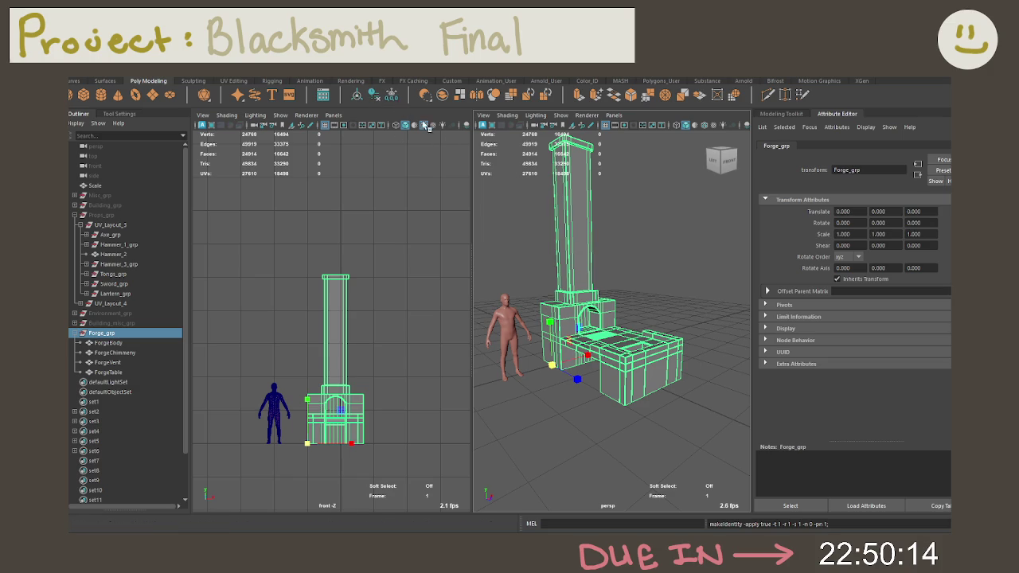
pyautogui.click(664, 298)
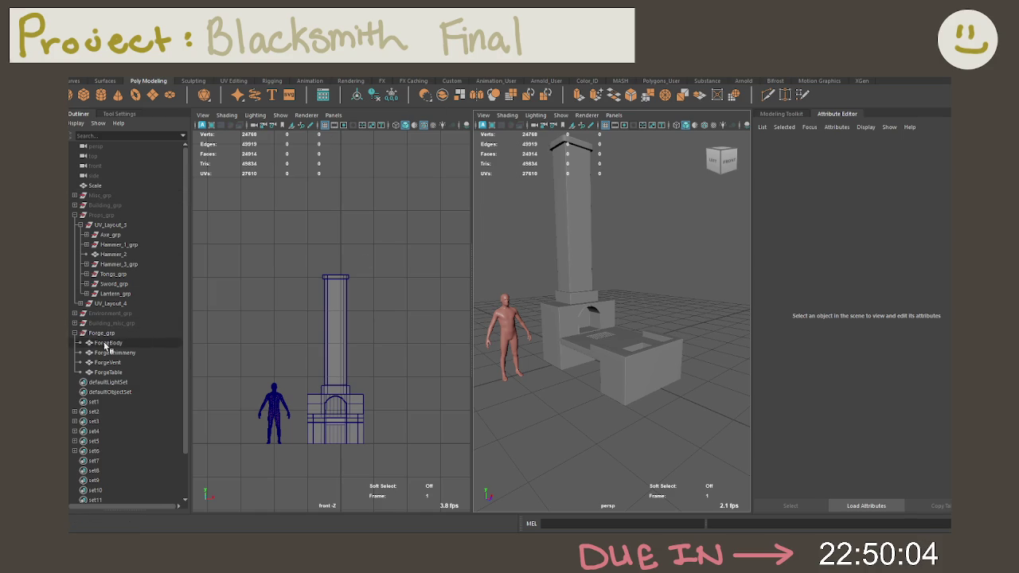
# Parent Forge_grp under UV_Layout_4 and hide the human reference figure.
pyautogui.moveTo(100, 334)
pyautogui.mouseDown(button='middle')
pyautogui.moveTo(82, 306)
pyautogui.moveTo(148, 214)
pyautogui.moveTo(309, 253)
pyautogui.mouseUp(button='middle')
pyautogui.click(112, 185)
pyautogui.hotkey('ctrl', 'h')
pyautogui.click(615, 428)
pyautogui.keyDown('alt'); pyautogui.moveTo(615, 428); pyautogui.dragTo(565, 458); pyautogui.keyUp('alt')
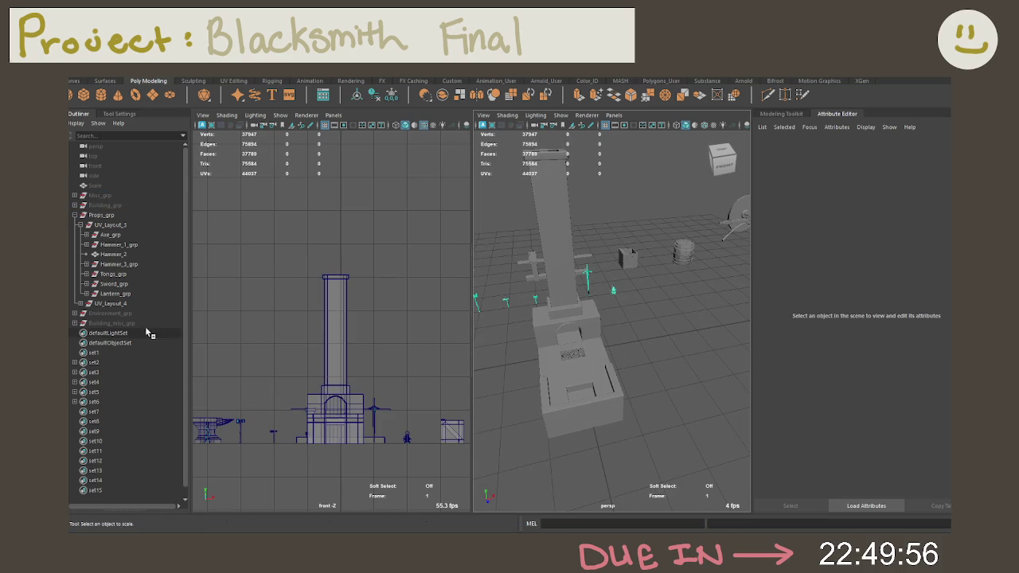
# Select Forge_grp in UV_Layout_4 and delete its construction history.
pyautogui.click(79, 303)
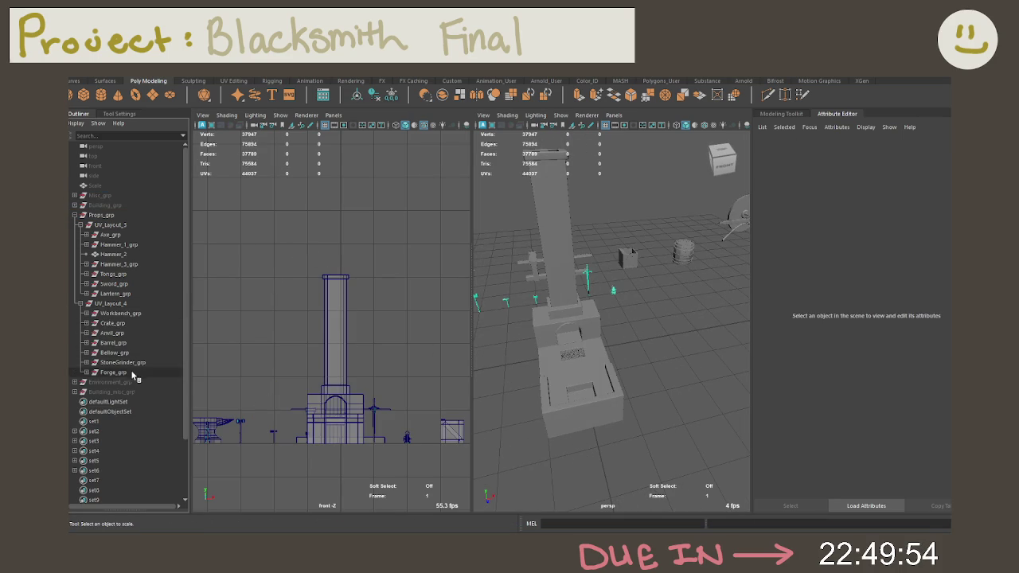
pyautogui.click(113, 371)
pyautogui.scroll(-3, 525, 350)
pyautogui.moveTo(525, 349)
pyautogui.keyDown('alt'); pyautogui.mouseDown()
pyautogui.moveTo(606, 362)
pyautogui.moveTo(670, 337)
pyautogui.moveTo(523, 136)
pyautogui.mouseUp(); pyautogui.keyUp('alt')
pyautogui.click(377, 95)
pyautogui.moveTo(605, 334)
pyautogui.keyDown('alt'); pyautogui.mouseDown()
pyautogui.moveTo(629, 265)
pyautogui.moveTo(641, 341)
pyautogui.moveTo(660, 364)
pyautogui.moveTo(644, 333)
pyautogui.moveTo(626, 390)
pyautogui.moveTo(629, 432)
pyautogui.moveTo(626, 379)
pyautogui.moveTo(664, 348)
pyautogui.moveTo(679, 359)
pyautogui.moveTo(637, 497)
pyautogui.moveTo(606, 389)
pyautogui.moveTo(556, 413)
pyautogui.moveTo(661, 428)
pyautogui.moveTo(601, 377)
pyautogui.moveTo(632, 375)
pyautogui.moveTo(600, 386)
pyautogui.moveTo(606, 398)
pyautogui.moveTo(625, 364)
pyautogui.mouseUp(); pyautogui.keyUp('alt')
# Move Forge_grp's pivot down to the base of the forge.
pyautogui.press('d')
pyautogui.scroll(3, 637, 382)
pyautogui.scroll(3, 651, 401)
pyautogui.scroll(2, 651, 401)
pyautogui.scroll(2, 654, 391)
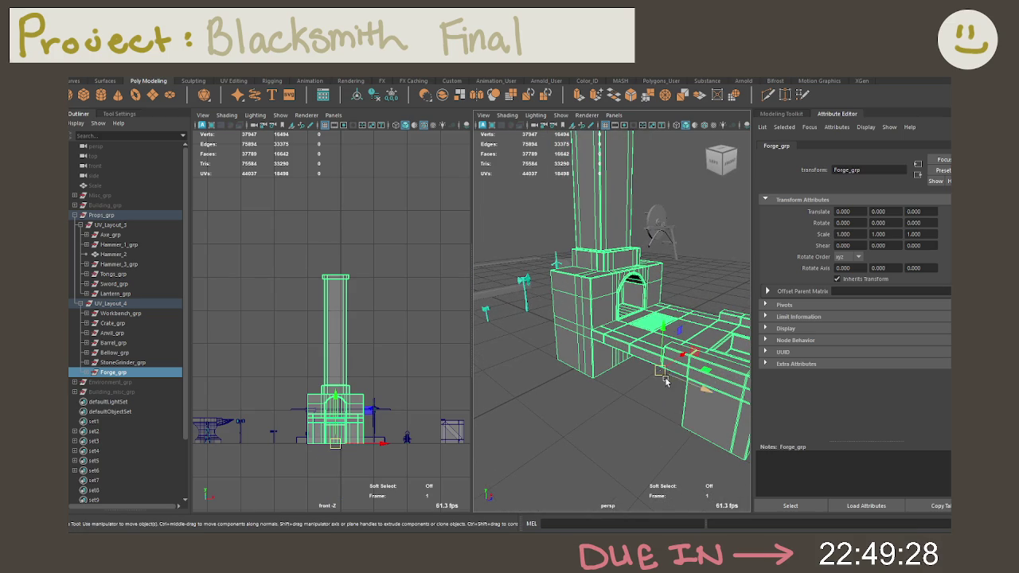
pyautogui.moveTo(597, 378)
pyautogui.keyDown('alt'); pyautogui.mouseDown()
pyautogui.moveTo(677, 352)
pyautogui.moveTo(504, 380)
pyautogui.moveTo(587, 371)
pyautogui.moveTo(524, 373)
pyautogui.moveTo(555, 385)
pyautogui.moveTo(640, 363)
pyautogui.mouseUp(); pyautogui.keyUp('alt')
pyautogui.press('Insert')
pyautogui.press('Insert')
pyautogui.press('Insert')
pyautogui.press('Insert')
# Move the forge beside the other props at translate -9.846, 0, -5.577.
pyautogui.scroll(-5, 546, 364)
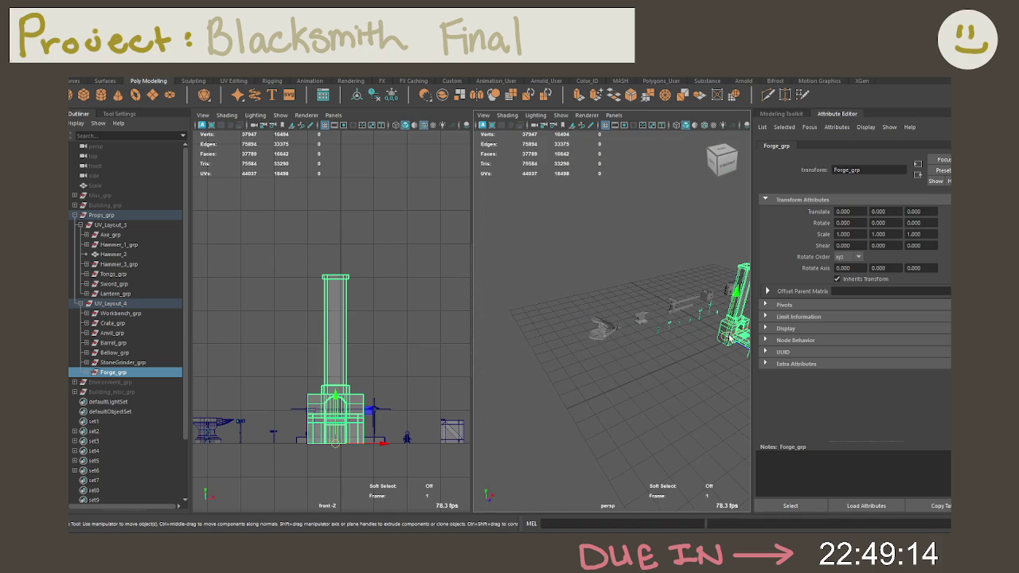
pyautogui.moveTo(730, 339); pyautogui.dragTo(560, 344)
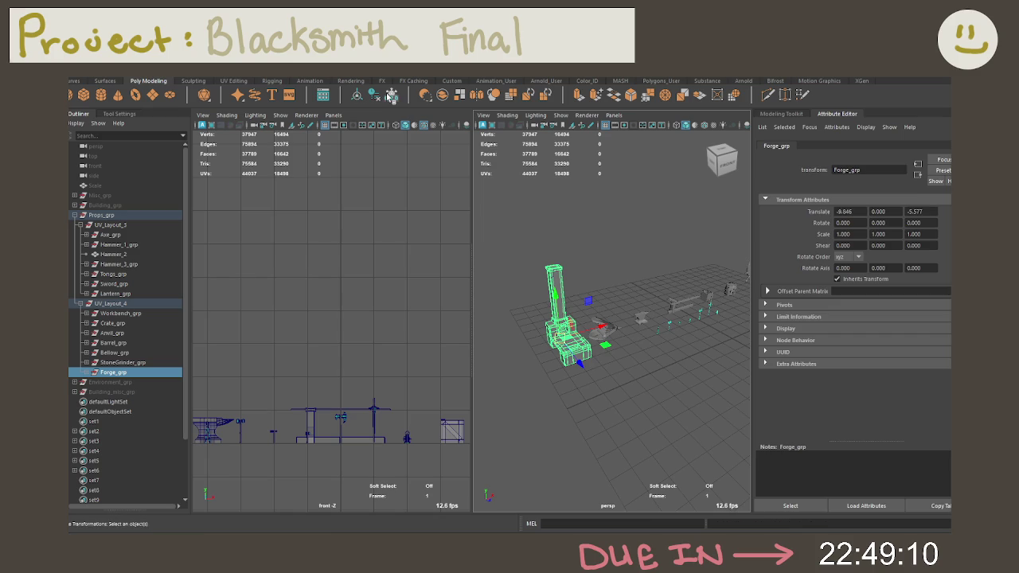
pyautogui.click(584, 237)
# Nudge Forge_grp -1 unit in X into its final spot beside the props.
pyautogui.keyDown('alt'); pyautogui.moveTo(589, 243); pyautogui.dragTo(586, 262); pyautogui.keyUp('alt')
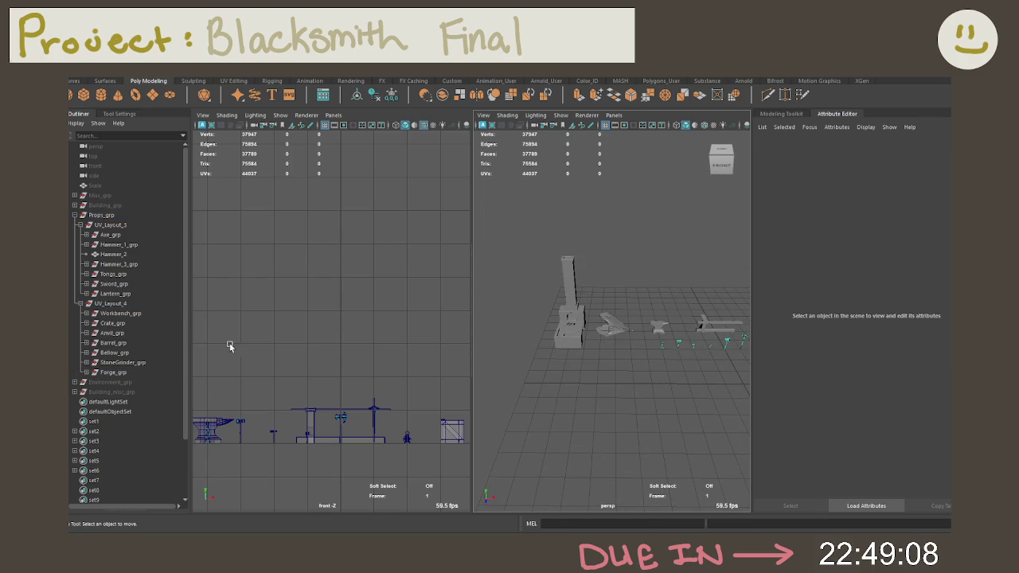
pyautogui.click(139, 371)
pyautogui.press('f')
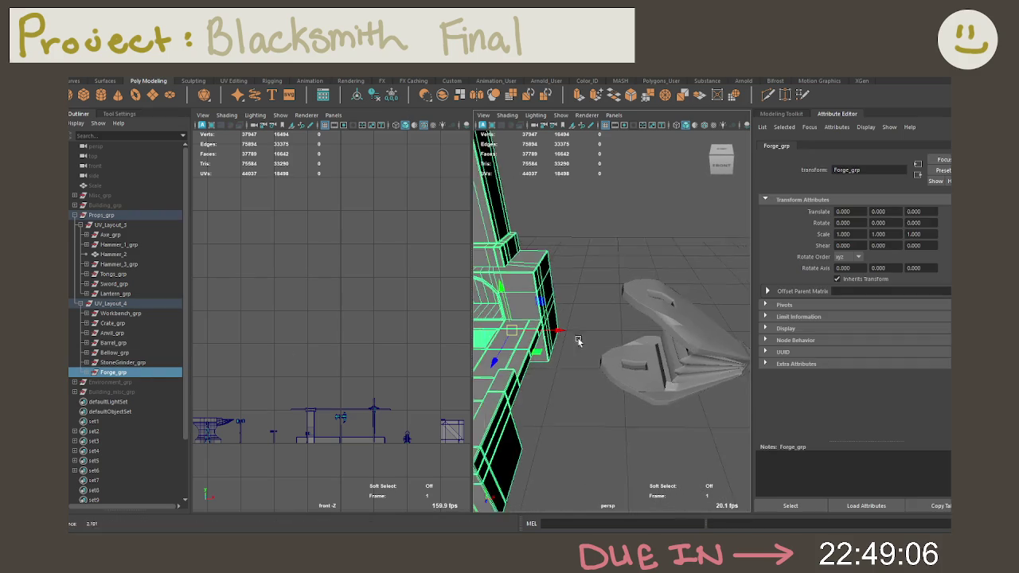
pyautogui.keyDown('alt'); pyautogui.moveTo(581, 342); pyautogui.dragTo(607, 323); pyautogui.keyUp('alt')
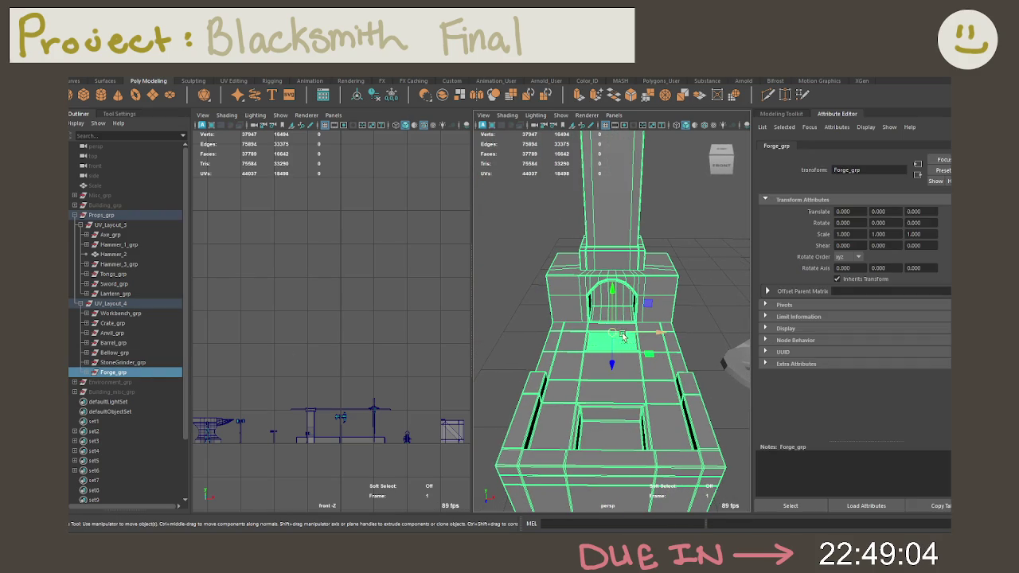
pyautogui.moveTo(625, 334)
pyautogui.mouseDown()
pyautogui.moveTo(604, 342)
pyautogui.moveTo(642, 349)
pyautogui.moveTo(651, 374)
pyautogui.moveTo(602, 364)
pyautogui.moveTo(601, 346)
pyautogui.moveTo(583, 354)
pyautogui.moveTo(498, 329)
pyautogui.moveTo(665, 321)
pyautogui.moveTo(636, 266)
pyautogui.mouseUp()
pyautogui.click(654, 387)
# Pull back to view the whole scene and check the workspace list without switching.
pyautogui.scroll(-3, 654, 387)
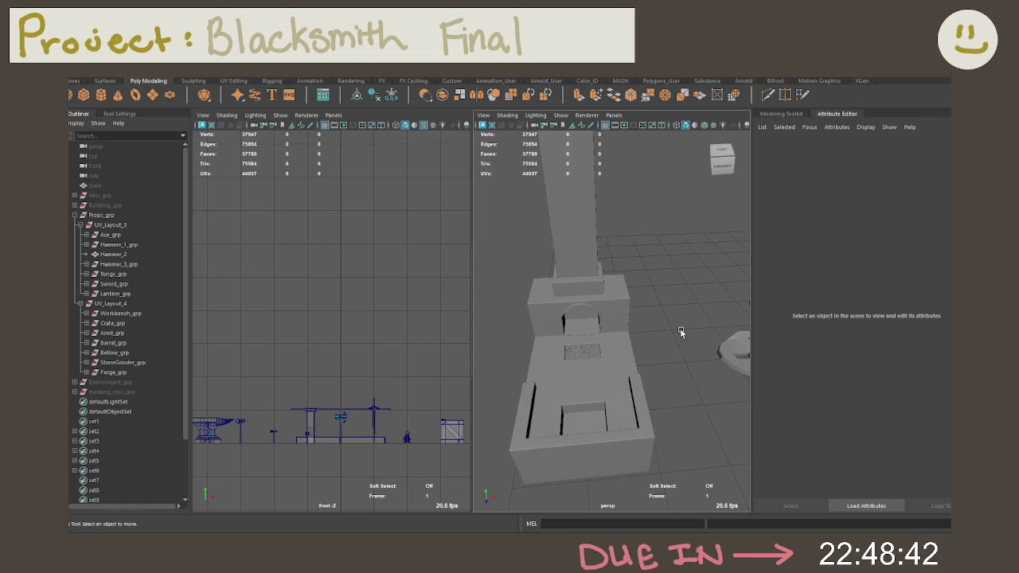
pyautogui.keyDown('alt'); pyautogui.moveTo(680, 331); pyautogui.dragTo(604, 350); pyautogui.keyUp('alt')
pyautogui.scroll(-5, 605, 350)
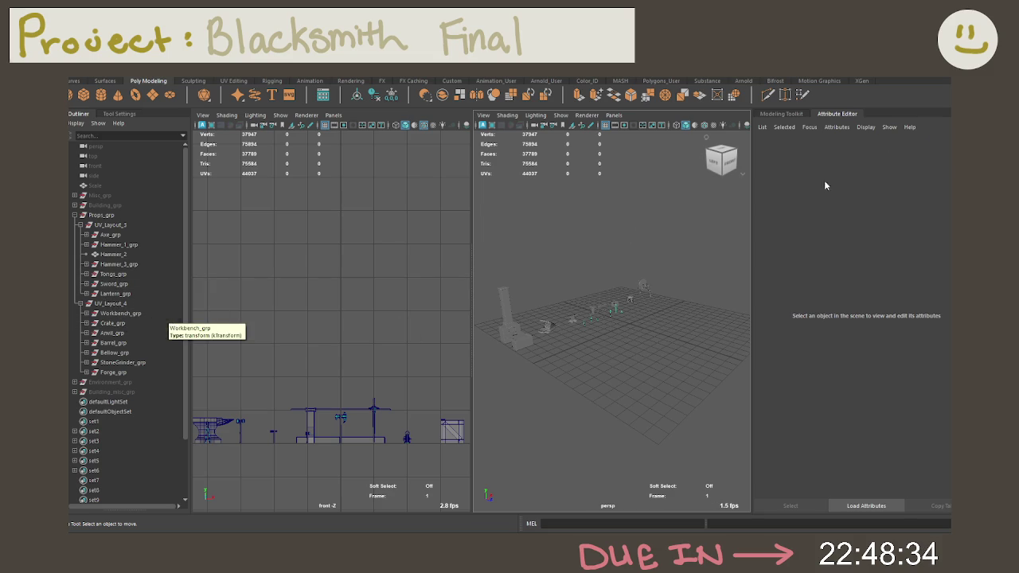
pyautogui.click(915, 78)
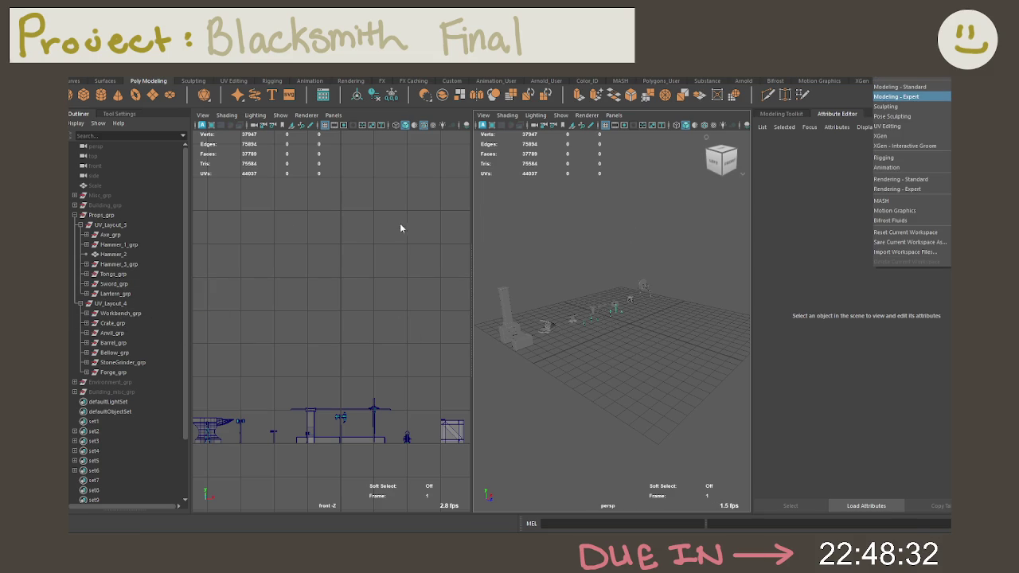
pyautogui.click(118, 313)
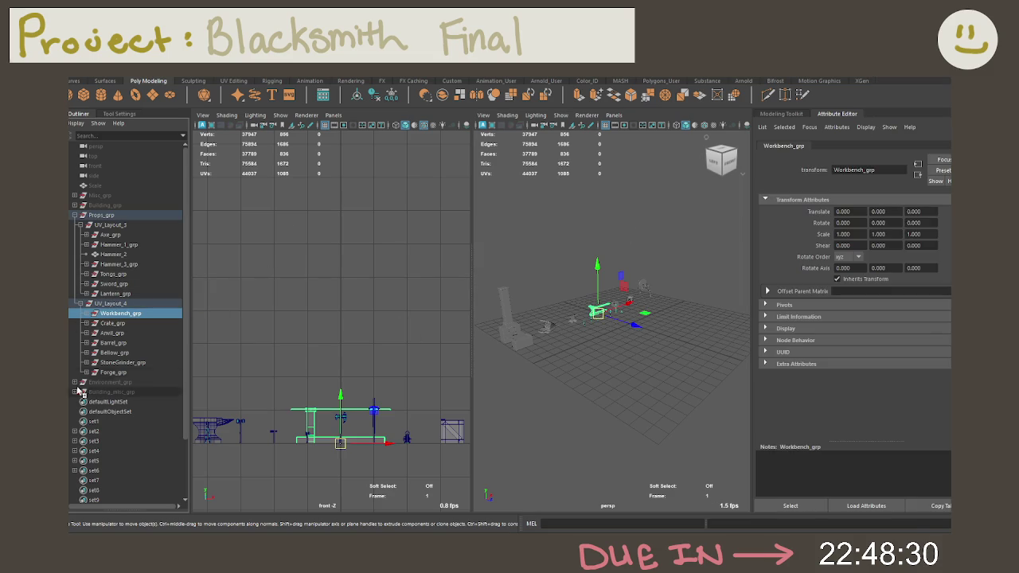
# Expand Crate_grp, Anvil_grp, Barrel_grp, Bellow_grp, StoneGrinder_grp and CrateFace_1 in the Outliner.
pyautogui.click(86, 371)
pyautogui.click(85, 362)
pyautogui.click(86, 352)
pyautogui.click(86, 342)
pyautogui.click(86, 333)
pyautogui.click(86, 323)
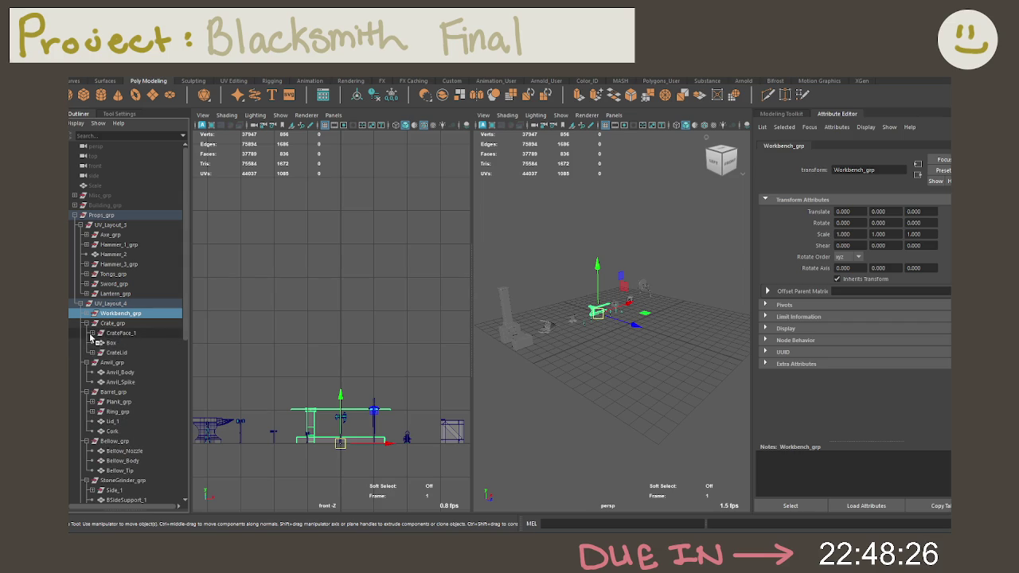
pyautogui.click(91, 333)
pyautogui.moveTo(121, 343)
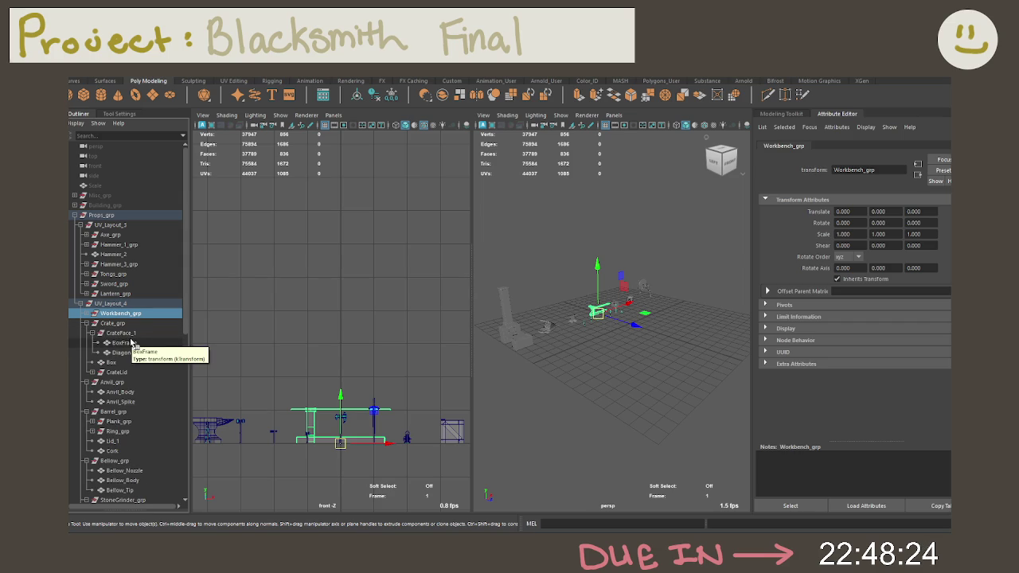
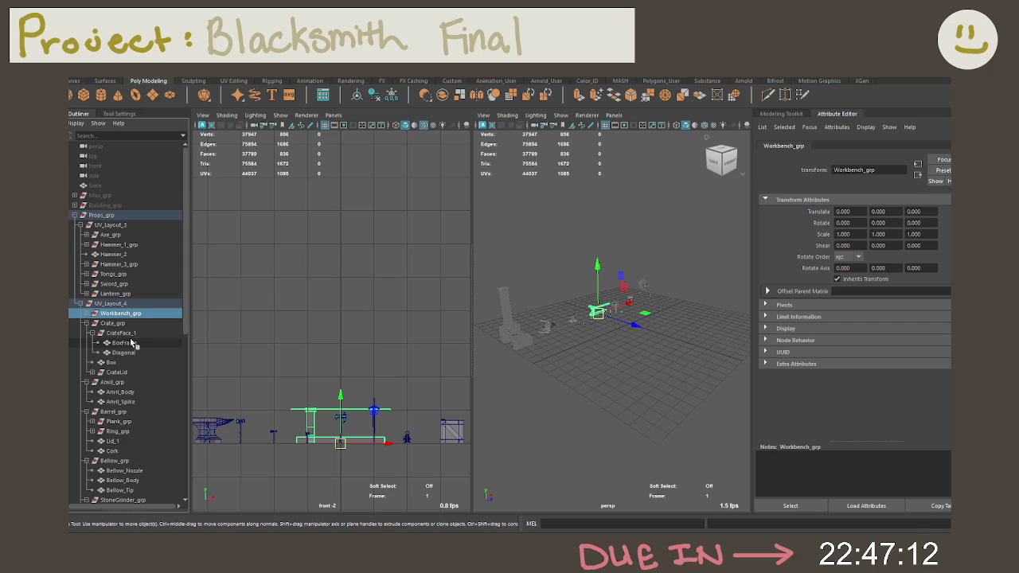
# Select Workbench_grp under UV_Layout_4 and maximize the perspective view, framed closely on the props.
pyautogui.moveTo(565, 391)
pyautogui.keyDown('alt'); pyautogui.mouseDown()
pyautogui.moveTo(659, 414)
pyautogui.moveTo(596, 378)
pyautogui.mouseUp(); pyautogui.keyUp('alt')
pyautogui.click(597, 366)
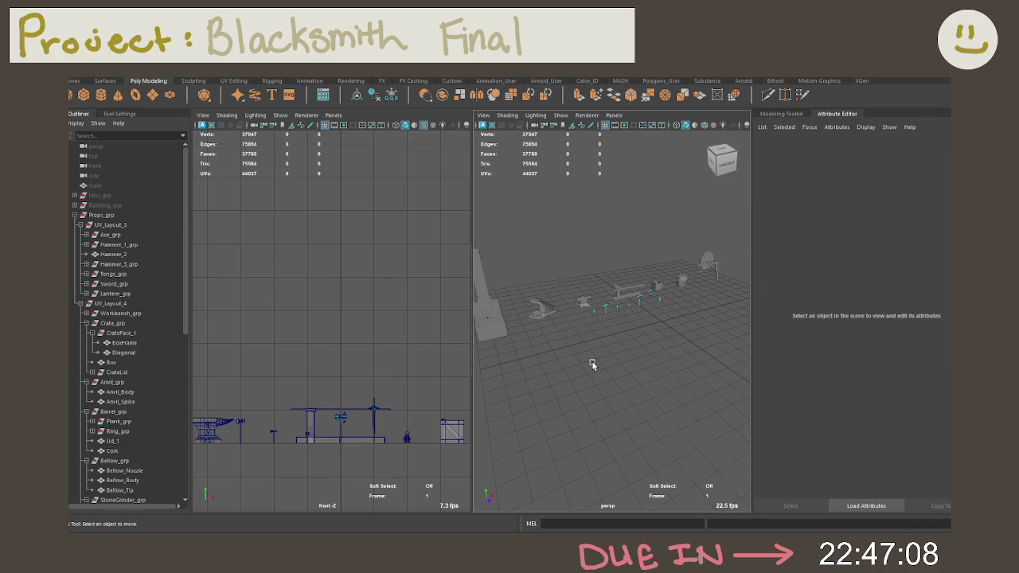
pyautogui.moveTo(557, 332)
pyautogui.mouseDown(button='right')
pyautogui.moveTo(560, 313)
pyautogui.moveTo(557, 360)
pyautogui.mouseUp(button='right')
pyautogui.click(561, 328)
pyautogui.click(120, 303)
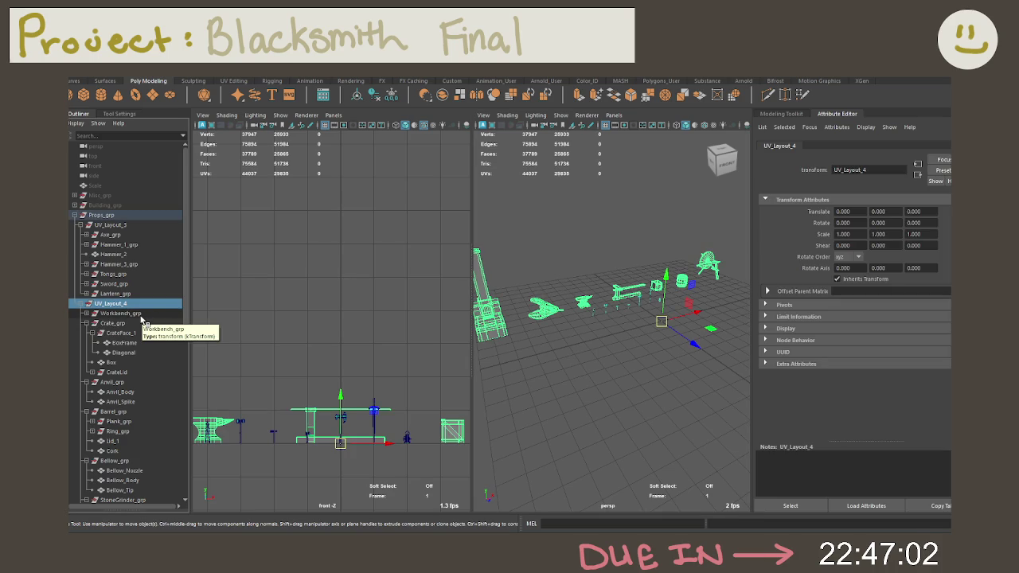
pyautogui.click(141, 315)
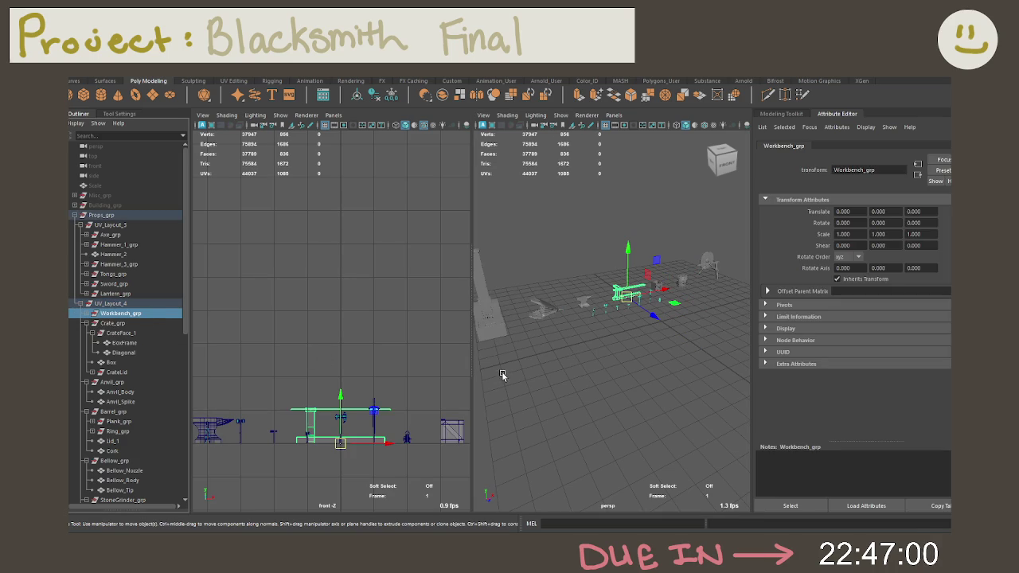
pyautogui.press('space')
pyautogui.press('a')
pyautogui.moveTo(566, 398)
pyautogui.keyDown('alt'); pyautogui.mouseDown()
pyautogui.moveTo(509, 358)
pyautogui.moveTo(482, 353)
pyautogui.mouseUp(); pyautogui.keyUp('alt')
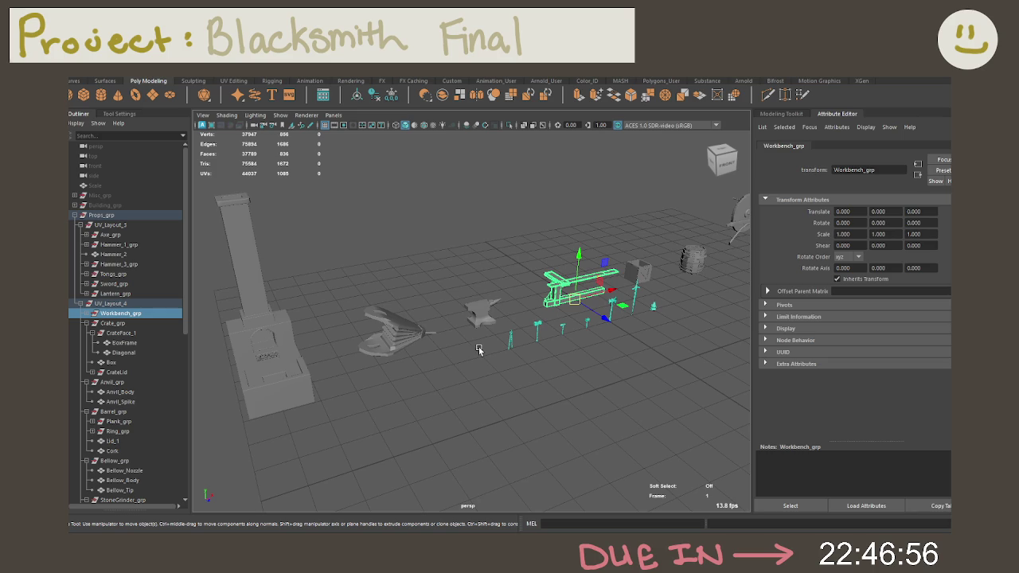
# Freeze transformations on StoneGrinder_grp so its translation is zero.
pyautogui.click(126, 324)
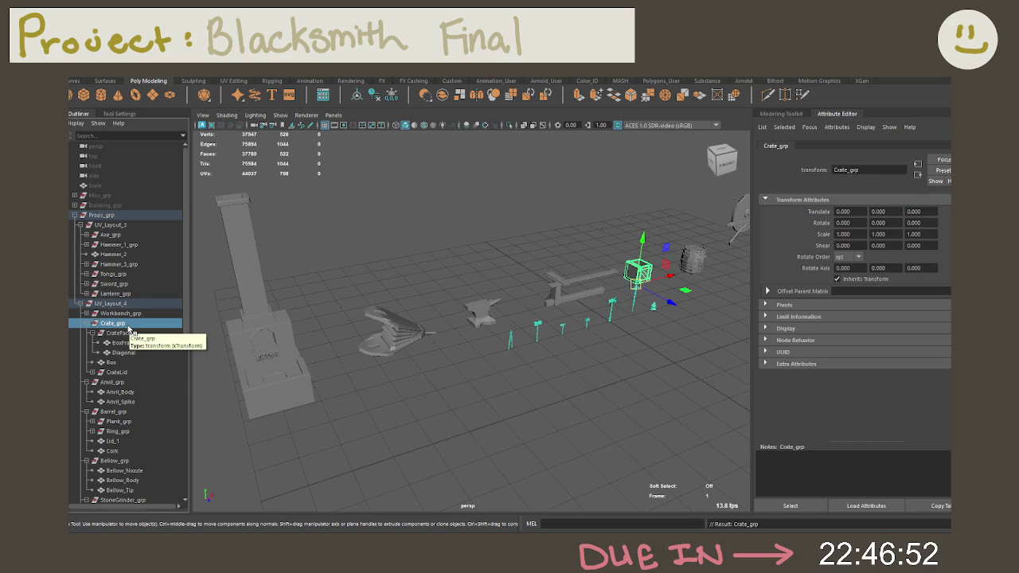
pyautogui.press('Down')
pyautogui.press('Down')
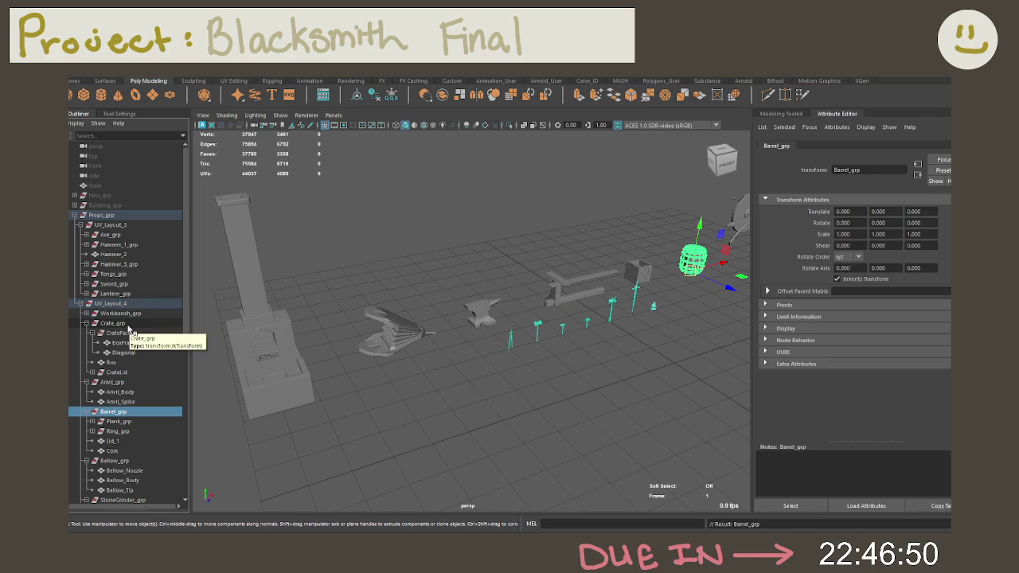
pyautogui.press('Down')
pyautogui.press('Down')
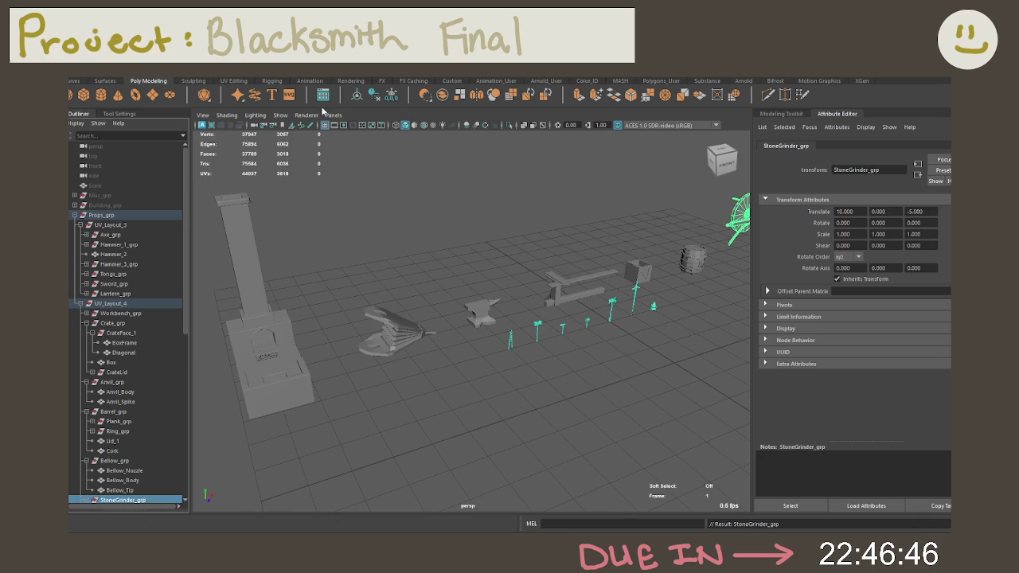
pyautogui.click(378, 94)
pyautogui.click(391, 95)
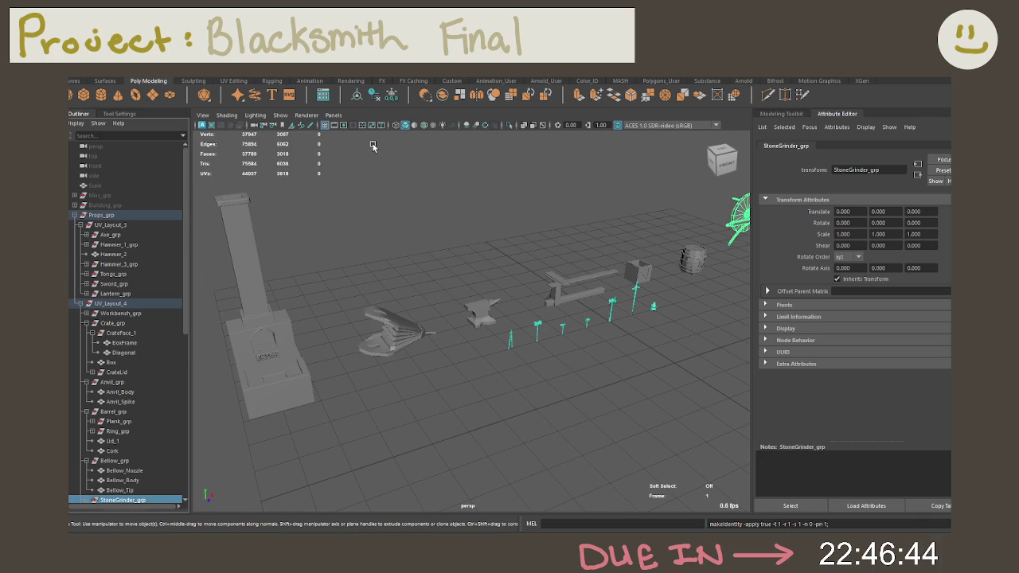
# Move Forge_grp to the top of UV_Layout_4 in the Outliner.
pyautogui.press('Down')
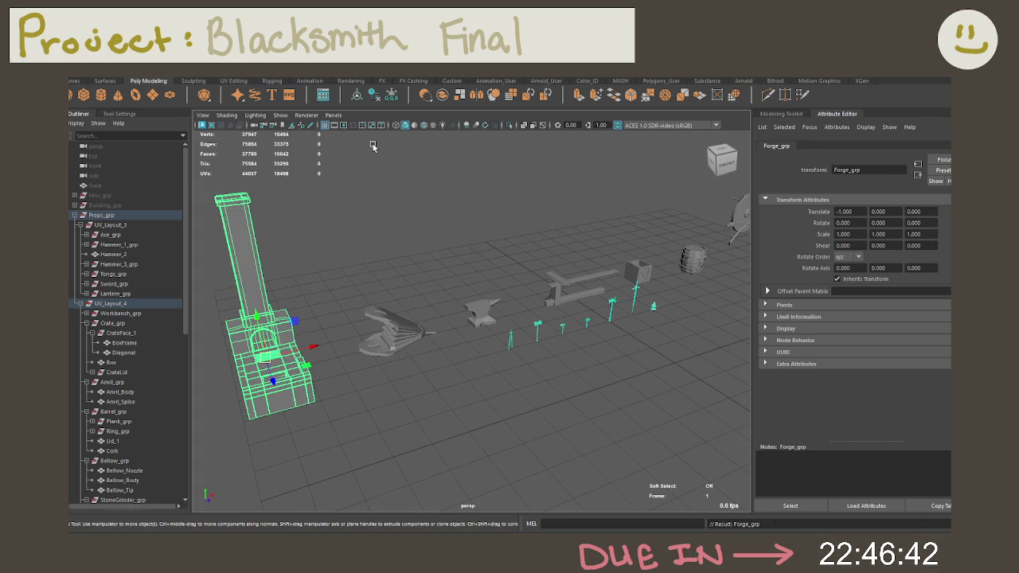
pyautogui.scroll(-3, 106, 310)
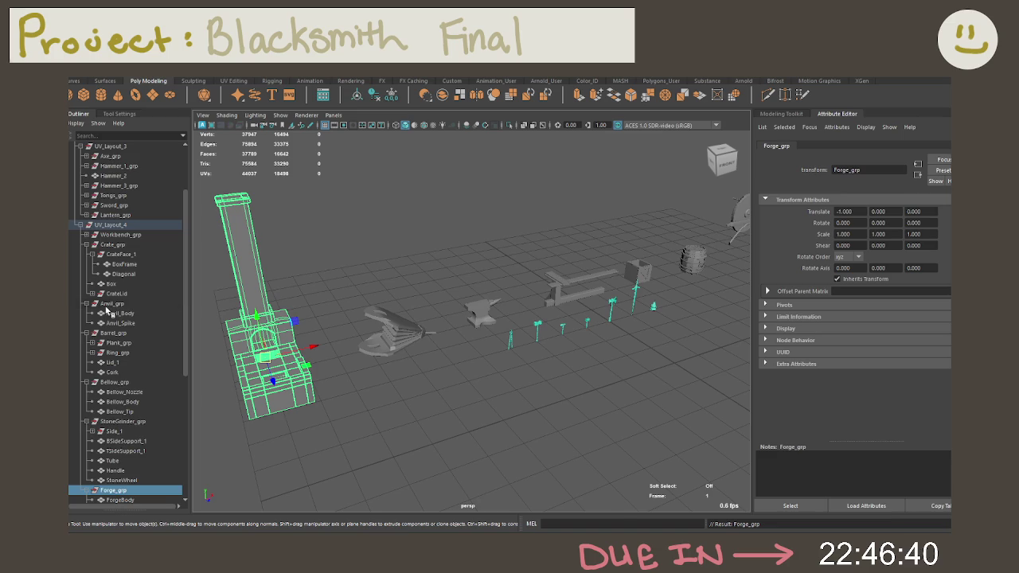
pyautogui.scroll(-3, 106, 310)
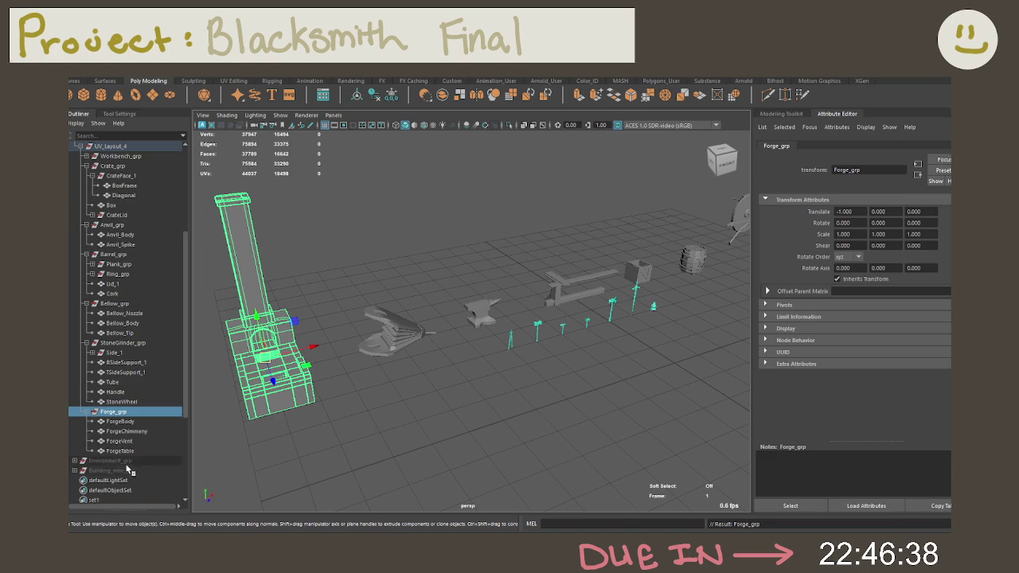
pyautogui.click(124, 157)
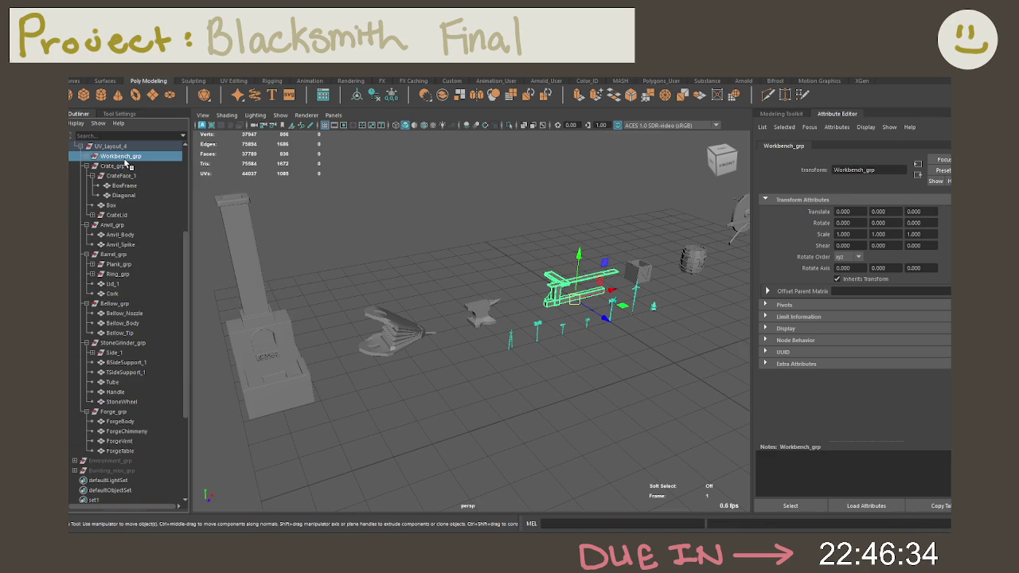
pyautogui.moveTo(113, 411); pyautogui.dragTo(116, 176)
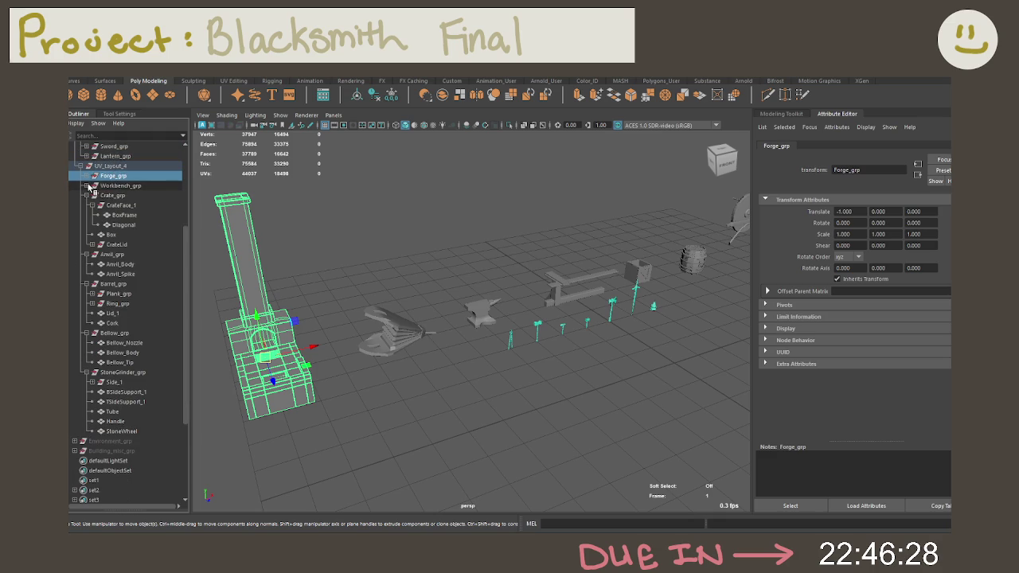
# Collapse the Crate, Anvil, Barrel, Bellow and StoneGrinder group hierarchies in the Outliner.
pyautogui.click(86, 195)
pyautogui.click(85, 204)
pyautogui.click(86, 215)
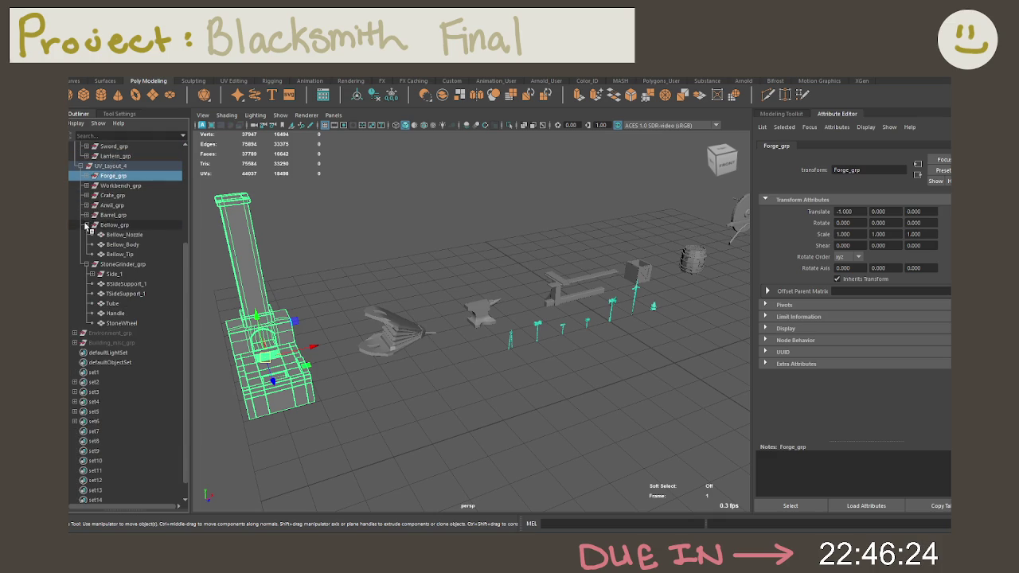
pyautogui.click(86, 225)
pyautogui.click(86, 263)
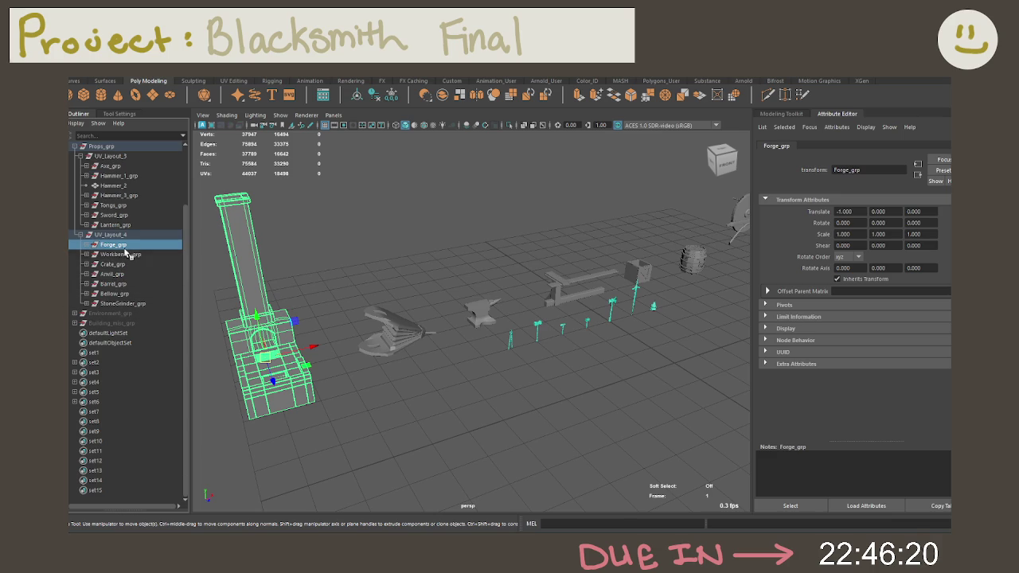
# Place Bellow_grp directly under Forge_grp, then Anvil_grp below Bellow_grp.
pyautogui.click(116, 292)
pyautogui.moveTo(115, 293); pyautogui.dragTo(125, 260, button='middle')
pyautogui.click(123, 264)
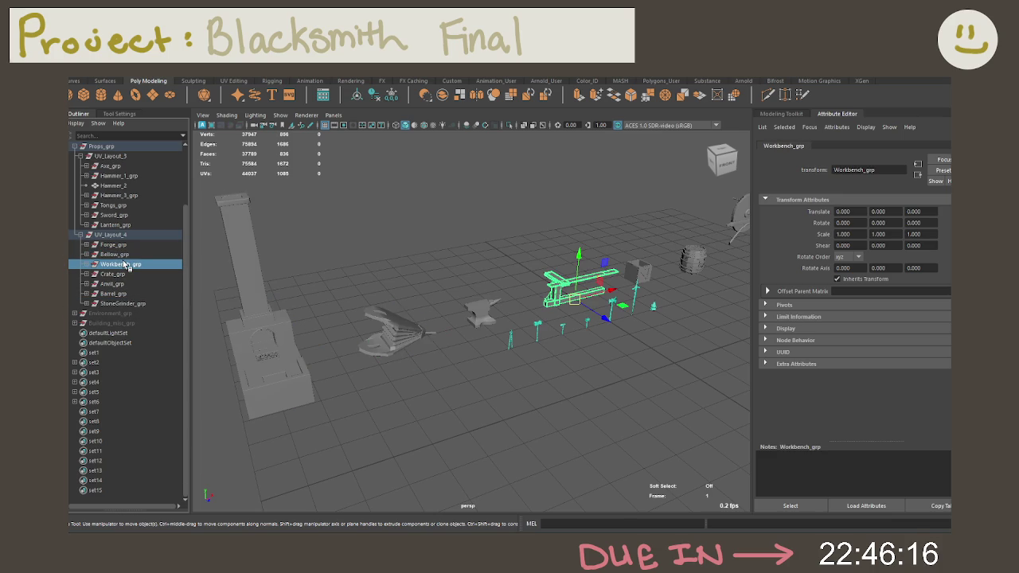
pyautogui.click(112, 284)
pyautogui.moveTo(112, 287); pyautogui.dragTo(114, 261, button='middle')
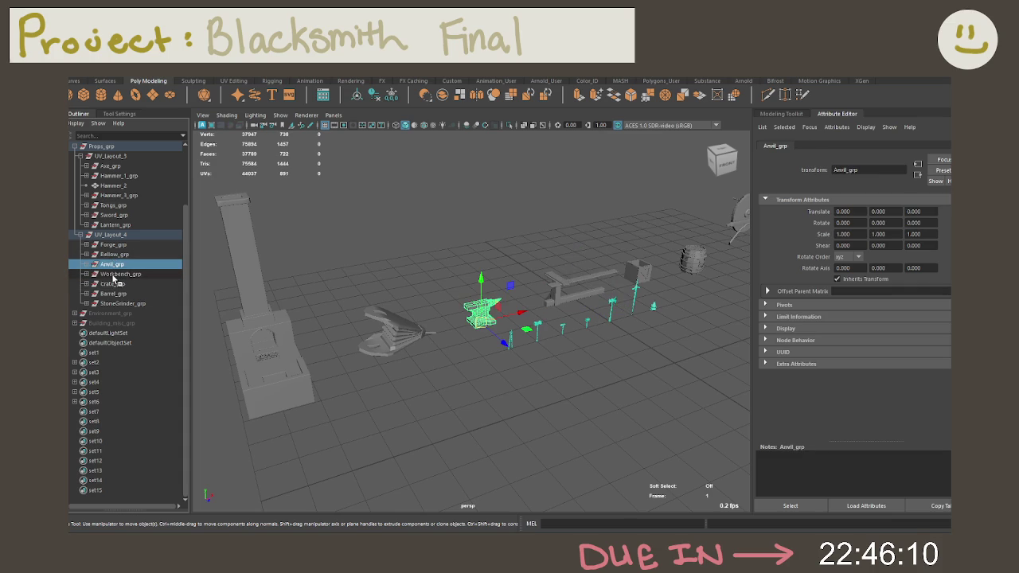
# Check that Workbench_grp, Crate_grp, Barrel_grp and StoneGrinder_grp follow in order.
pyautogui.click(115, 274)
pyautogui.click(115, 284)
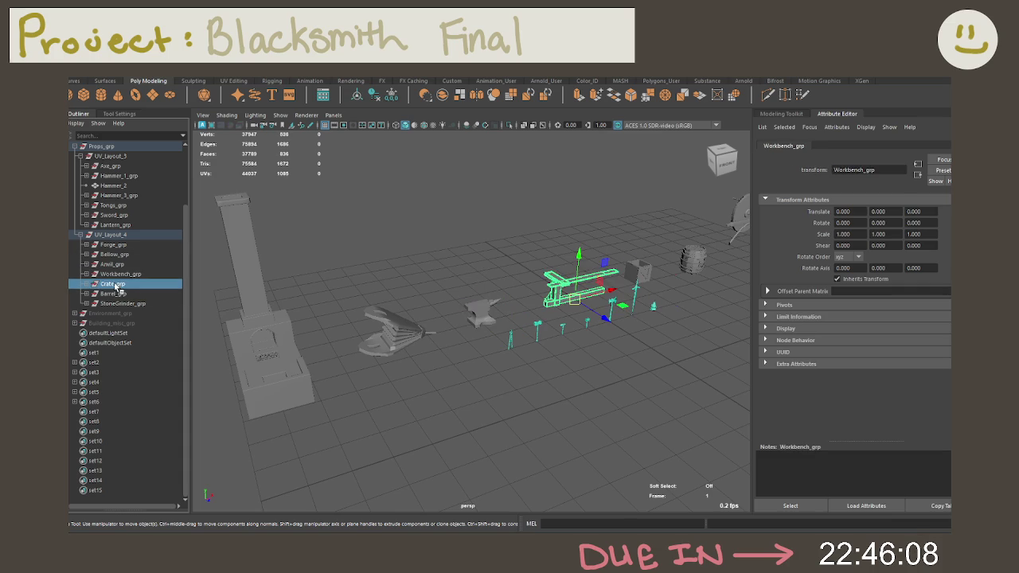
pyautogui.click(118, 295)
pyautogui.click(120, 303)
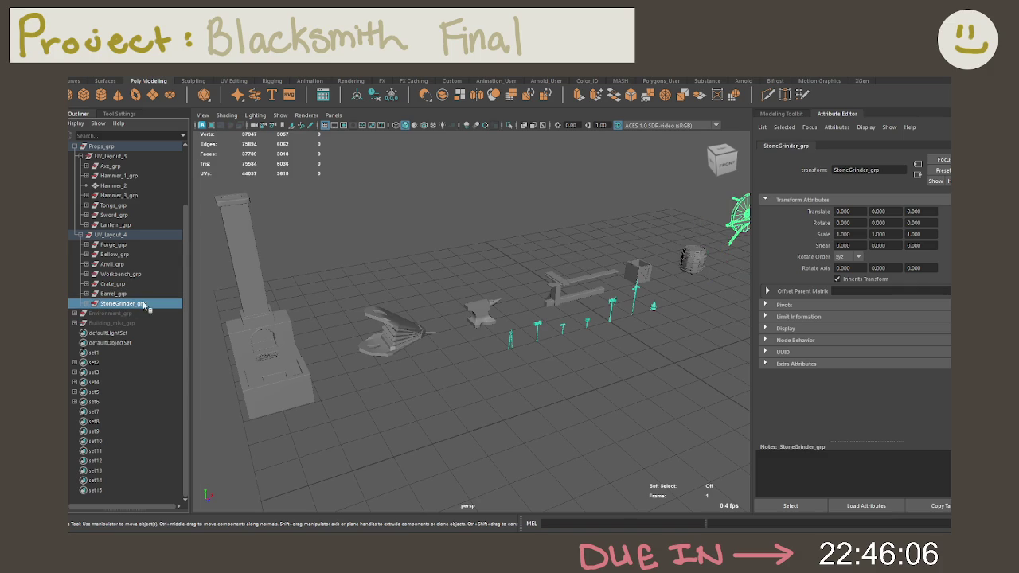
pyautogui.scroll(-2, 448, 302)
pyautogui.scroll(-2, 448, 301)
pyautogui.scroll(-2, 448, 302)
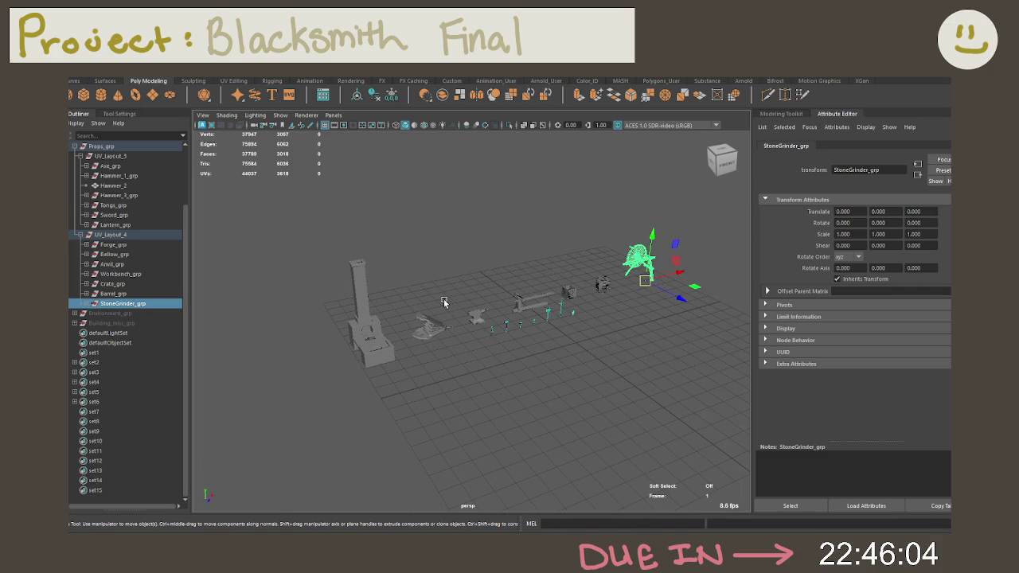
pyautogui.scroll(2, 441, 298)
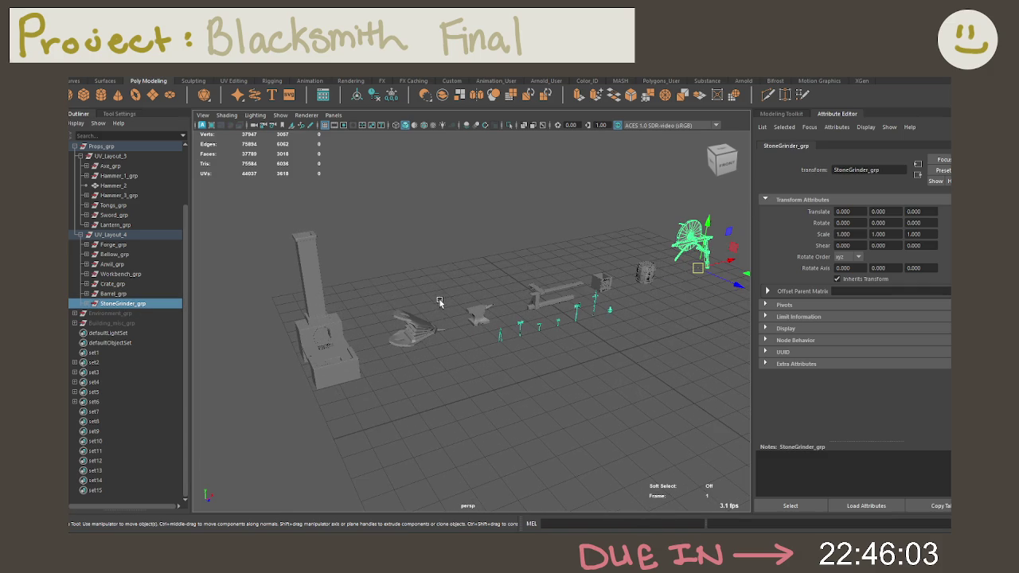
# Expand Forge, StoneGrinder, Barrel, Crate, Workbench, Anvil and Bellow groups to list their pieces.
pyautogui.click(85, 245)
pyautogui.click(119, 245)
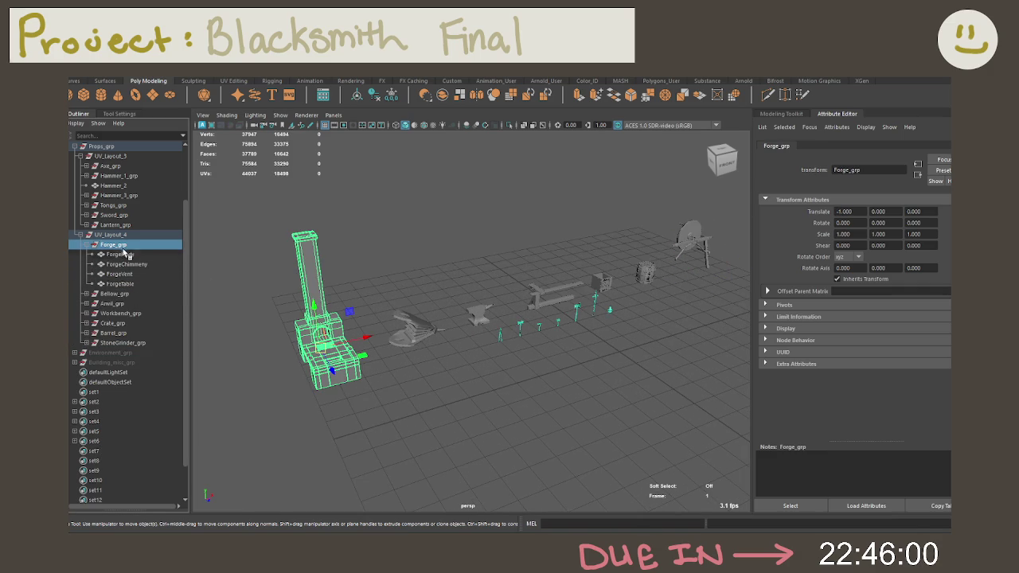
pyautogui.click(85, 342)
pyautogui.click(85, 332)
pyautogui.click(85, 323)
pyautogui.click(85, 312)
pyautogui.click(85, 303)
pyautogui.click(85, 293)
pyautogui.scroll(-3, 121, 301)
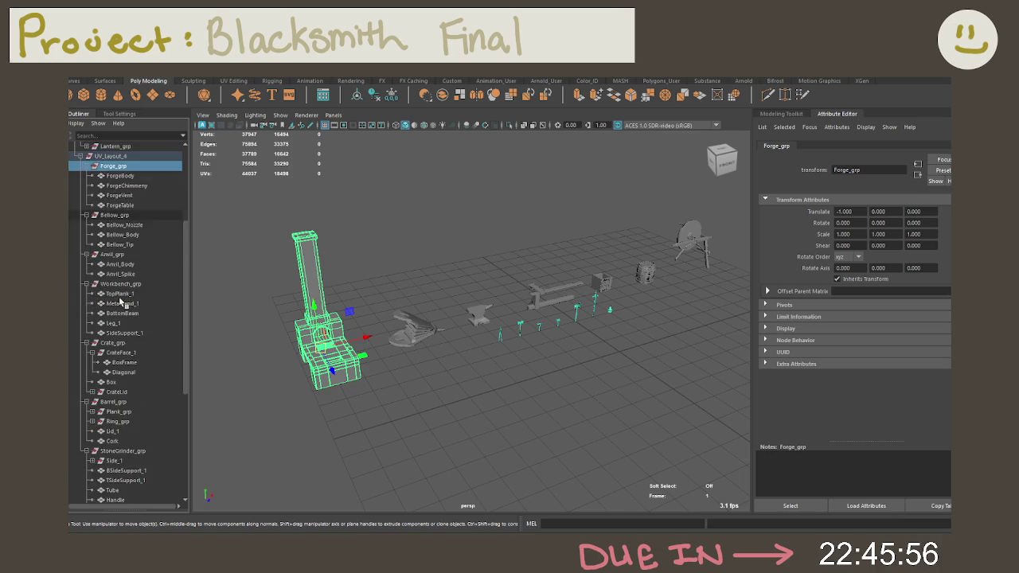
# Select the ForgeBody and ForgeChimmeny pieces to inspect the forge's parts.
pyautogui.click(122, 176)
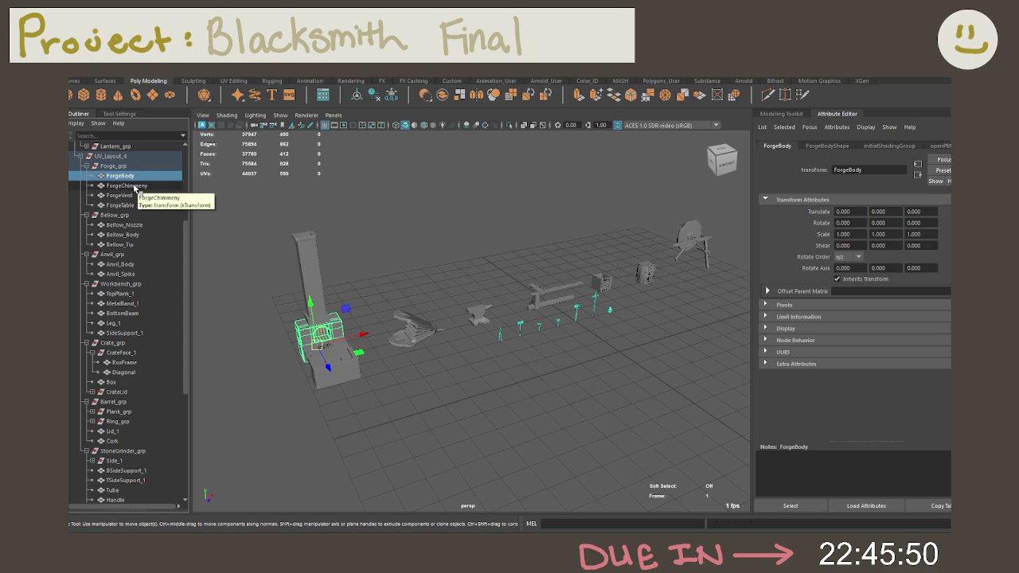
pyautogui.click(135, 186)
pyautogui.press('Up')
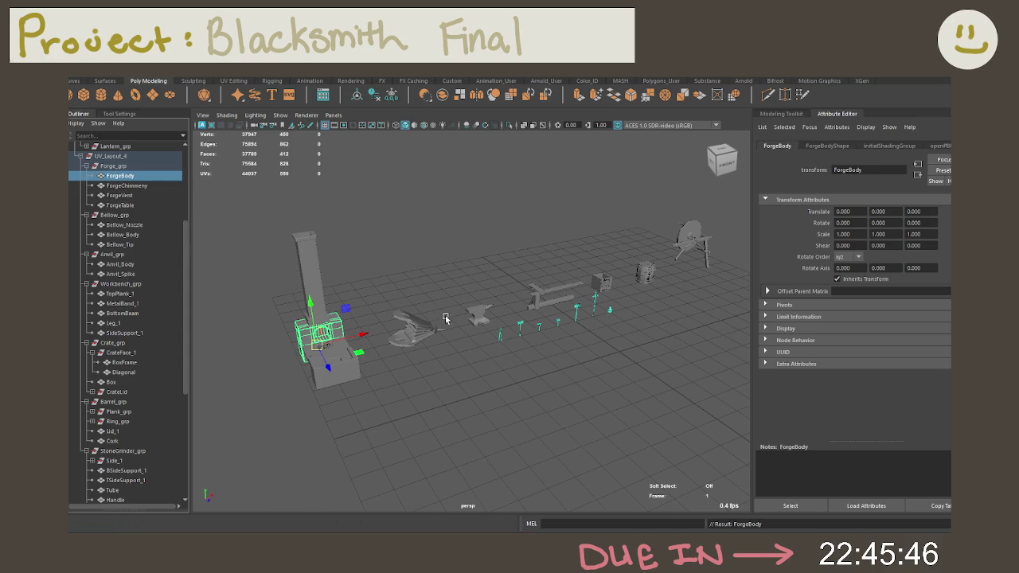
pyautogui.scroll(3, 123, 229)
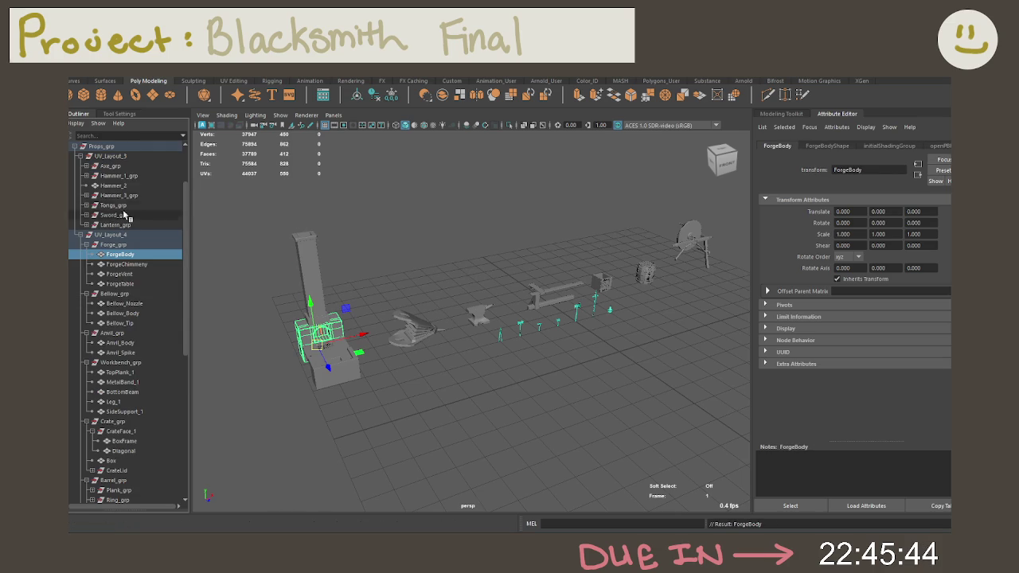
pyautogui.click(122, 157)
pyautogui.scroll(-3, 475, 271)
# Marquee-select the forge layout props and tilt the camera along the row of props.
pyautogui.scroll(-3, 470, 285)
pyautogui.moveTo(362, 236); pyautogui.dragTo(709, 398)
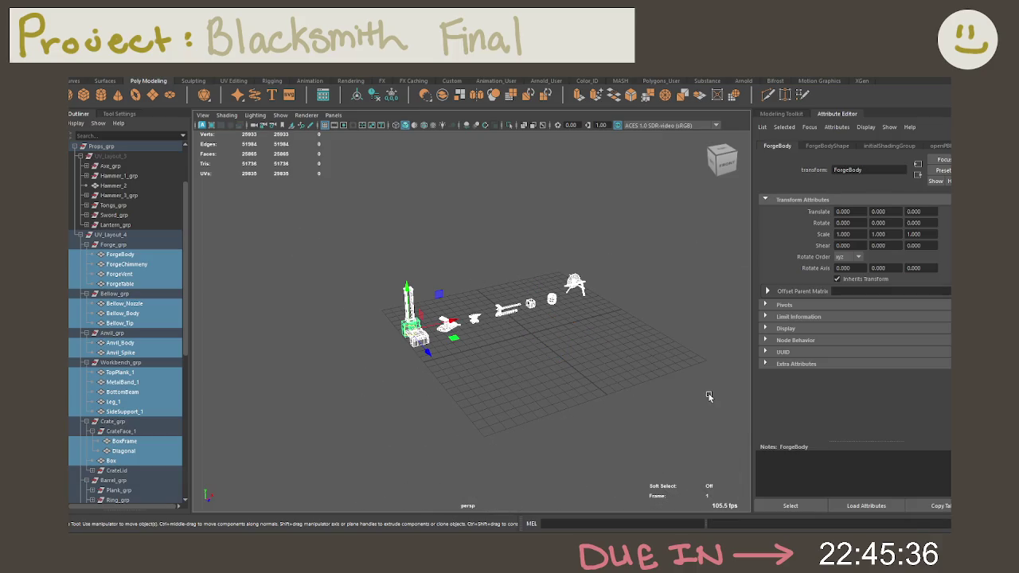
pyautogui.moveTo(519, 284)
pyautogui.keyDown('alt'); pyautogui.mouseDown()
pyautogui.moveTo(541, 319)
pyautogui.moveTo(605, 337)
pyautogui.moveTo(529, 396)
pyautogui.mouseUp(); pyautogui.keyUp('alt')
pyautogui.scroll(2, 542, 367)
pyautogui.scroll(2, 625, 379)
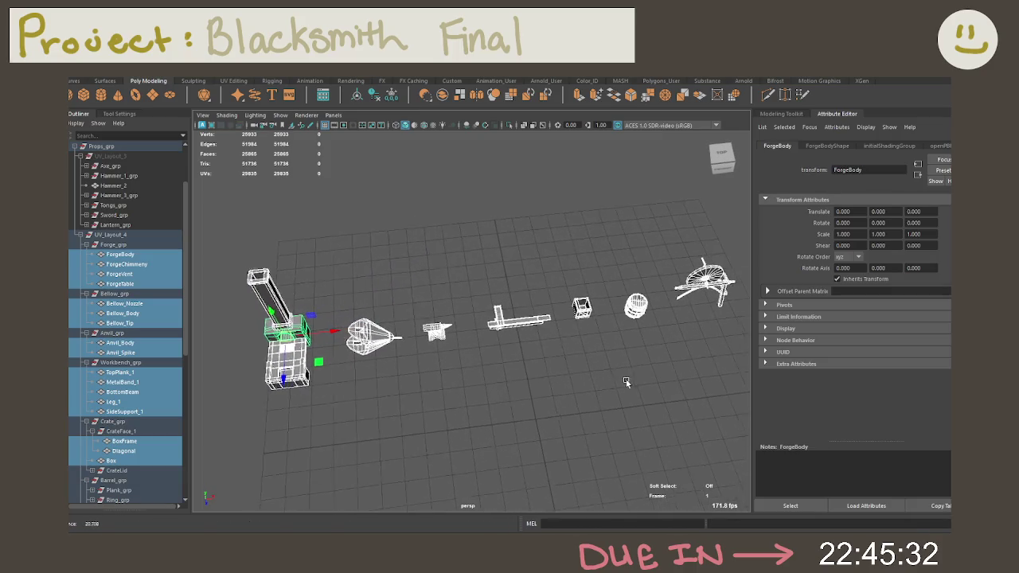
pyautogui.scroll(1, 557, 374)
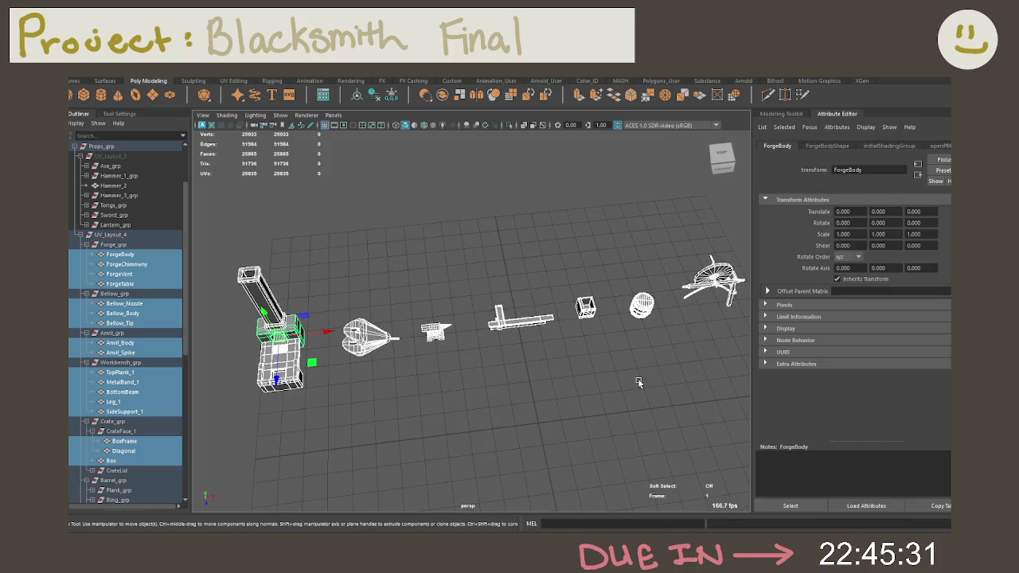
# Shift the UV_Layout_4 group along X and return it to X position 0.
pyautogui.click(135, 235)
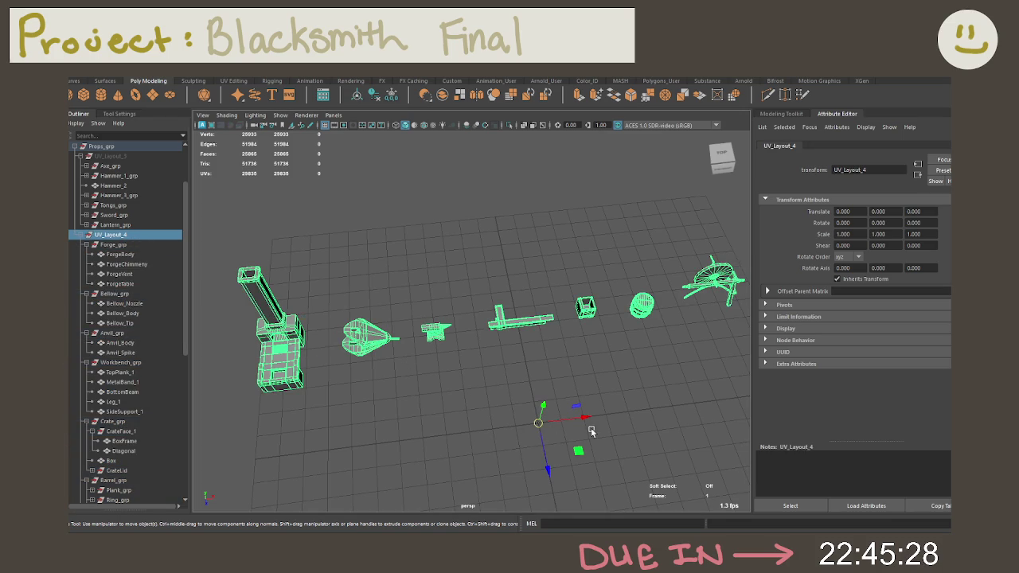
pyautogui.moveTo(584, 419)
pyautogui.mouseDown()
pyautogui.moveTo(602, 395)
pyautogui.moveTo(541, 399)
pyautogui.mouseUp()
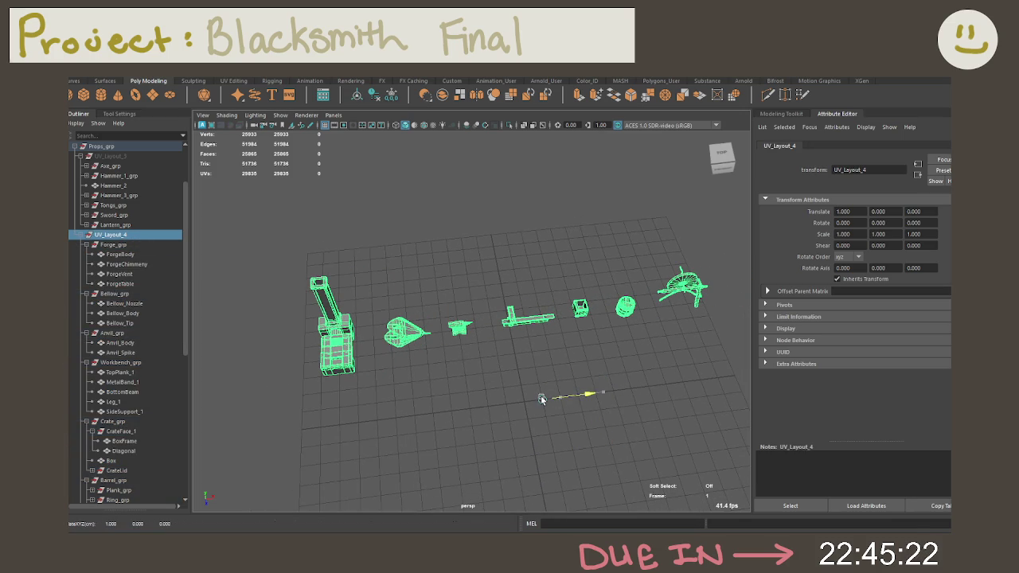
pyautogui.moveTo(541, 399); pyautogui.dragTo(525, 400)
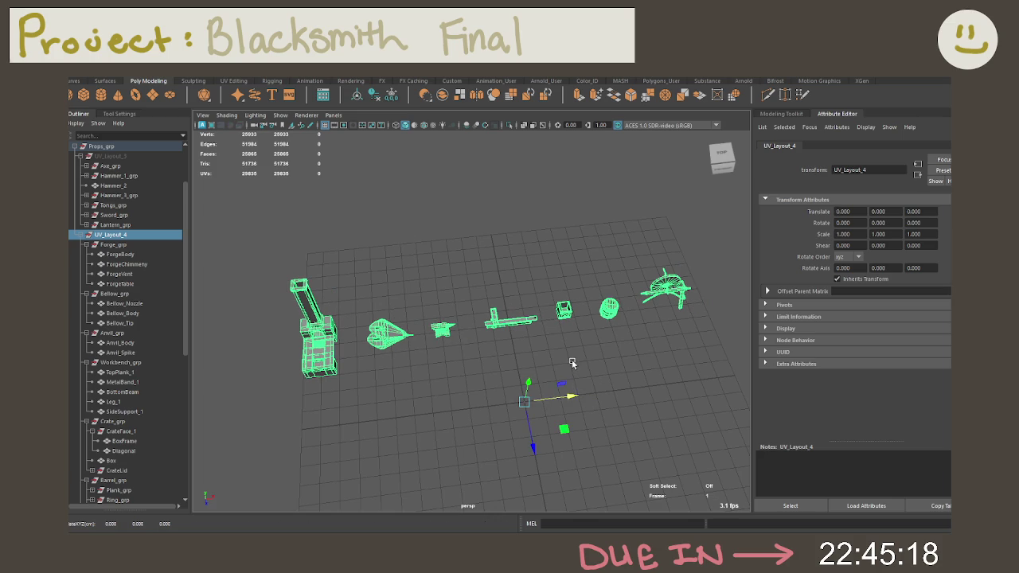
pyautogui.click(571, 363)
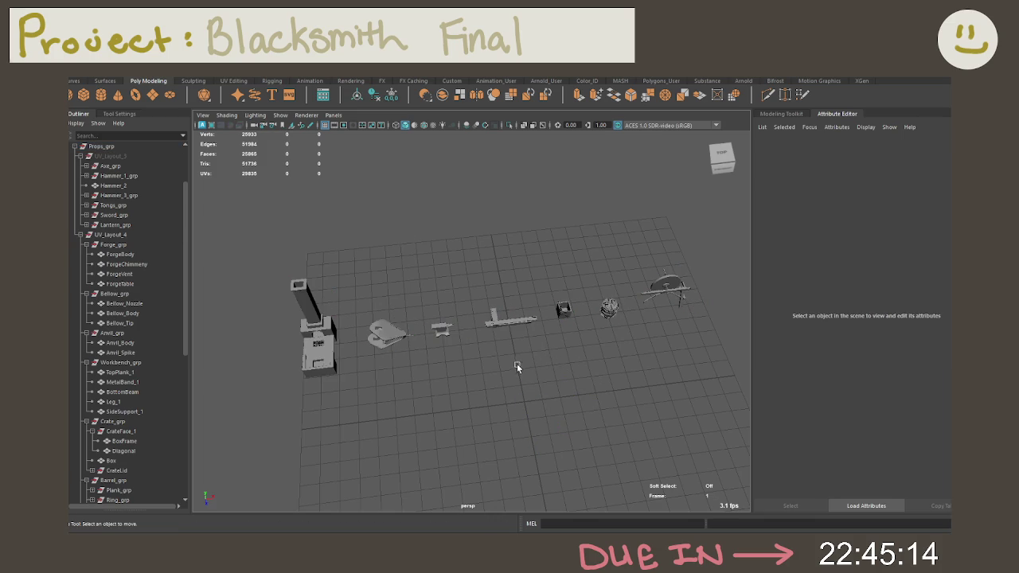
# Marquee-select all the forge, bellows, anvil, workbench and crate meshes together.
pyautogui.click(129, 245)
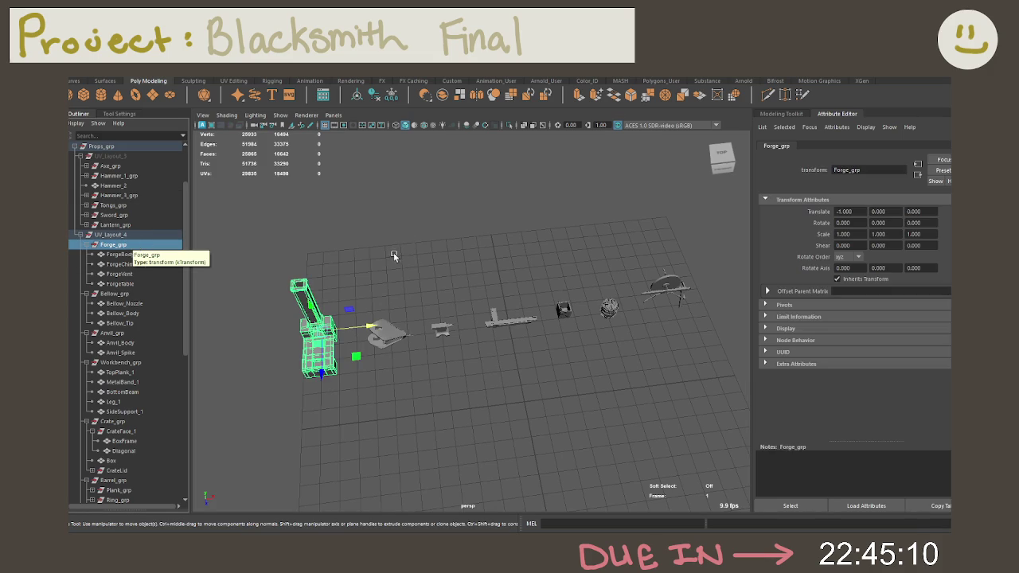
pyautogui.click(448, 255)
pyautogui.hotkey('ctrl', 'z')
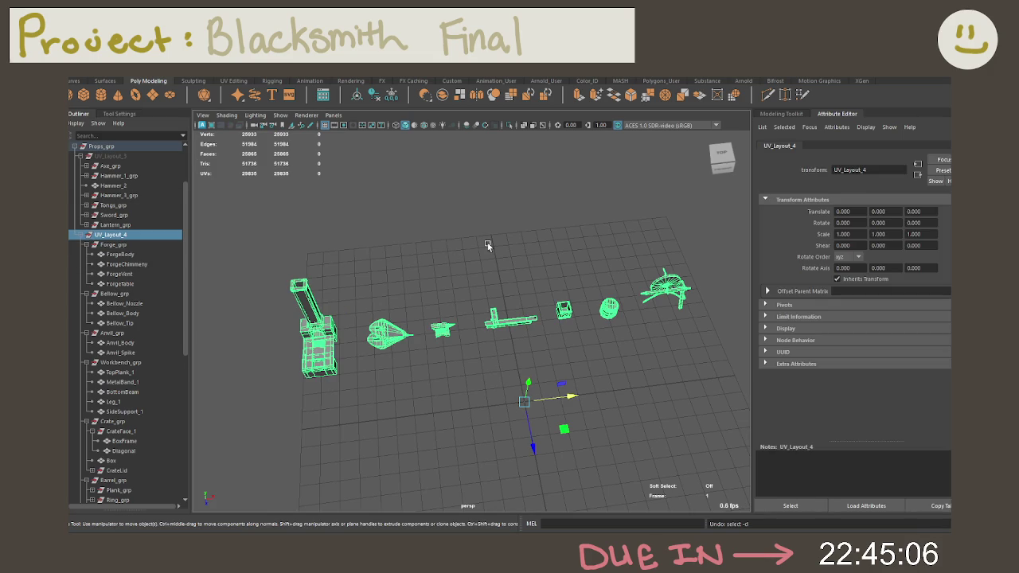
pyautogui.click(487, 243)
pyautogui.rightClick(413, 322)
pyautogui.rightClick(400, 268)
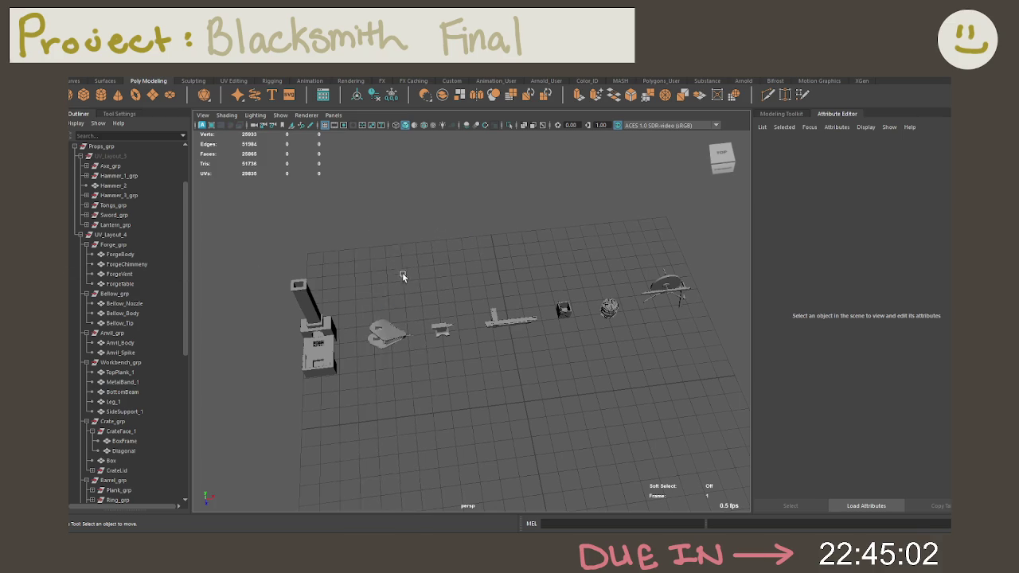
pyautogui.scroll(-5, 399, 268)
pyautogui.moveTo(311, 242); pyautogui.dragTo(705, 416)
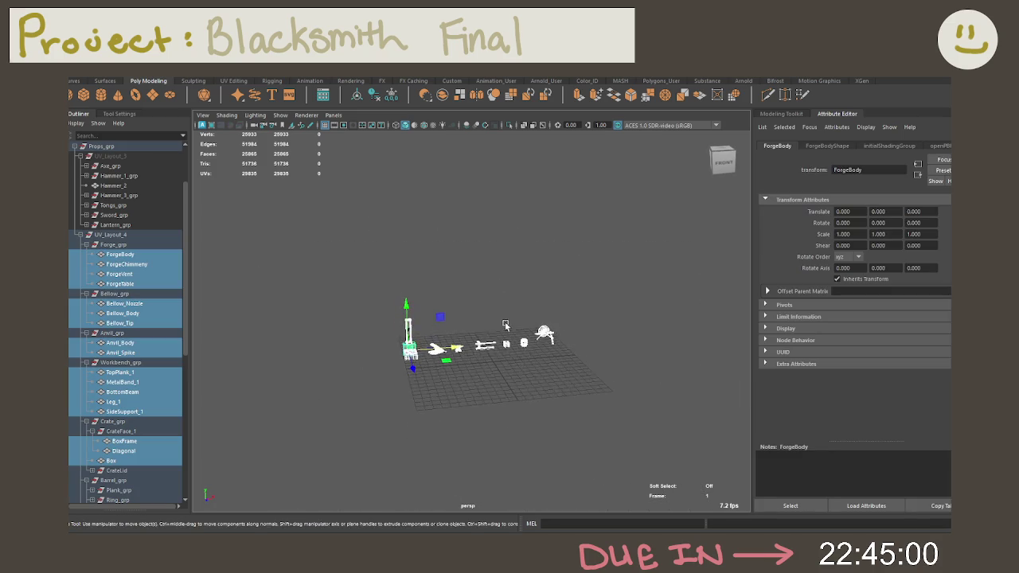
pyautogui.scroll(2, 506, 323)
pyautogui.click(784, 114)
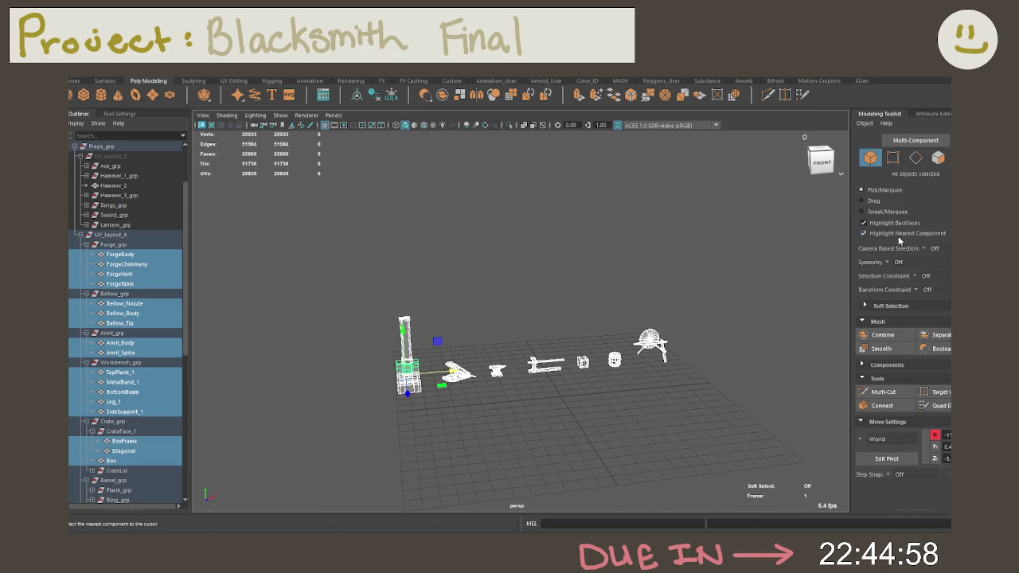
pyautogui.click(921, 114)
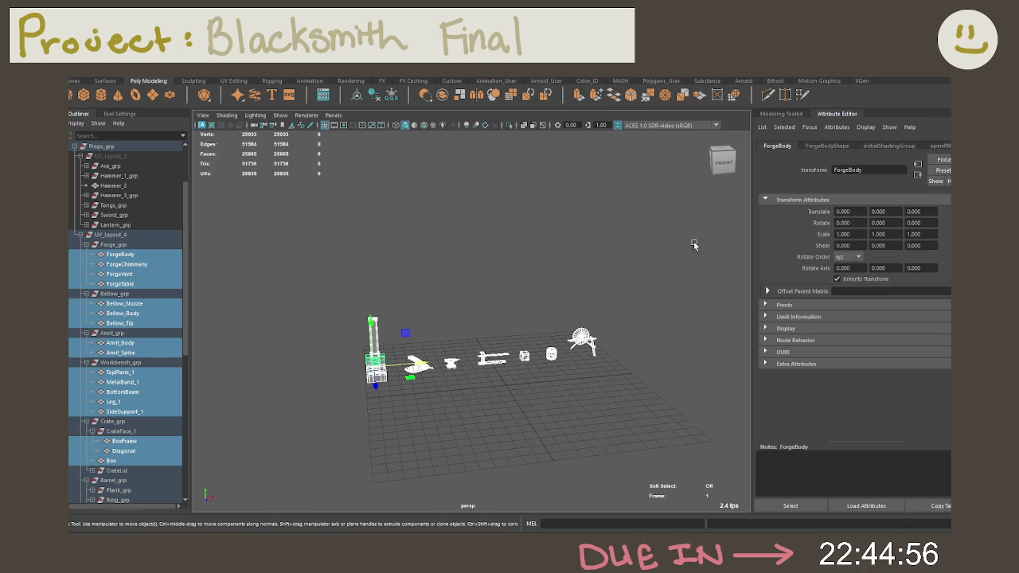
# Assign a new Lambert material (lambert3) to the selected UV_Layout_4 prop meshes.
pyautogui.rightClick(519, 294)
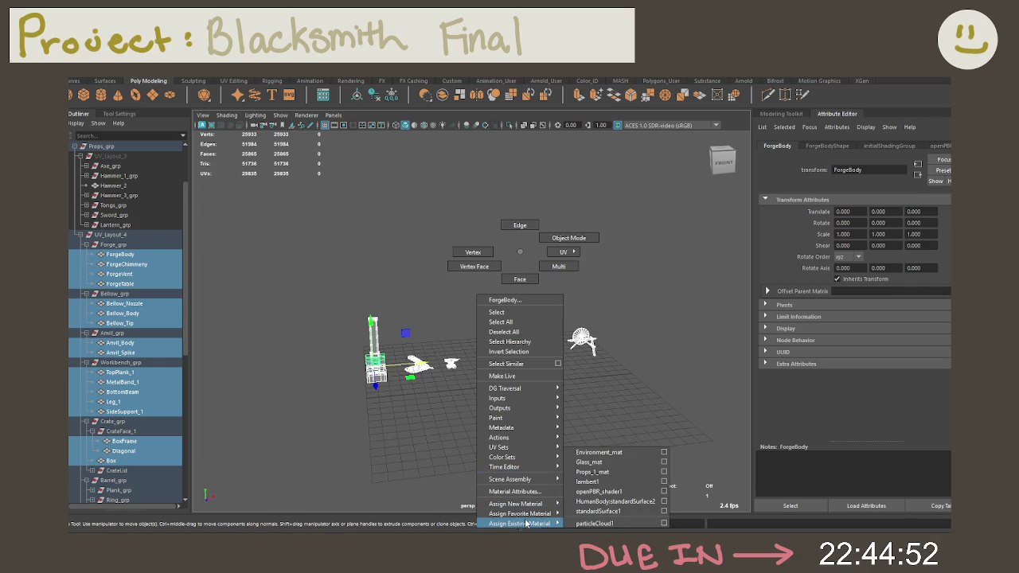
pyautogui.moveTo(516, 504)
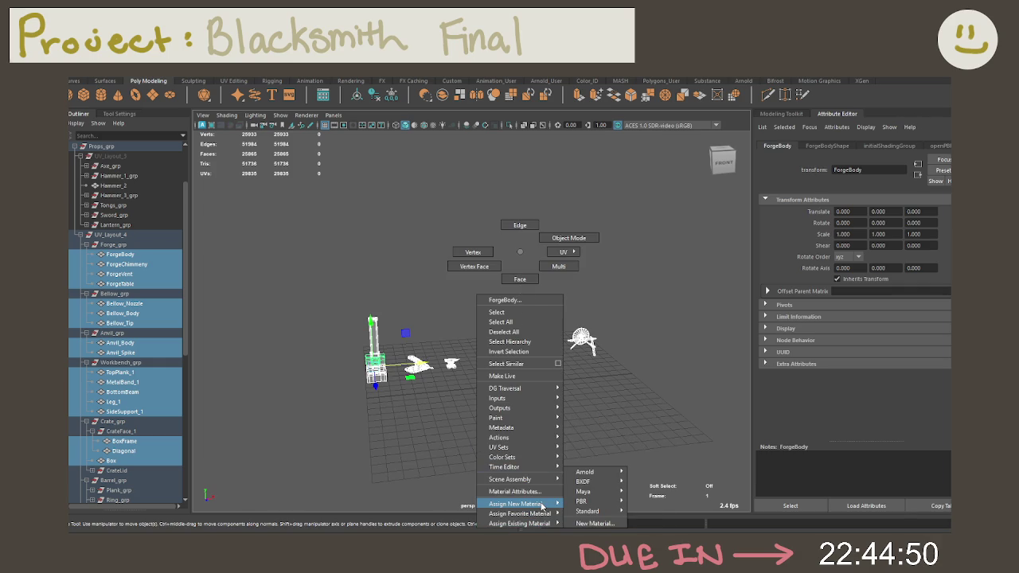
pyautogui.click(578, 524)
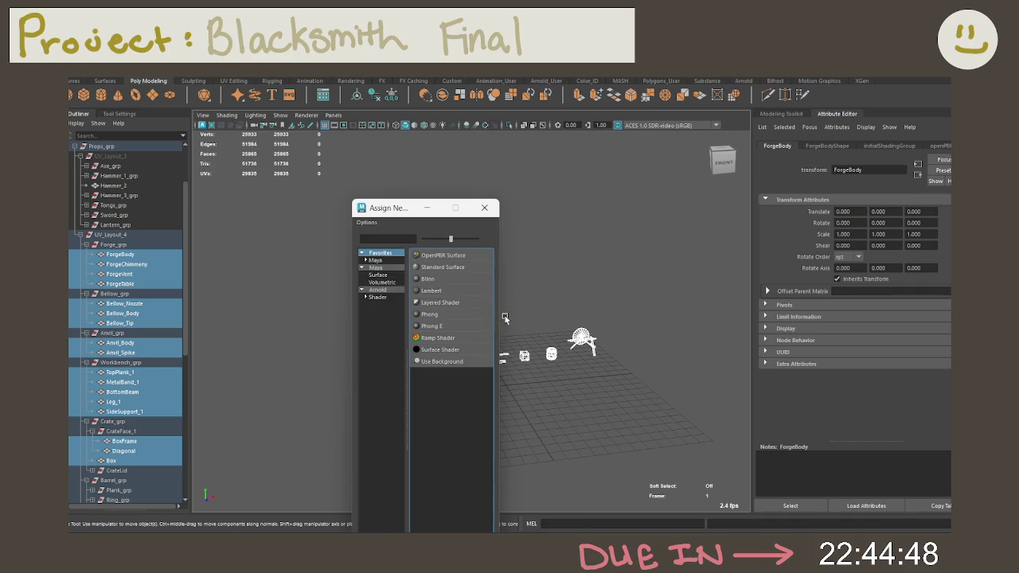
pyautogui.click(430, 290)
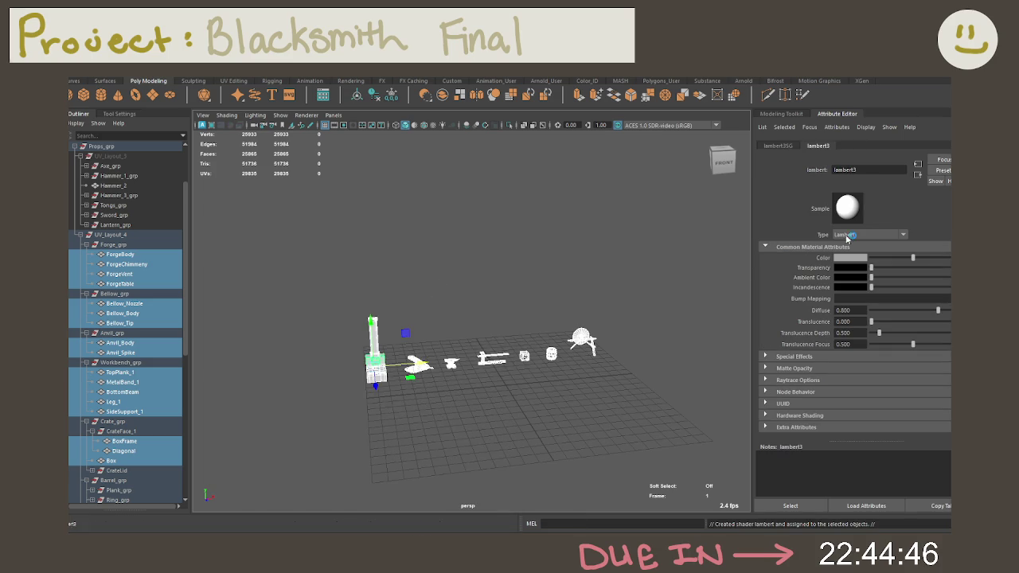
# Rename the lambert3 material to Props_2_mat.
pyautogui.doubleClick(861, 171)
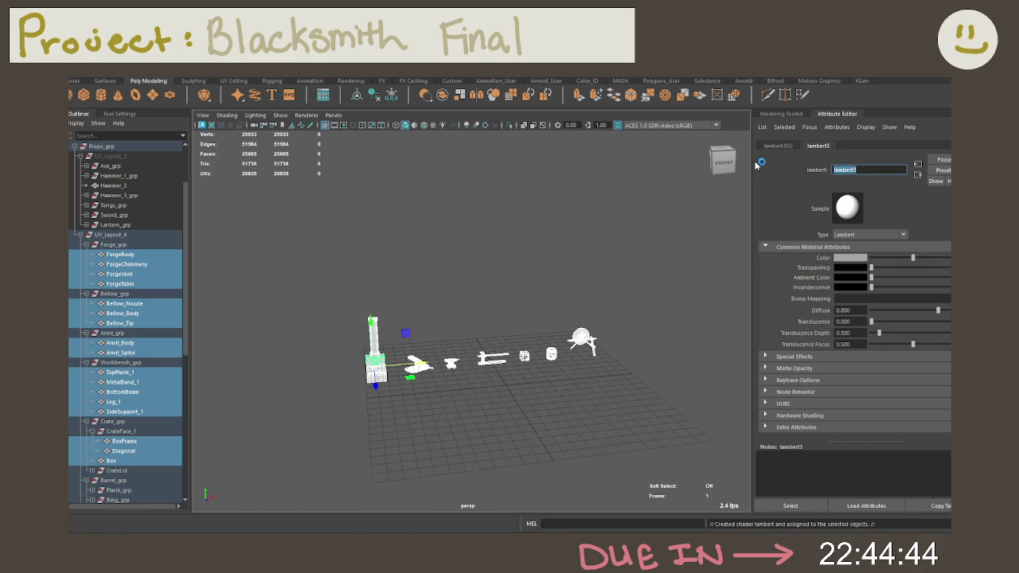
pyautogui.write('Props')
pyautogui.write('_1_M')
pyautogui.press('BackSpace')
pyautogui.write('1')
pyautogui.press('Return')
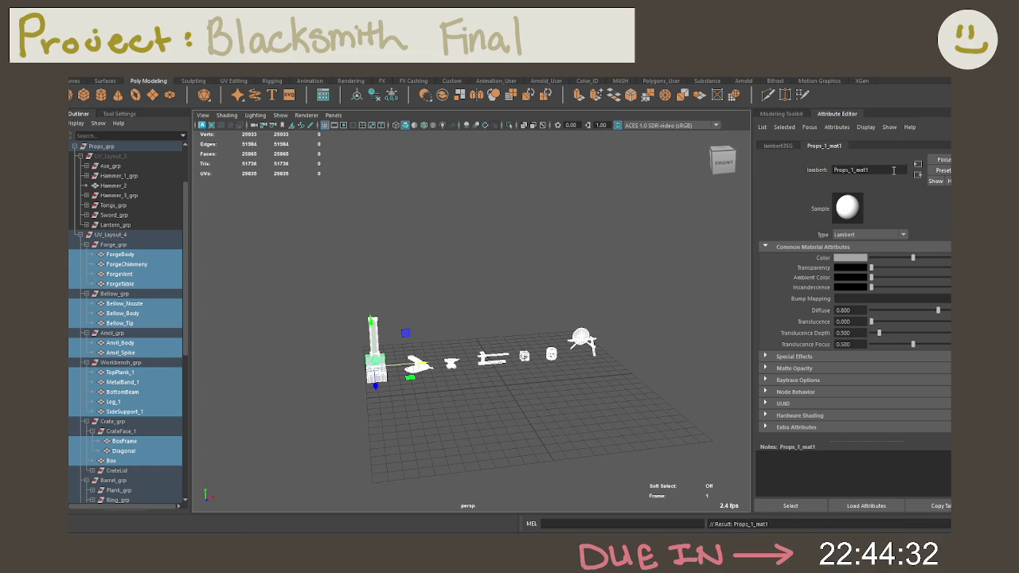
pyautogui.doubleClick(892, 169)
pyautogui.write('Props_2_mat')
pyautogui.press('Return')
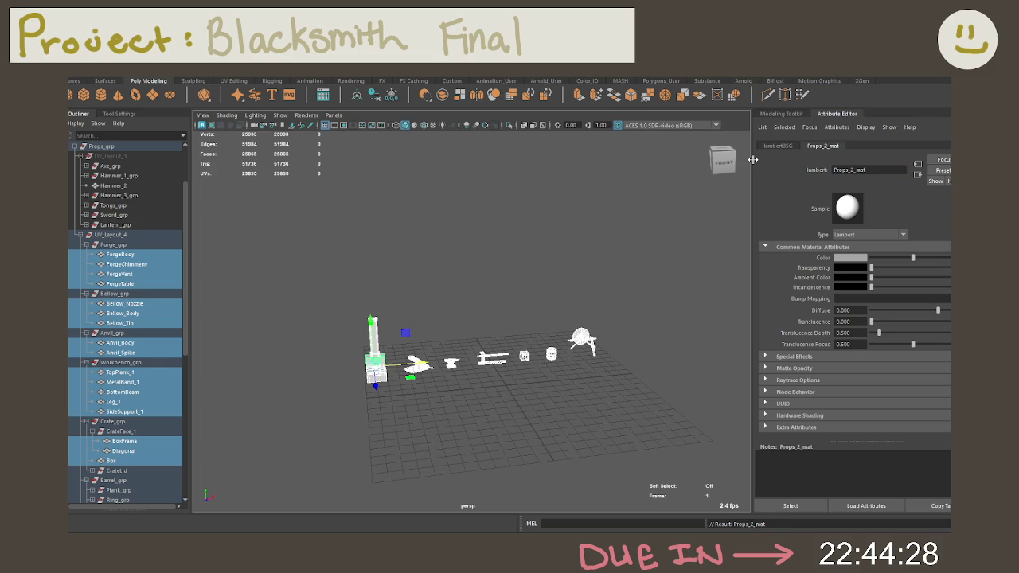
# Rename the lambert3SG shading group to Props_2_mat_SG.
pyautogui.click(917, 174)
pyautogui.doubleClick(856, 170)
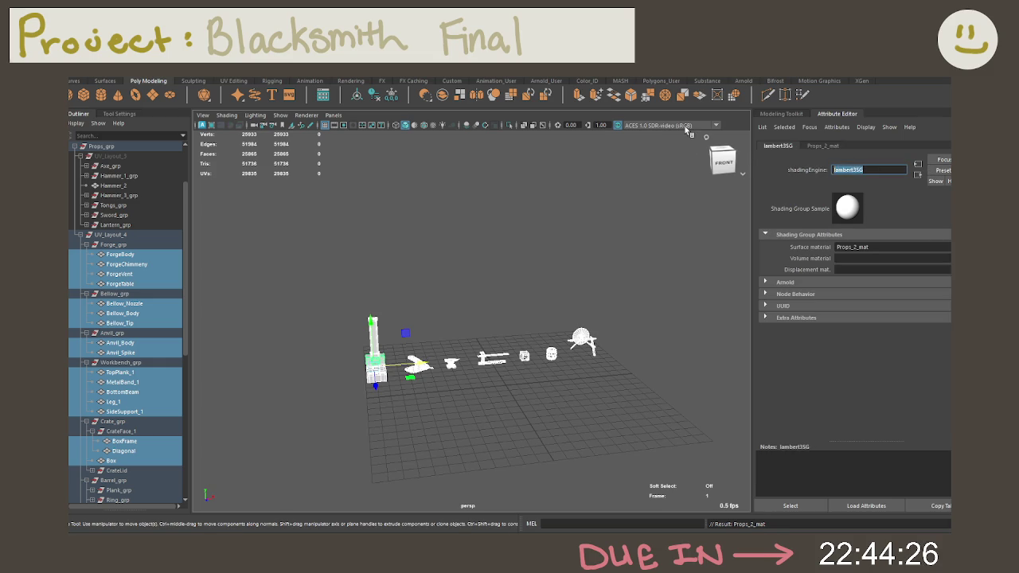
pyautogui.write('Props_2_mat_DG')
pyautogui.press('Return')
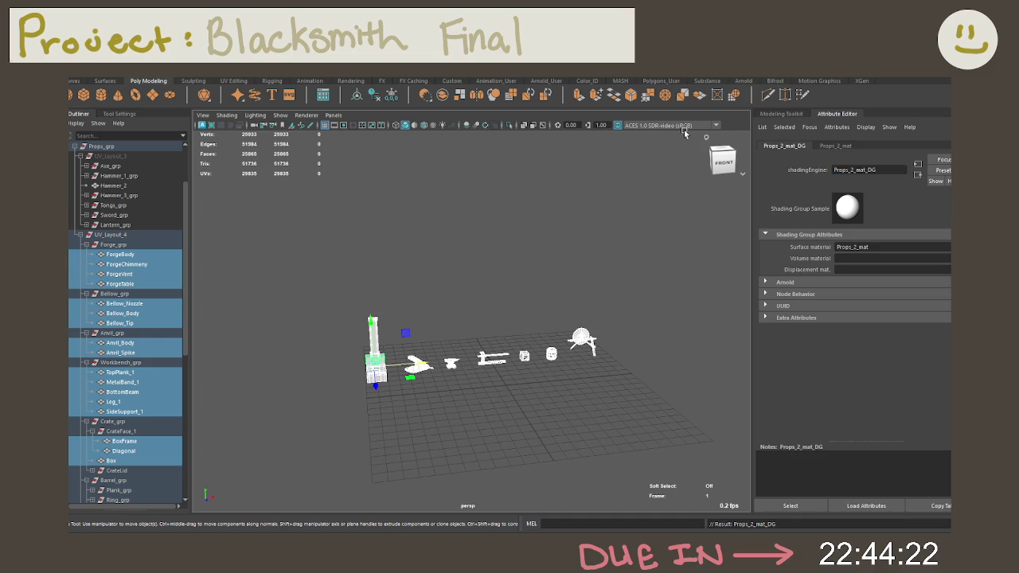
pyautogui.click(883, 171)
pyautogui.press('BackSpace')
pyautogui.write('G')
pyautogui.press('Return')
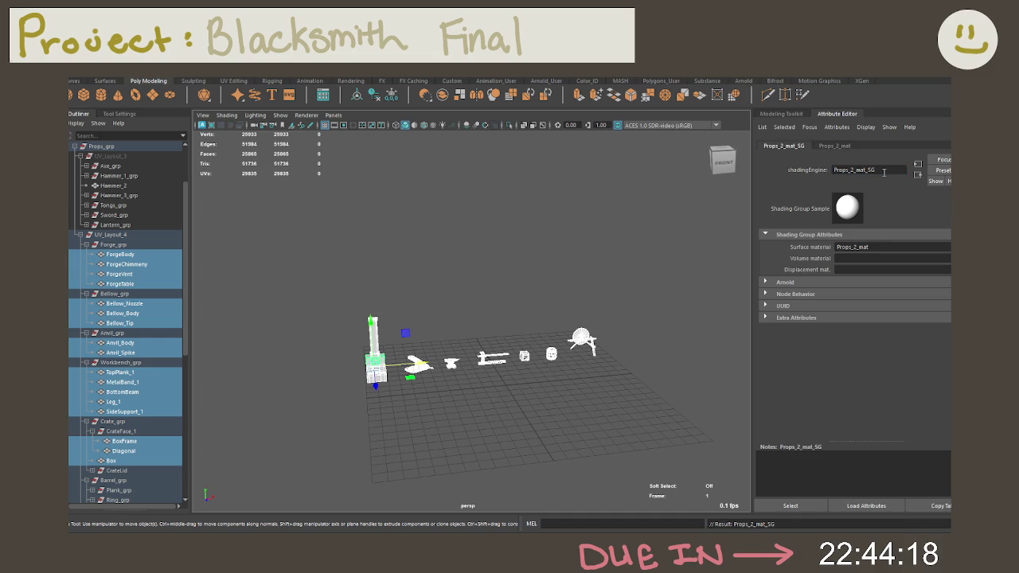
pyautogui.scroll(2, 478, 278)
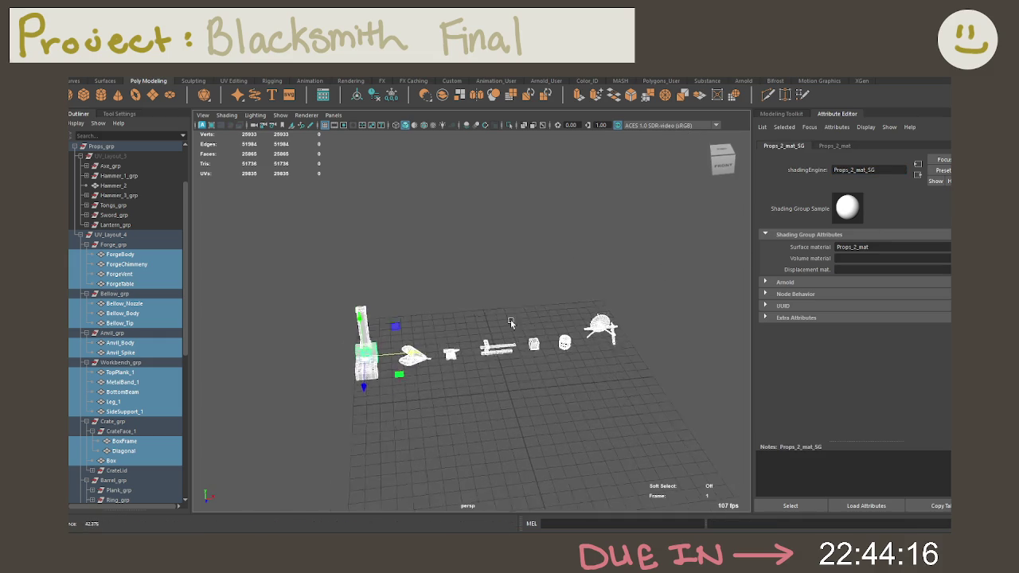
# Make Props_2_mat pink with hue 0 and saturation about 0.46, then view the tinted props.
pyautogui.scroll(3, 477, 278)
pyautogui.click(832, 145)
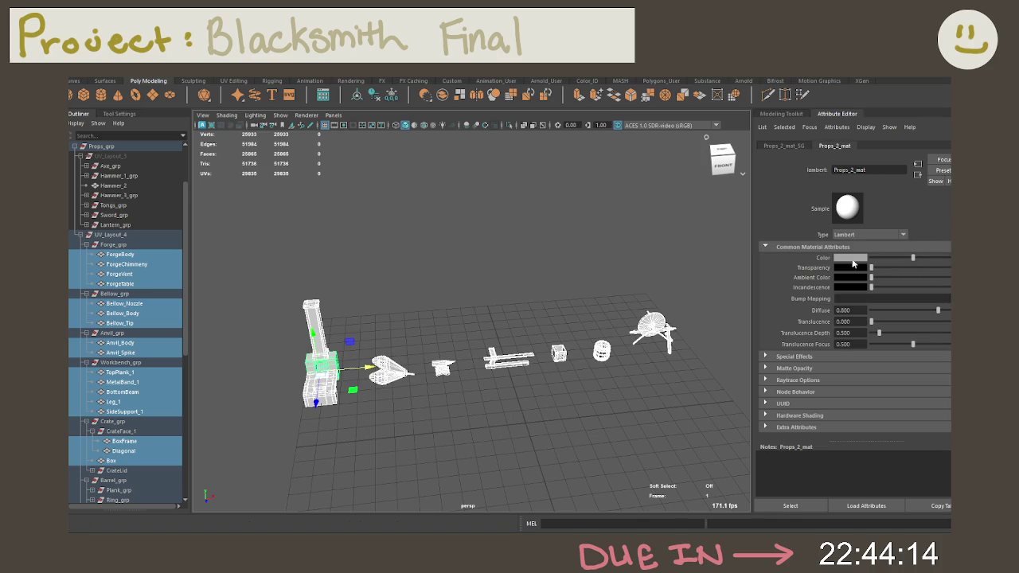
pyautogui.click(845, 258)
pyautogui.moveTo(852, 298); pyautogui.dragTo(823, 296)
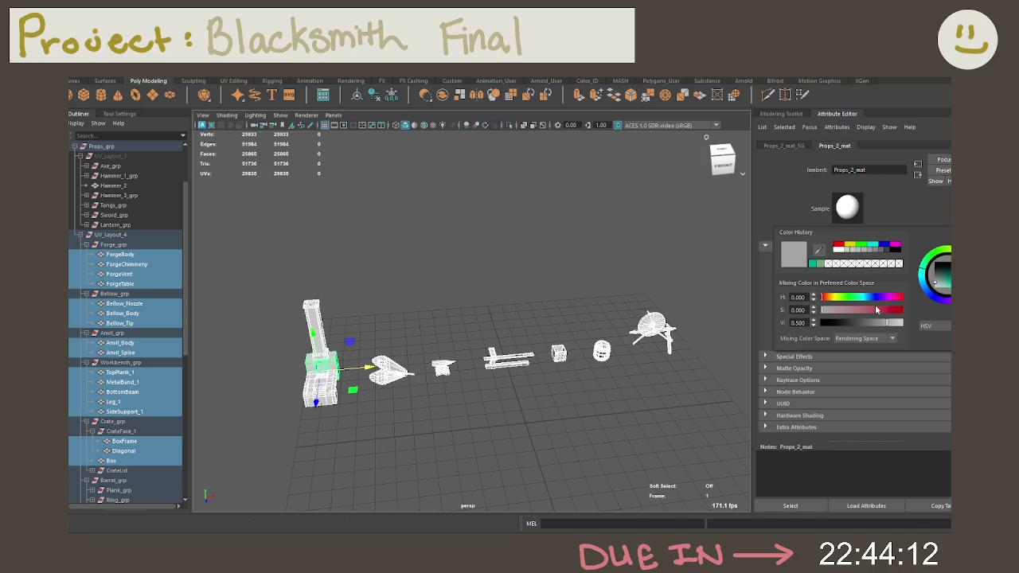
pyautogui.click(856, 309)
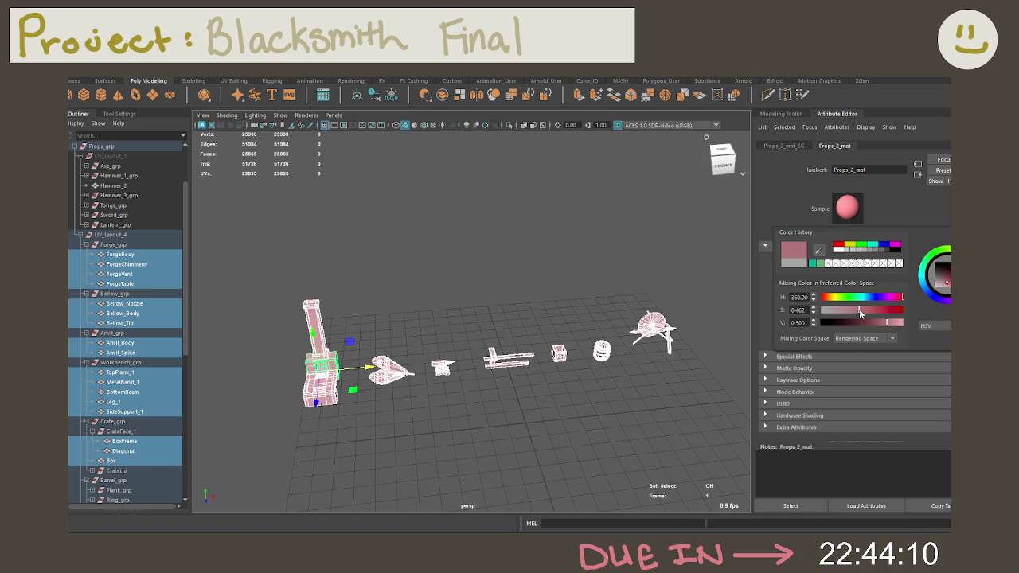
pyautogui.click(674, 364)
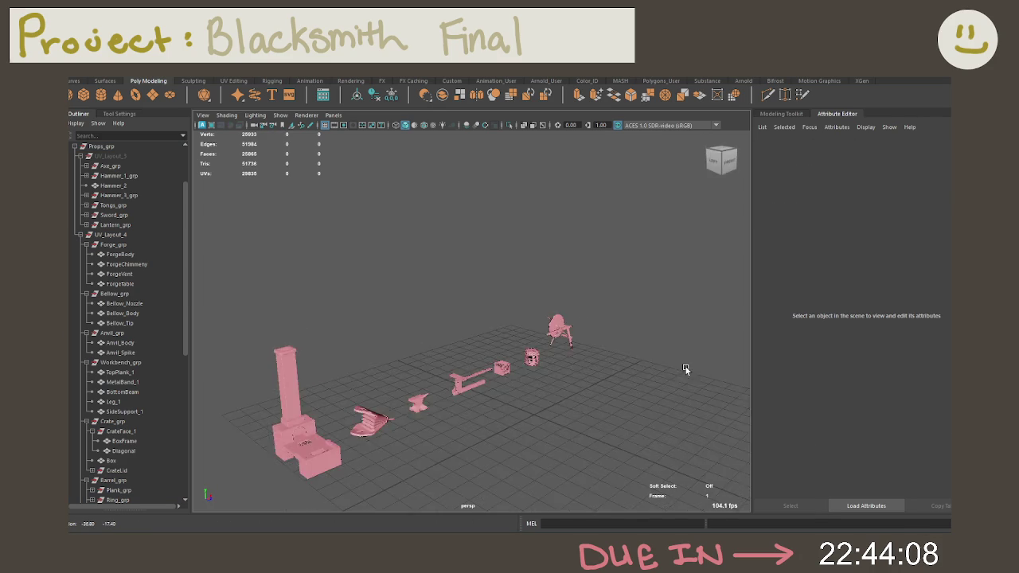
pyautogui.moveTo(647, 374)
pyautogui.keyDown('alt'); pyautogui.mouseDown()
pyautogui.moveTo(511, 324)
pyautogui.moveTo(610, 324)
pyautogui.moveTo(600, 339)
pyautogui.moveTo(518, 347)
pyautogui.moveTo(524, 388)
pyautogui.mouseUp(); pyautogui.keyUp('alt')
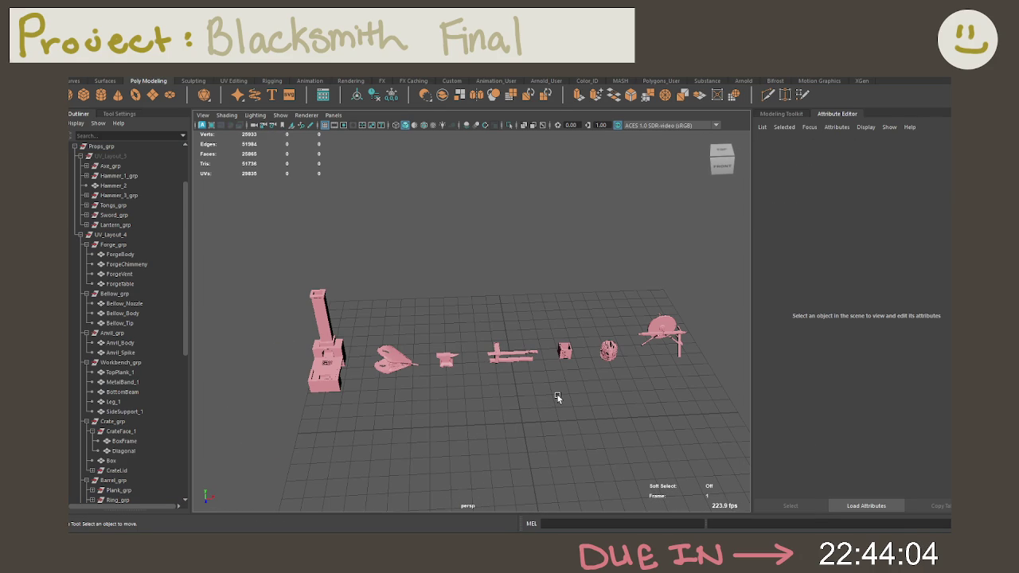
pyautogui.moveTo(358, 323); pyautogui.dragTo(358, 352, button='right')
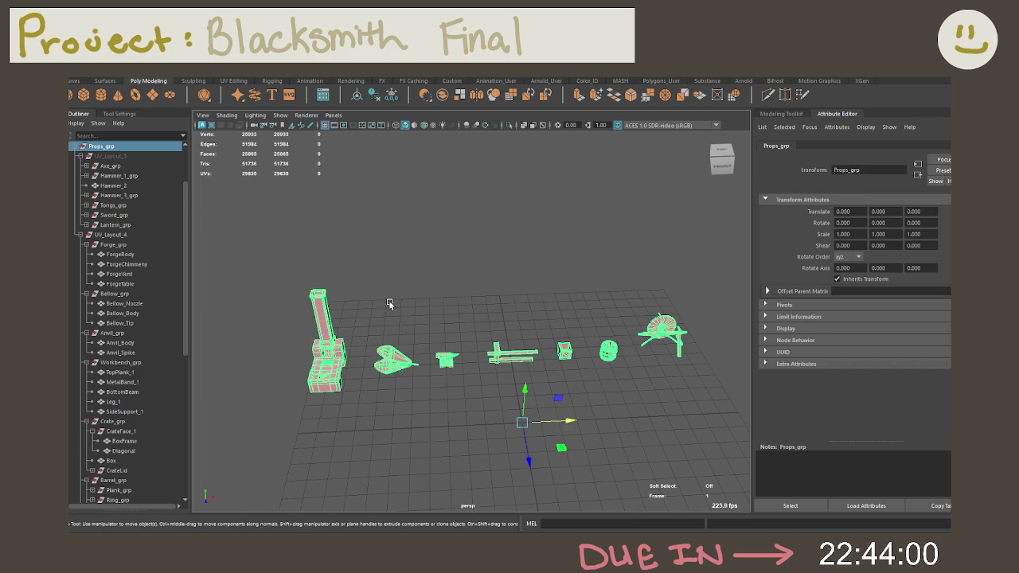
# Select the whole UV_Layout_4 hierarchy and delete its construction history.
pyautogui.click(390, 304)
pyautogui.rightClick(387, 309)
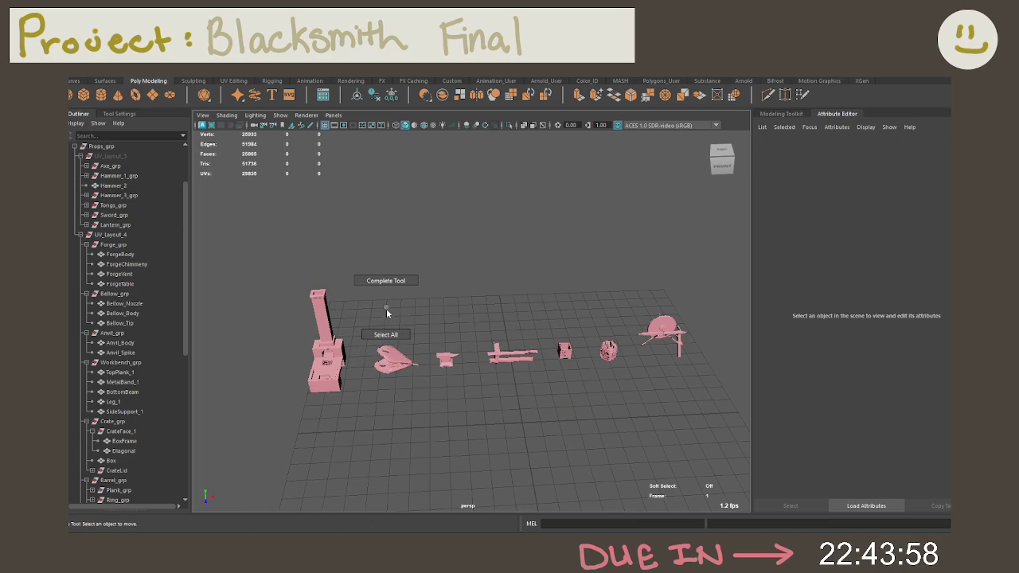
pyautogui.click(386, 334)
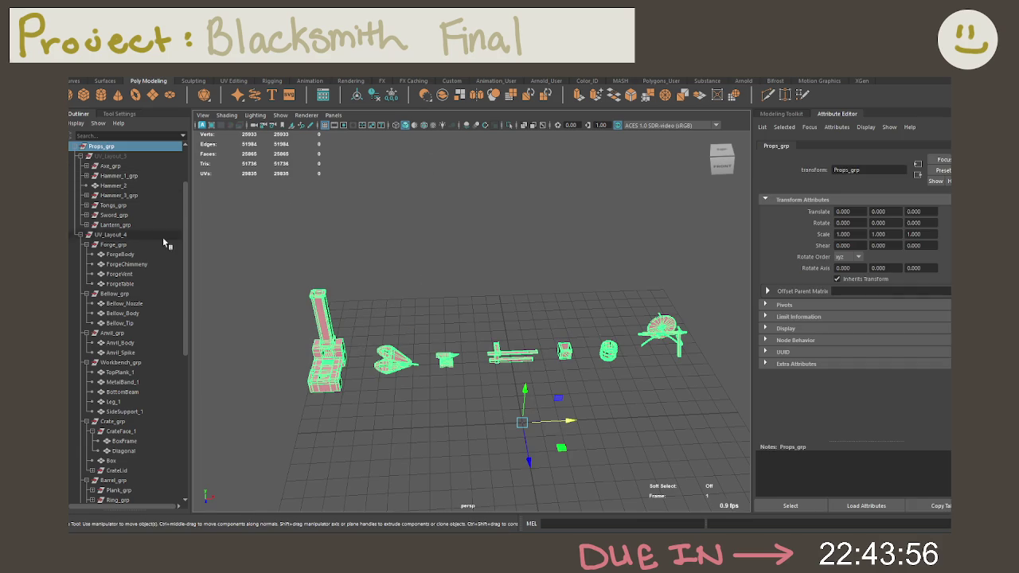
pyautogui.scroll(3, 149, 253)
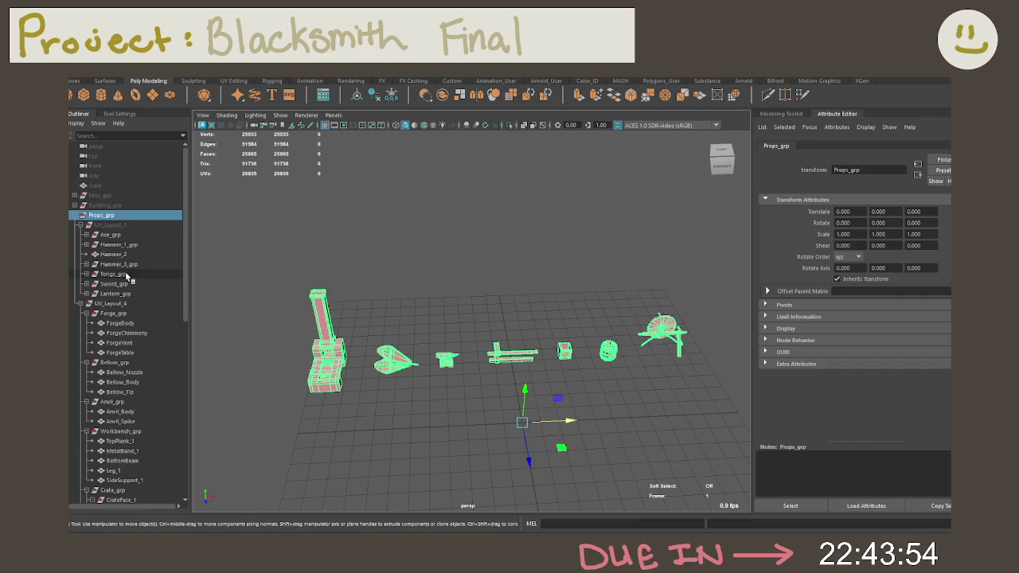
pyautogui.click(116, 304)
pyautogui.moveTo(253, 308); pyautogui.dragTo(360, 225, button='right')
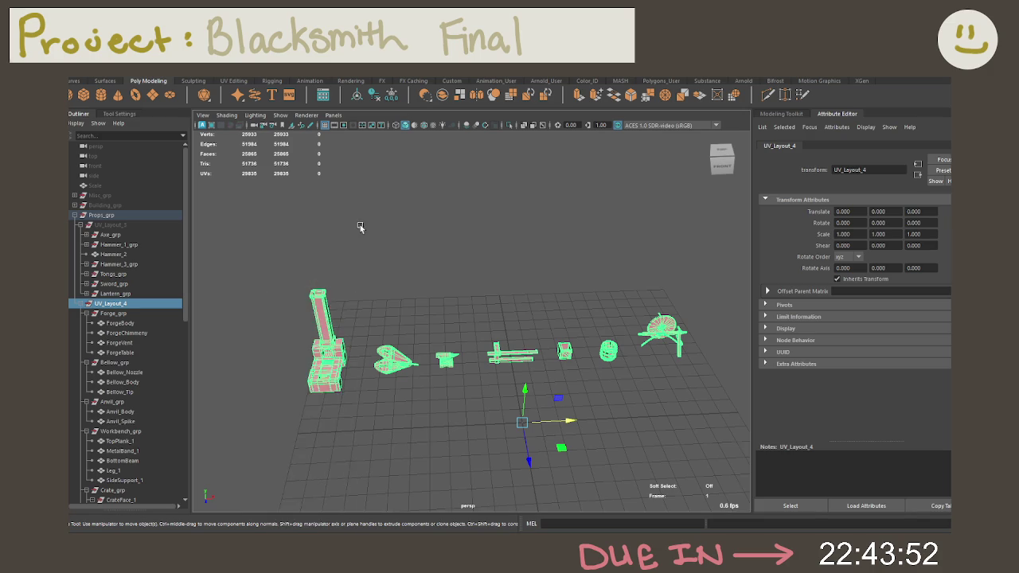
pyautogui.scroll(-3, 308, 244)
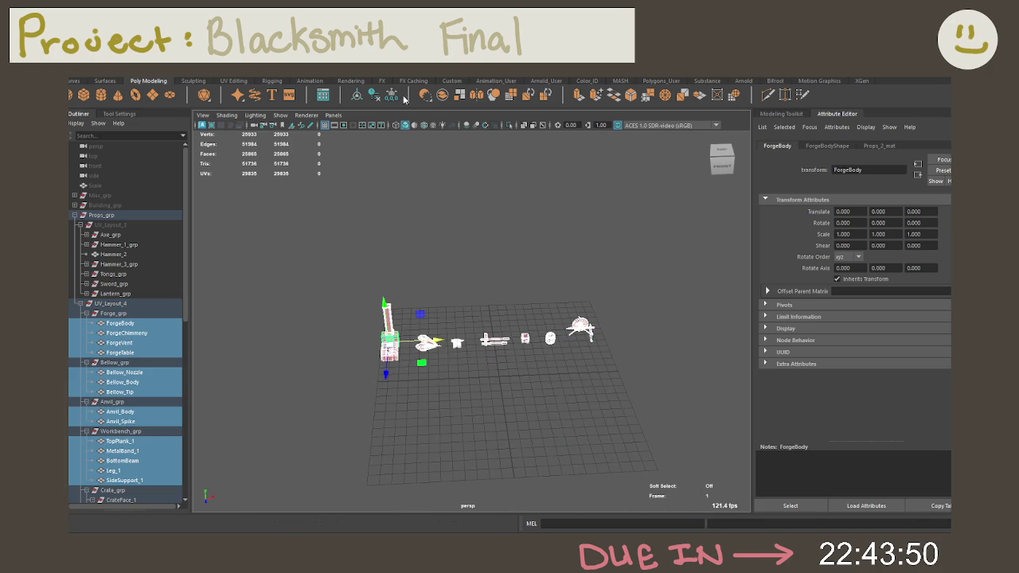
pyautogui.click(375, 97)
# Frame the UV_Layout_4 group in the view and select ForgeBody.
pyautogui.click(416, 247)
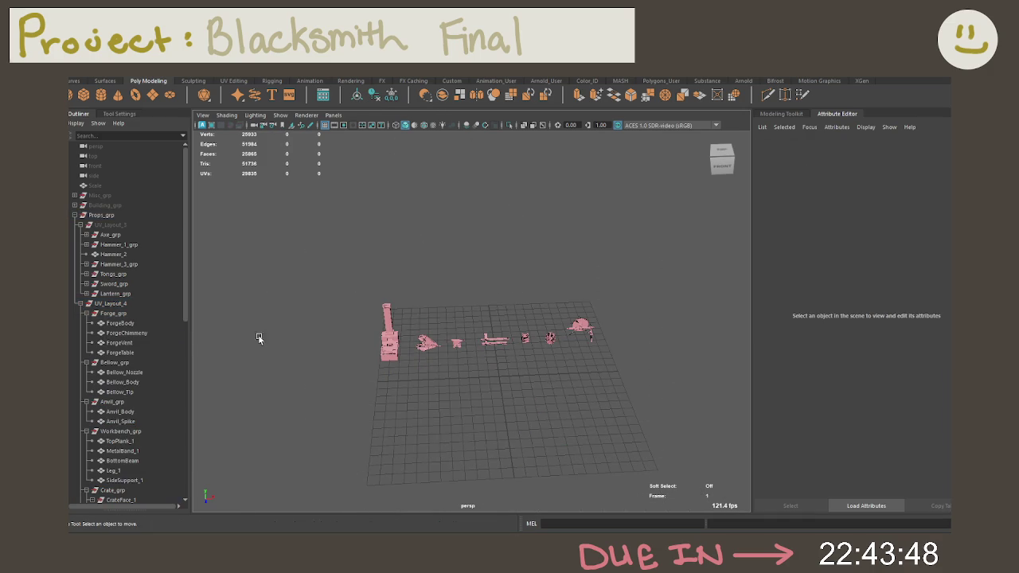
pyautogui.click(124, 305)
pyautogui.press('f')
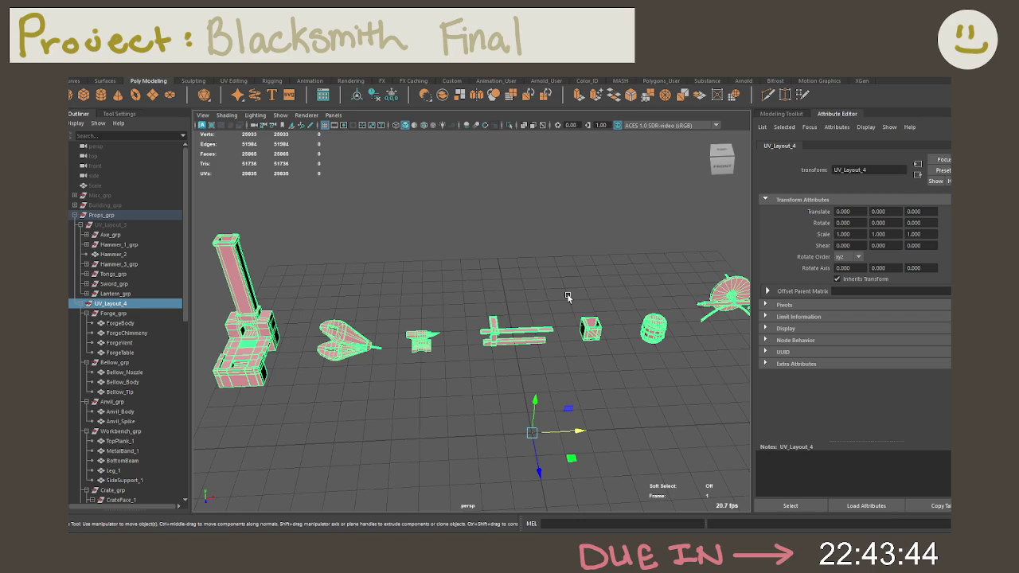
pyautogui.click(122, 324)
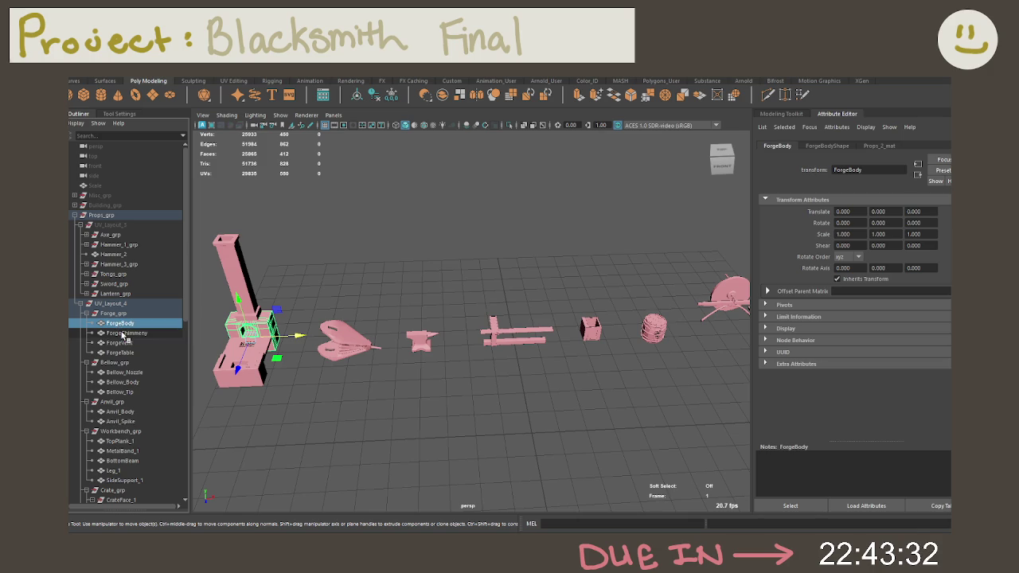
# Review the Forge, Bellow and Anvil parts one by one, collapsing each group afterwards.
pyautogui.click(121, 333)
pyautogui.click(120, 342)
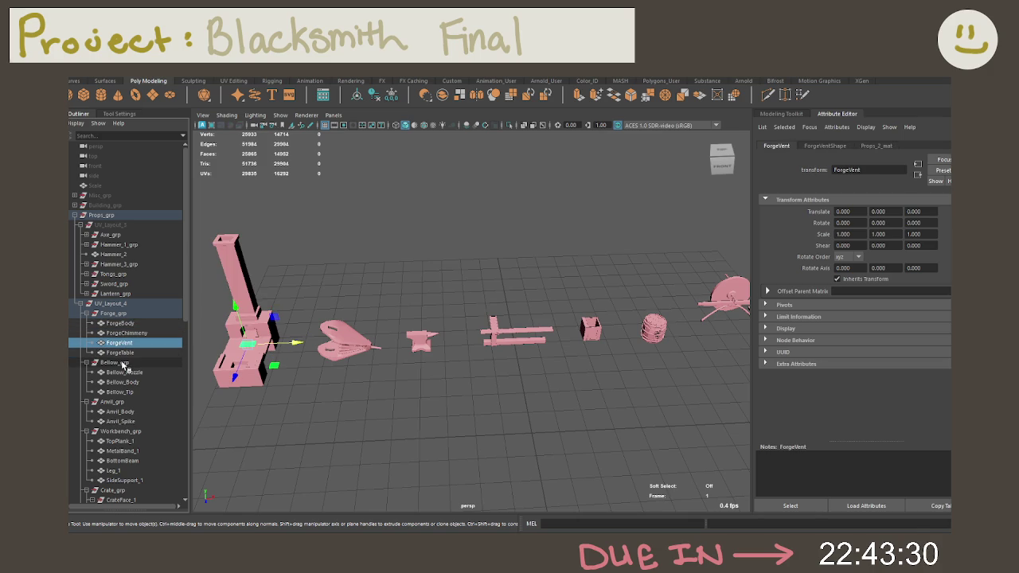
pyautogui.click(123, 352)
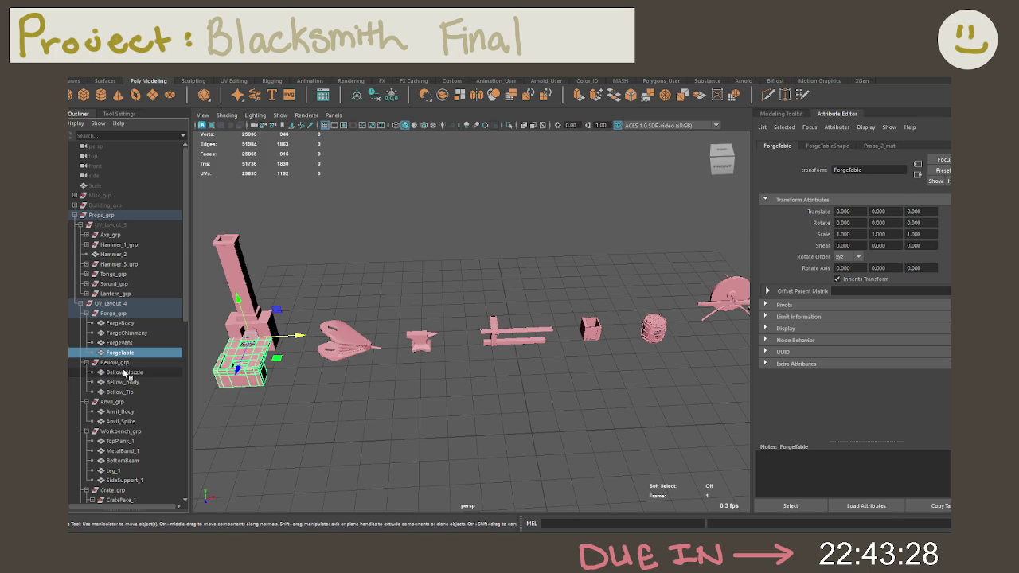
pyautogui.click(124, 371)
pyautogui.click(127, 384)
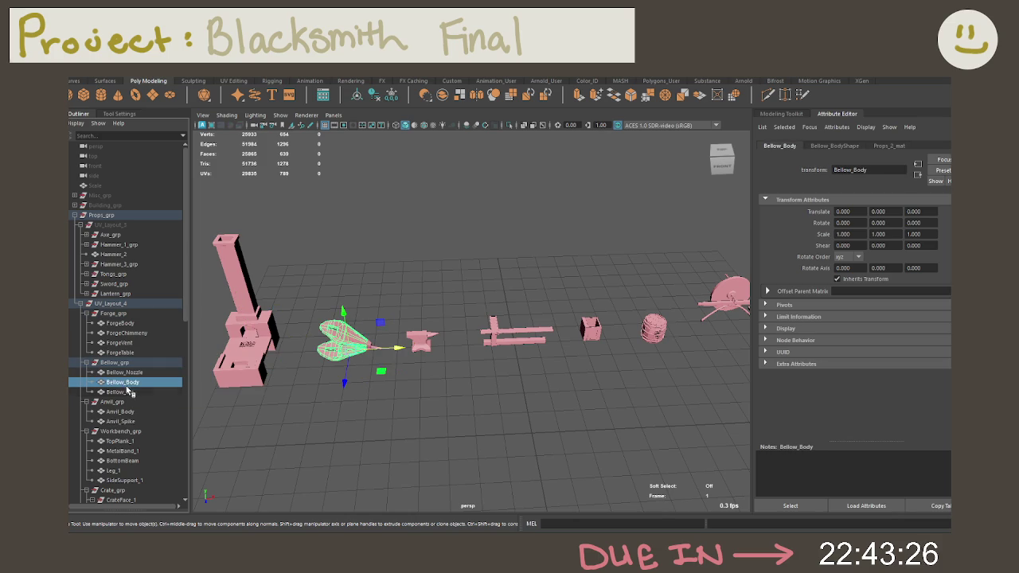
pyautogui.click(128, 391)
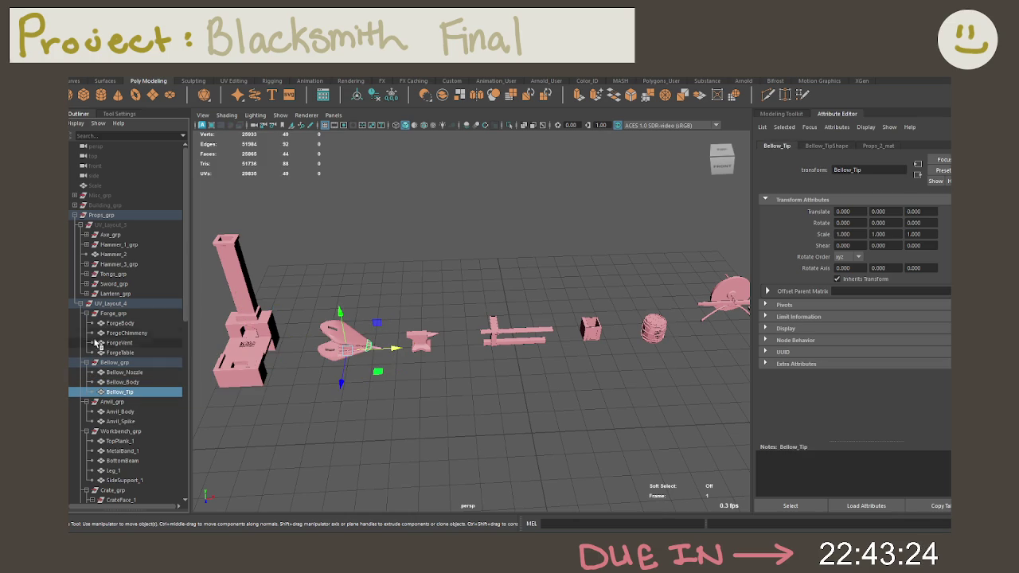
pyautogui.click(85, 313)
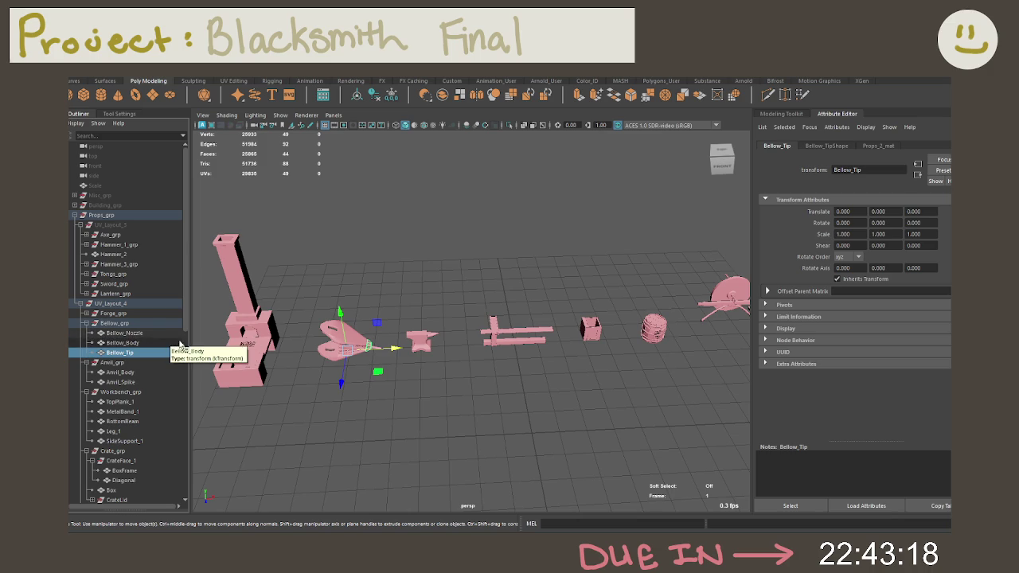
pyautogui.click(86, 324)
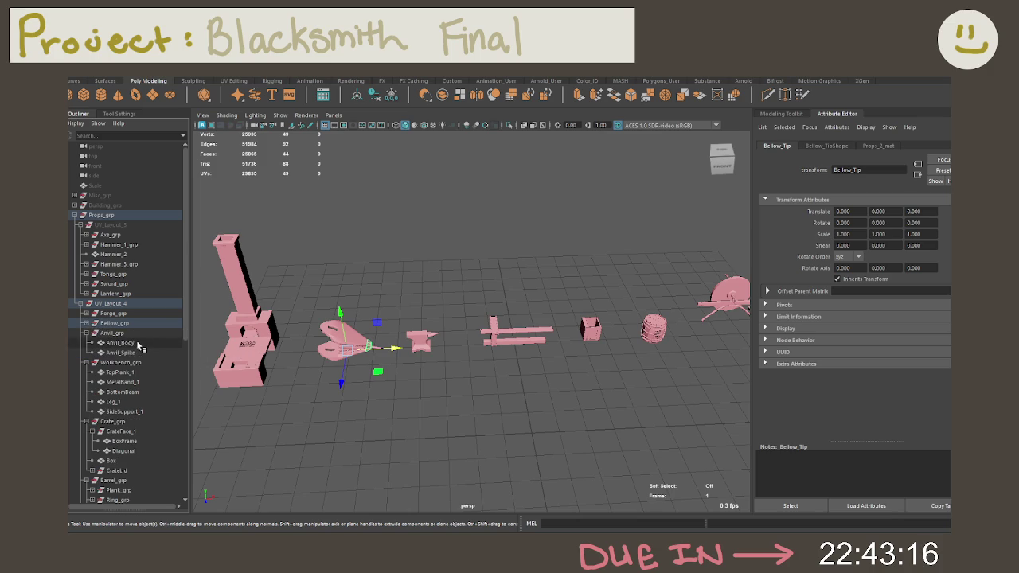
pyautogui.click(138, 344)
pyautogui.click(137, 354)
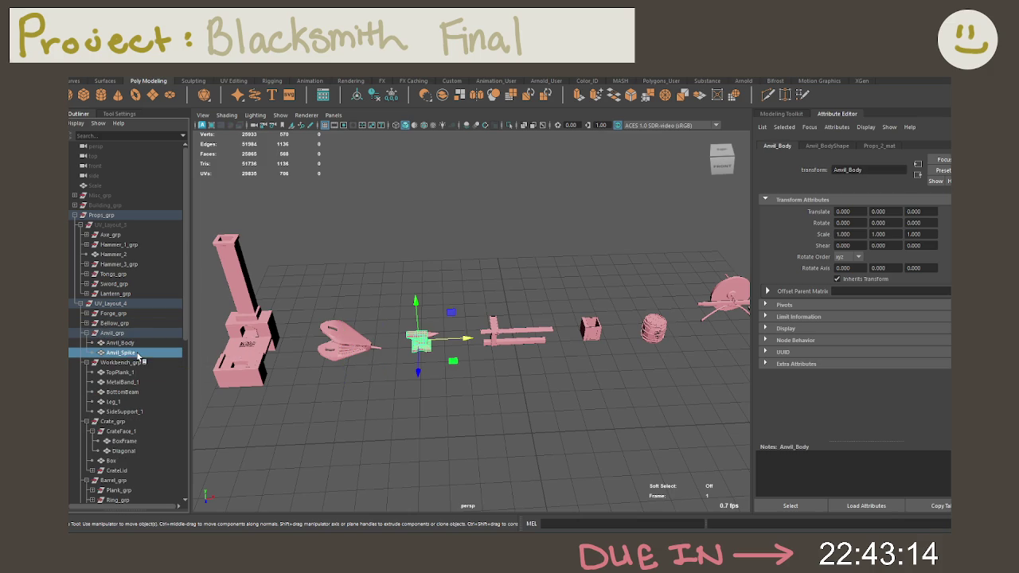
pyautogui.click(86, 333)
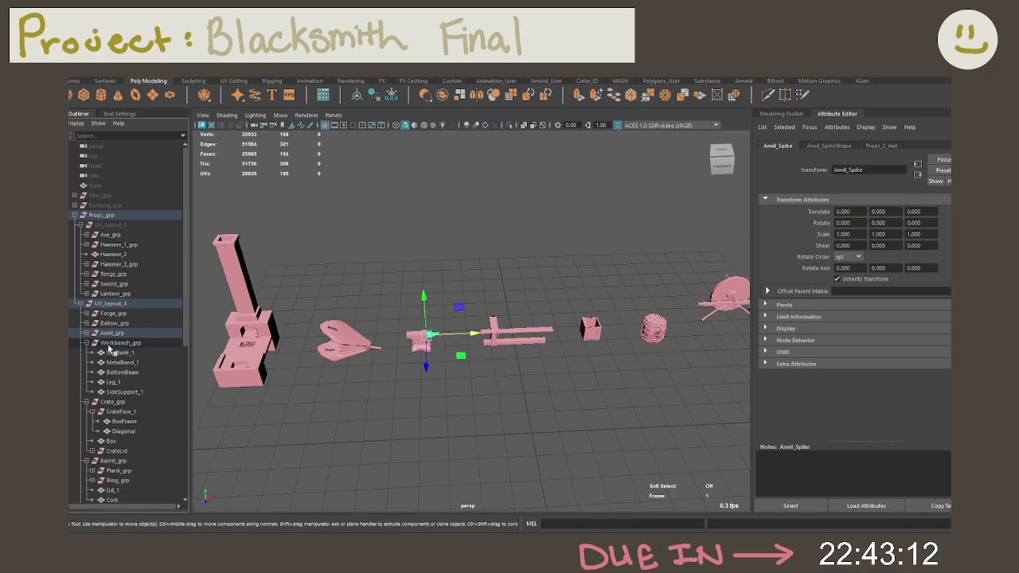
# Review the workbench's TopPlank_1, MetalBand_1, BottomBeam, Leg_1 and SideSupport_1, then collapse the workbench group.
pyautogui.click(116, 344)
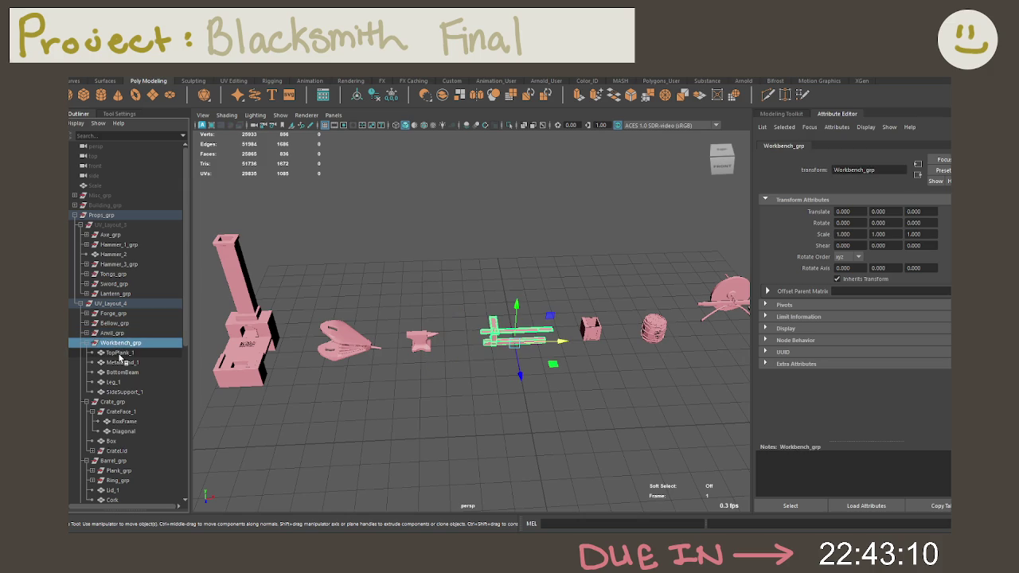
pyautogui.click(120, 353)
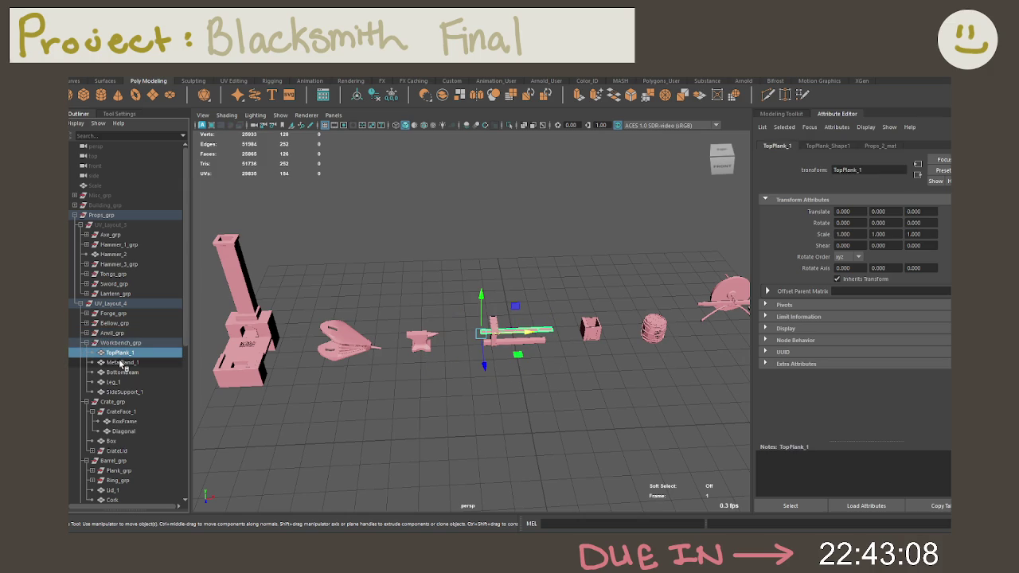
pyautogui.click(123, 364)
pyautogui.click(132, 373)
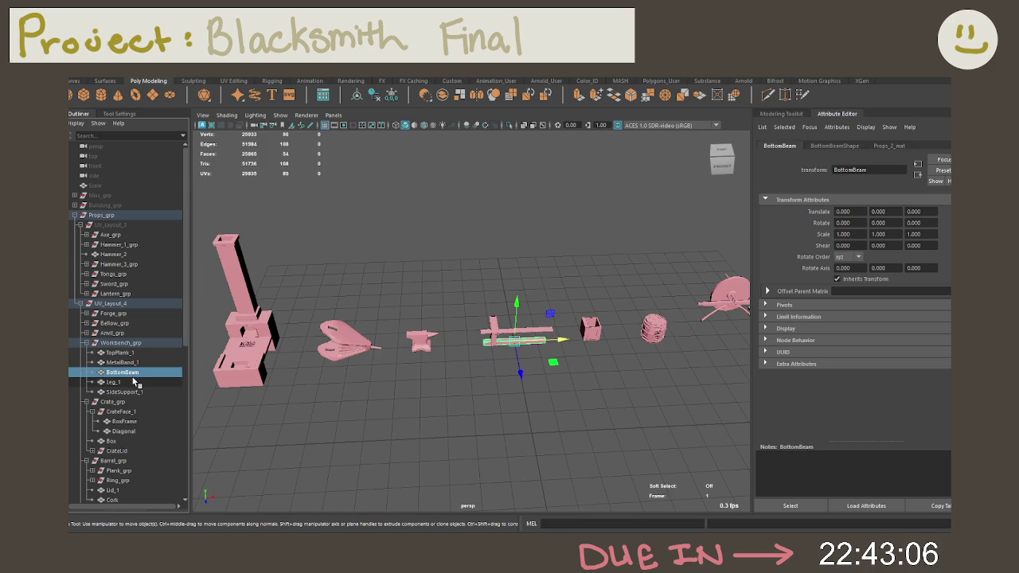
pyautogui.click(133, 382)
pyautogui.click(137, 392)
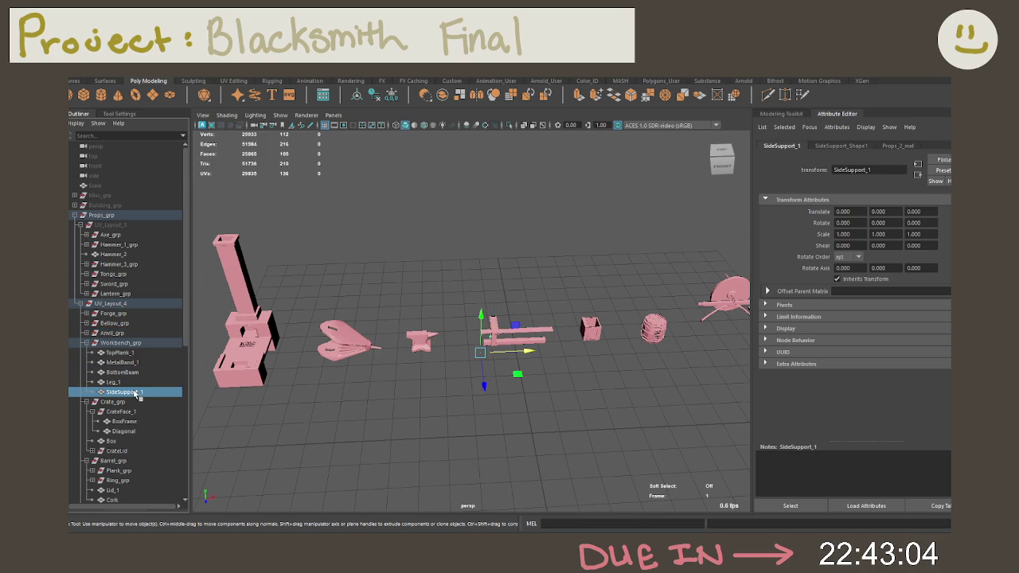
pyautogui.click(86, 343)
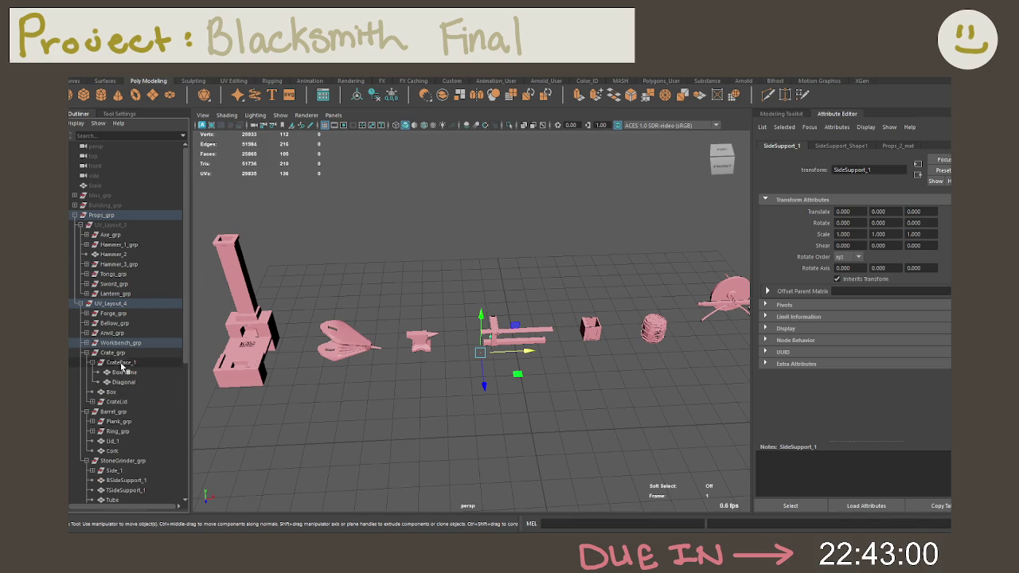
# Inspect the crate's CrateFace_1, BoxFrame, Diagonal and Box pieces, then collapse the crate group.
pyautogui.click(93, 363)
pyautogui.click(119, 371)
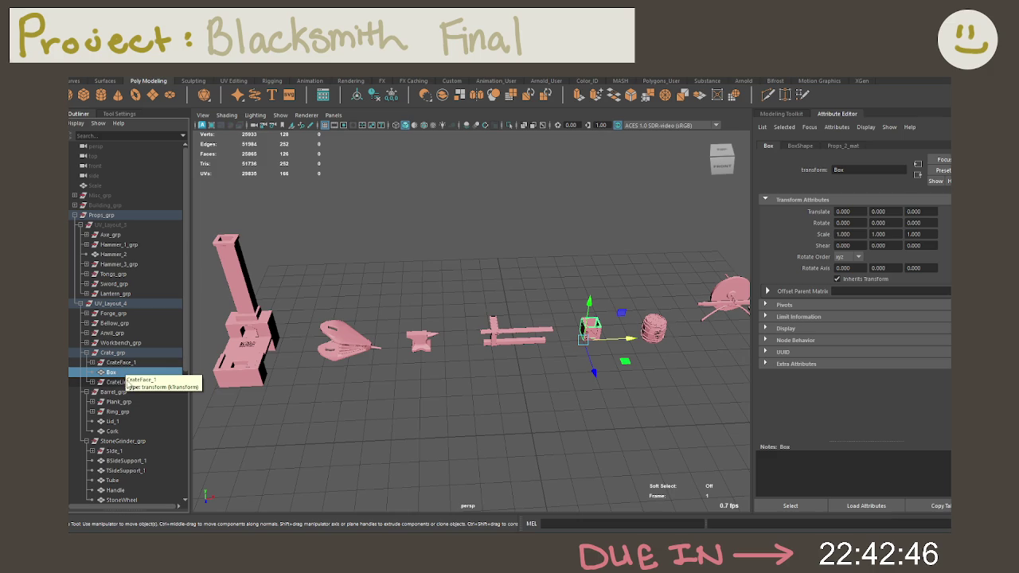
pyautogui.click(92, 363)
pyautogui.click(93, 362)
pyautogui.click(92, 363)
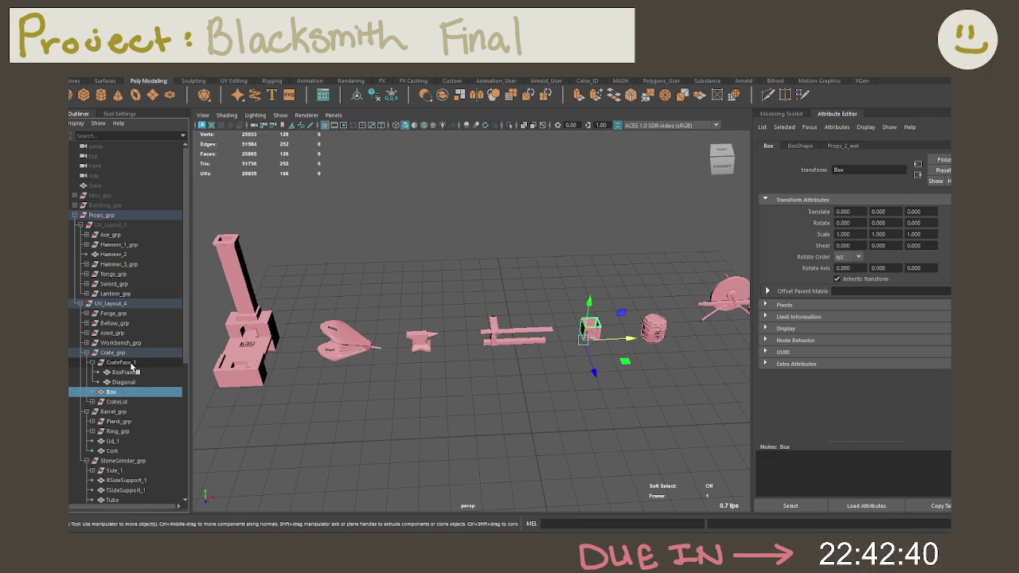
pyautogui.click(127, 363)
pyautogui.click(123, 372)
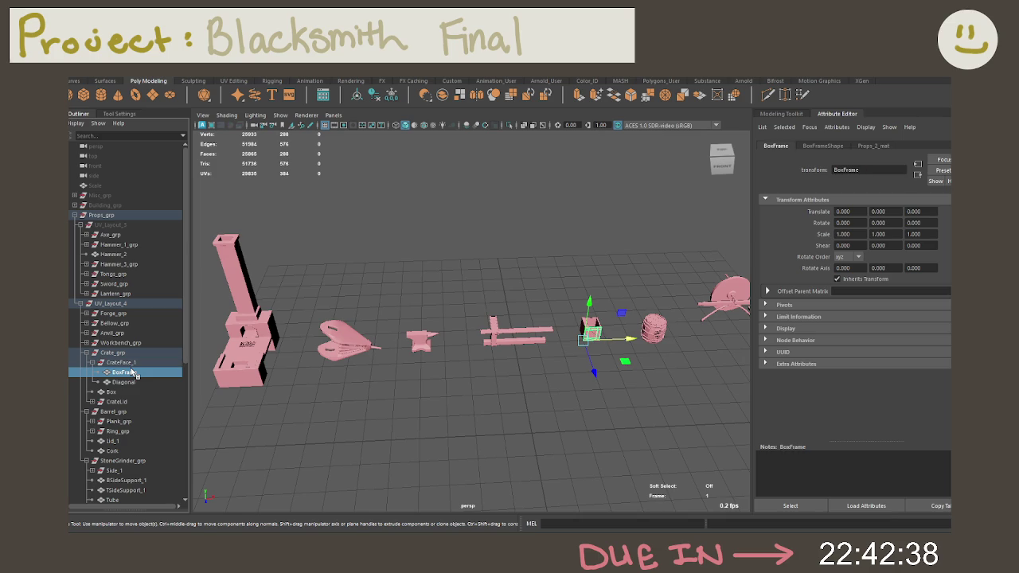
pyautogui.click(127, 382)
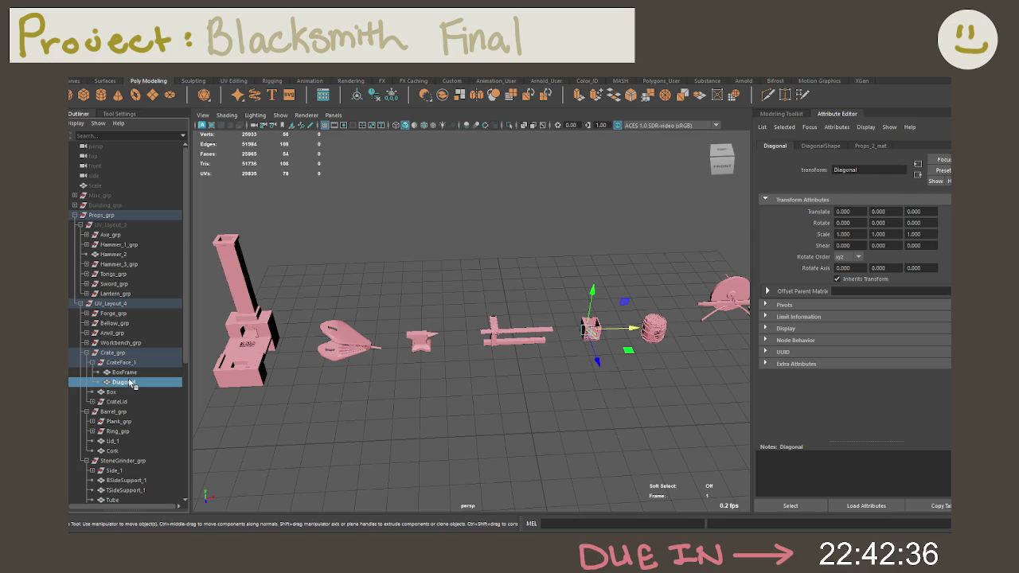
pyautogui.click(126, 391)
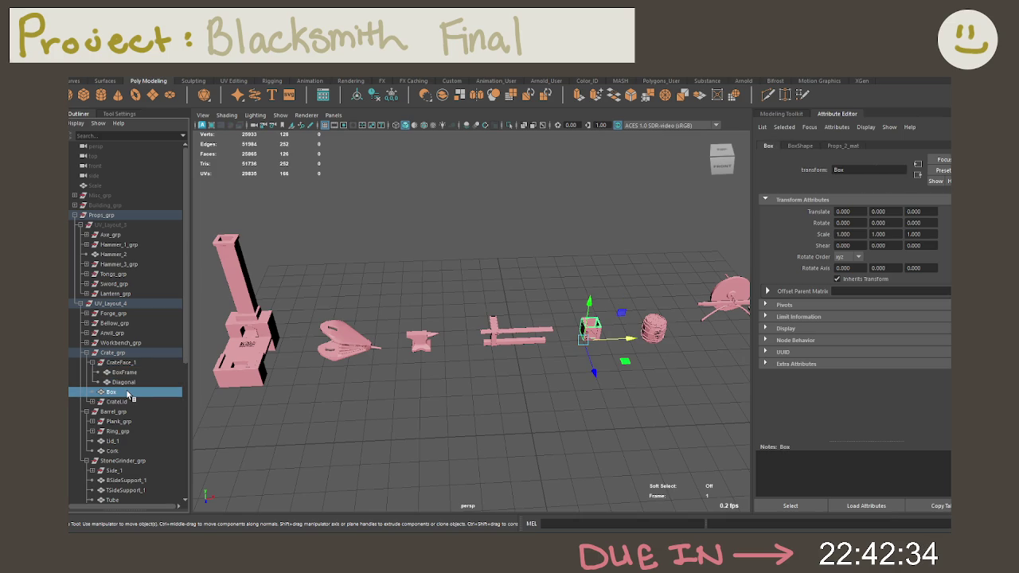
pyautogui.click(125, 382)
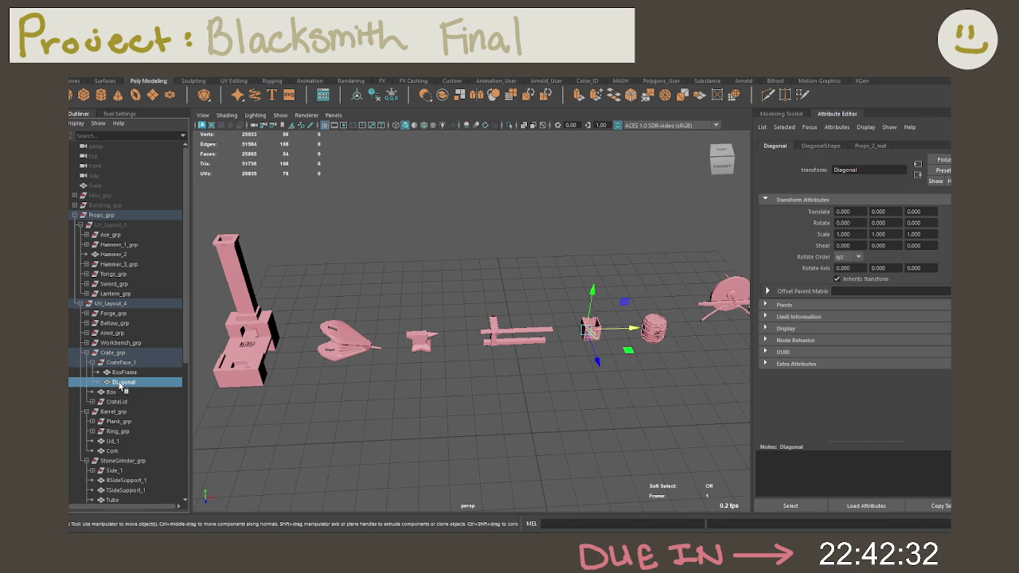
pyautogui.click(121, 373)
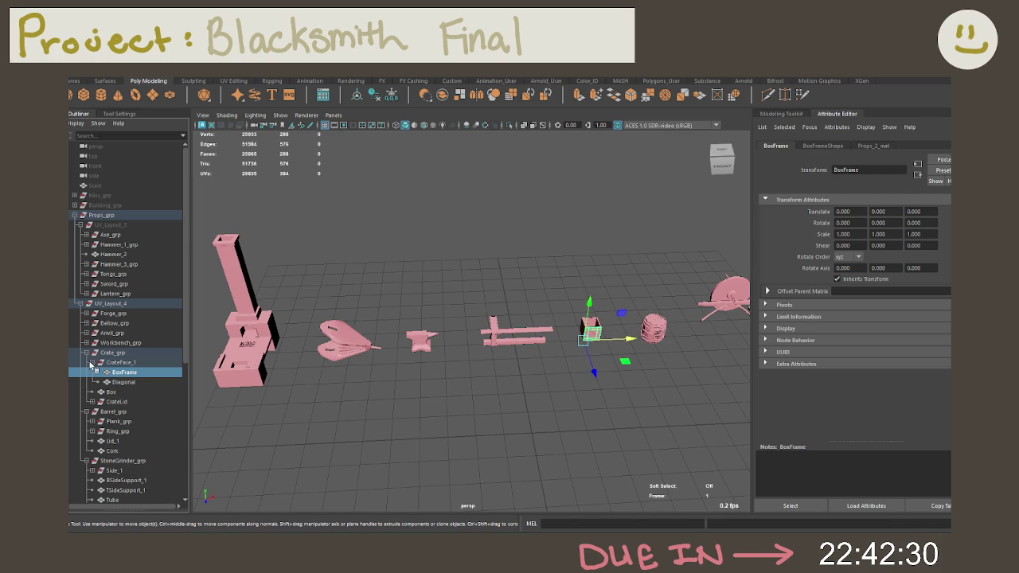
pyautogui.click(91, 362)
pyautogui.click(123, 362)
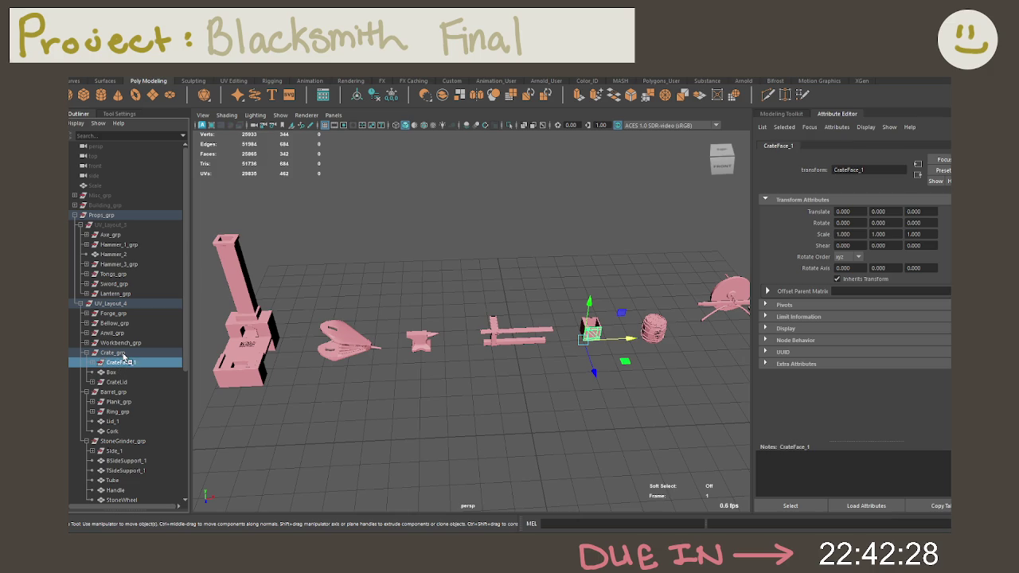
pyautogui.click(115, 374)
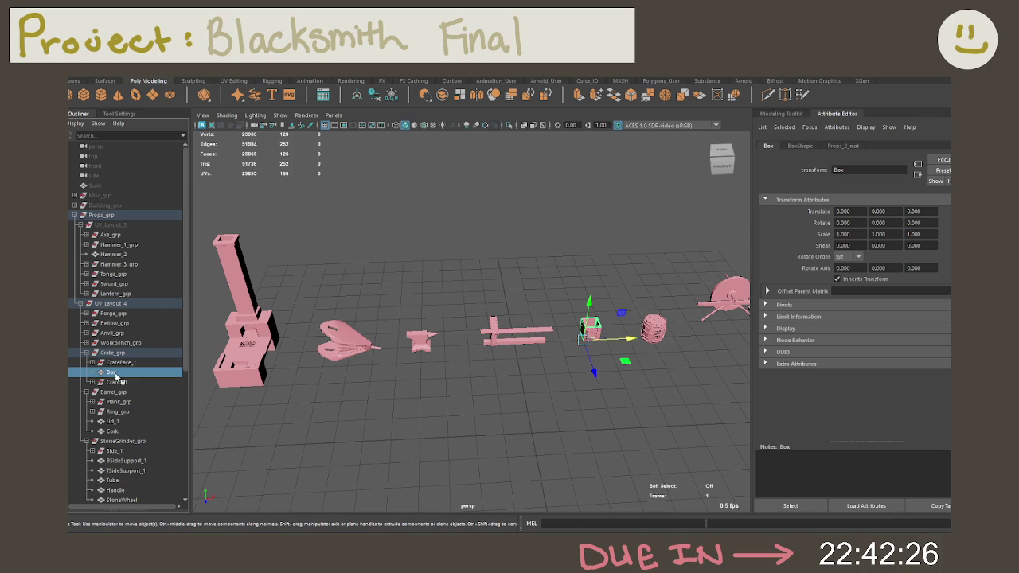
pyautogui.click(129, 363)
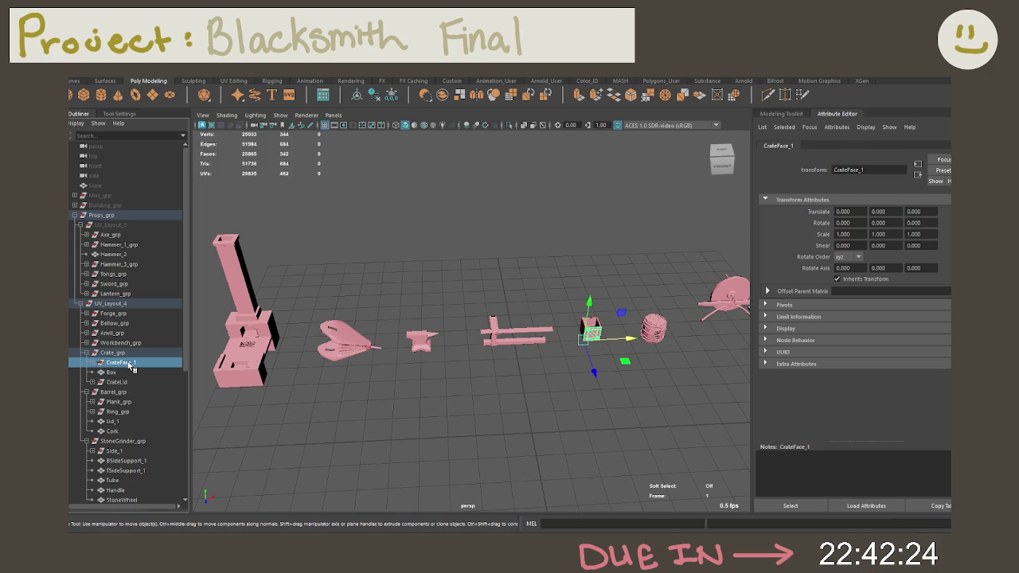
pyautogui.click(106, 355)
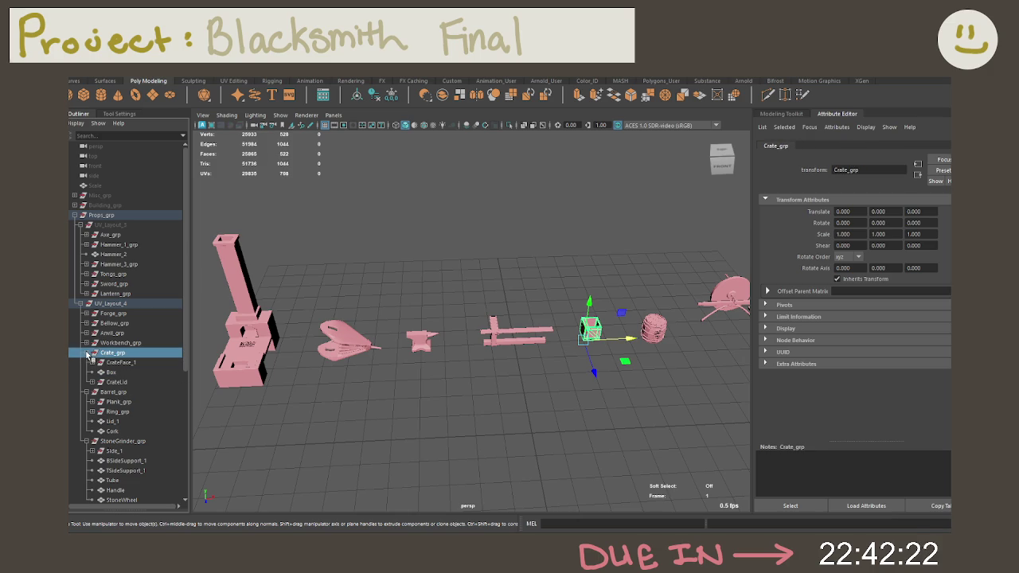
pyautogui.click(88, 354)
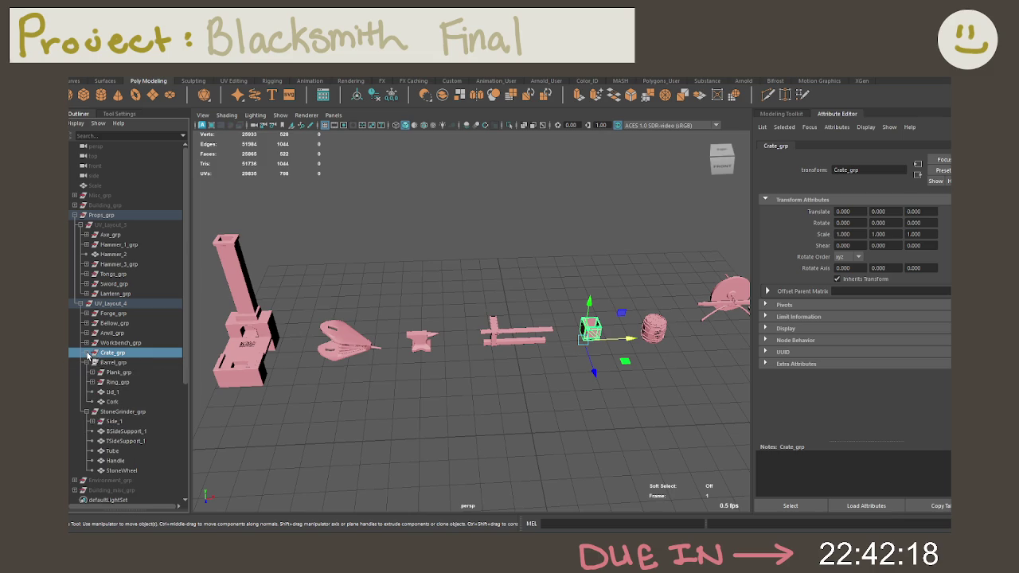
# Select Barrel_grp, list its planks Plank_1 to Plank_12, and frame the barrel.
pyautogui.click(102, 363)
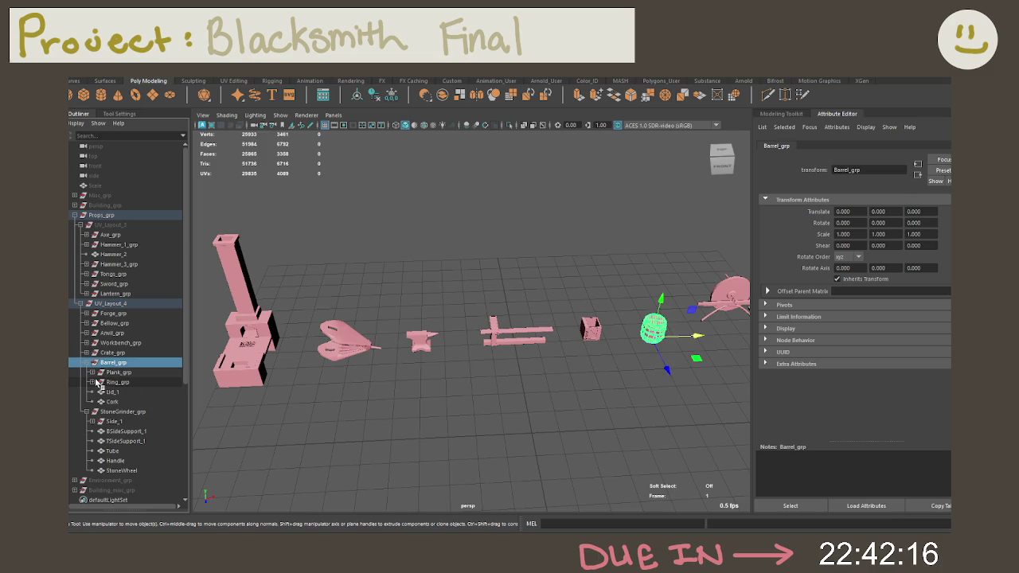
pyautogui.click(91, 372)
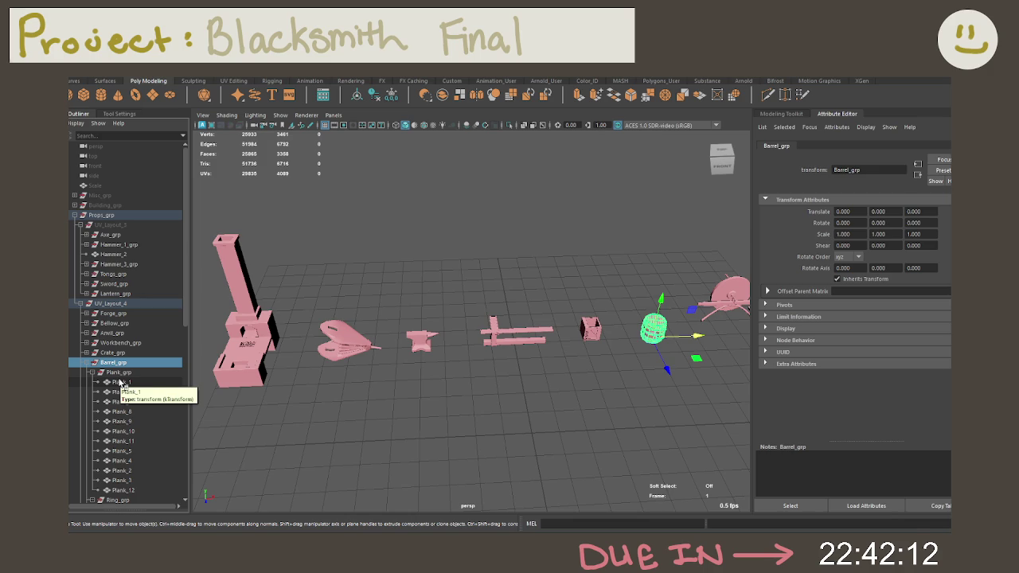
pyautogui.press('f')
pyautogui.keyDown('alt'); pyautogui.moveTo(546, 376); pyautogui.dragTo(565, 353); pyautogui.keyUp('alt')
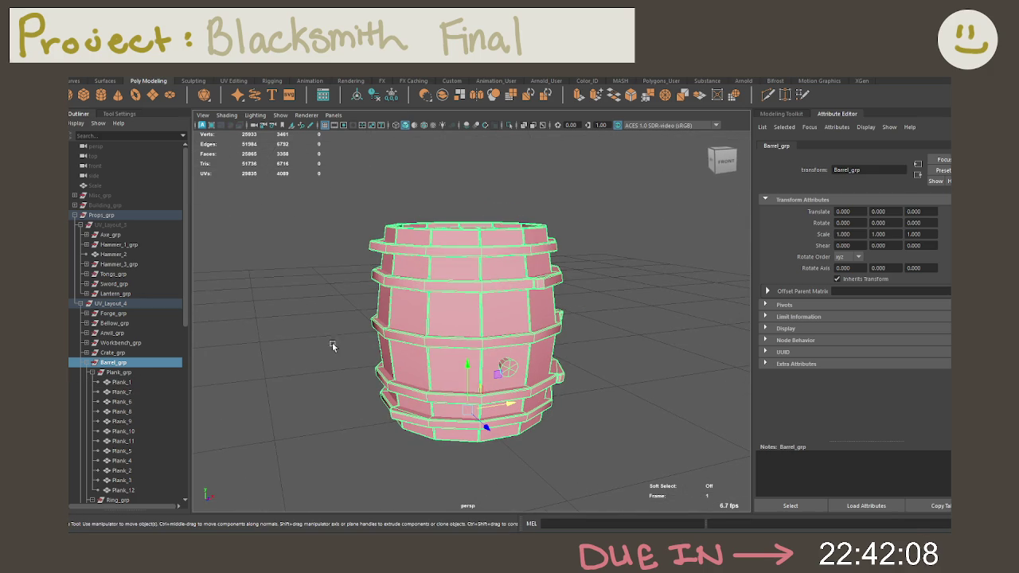
pyautogui.click(133, 371)
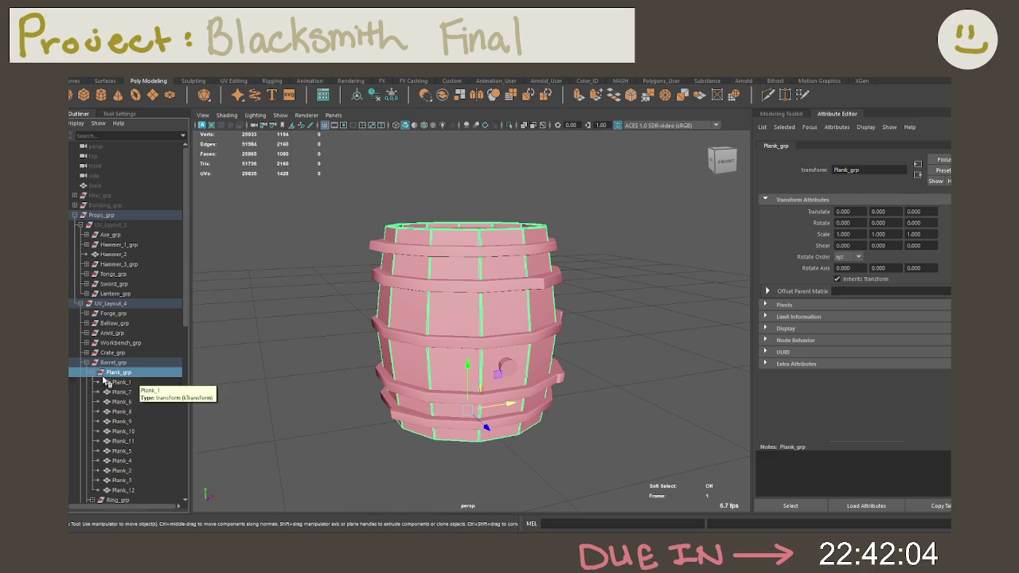
pyautogui.click(144, 384)
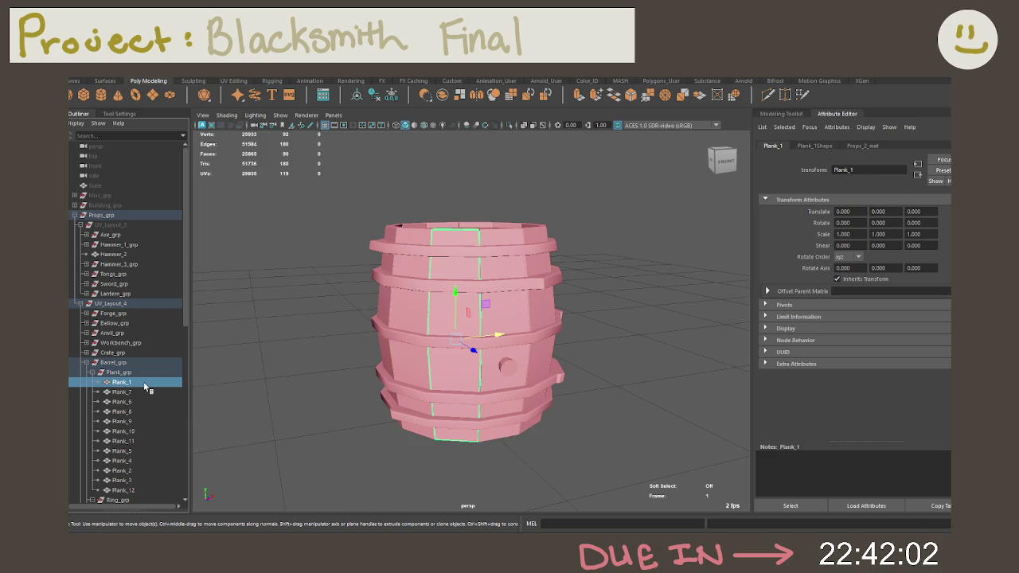
pyautogui.click(143, 391)
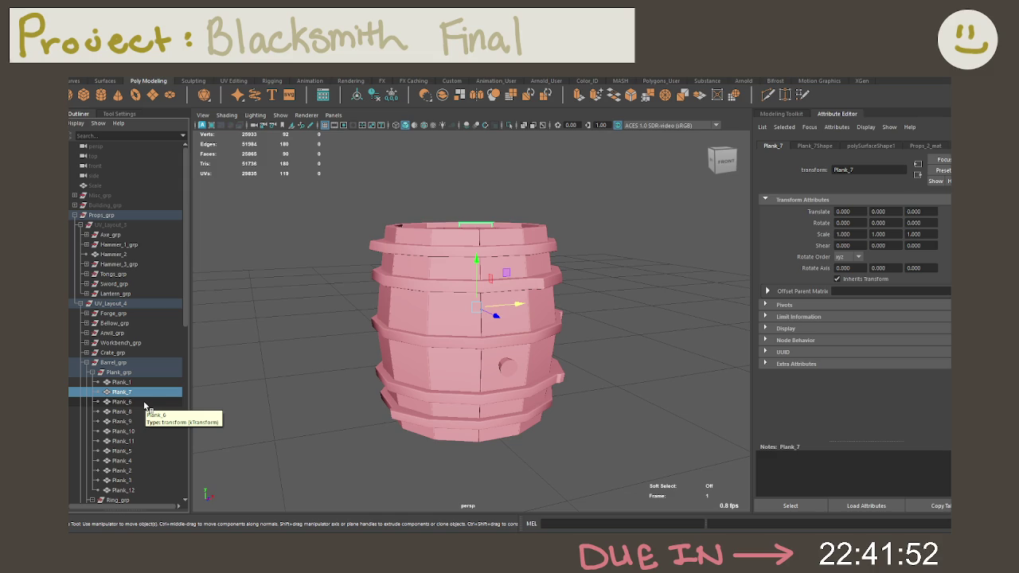
pyautogui.click(124, 383)
pyautogui.click(130, 392)
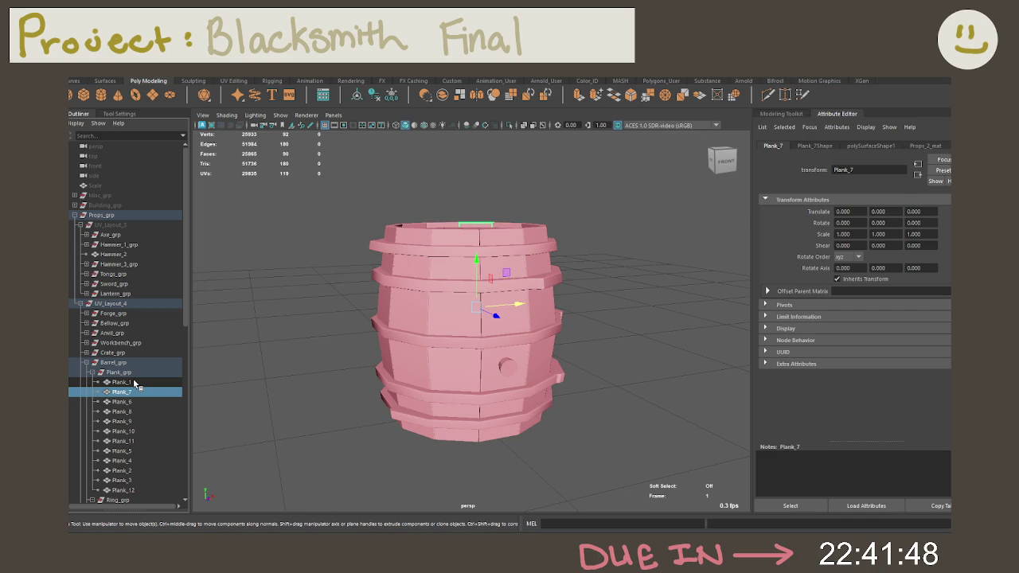
pyautogui.press('Up')
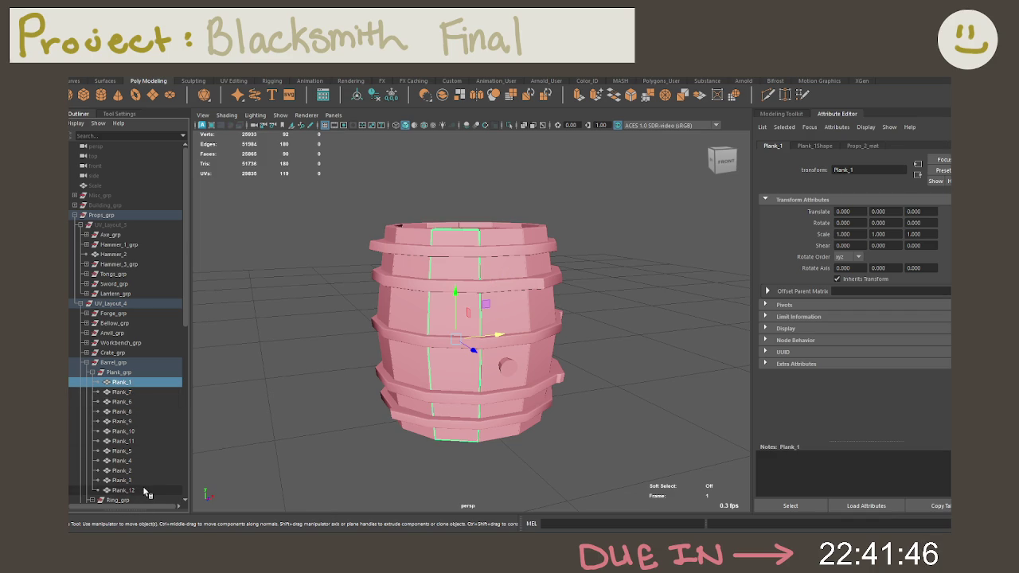
pyautogui.click(137, 489)
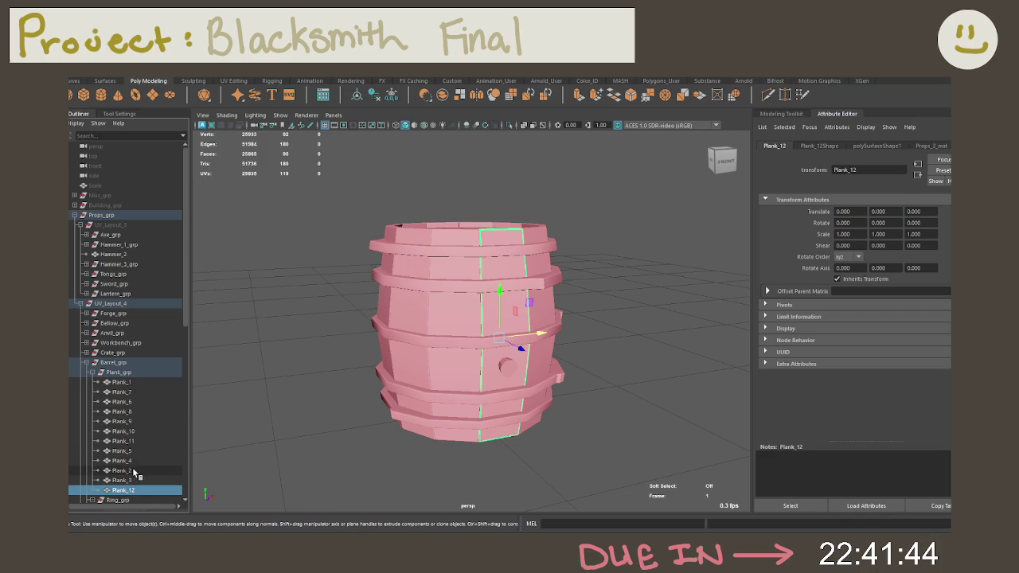
pyautogui.click(133, 470)
pyautogui.moveTo(132, 470); pyautogui.dragTo(136, 385, button='middle')
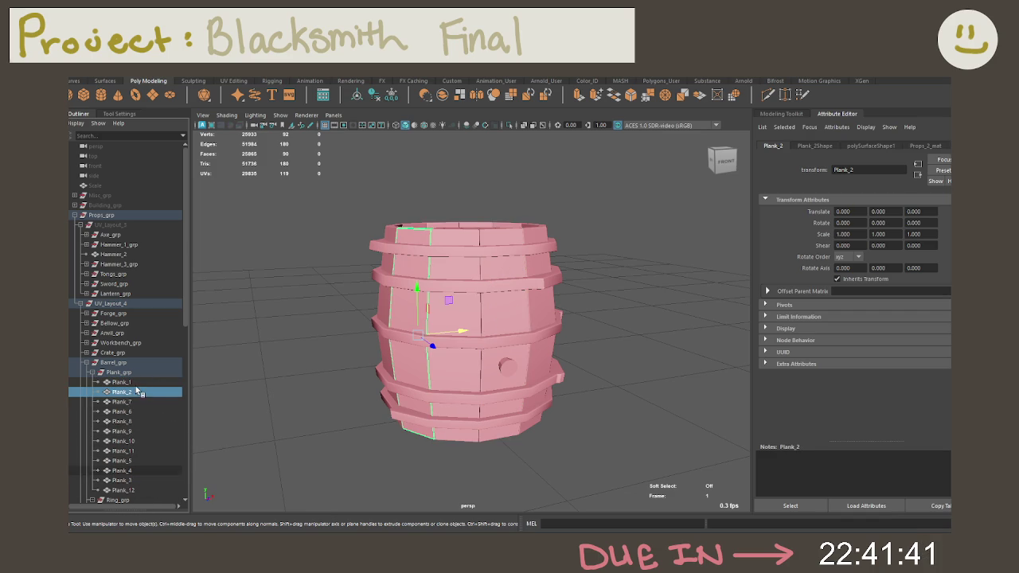
# Drag Plank_3, Plank_4, Plank_5 and Plank_6 into sequence below Plank_2.
pyautogui.click(131, 480)
pyautogui.moveTo(132, 481); pyautogui.dragTo(137, 399, button='middle')
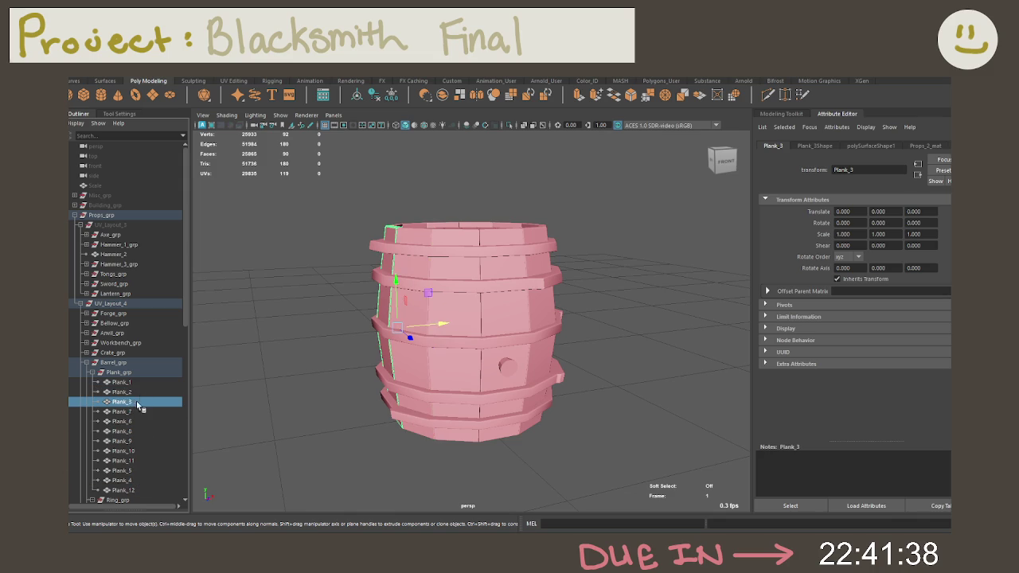
pyautogui.click(132, 481)
pyautogui.moveTo(131, 481); pyautogui.dragTo(139, 408, button='middle')
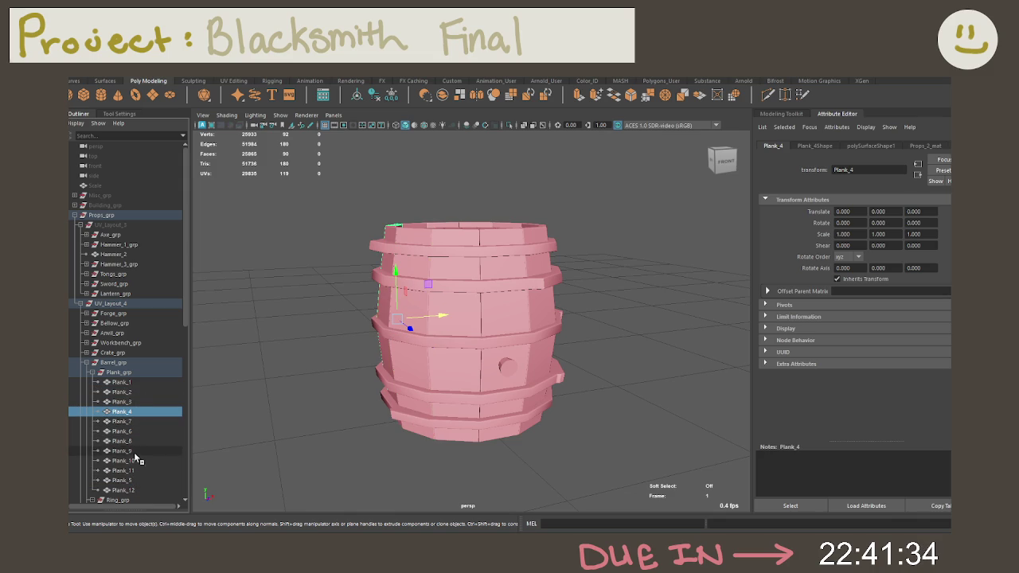
pyautogui.click(132, 479)
pyautogui.moveTo(133, 477); pyautogui.dragTo(139, 417, button='middle')
pyautogui.scroll(-3, 137, 416)
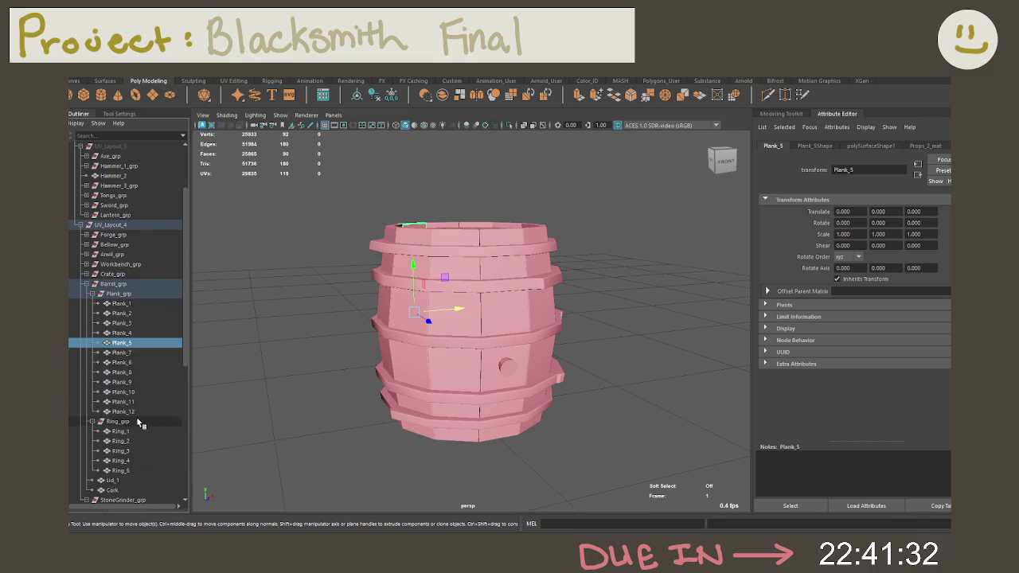
pyautogui.moveTo(143, 374)
pyautogui.mouseDown()
pyautogui.moveTo(135, 338)
pyautogui.moveTo(134, 351)
pyautogui.mouseUp()
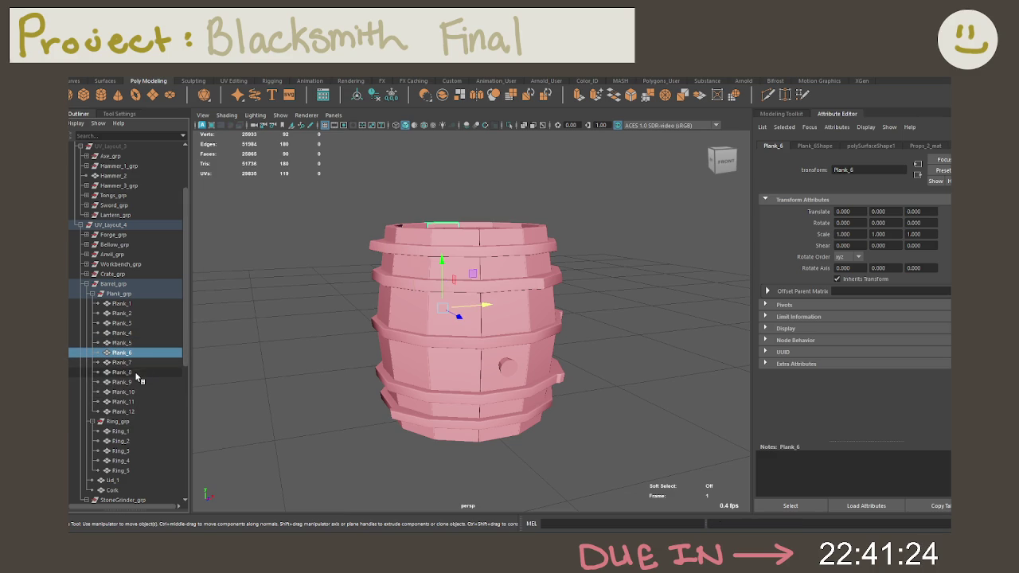
# Move Plank_2 through Plank_12 out of Plank_grp and back in so they follow Plank_1.
pyautogui.click(142, 411)
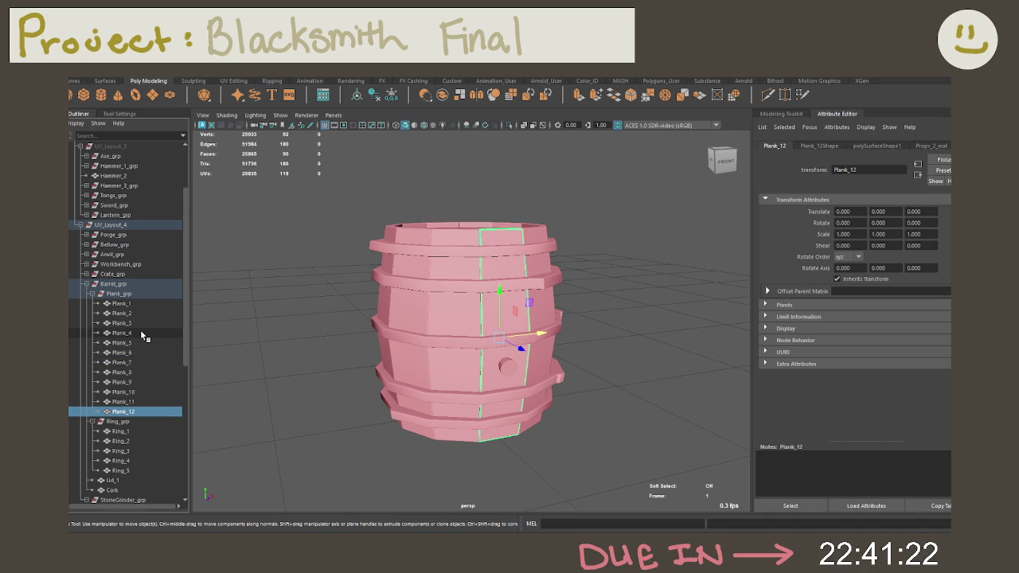
pyautogui.click(151, 304)
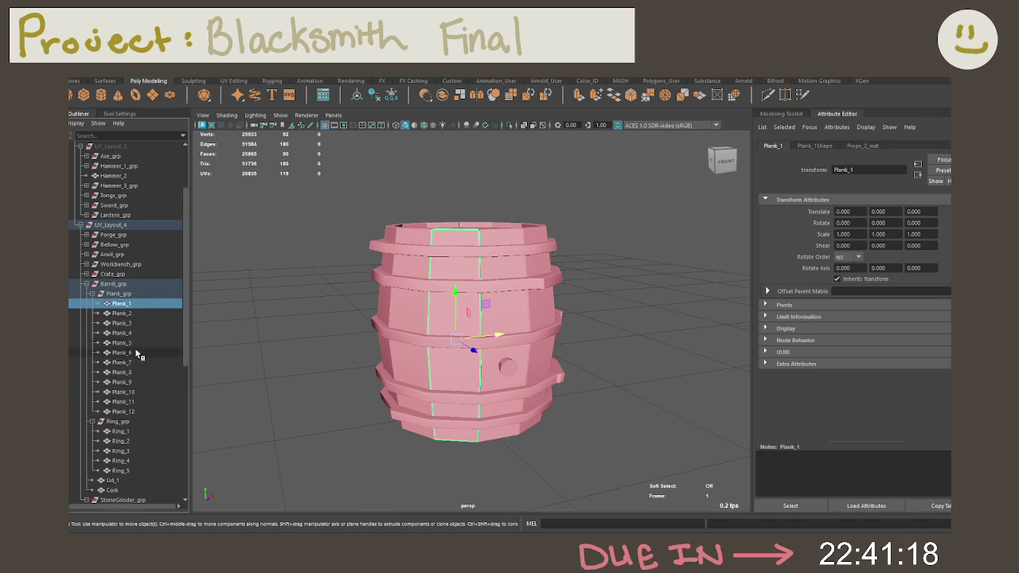
pyautogui.click(131, 311)
pyautogui.keyDown('shift'); pyautogui.click(137, 323); pyautogui.keyUp('shift')
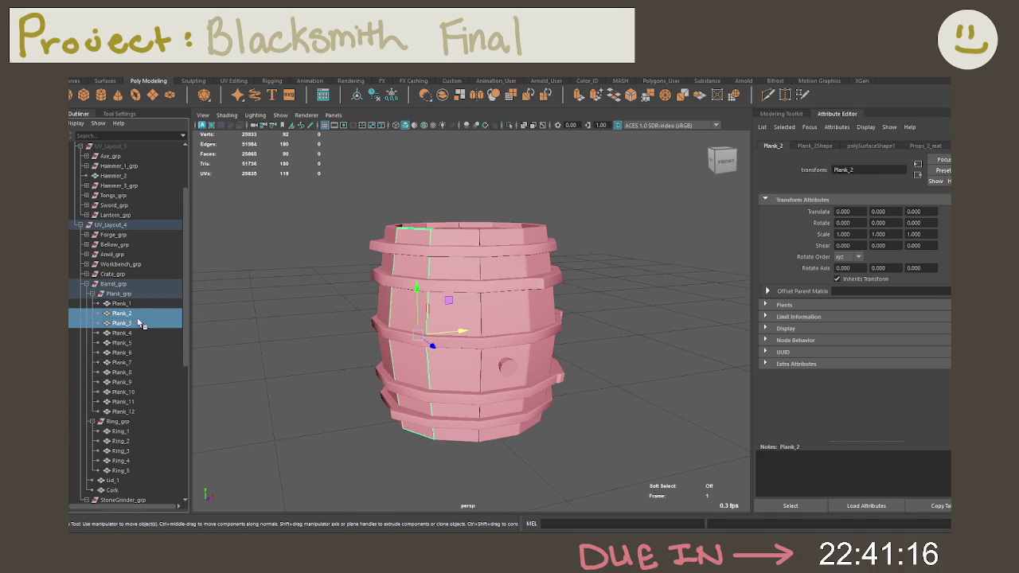
pyautogui.keyDown('shift'); pyautogui.click(140, 412); pyautogui.keyUp('shift')
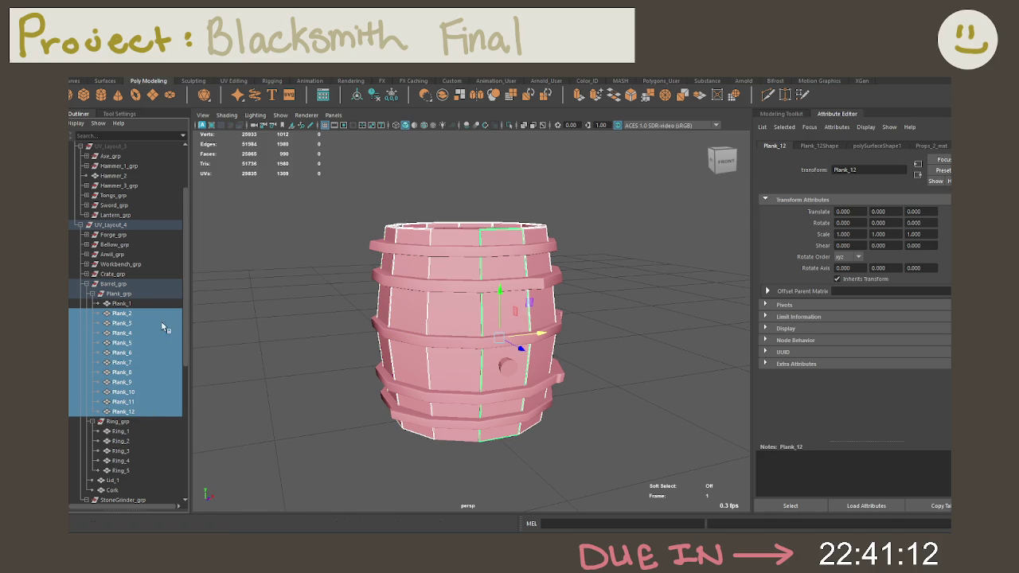
pyautogui.moveTo(133, 321); pyautogui.dragTo(127, 224)
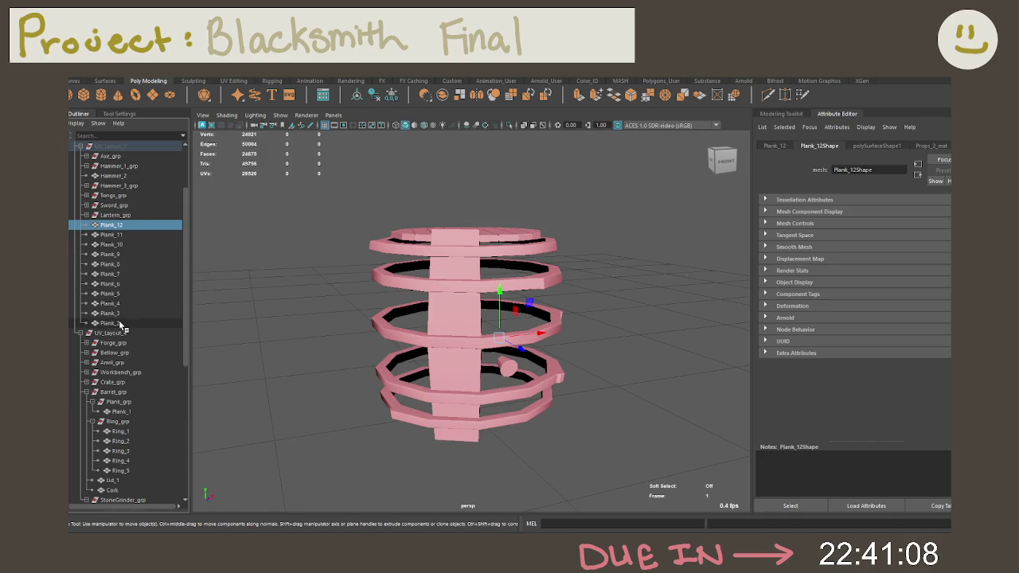
pyautogui.click(121, 324)
pyautogui.keyDown('shift'); pyautogui.click(129, 226); pyautogui.keyUp('shift')
pyautogui.moveTo(133, 271); pyautogui.dragTo(116, 404)
# Step through the planks to verify the new order, checking Plank_12's attributes.
pyautogui.click(125, 305)
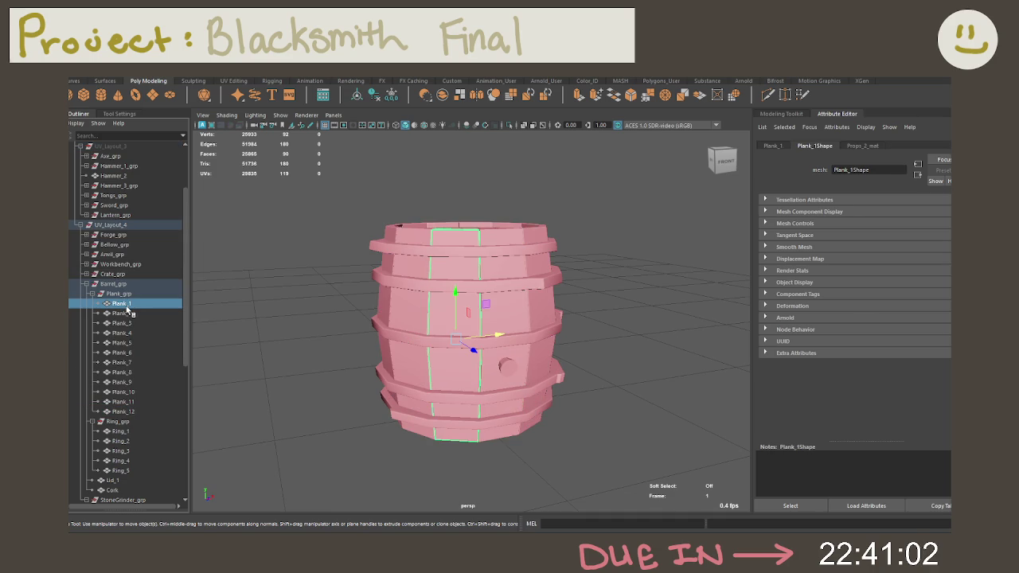
pyautogui.click(124, 313)
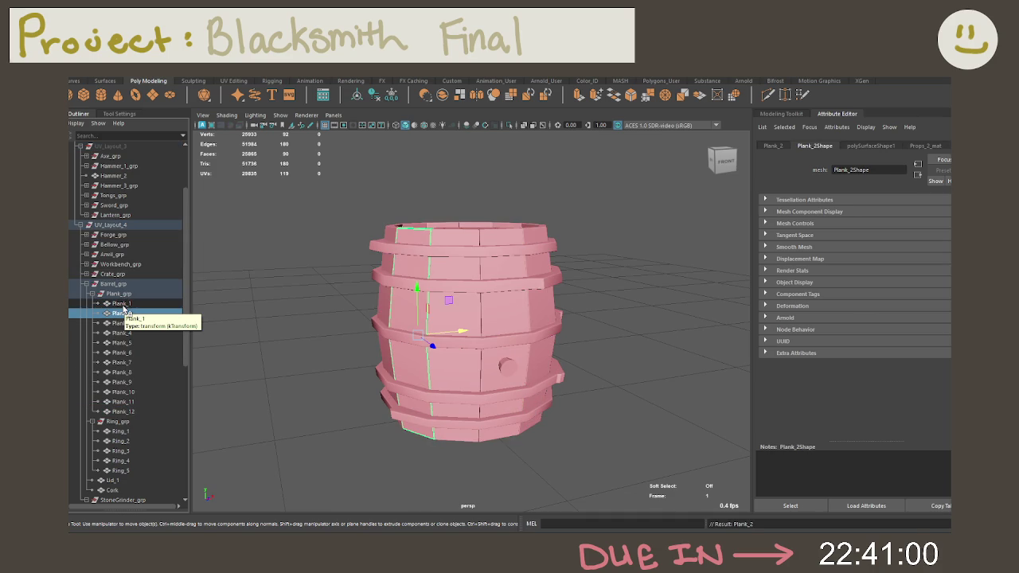
pyautogui.press('Down')
pyautogui.press('Down')
pyautogui.press('Down')
pyautogui.press('Down')
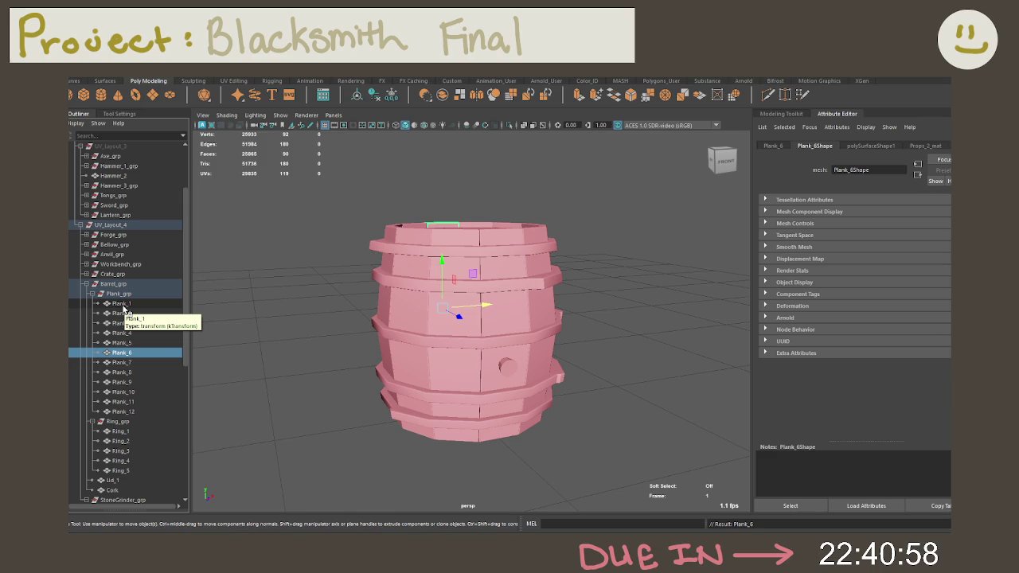
pyautogui.press('Down')
pyautogui.press('Down')
pyautogui.press('Down')
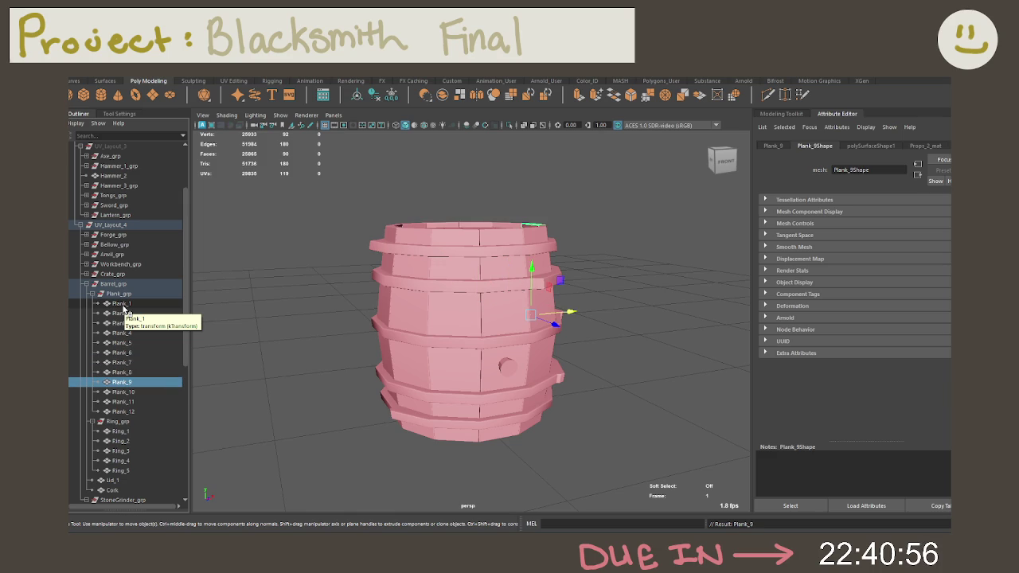
pyautogui.press('Down')
pyautogui.press('Down')
pyautogui.press('Down')
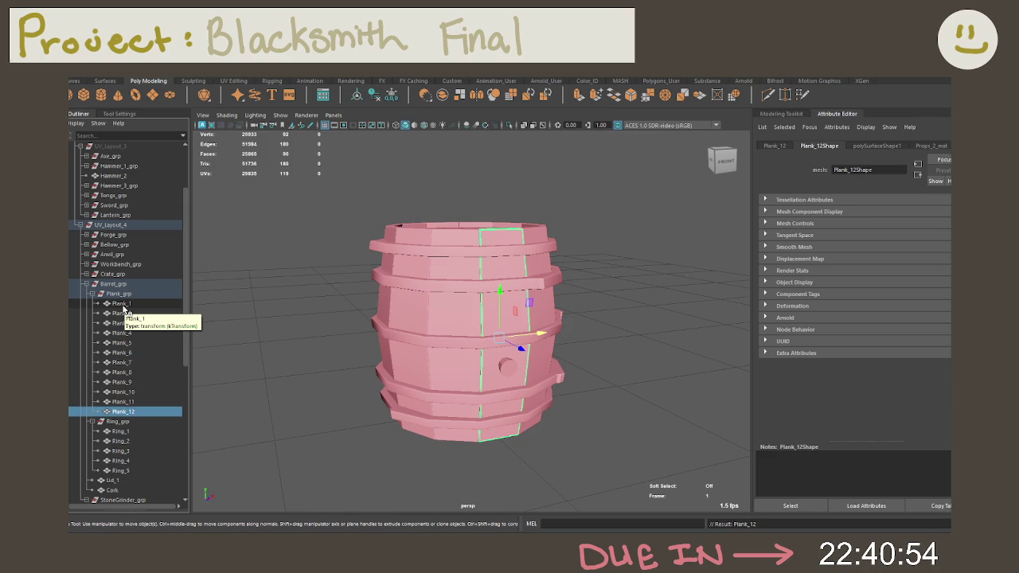
pyautogui.click(856, 146)
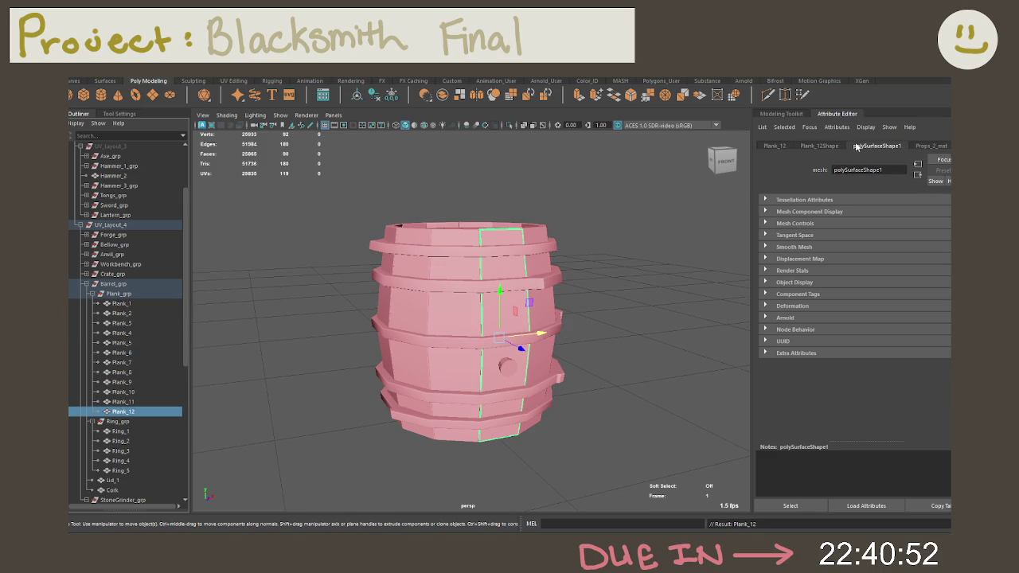
pyautogui.click(774, 145)
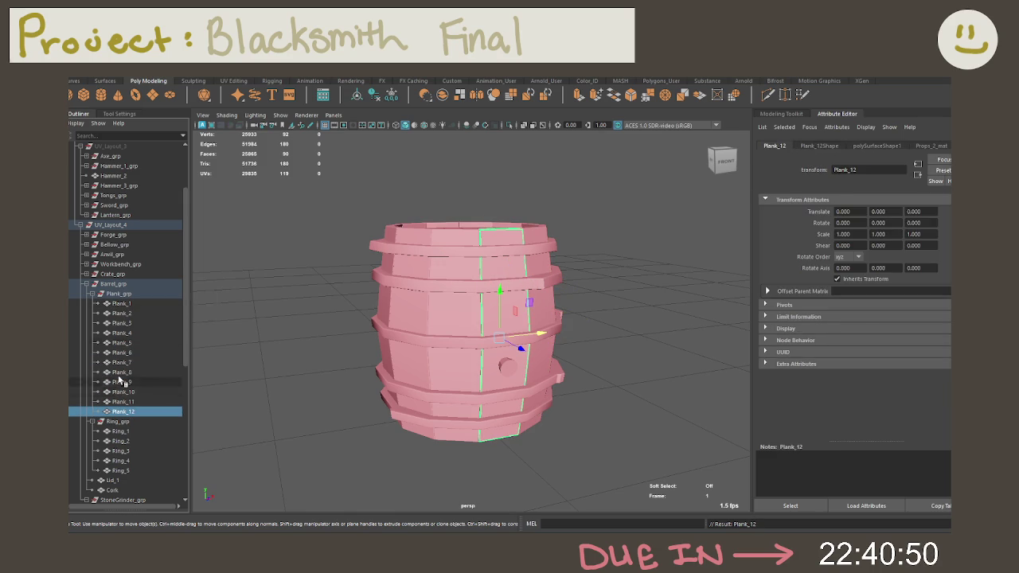
# Check the barrel's Ring_grp and each ring, then Lid_1 and the Cork.
pyautogui.click(93, 294)
pyautogui.click(118, 304)
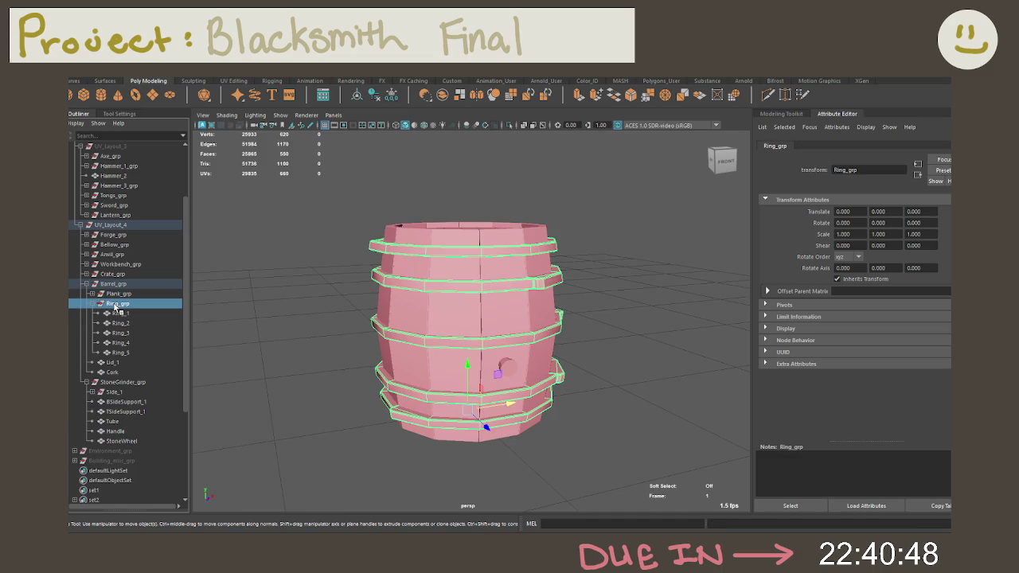
pyautogui.click(125, 294)
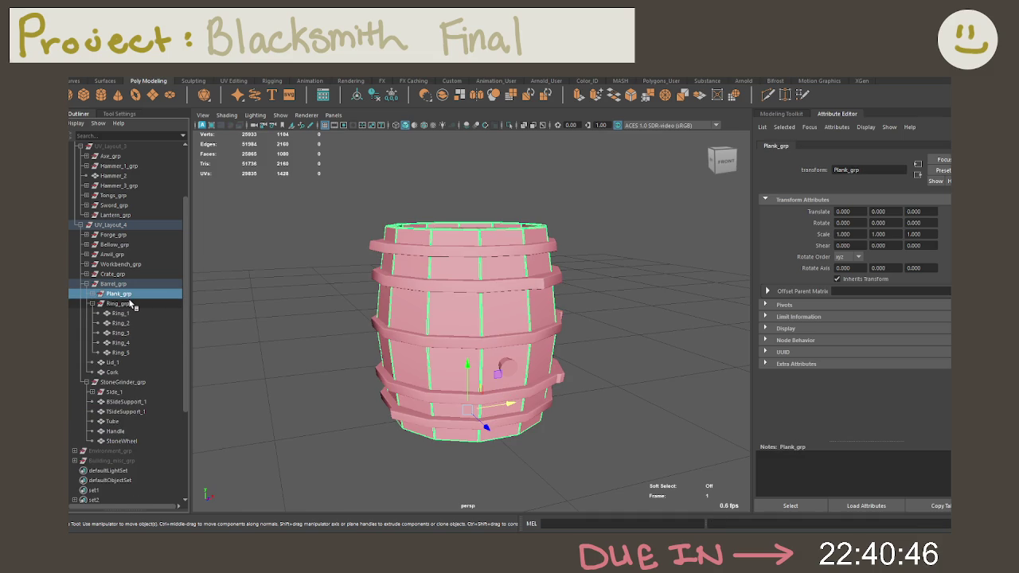
pyautogui.click(128, 304)
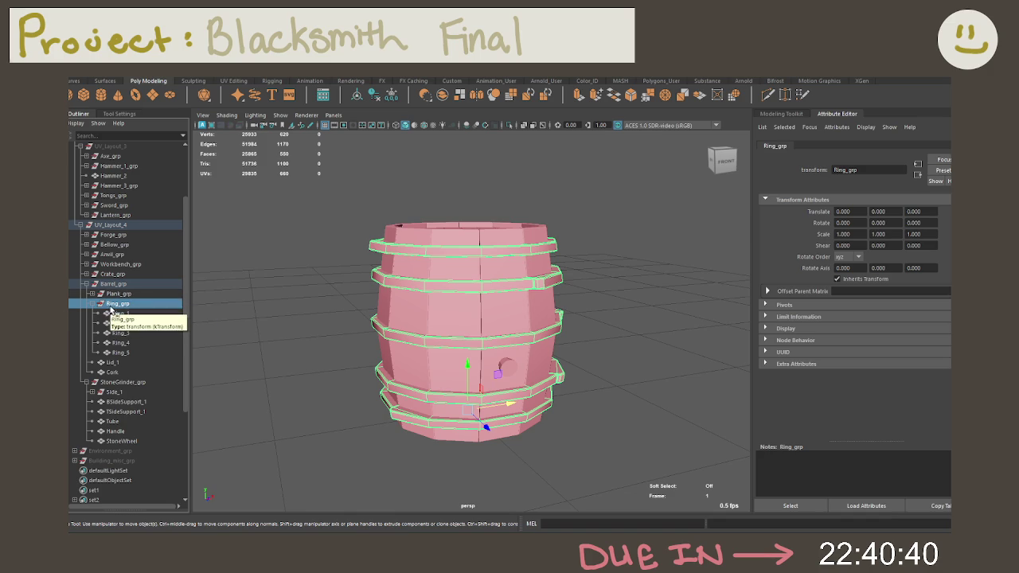
pyautogui.click(120, 313)
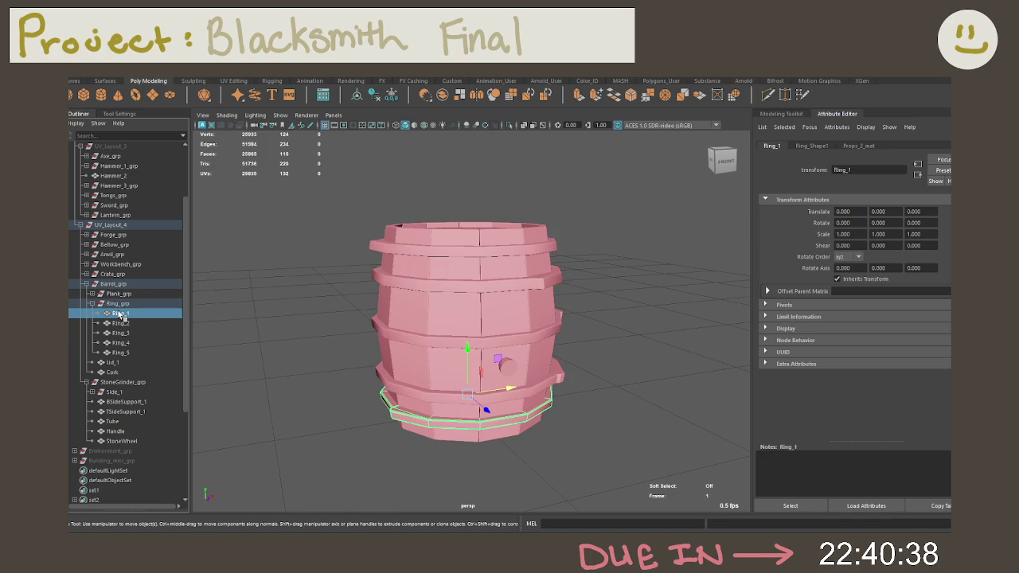
pyautogui.press('Down')
pyautogui.press('Down')
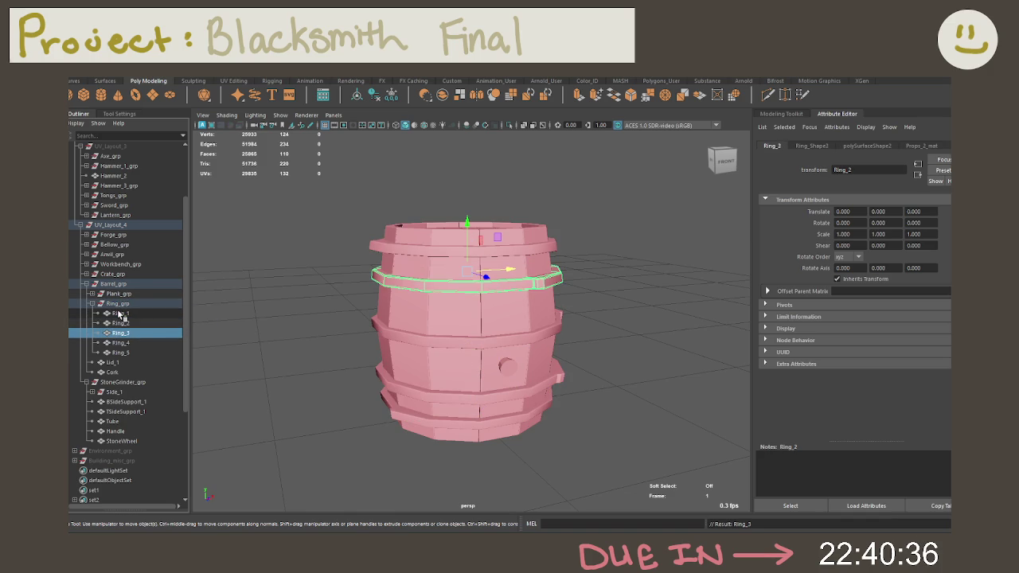
pyautogui.press('Down')
pyautogui.press('Down')
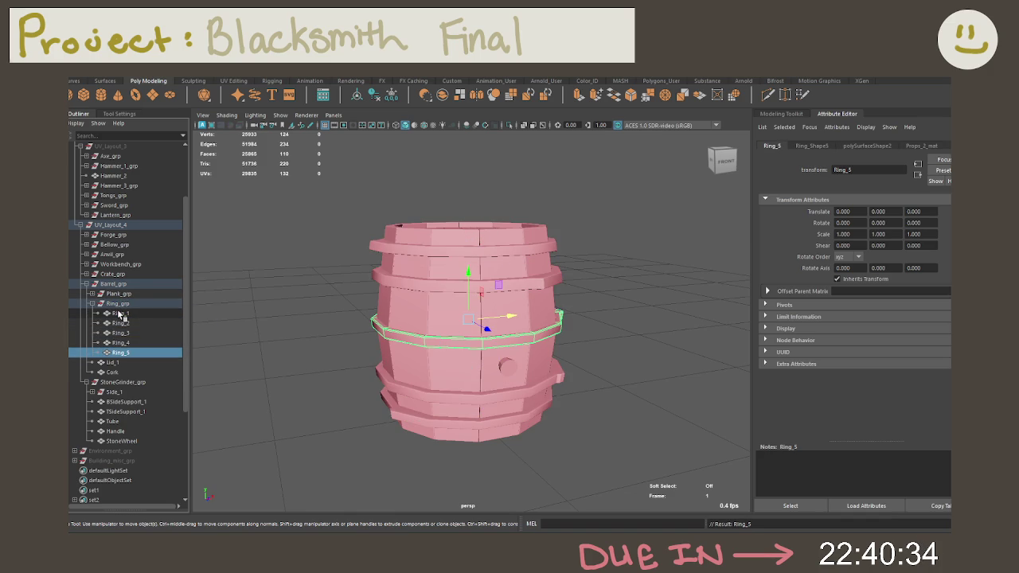
pyautogui.click(93, 303)
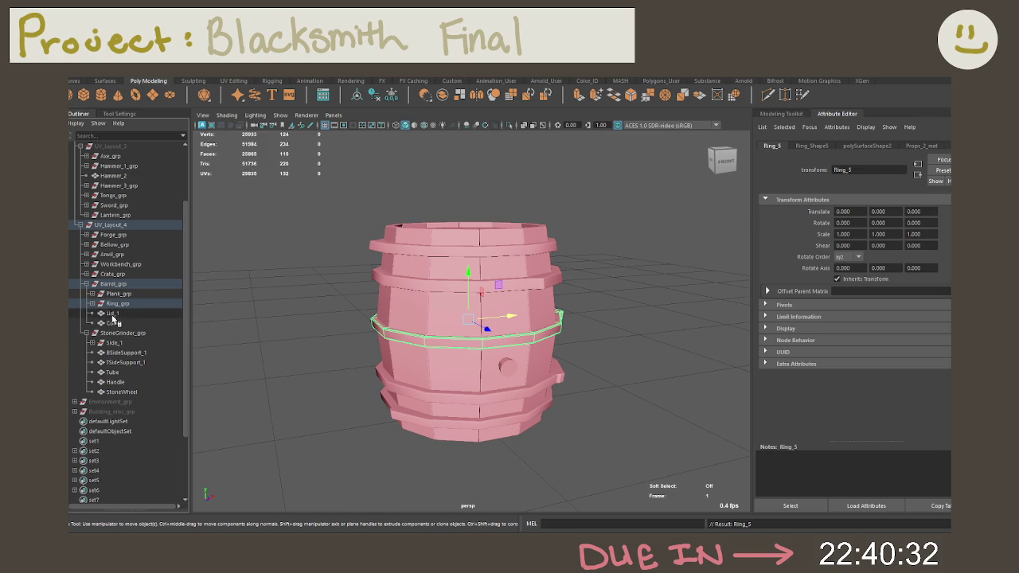
pyautogui.click(112, 313)
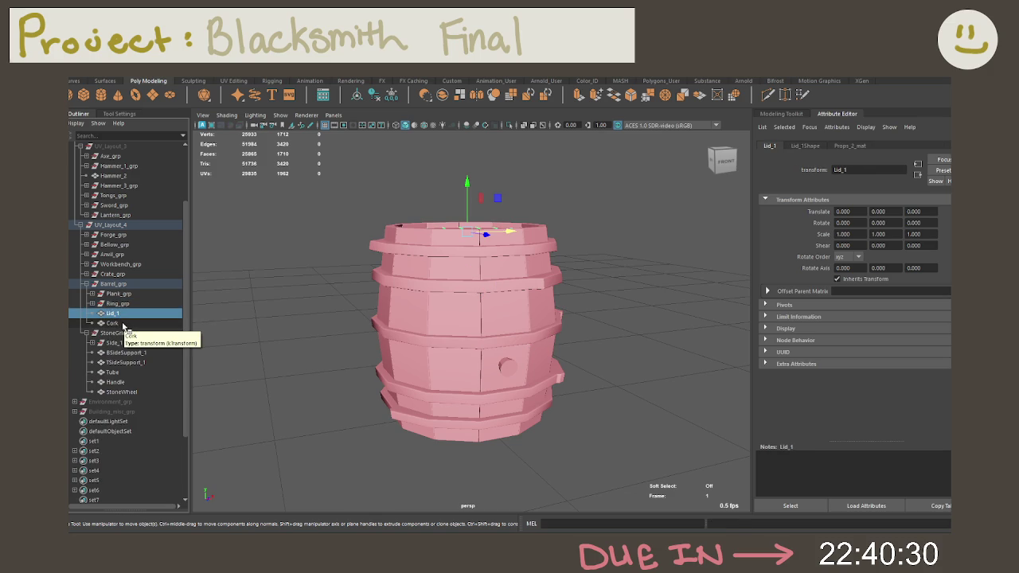
pyautogui.click(124, 325)
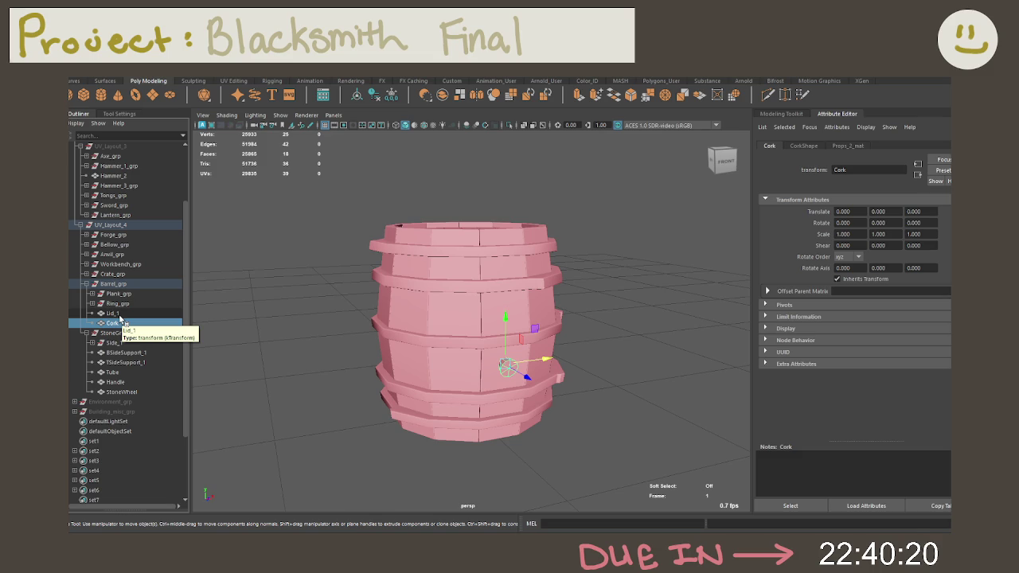
# Collapse Barrel_grp, select StoneGrinder_grp and expand Side_1 to show its parts.
pyautogui.click(86, 284)
pyautogui.click(111, 295)
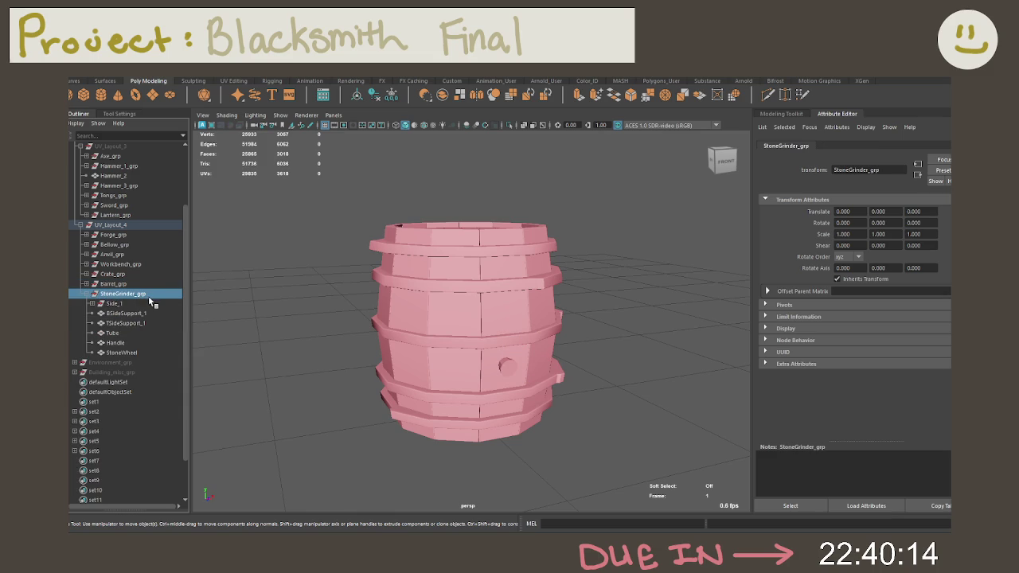
pyautogui.click(91, 303)
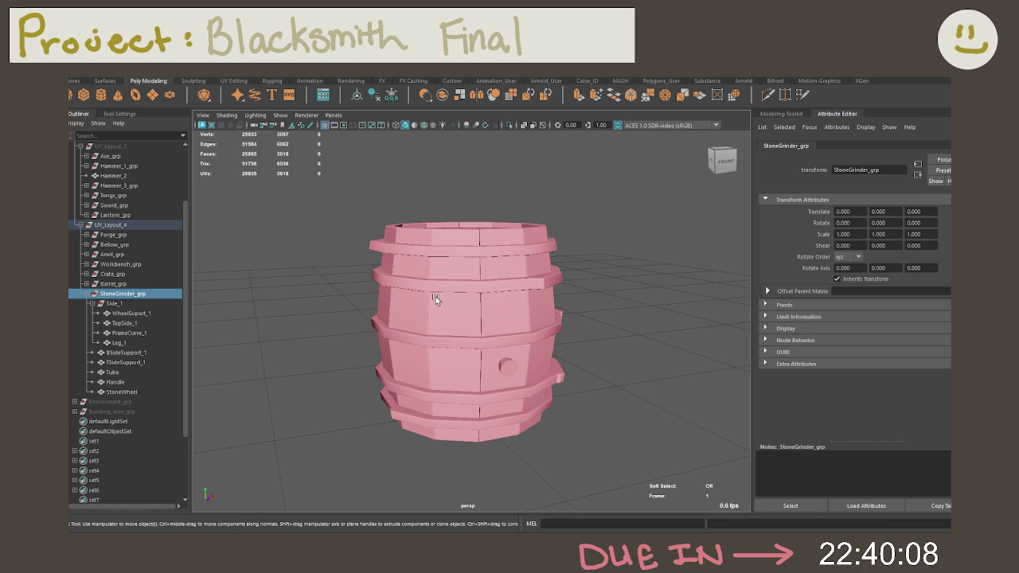
pyautogui.hotkey('ctrl', 'z')
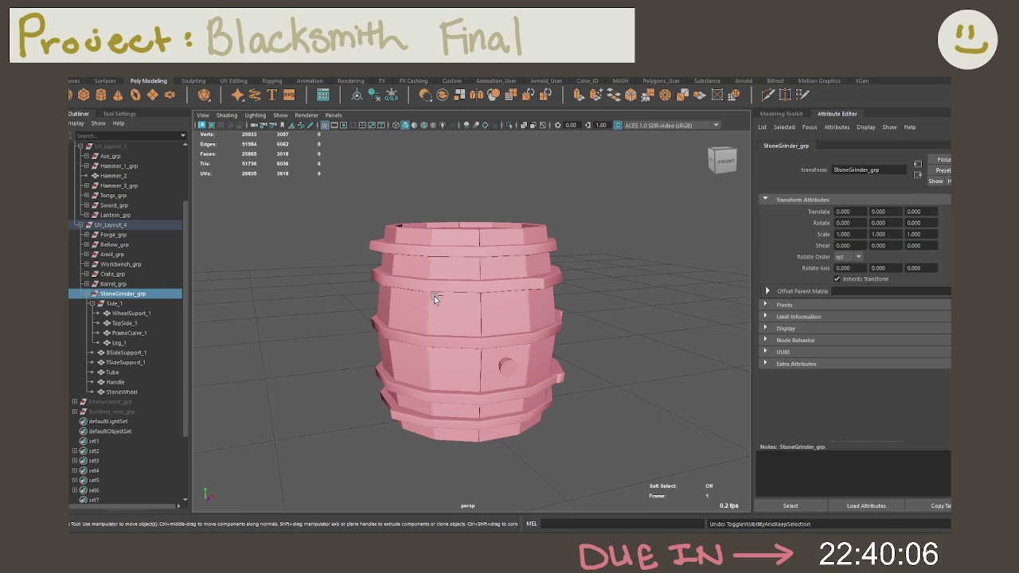
# Undo stray changes, then hide, unhide and frame StoneGrinder_grp in the viewport.
pyautogui.hotkey('ctrl', 'z')
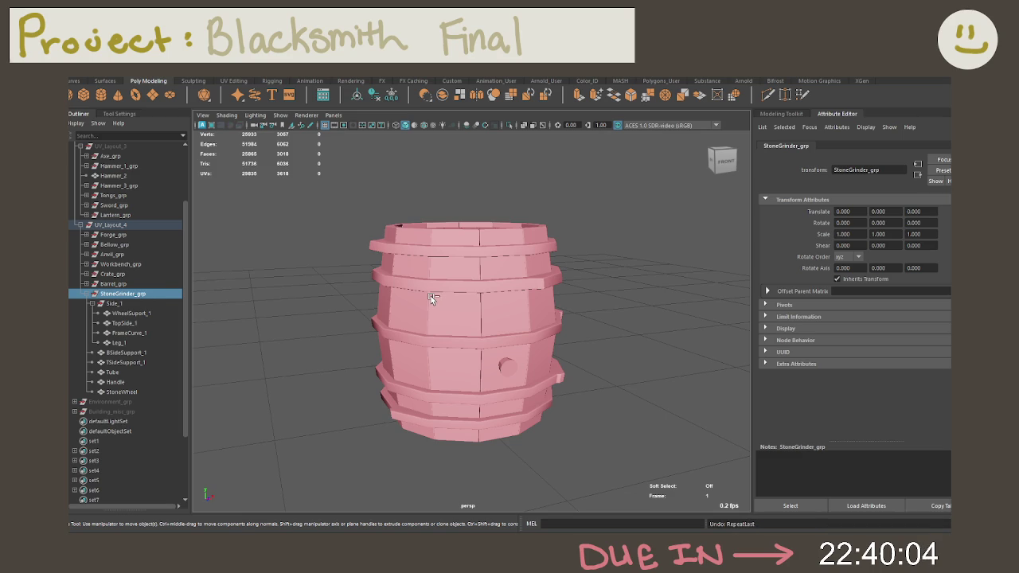
pyautogui.hotkey('ctrl', 'z')
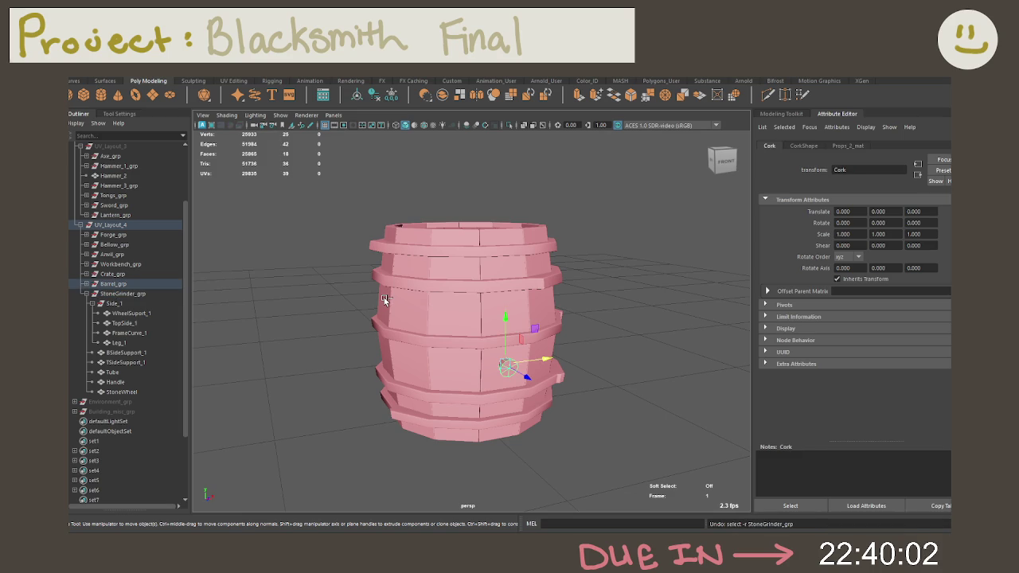
pyautogui.click(116, 293)
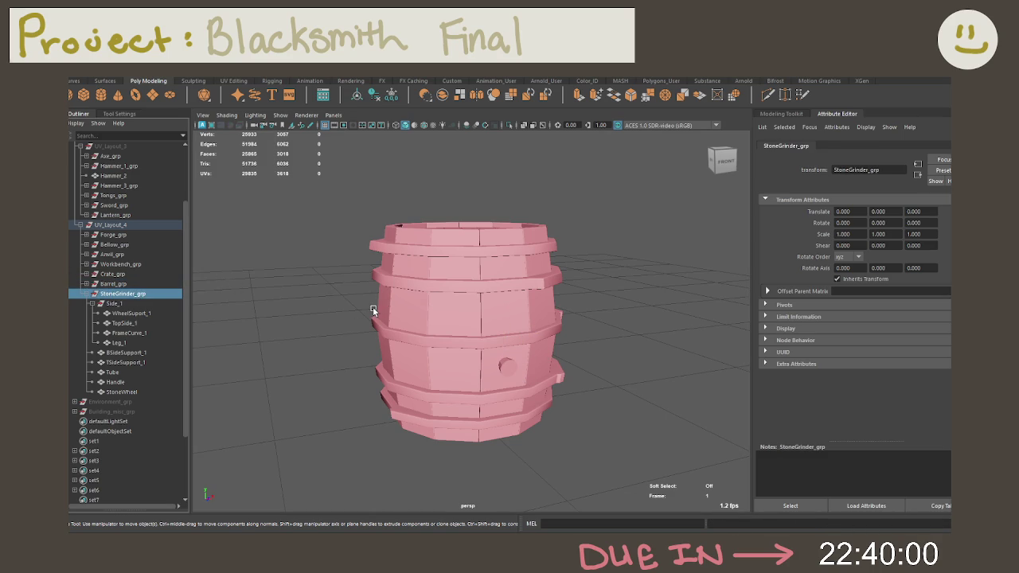
pyautogui.press('h')
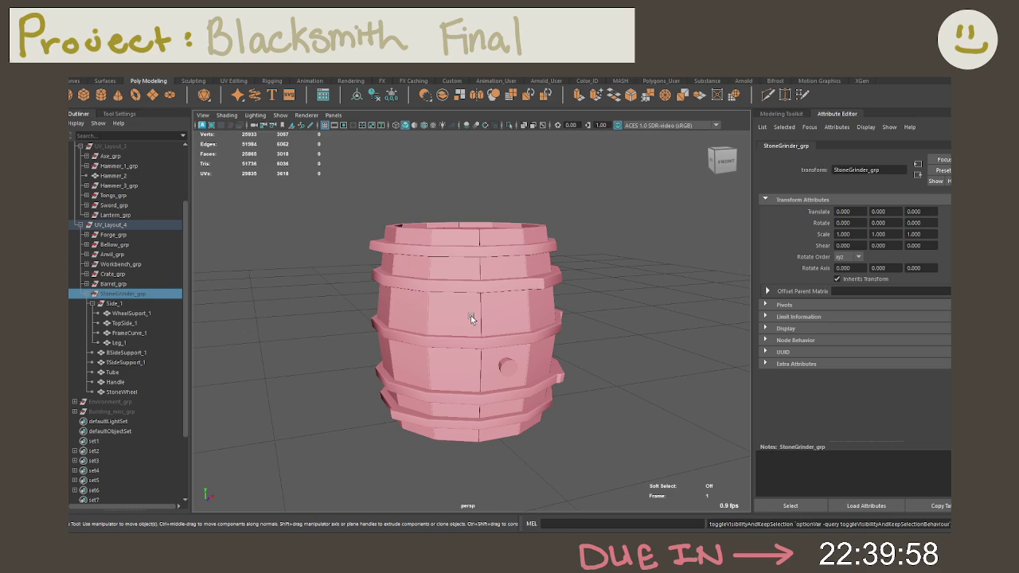
pyautogui.press('h')
pyautogui.press('f')
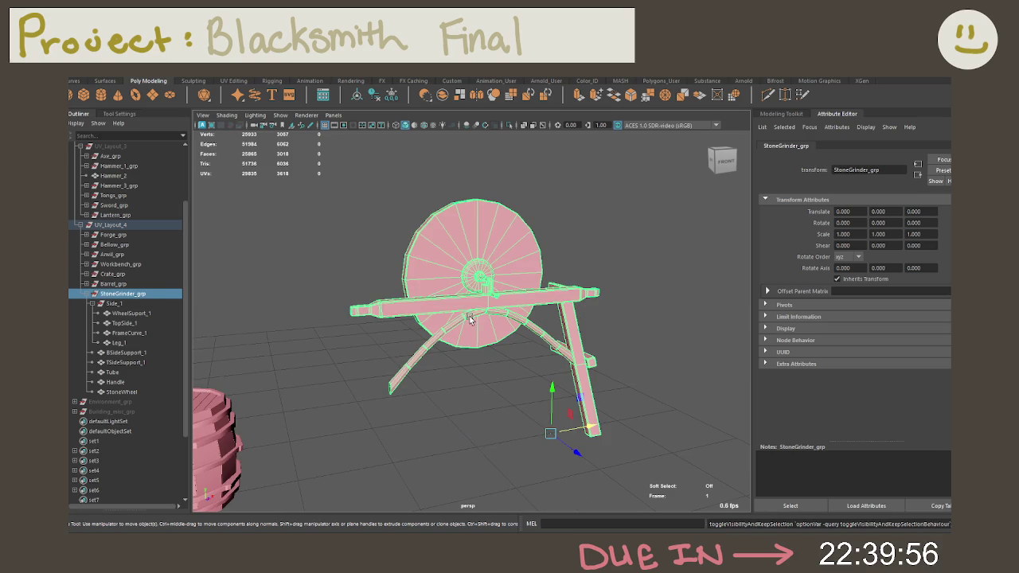
pyautogui.moveTo(445, 371)
pyautogui.keyDown('alt'); pyautogui.mouseDown()
pyautogui.moveTo(548, 330)
pyautogui.moveTo(538, 250)
pyautogui.moveTo(588, 282)
pyautogui.mouseUp(); pyautogui.keyUp('alt')
pyautogui.click(559, 321)
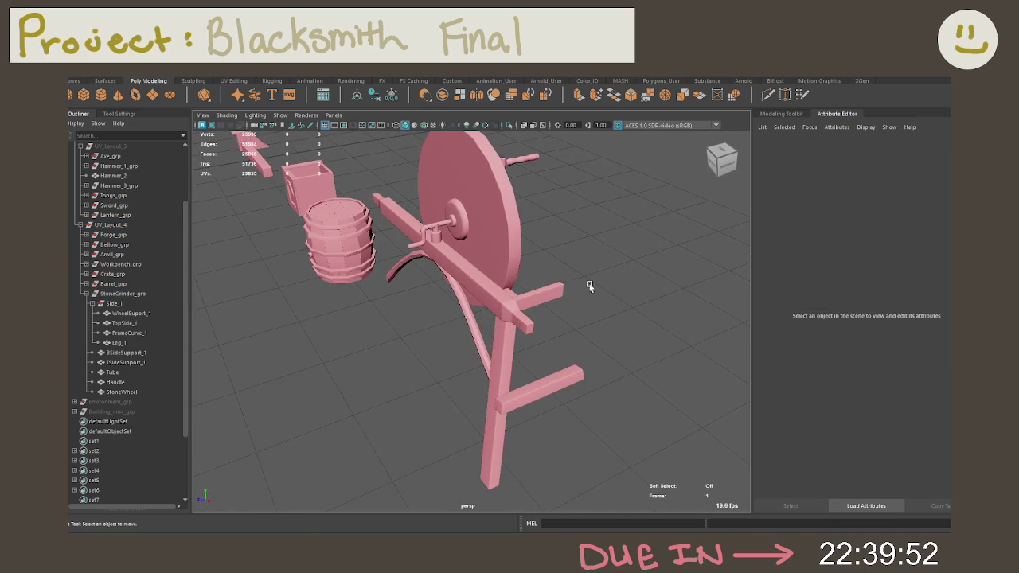
# Step through Side_1's parts, the side supports, Handle and StoneWheel in the Outliner.
pyautogui.click(126, 295)
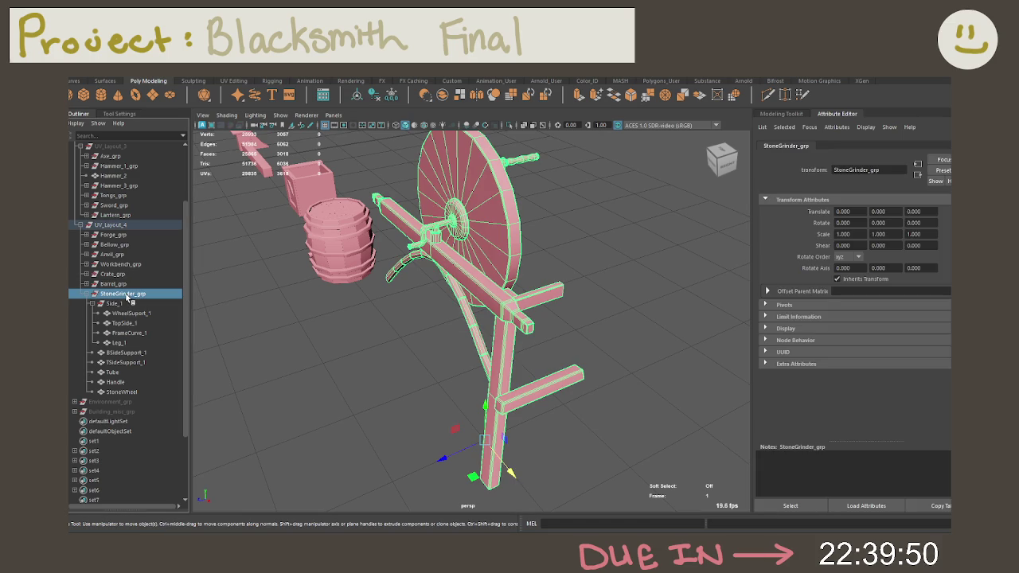
pyautogui.click(128, 303)
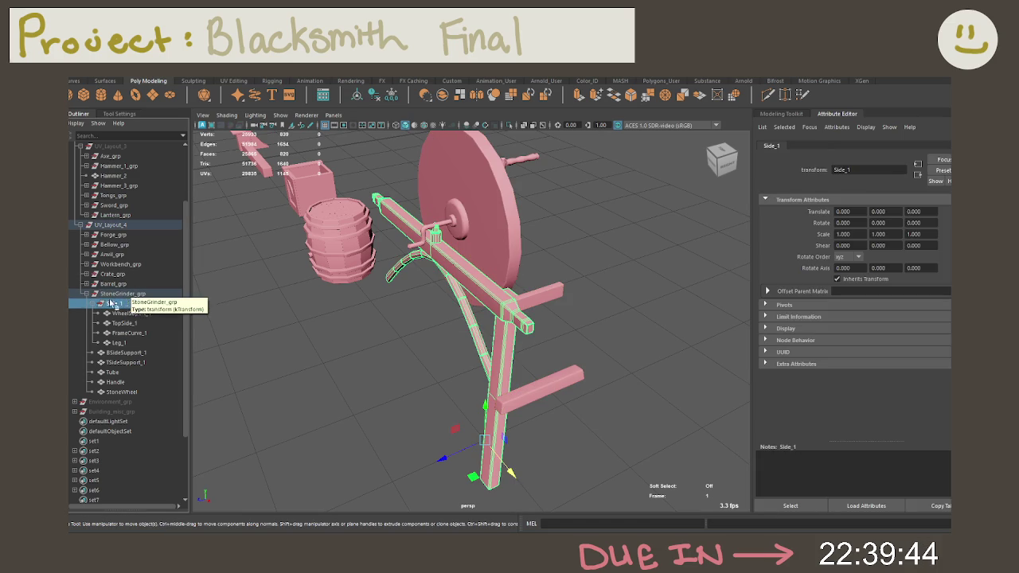
pyautogui.click(134, 314)
pyautogui.press('Down')
pyautogui.press('Down')
pyautogui.press('Down')
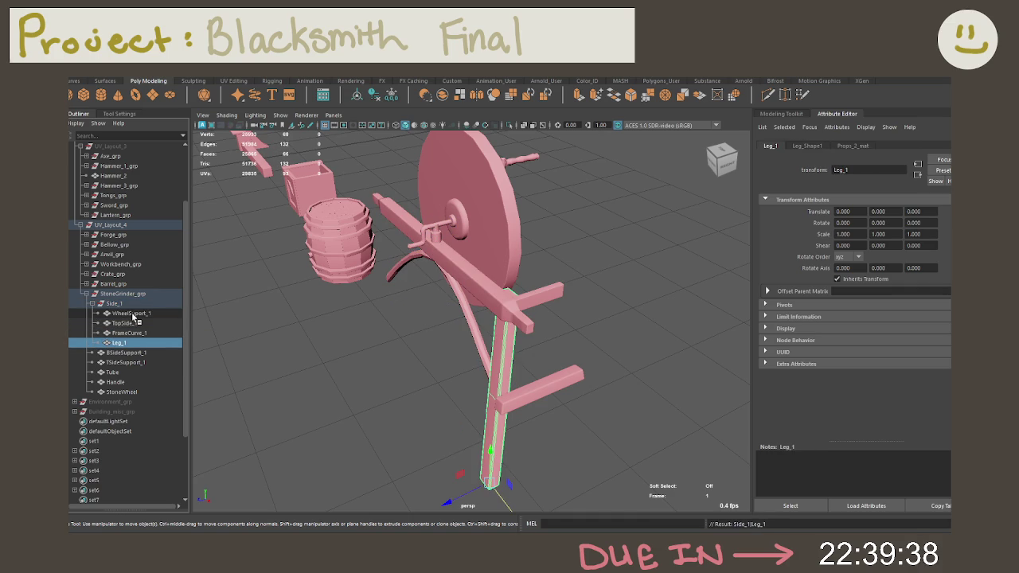
pyautogui.press('Up')
pyautogui.press('Up')
pyautogui.press('Up')
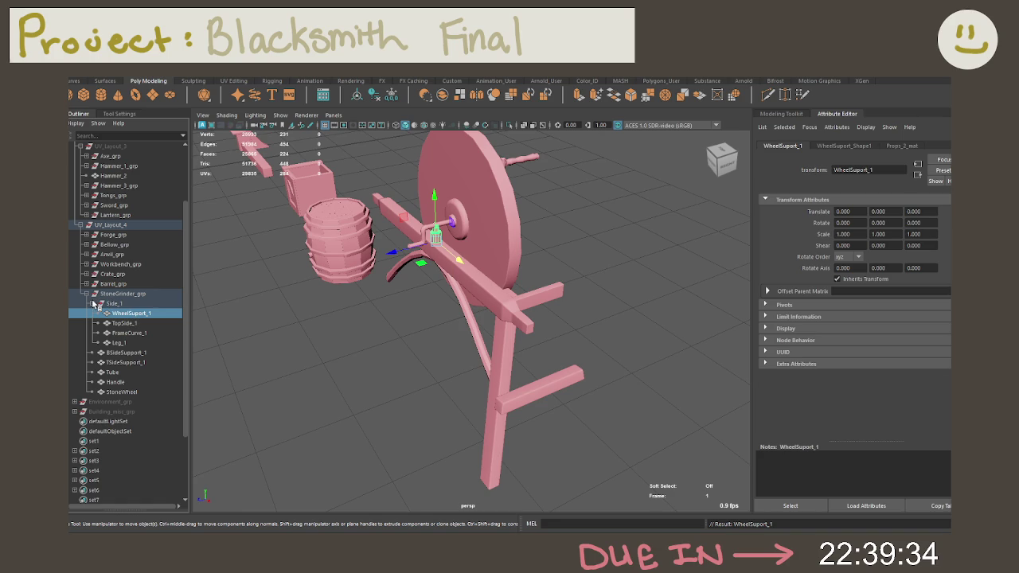
pyautogui.click(92, 304)
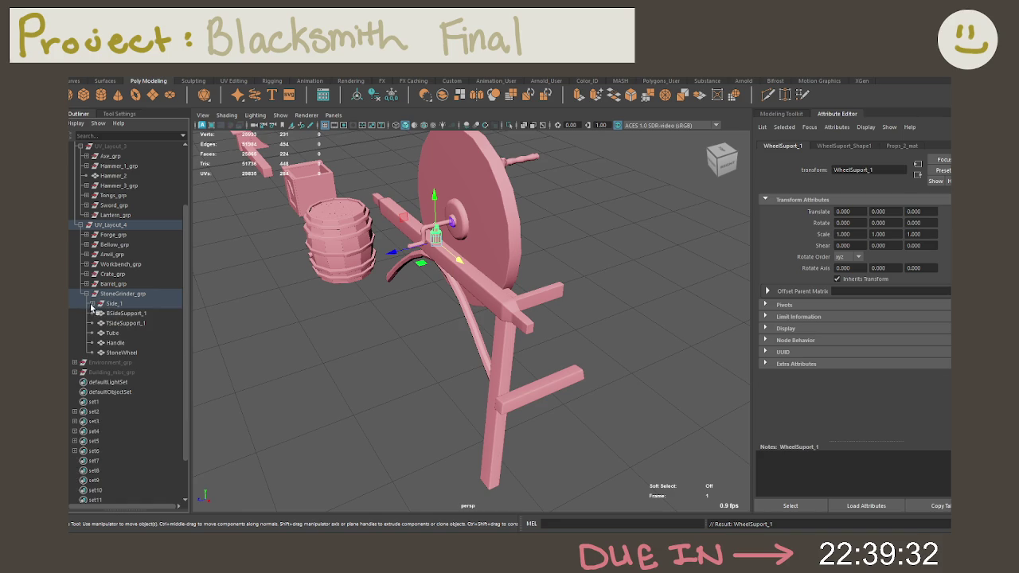
pyautogui.click(116, 313)
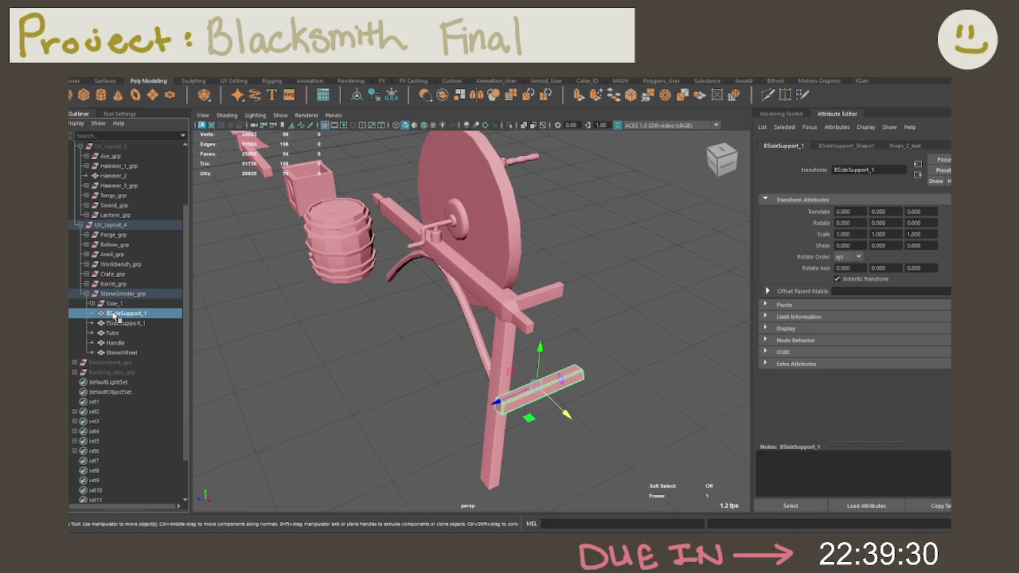
pyautogui.press('Down')
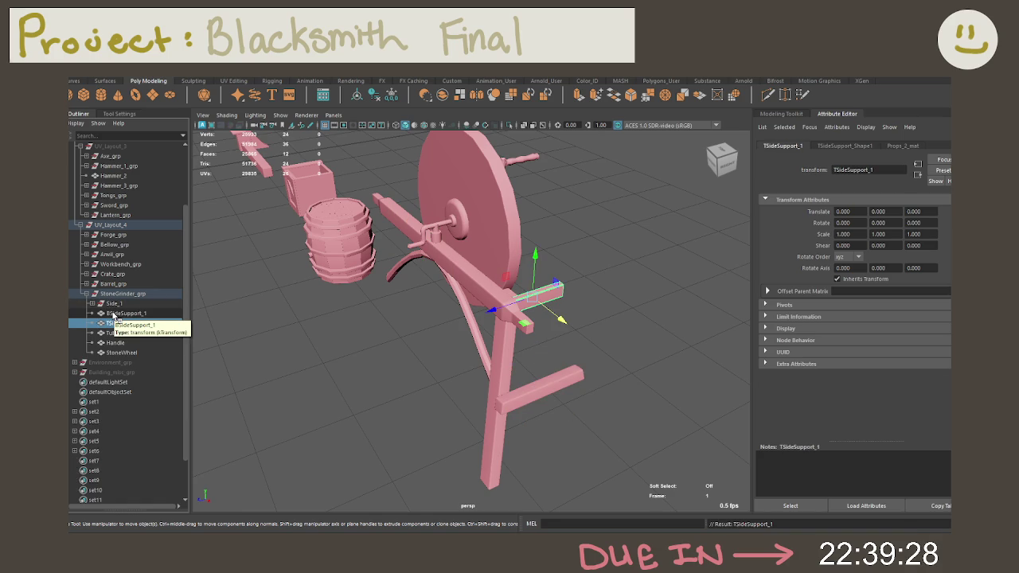
pyautogui.press('Down')
pyautogui.press('Down')
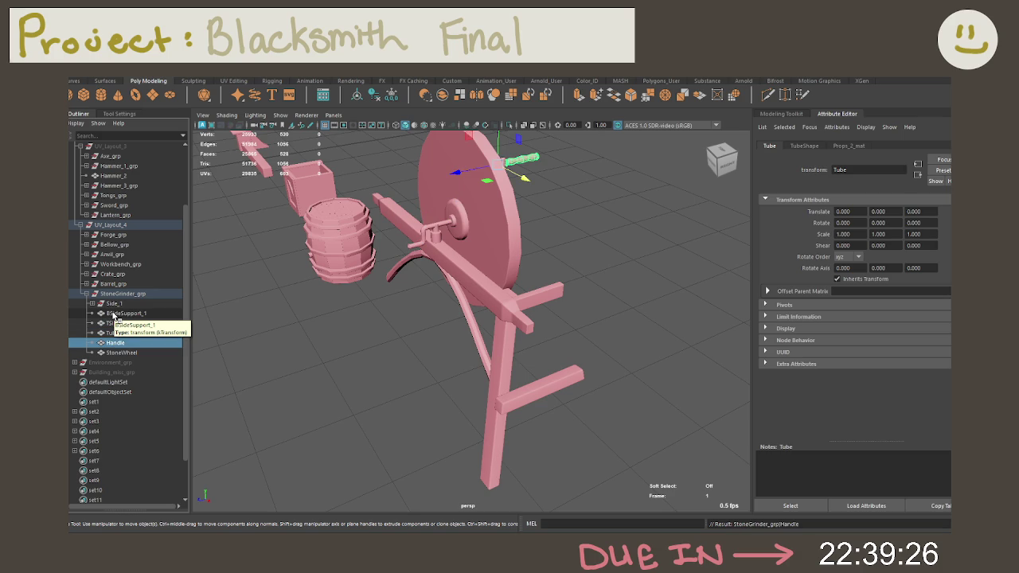
pyautogui.press('Down')
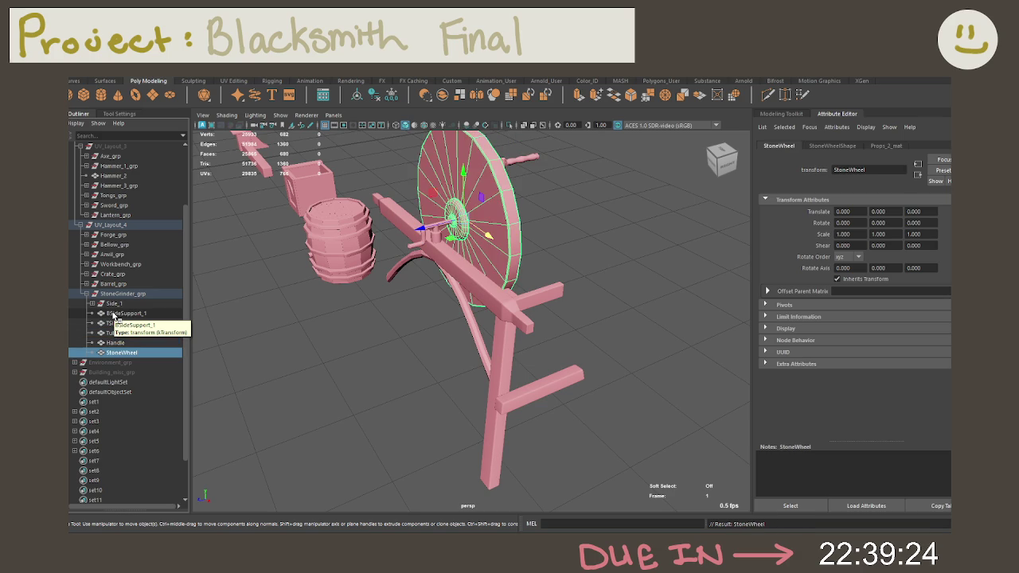
pyautogui.press('Down')
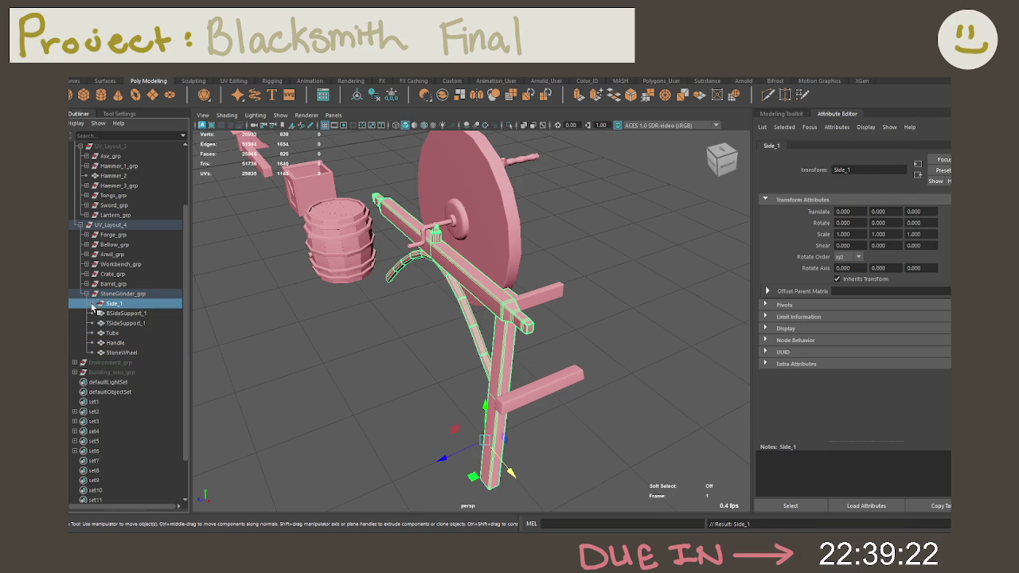
pyautogui.click(86, 295)
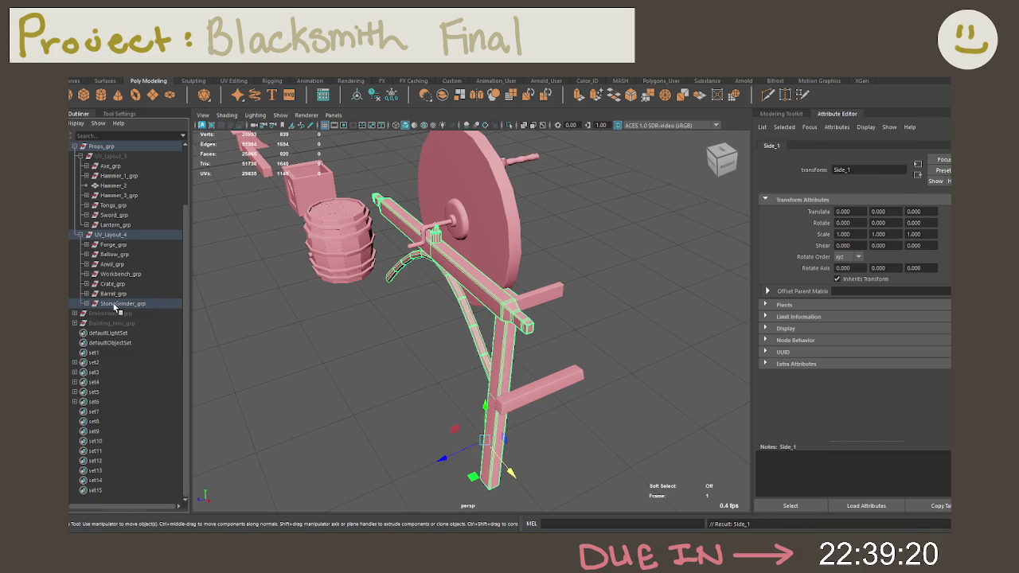
# Collapse StoneGrinder_grp, UV_Layout_4 and UV_Layout_3, deselect, and orbit out to the full prop row.
pyautogui.click(123, 303)
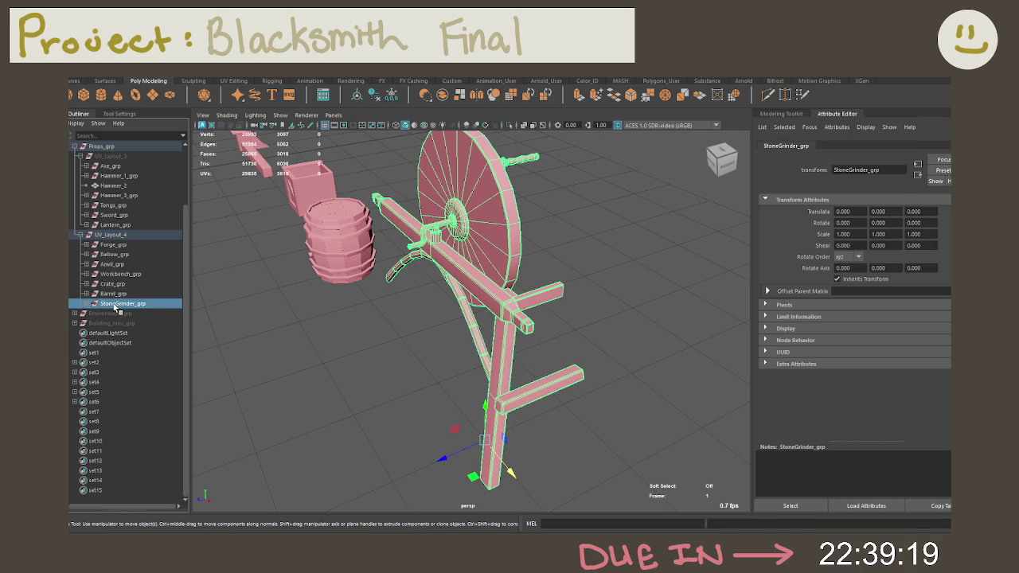
pyautogui.click(78, 235)
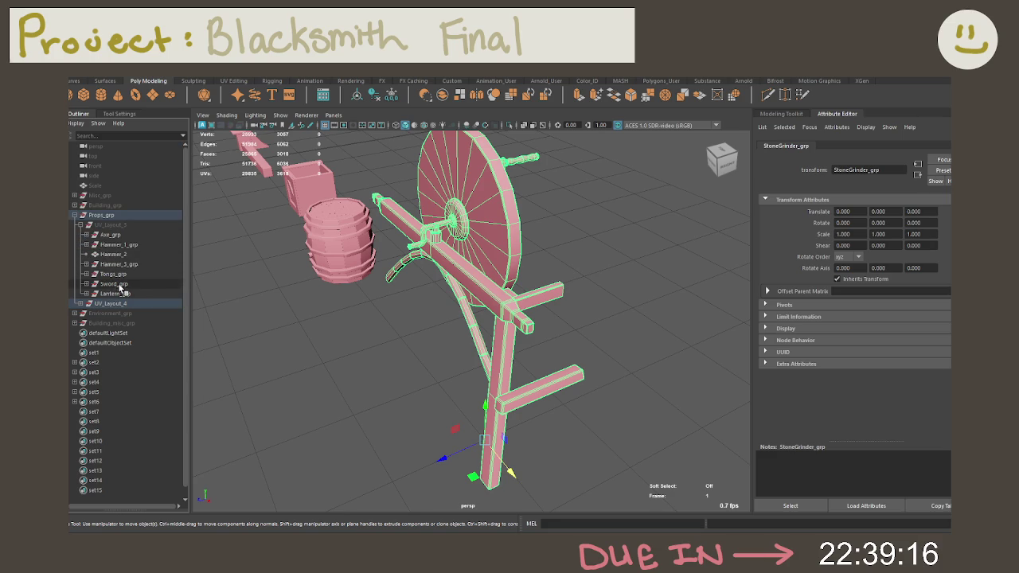
pyautogui.click(80, 225)
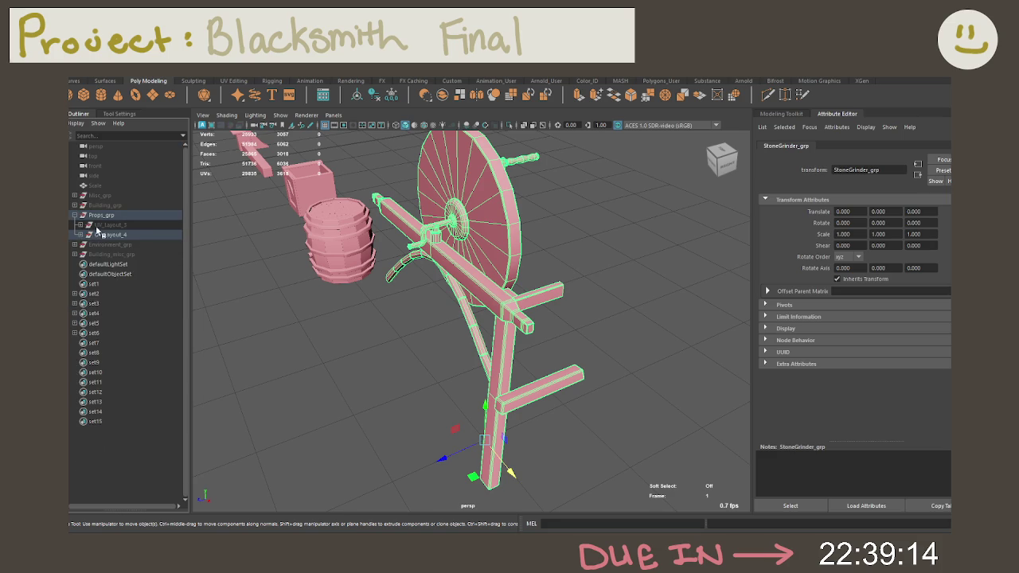
pyautogui.click(104, 225)
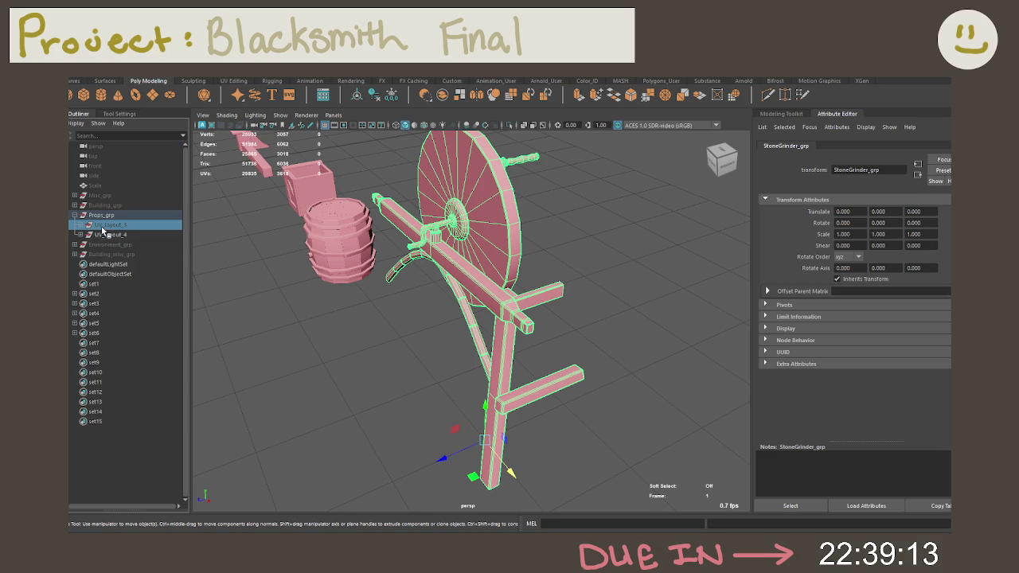
pyautogui.click(275, 293)
pyautogui.keyDown('alt'); pyautogui.moveTo(302, 297); pyautogui.dragTo(351, 290); pyautogui.keyUp('alt')
pyautogui.keyDown('alt'); pyautogui.moveTo(351, 291); pyautogui.dragTo(278, 250, button='right'); pyautogui.keyUp('alt')
pyautogui.moveTo(359, 371)
pyautogui.keyDown('alt'); pyautogui.mouseDown()
pyautogui.moveTo(509, 292)
pyautogui.moveTo(478, 285)
pyautogui.mouseUp(); pyautogui.keyUp('alt')
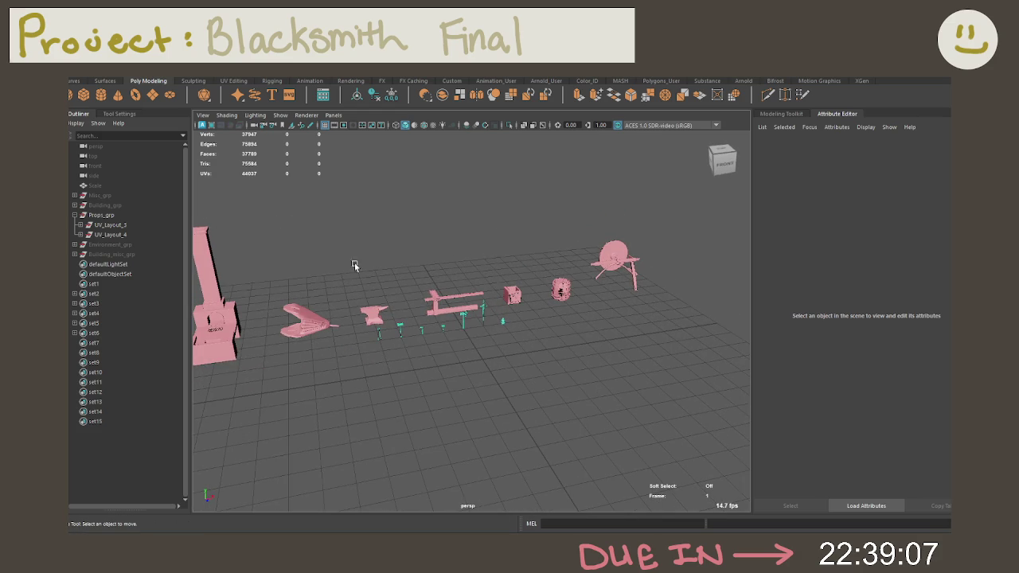
# Look over the Props_grp lineup from several angles and save the Blacksmith scene.
pyautogui.click(120, 216)
pyautogui.moveTo(493, 343)
pyautogui.keyDown('alt'); pyautogui.mouseDown()
pyautogui.moveTo(547, 316)
pyautogui.moveTo(469, 285)
pyautogui.mouseUp(); pyautogui.keyUp('alt')
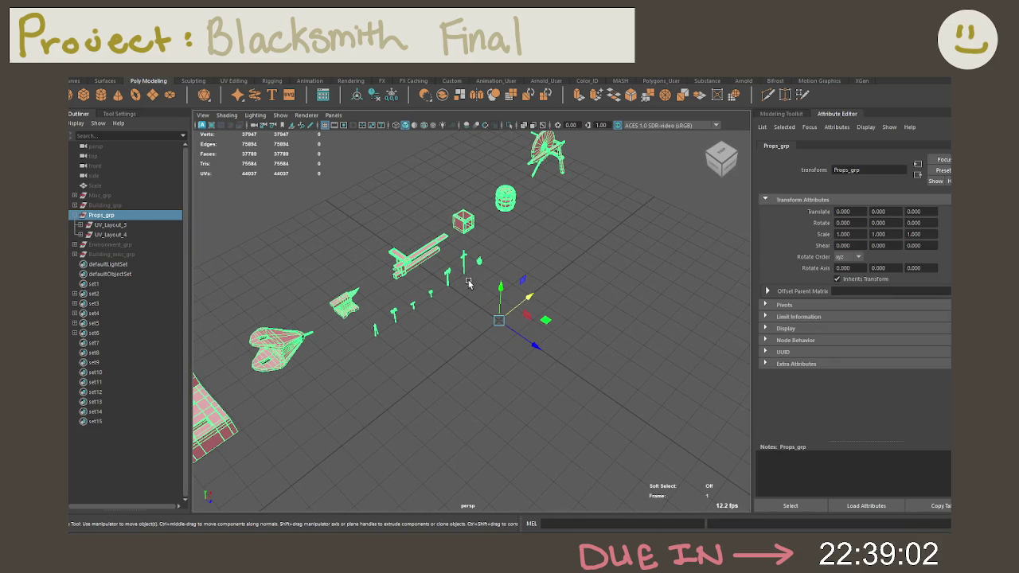
pyautogui.click(545, 319)
pyautogui.click(607, 272)
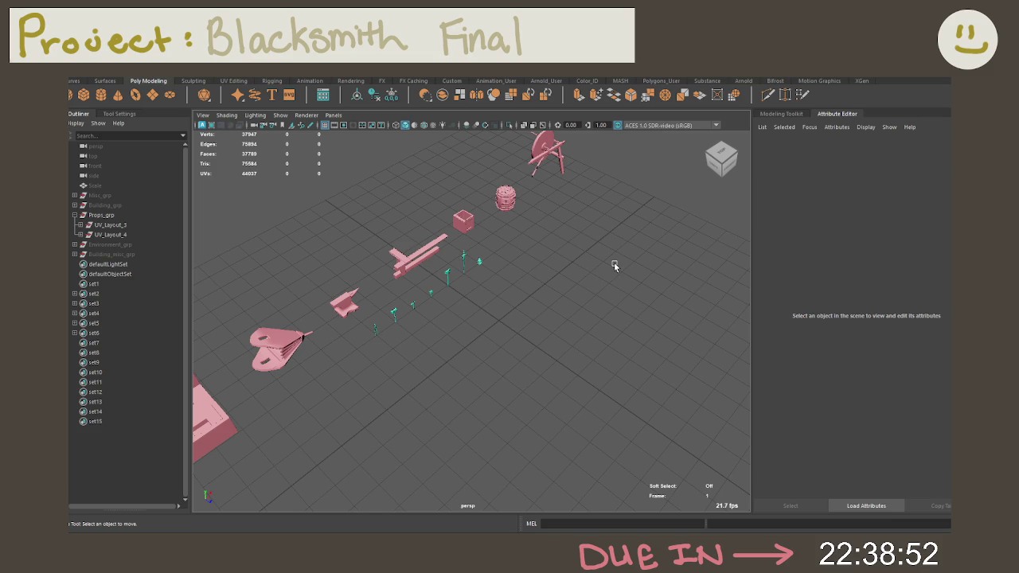
pyautogui.moveTo(609, 272)
pyautogui.keyDown('alt'); pyautogui.mouseDown()
pyautogui.moveTo(570, 255)
pyautogui.moveTo(579, 280)
pyautogui.mouseUp(); pyautogui.keyUp('alt')
pyautogui.moveTo(578, 280); pyautogui.dragTo(591, 265, button='right')
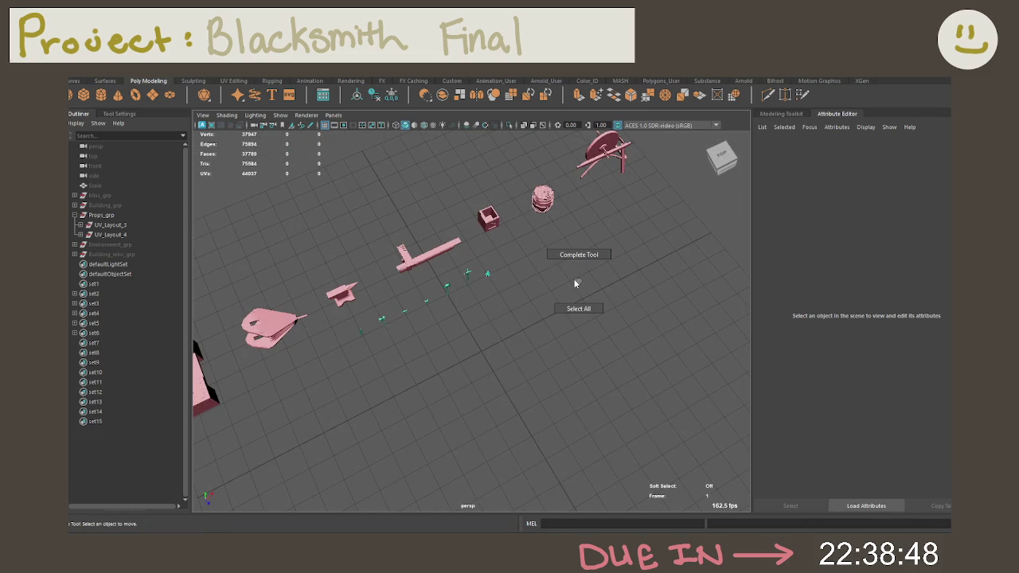
pyautogui.moveTo(573, 277)
pyautogui.keyDown('alt'); pyautogui.mouseDown()
pyautogui.moveTo(455, 287)
pyautogui.moveTo(487, 287)
pyautogui.mouseUp(); pyautogui.keyUp('alt')
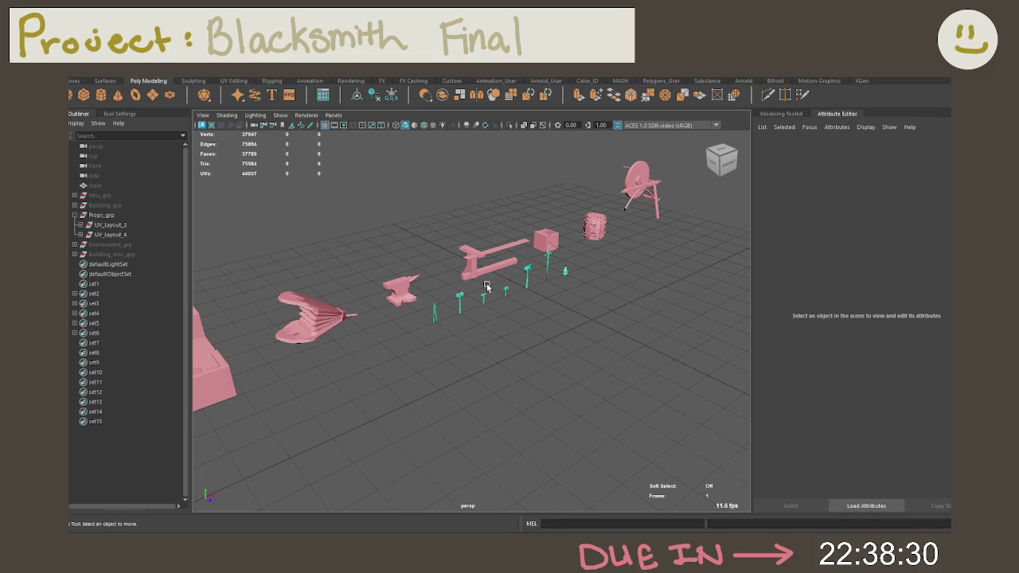
pyautogui.moveTo(487, 287)
pyautogui.keyDown('alt'); pyautogui.mouseDown()
pyautogui.moveTo(381, 260)
pyautogui.moveTo(714, 289)
pyautogui.moveTo(516, 300)
pyautogui.moveTo(605, 348)
pyautogui.moveTo(562, 313)
pyautogui.moveTo(623, 357)
pyautogui.mouseUp(); pyautogui.keyUp('alt')
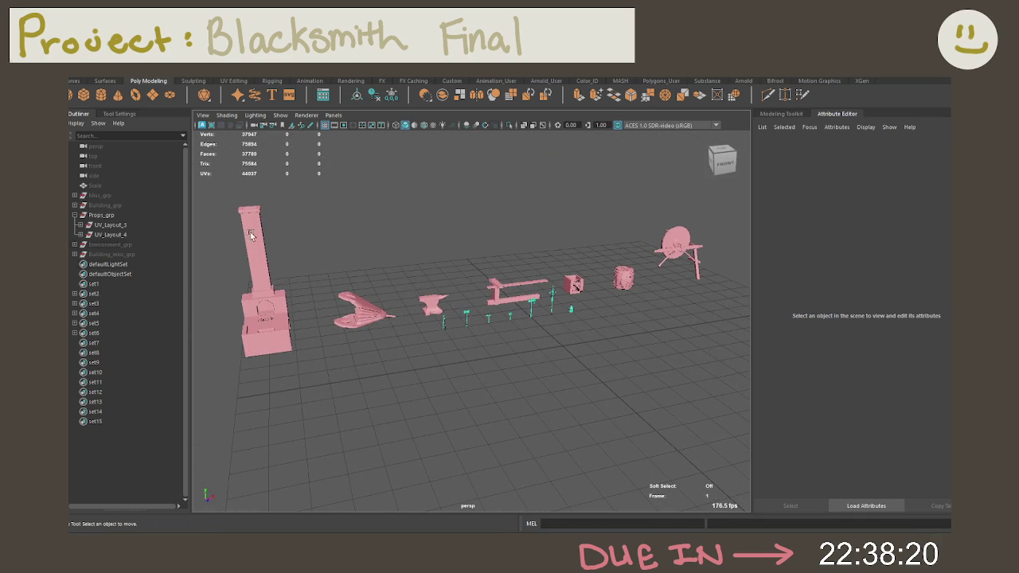
pyautogui.hotkey('ctrl', 's')
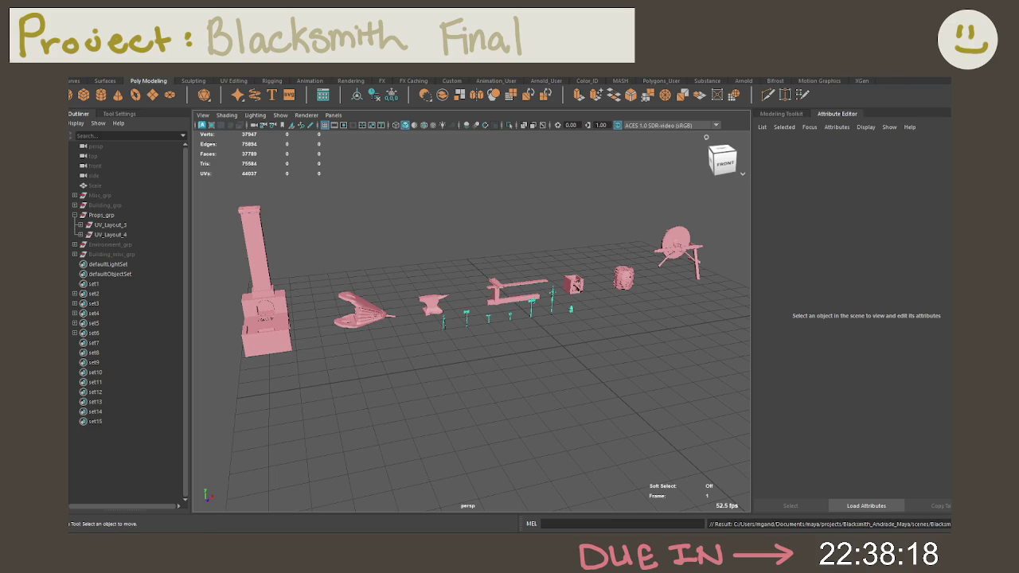
pyautogui.click(907, 78)
pyautogui.click(908, 131)
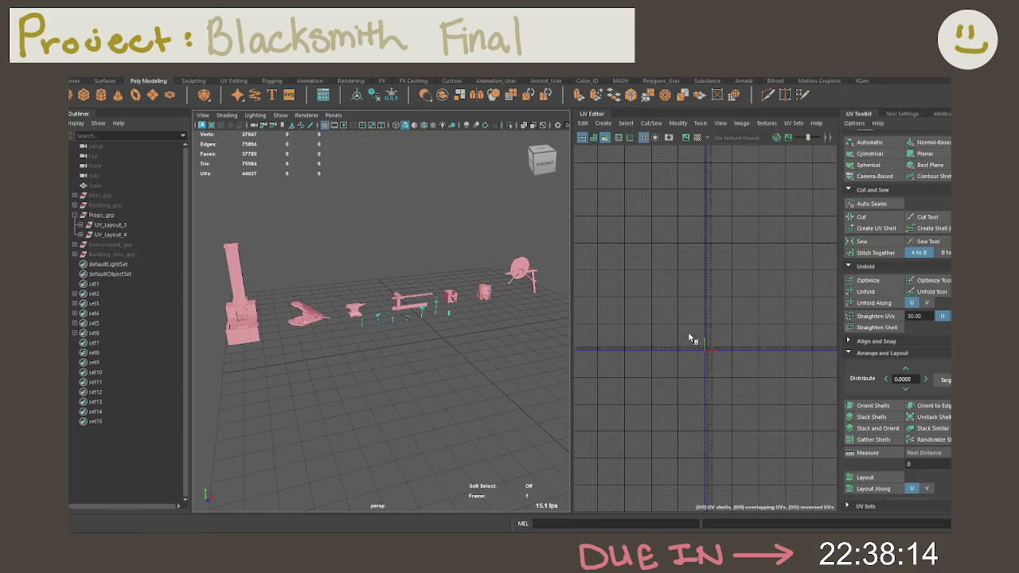
# Select UV_Layout_3 and box-select all its UV shells in the UV Editor.
pyautogui.click(139, 226)
pyautogui.moveTo(681, 285); pyautogui.dragTo(681, 285, button='right')
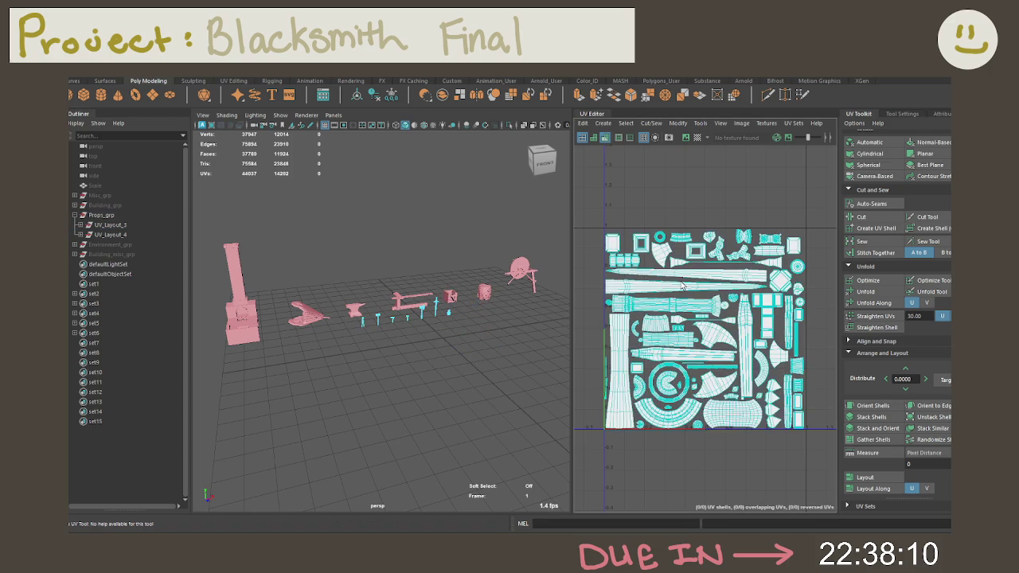
pyautogui.scroll(-2, 681, 285)
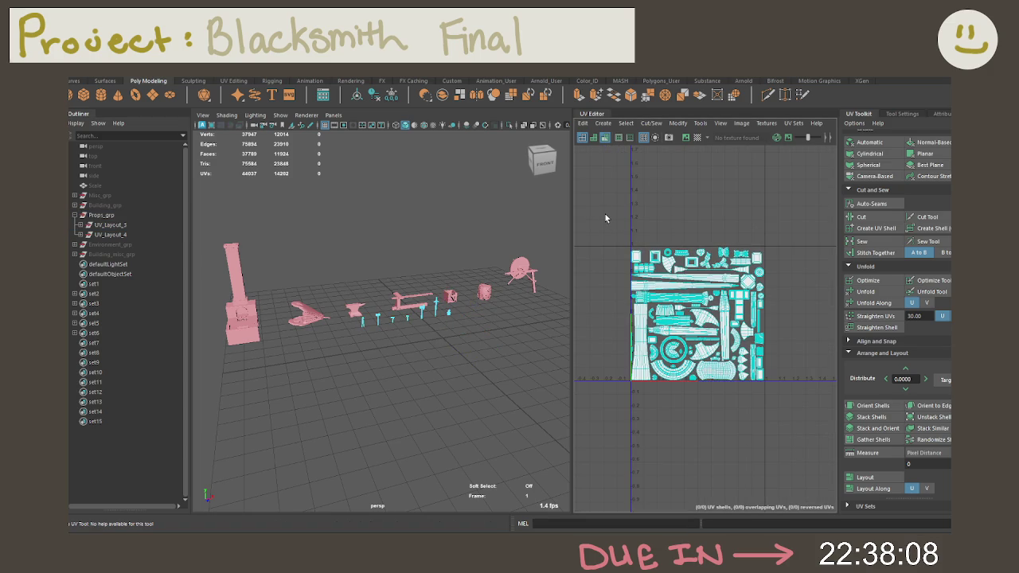
pyautogui.moveTo(601, 212); pyautogui.dragTo(788, 427)
pyautogui.scroll(2, 697, 366)
pyautogui.scroll(2, 696, 366)
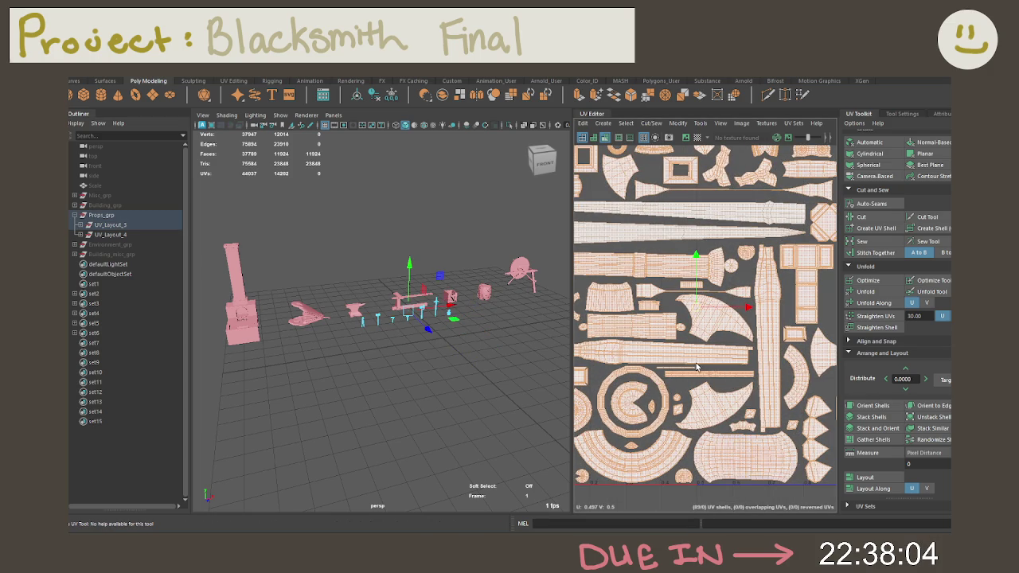
pyautogui.scroll(-3, 725, 374)
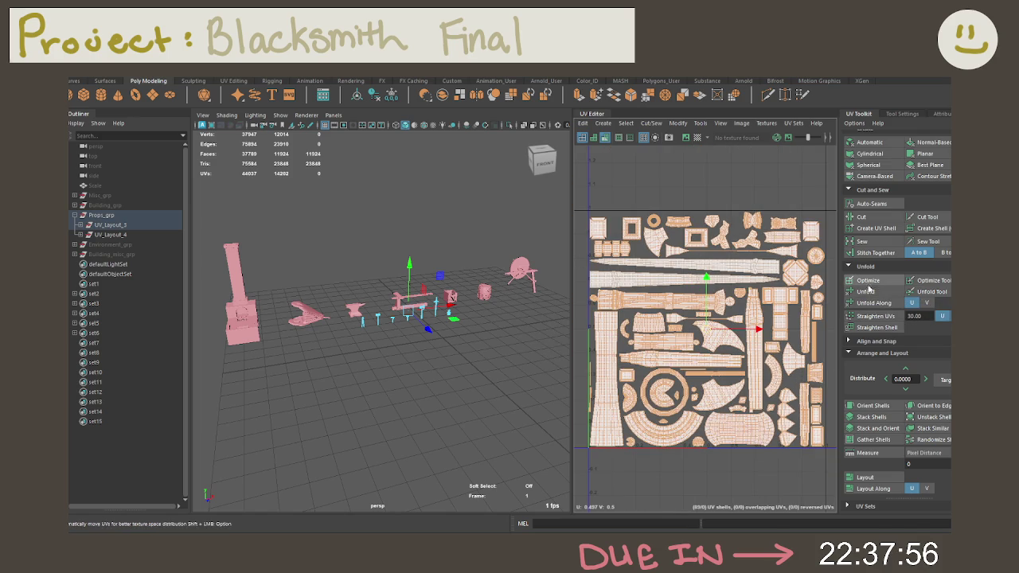
# Optimize, orient and pack the shells into the 0–1 tile, then load UV_Layout_4's UVs.
pyautogui.click(869, 283)
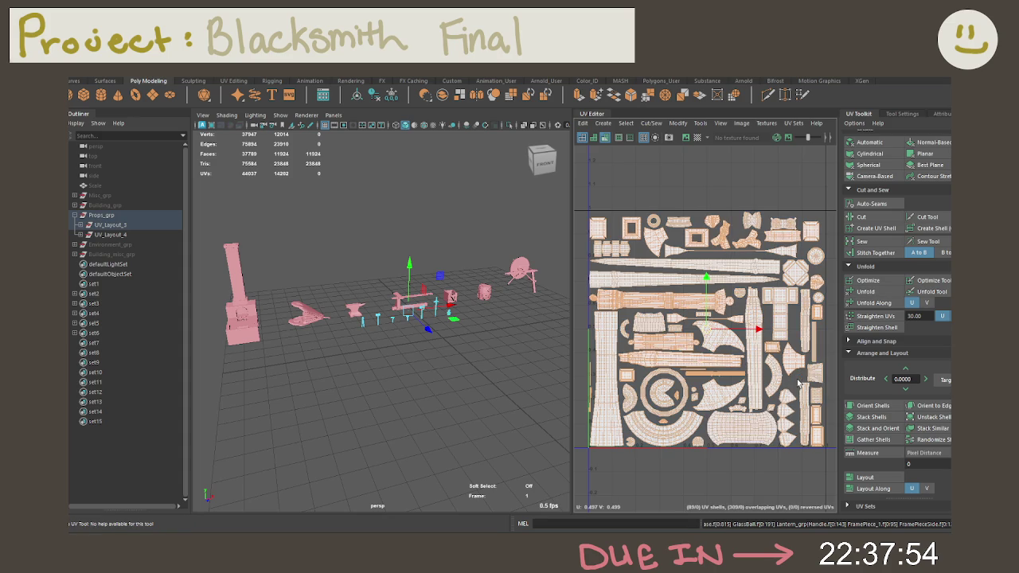
pyautogui.click(869, 406)
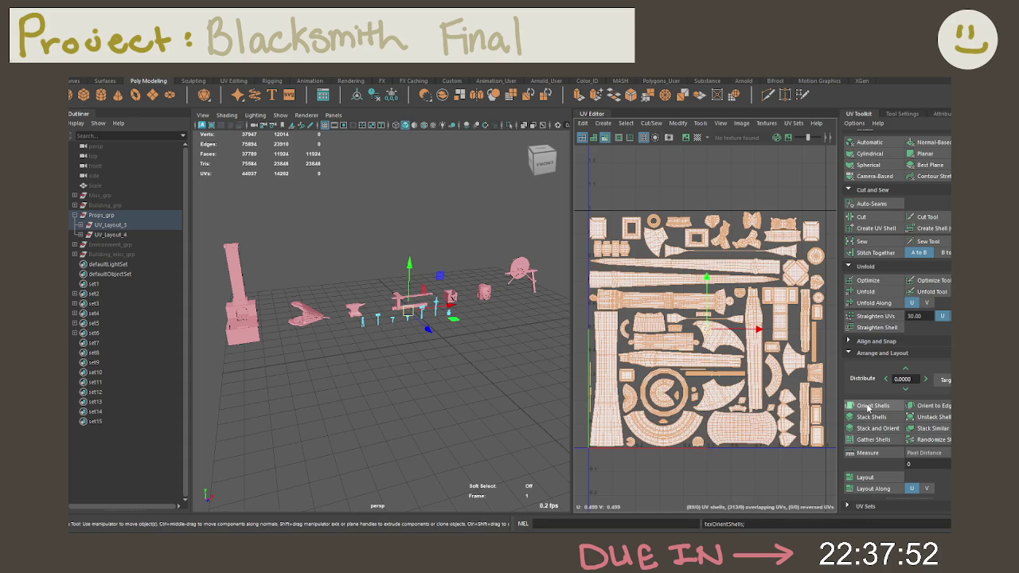
pyautogui.scroll(-2, 712, 410)
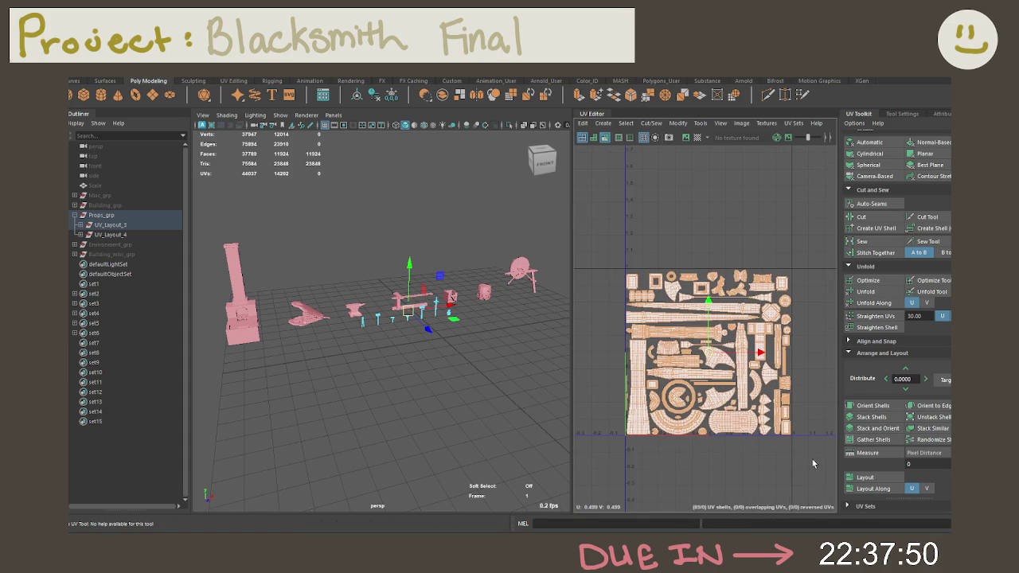
pyautogui.click(850, 477)
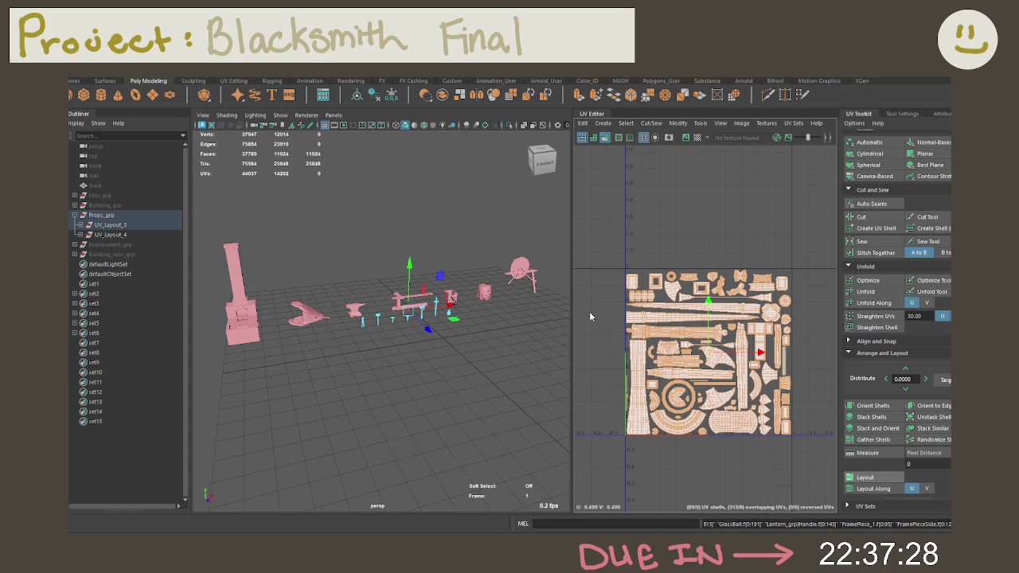
pyautogui.hotkey('ctrl', 'z')
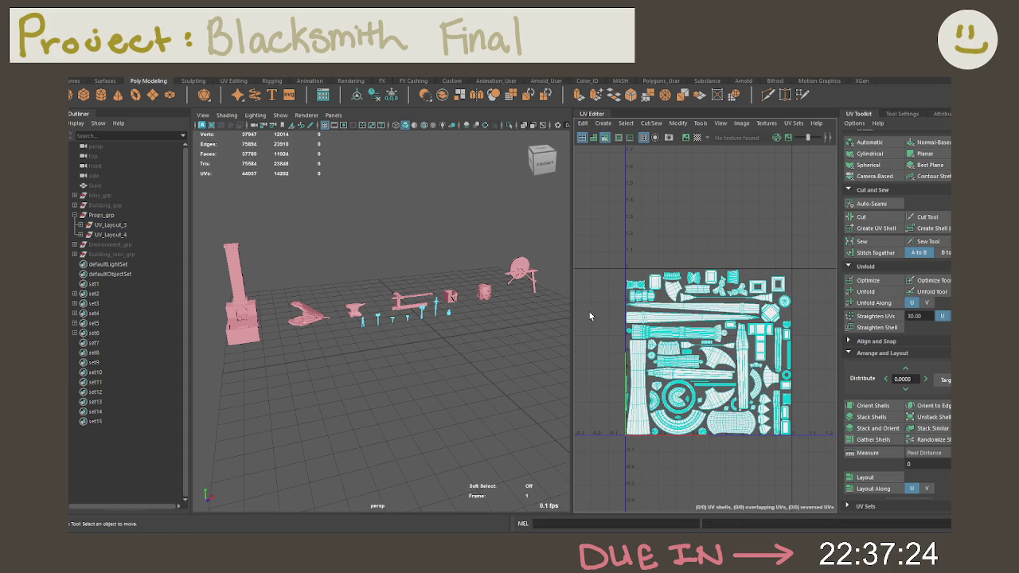
pyautogui.click(140, 236)
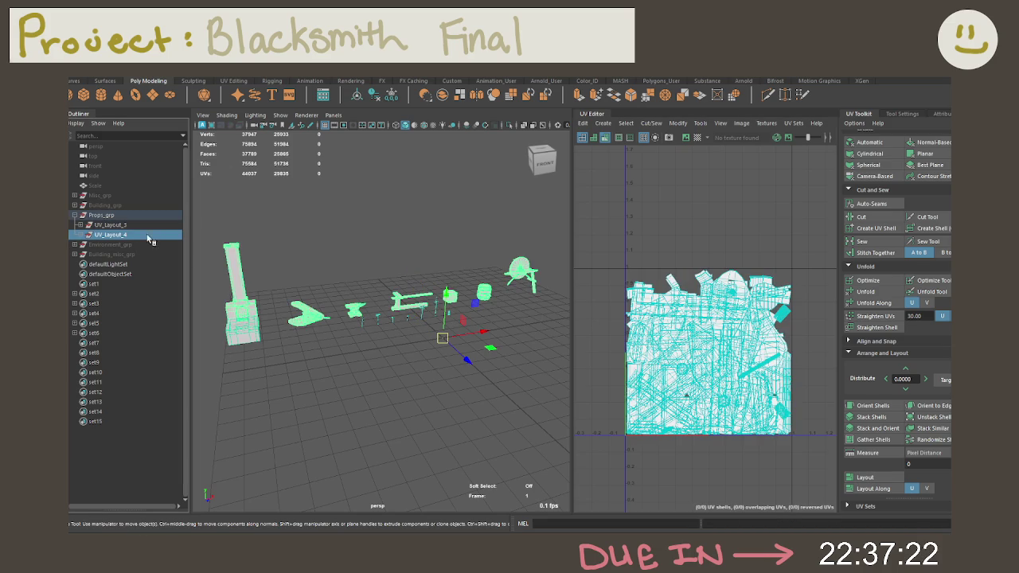
# Select every UV of the UV_Layout_4 props and unfold them.
pyautogui.moveTo(608, 243); pyautogui.dragTo(614, 236, button='right')
pyautogui.scroll(-2, 613, 236)
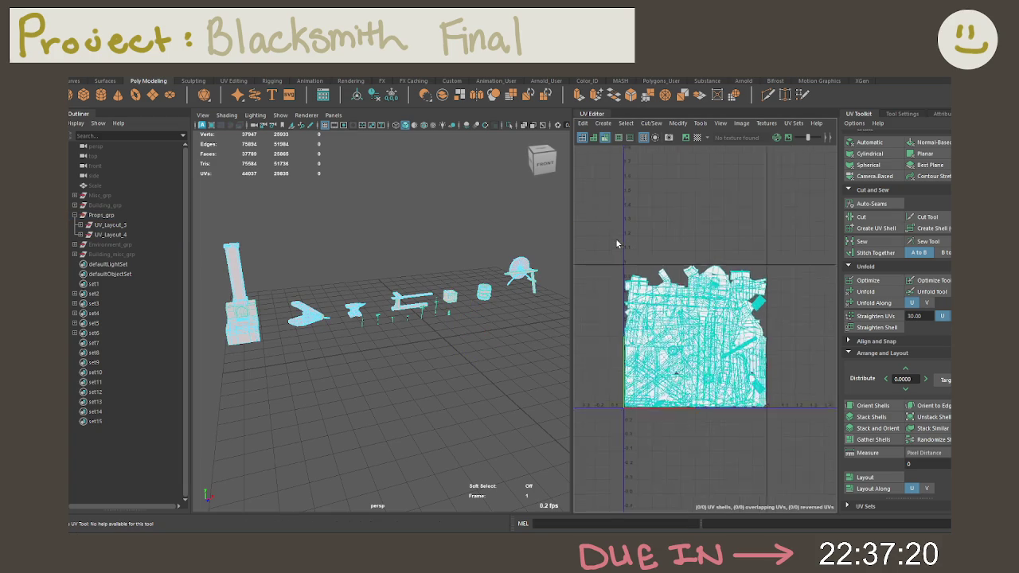
pyautogui.moveTo(587, 215); pyautogui.dragTo(758, 412)
pyautogui.press('w')
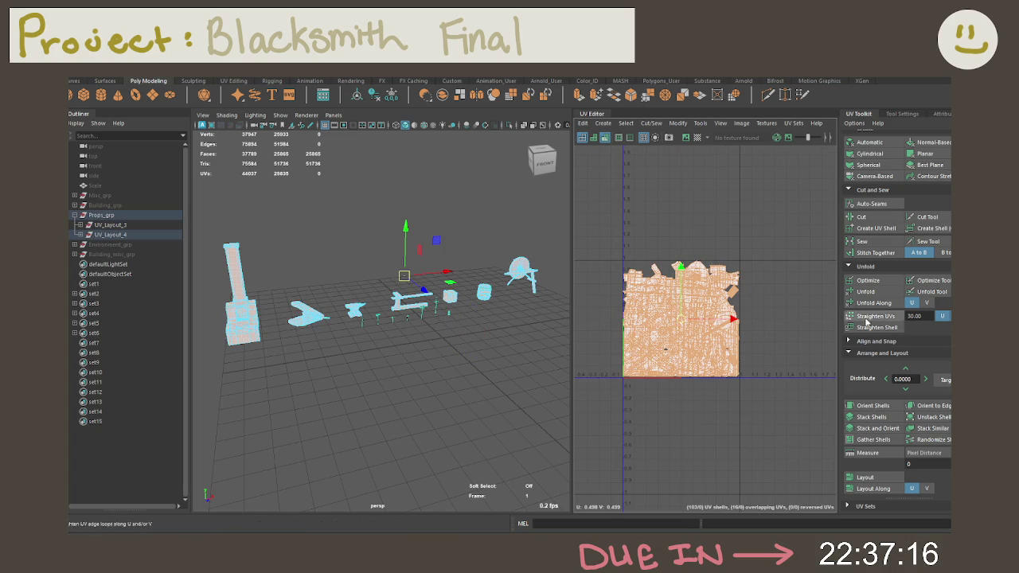
pyautogui.click(872, 293)
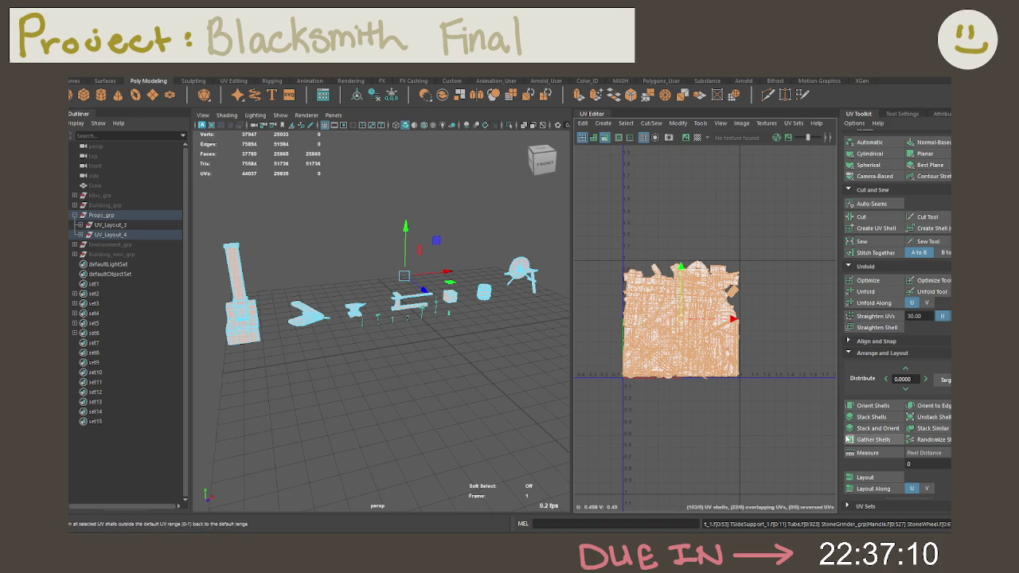
# Review the Layout options, then run Layout to start packing the unfolded shells.
pyautogui.click(858, 476)
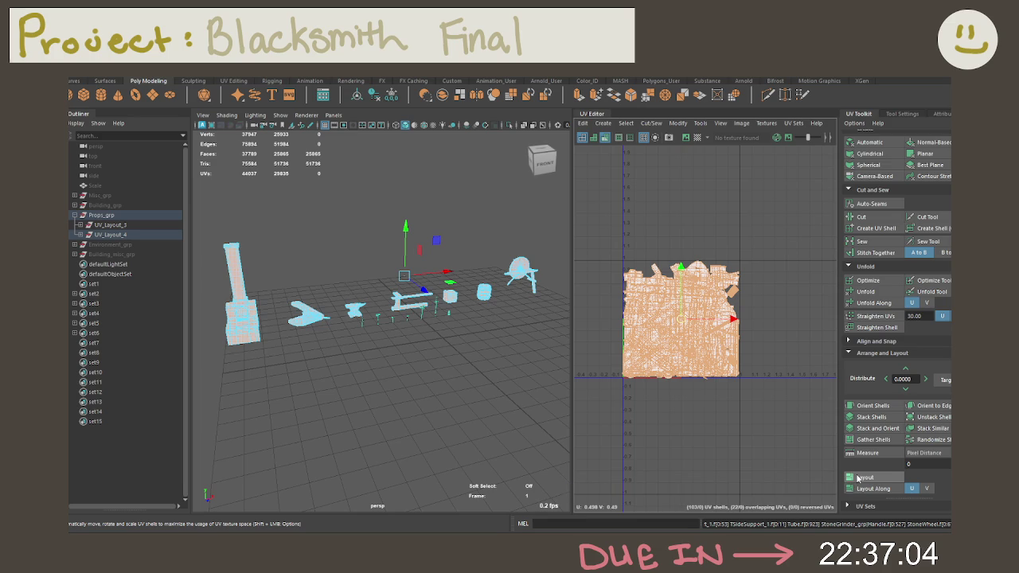
pyautogui.keyDown('shift'); pyautogui.click(858, 476); pyautogui.keyUp('shift')
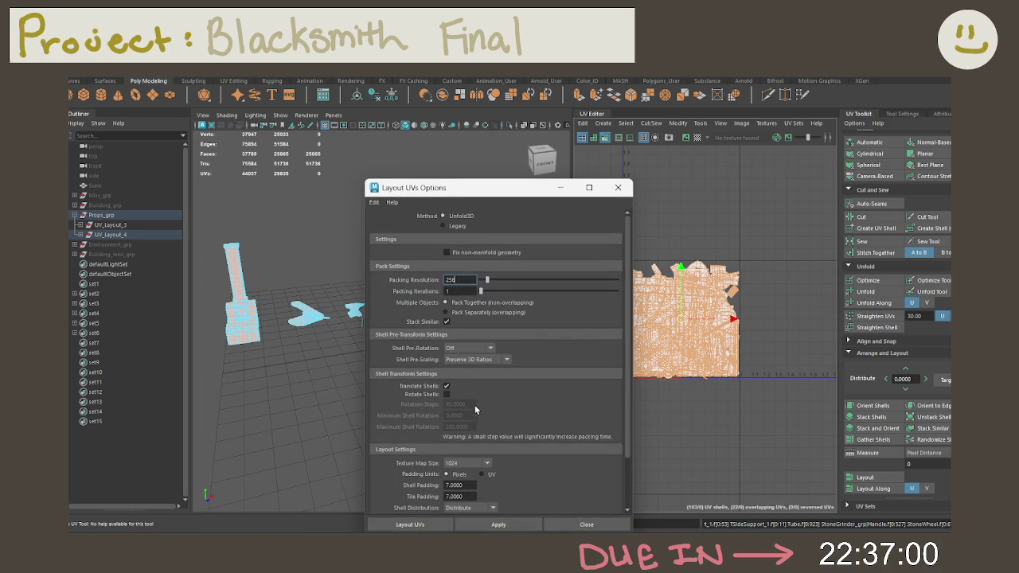
pyautogui.scroll(-1, 482, 495)
pyautogui.scroll(-1, 477, 475)
pyautogui.scroll(-1, 475, 470)
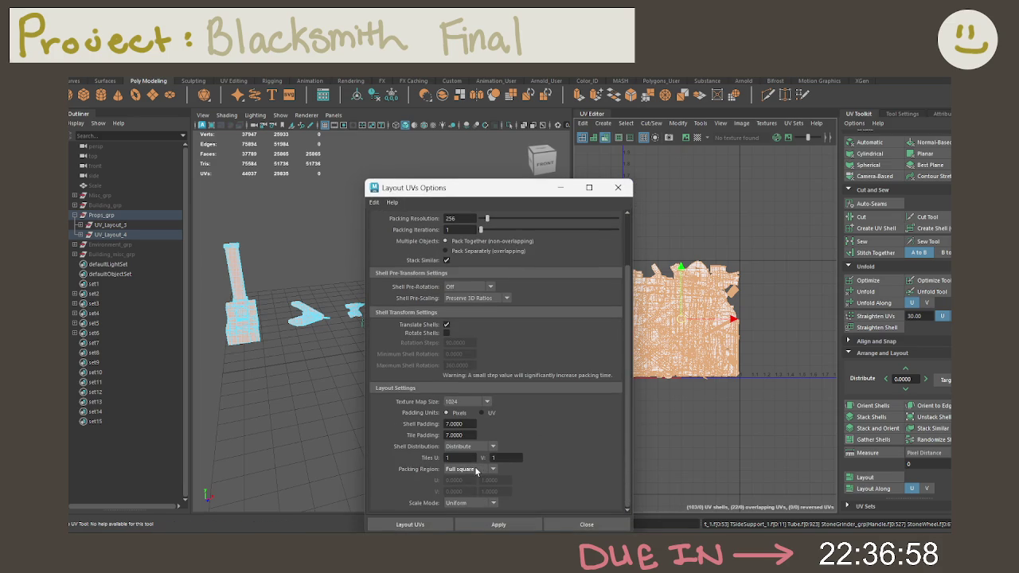
pyautogui.click(617, 187)
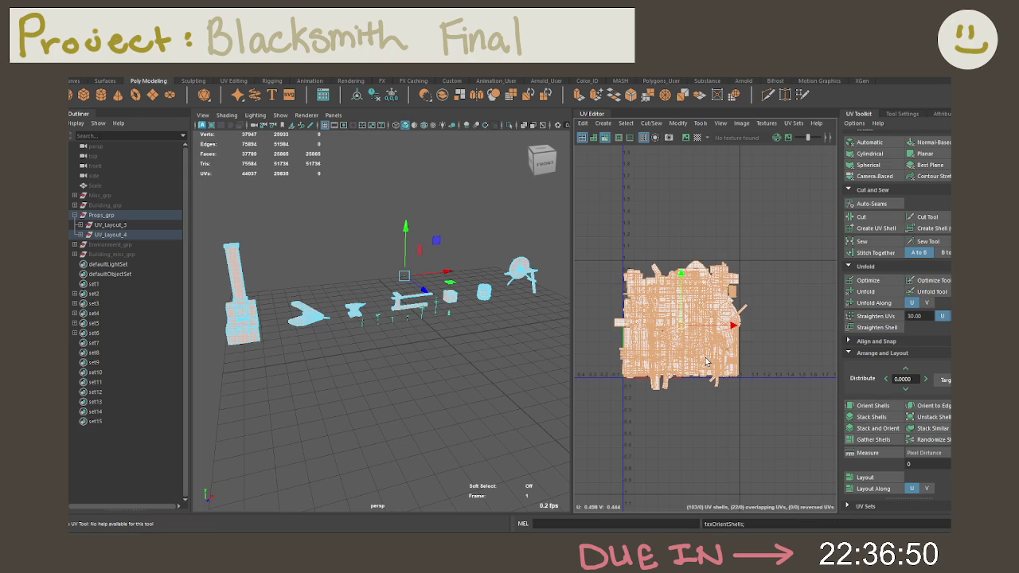
pyautogui.scroll(2, 705, 362)
pyautogui.scroll(3, 703, 361)
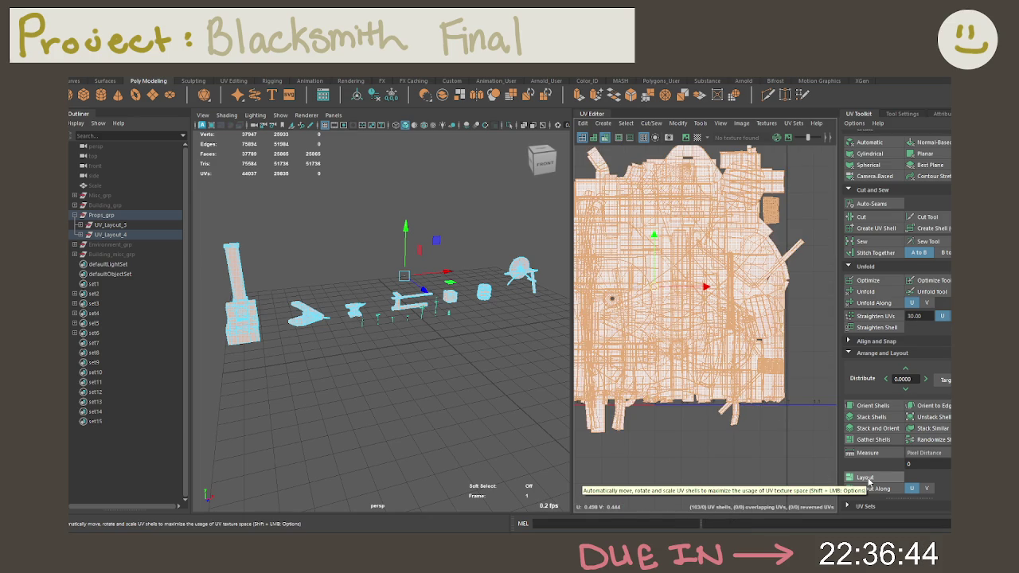
pyautogui.click(869, 481)
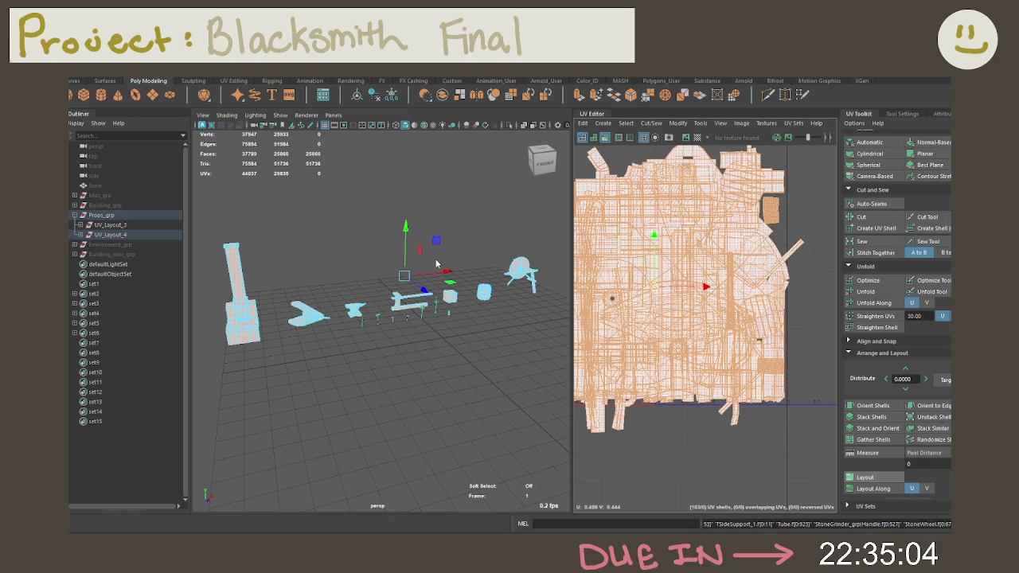
# Let Layout finish packing the UV_Layout_4 shells side by side in the 0–1 tile.
pyautogui.scroll(-2, 435, 262)
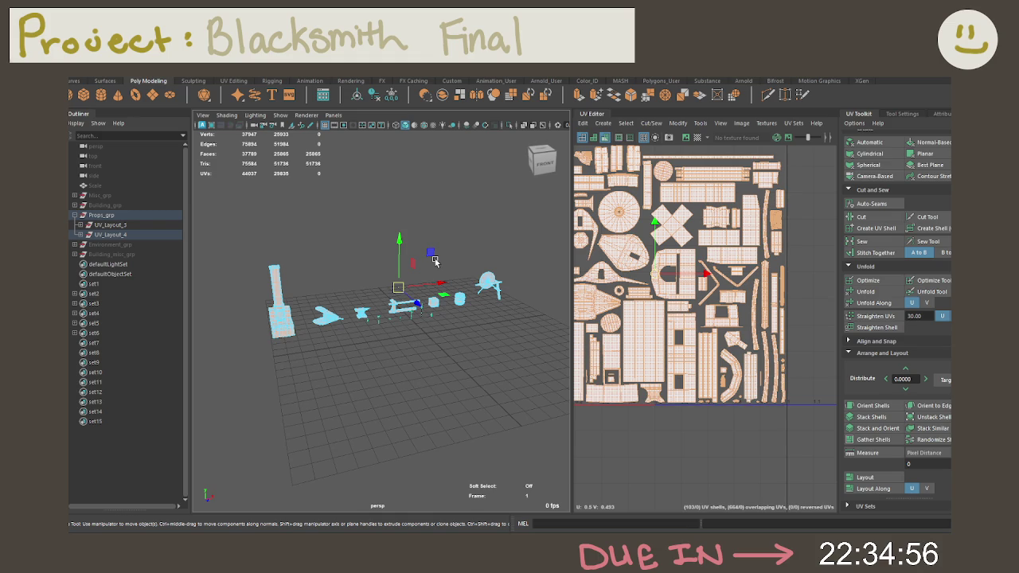
# Switch to UV Shell selection and inspect an individual packed shell.
pyautogui.click(690, 458)
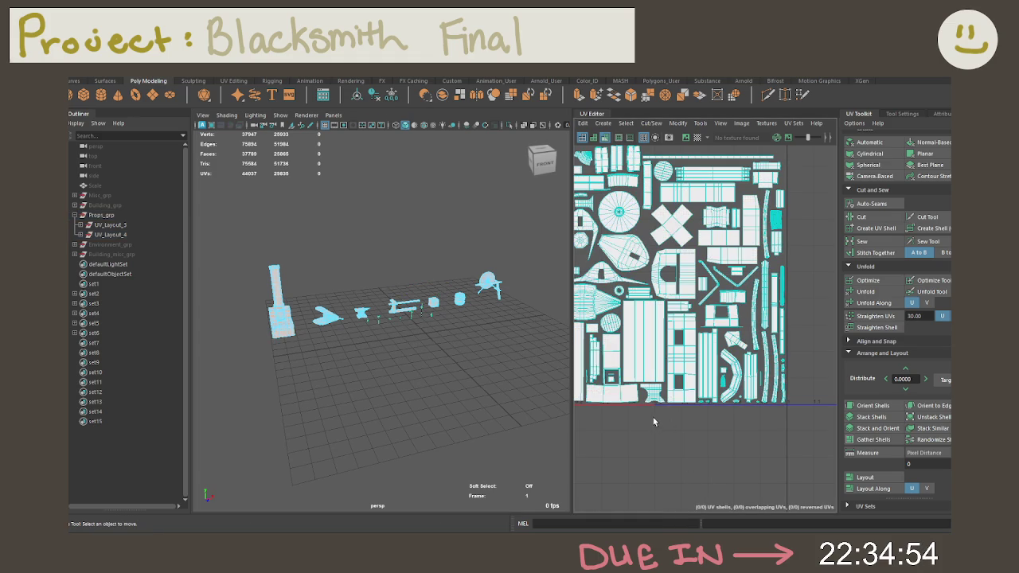
pyautogui.moveTo(653, 421); pyautogui.dragTo(630, 354, button='right')
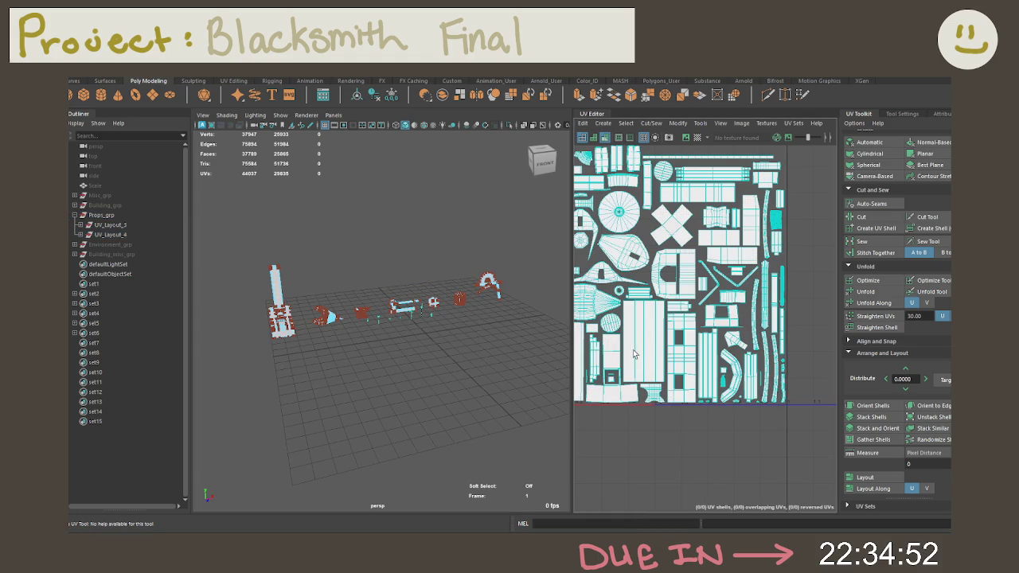
pyautogui.moveTo(636, 353); pyautogui.dragTo(596, 343, button='right')
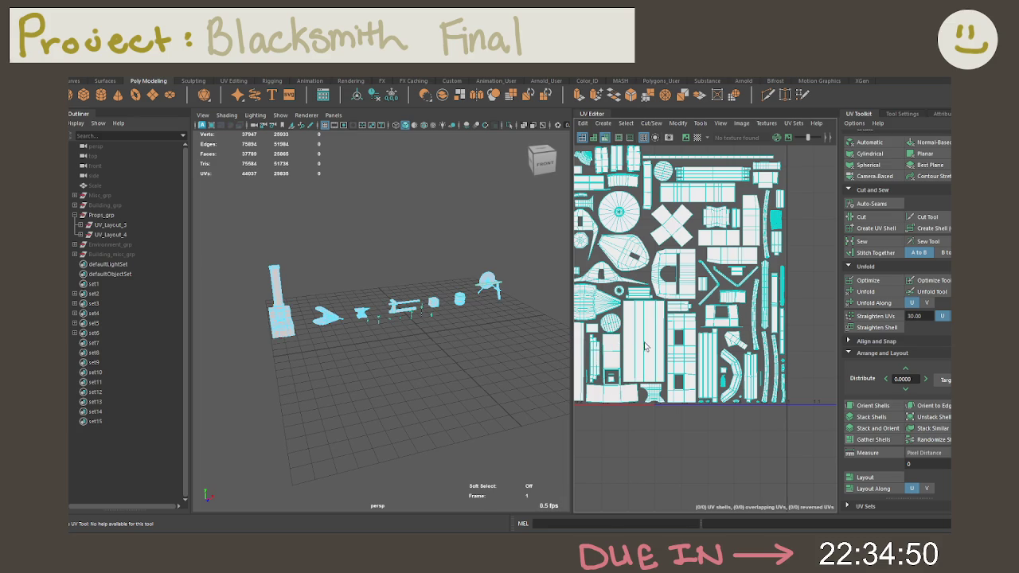
pyautogui.click(649, 347)
pyautogui.press('a')
pyautogui.click(726, 403)
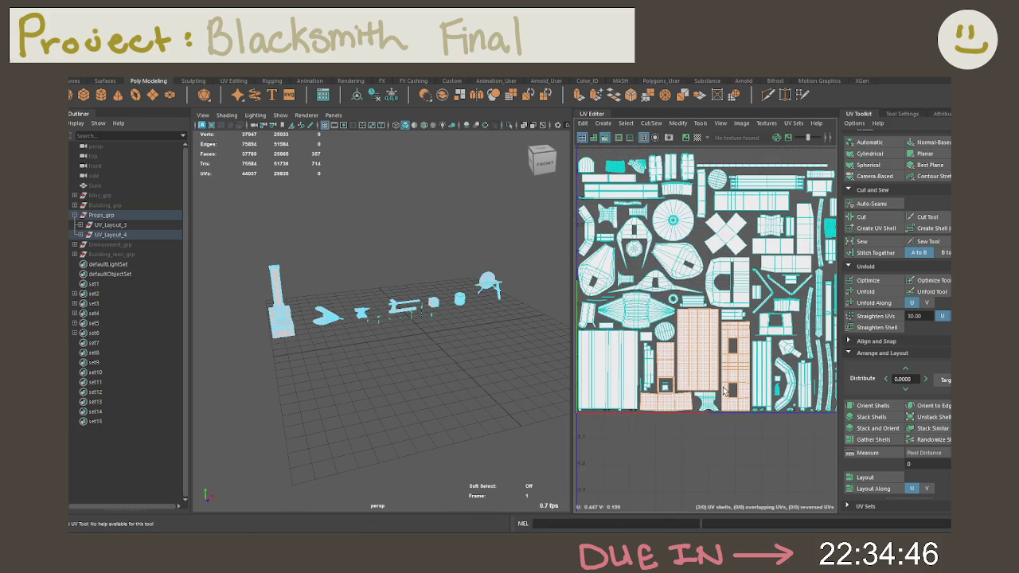
# Zoom around and frame the whole packed UV layout.
pyautogui.scroll(2, 525, 322)
pyautogui.scroll(2, 489, 365)
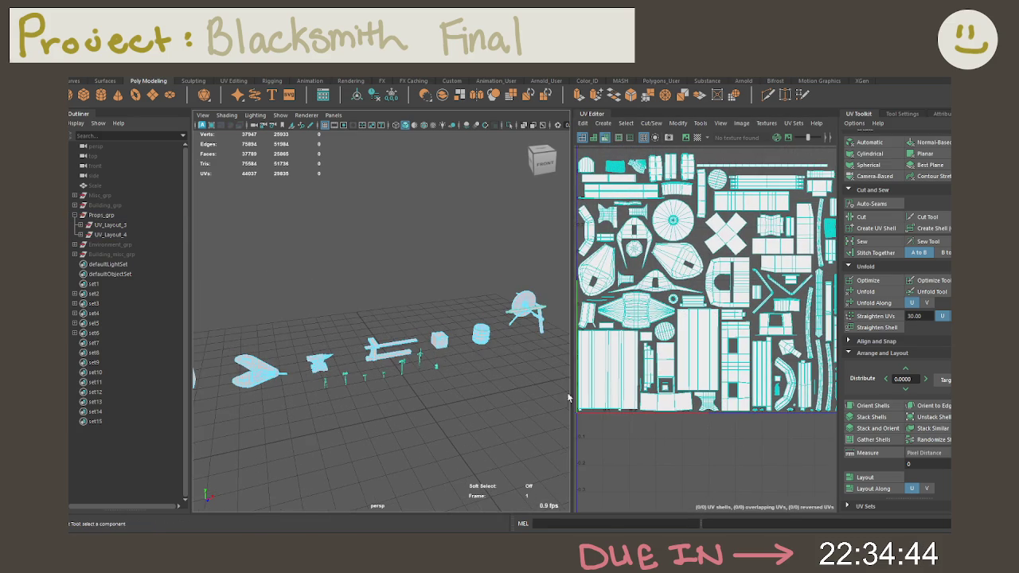
pyautogui.scroll(2, 681, 428)
pyautogui.scroll(2, 682, 428)
pyautogui.scroll(-2, 699, 451)
pyautogui.scroll(-2, 465, 372)
pyautogui.scroll(-2, 466, 371)
pyautogui.scroll(-1, 466, 371)
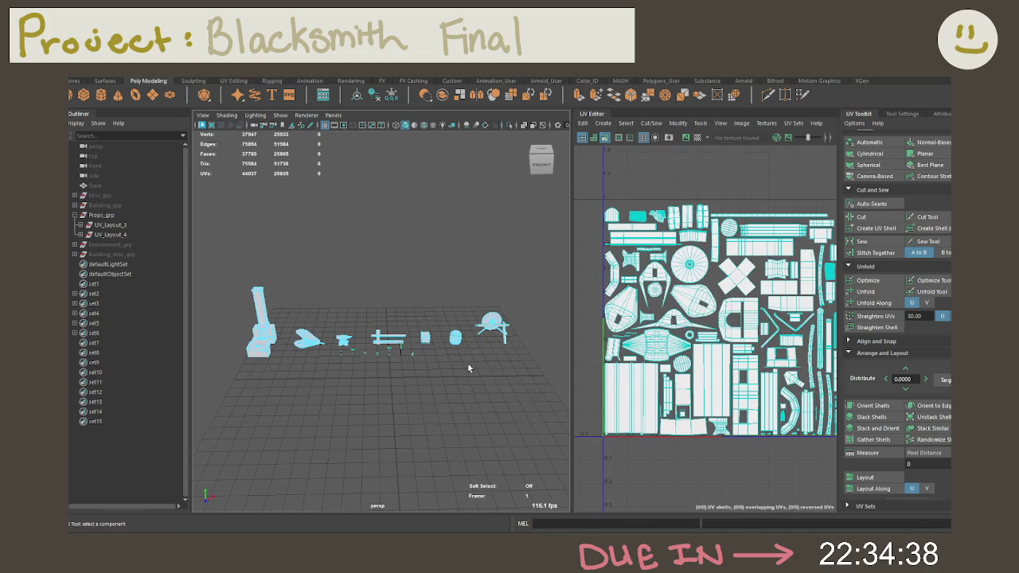
pyautogui.press('f')
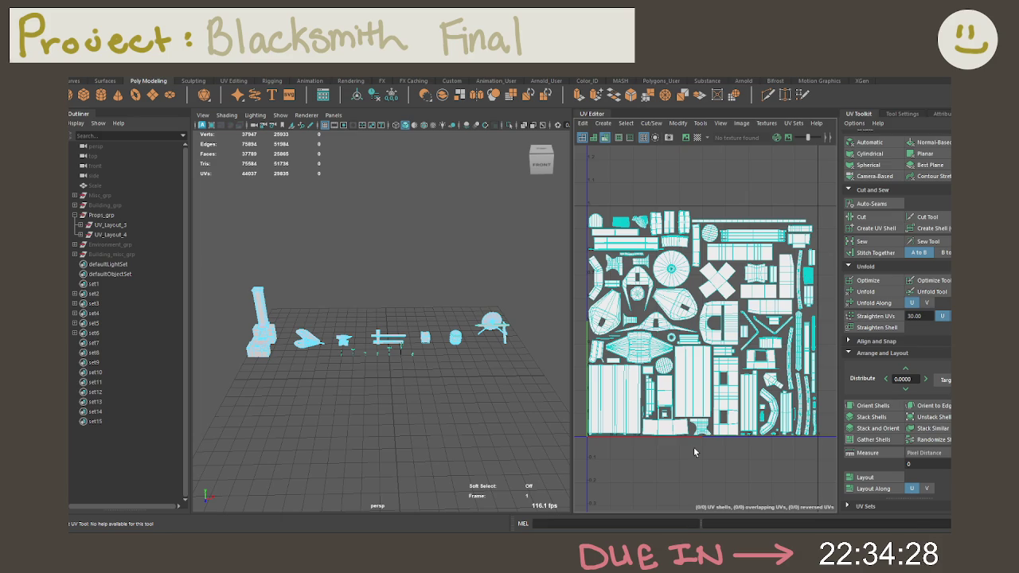
# Return to UV Shell selection and bring up the workspace layout list.
pyautogui.scroll(2, 693, 447)
pyautogui.moveTo(694, 386); pyautogui.dragTo(662, 374, button='right')
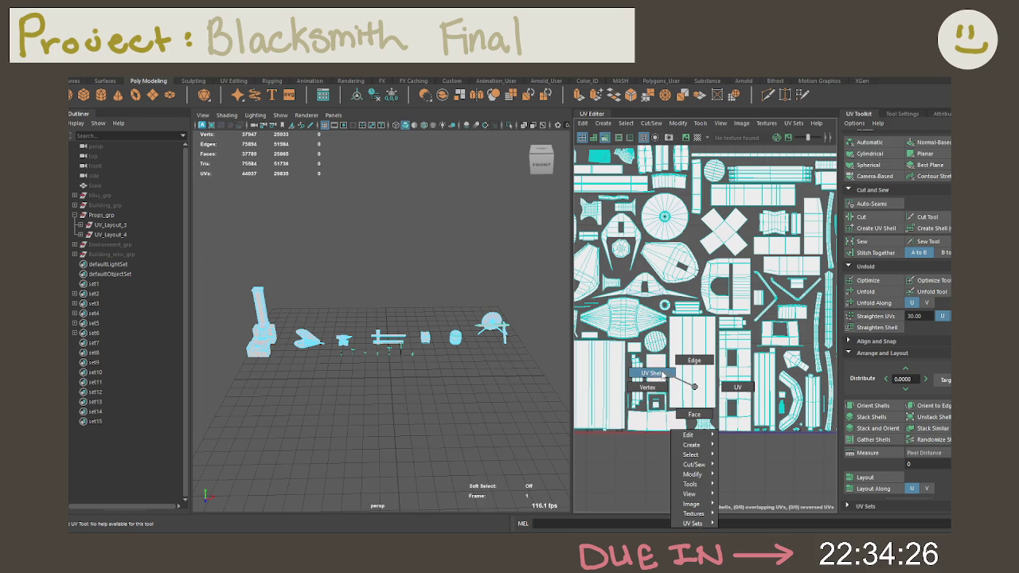
pyautogui.moveTo(523, 374); pyautogui.dragTo(466, 369, button='right')
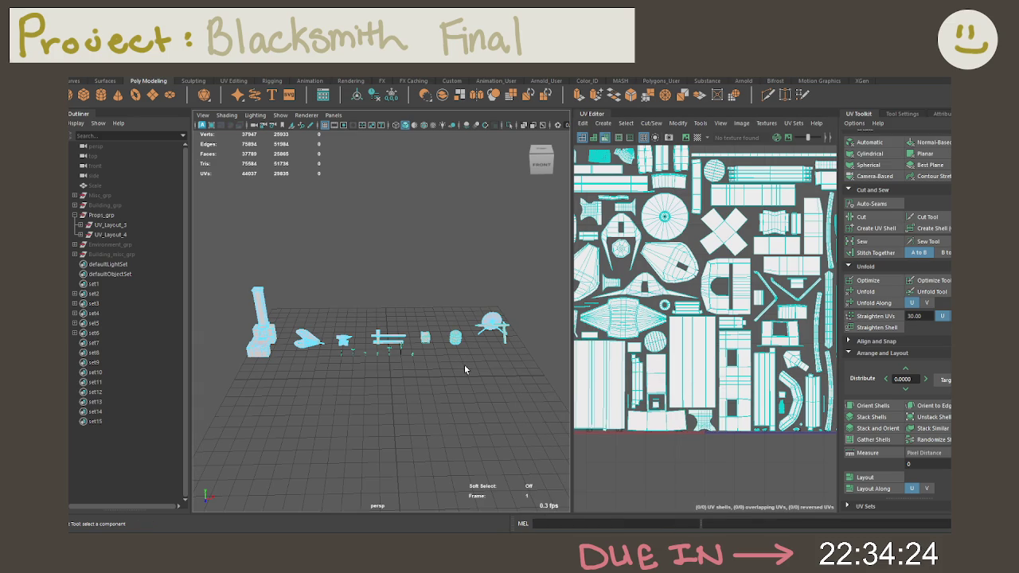
pyautogui.click(905, 81)
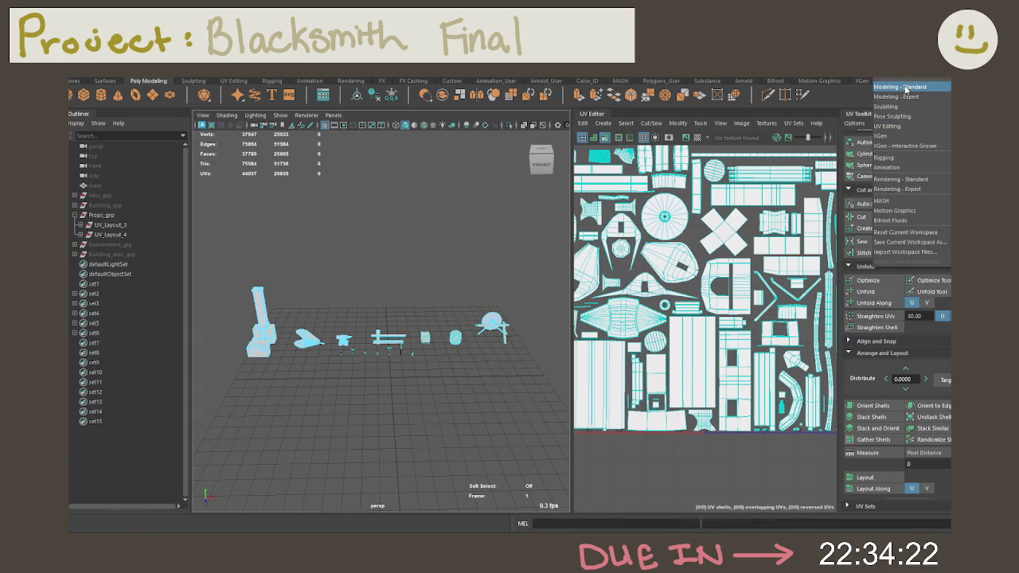
# Switch to the Modeling - Standard workspace in Object Mode and orbit toward the workbench.
pyautogui.click(904, 88)
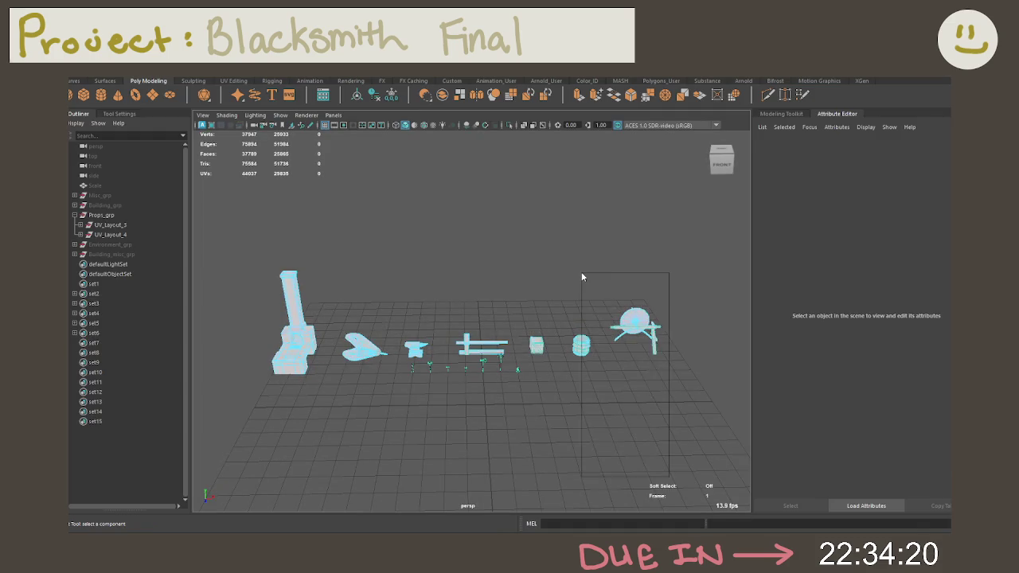
pyautogui.rightClick(581, 276)
pyautogui.moveTo(489, 318)
pyautogui.mouseDown(button='right')
pyautogui.moveTo(453, 336)
pyautogui.moveTo(489, 322)
pyautogui.mouseUp(button='right')
pyautogui.moveTo(421, 256); pyautogui.dragTo(488, 228, button='right')
pyautogui.click(487, 228)
pyautogui.scroll(5, 514, 319)
pyautogui.moveTo(514, 319)
pyautogui.keyDown('alt'); pyautogui.mouseDown()
pyautogui.moveTo(542, 323)
pyautogui.moveTo(480, 291)
pyautogui.moveTo(537, 303)
pyautogui.mouseUp(); pyautogui.keyUp('alt')
pyautogui.scroll(5, 536, 303)
pyautogui.moveTo(635, 312)
pyautogui.keyDown('alt'); pyautogui.mouseDown()
pyautogui.moveTo(498, 355)
pyautogui.moveTo(526, 324)
pyautogui.moveTo(549, 329)
pyautogui.moveTo(496, 321)
pyautogui.moveTo(416, 334)
pyautogui.moveTo(513, 341)
pyautogui.moveTo(525, 321)
pyautogui.moveTo(448, 318)
pyautogui.moveTo(513, 398)
pyautogui.moveTo(517, 366)
pyautogui.moveTo(561, 321)
pyautogui.mouseUp(); pyautogui.keyUp('alt')
# Inspect the workbench plank TopPlank_1 with the move tool, then deselect it.
pyautogui.click(512, 398)
pyautogui.press('w')
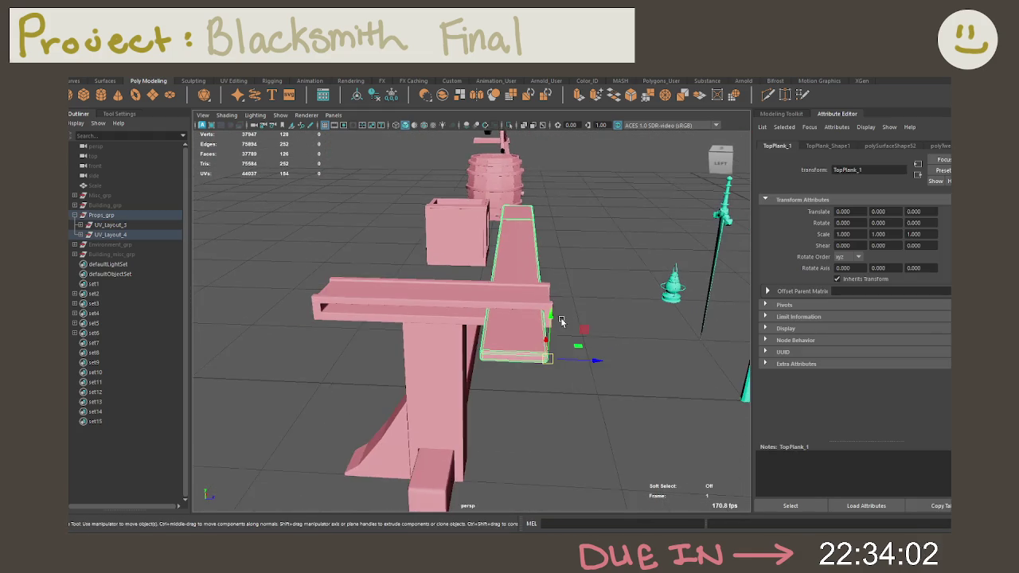
pyautogui.scroll(2, 561, 321)
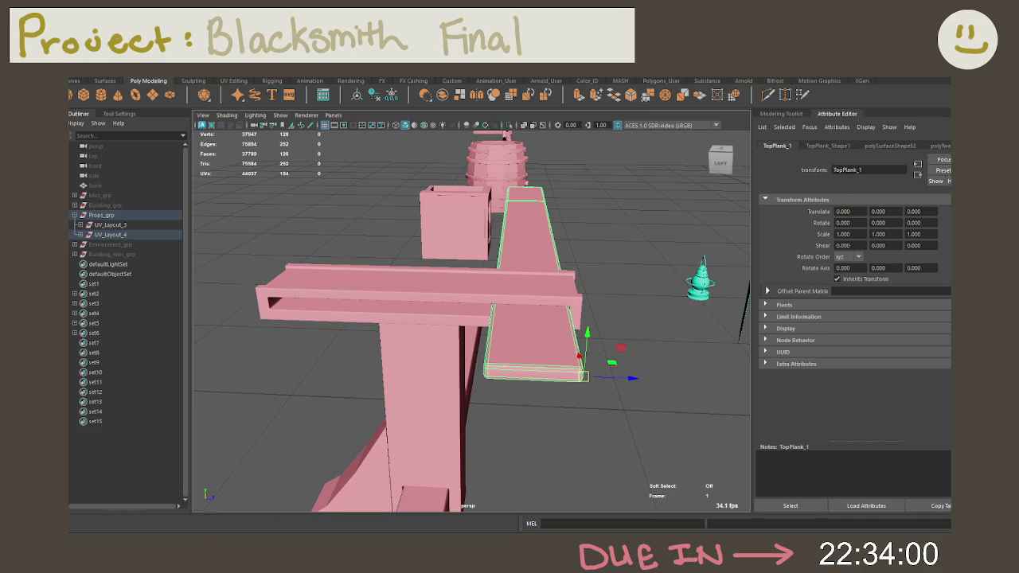
pyautogui.scroll(-2, 852, 146)
pyautogui.scroll(-1, 851, 146)
pyautogui.scroll(-1, 851, 145)
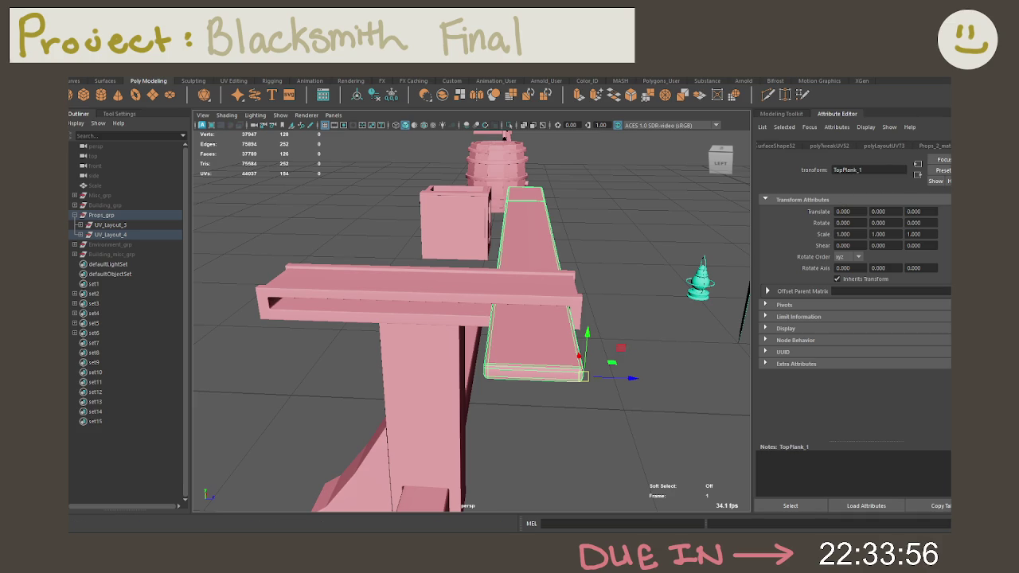
pyautogui.click(603, 236)
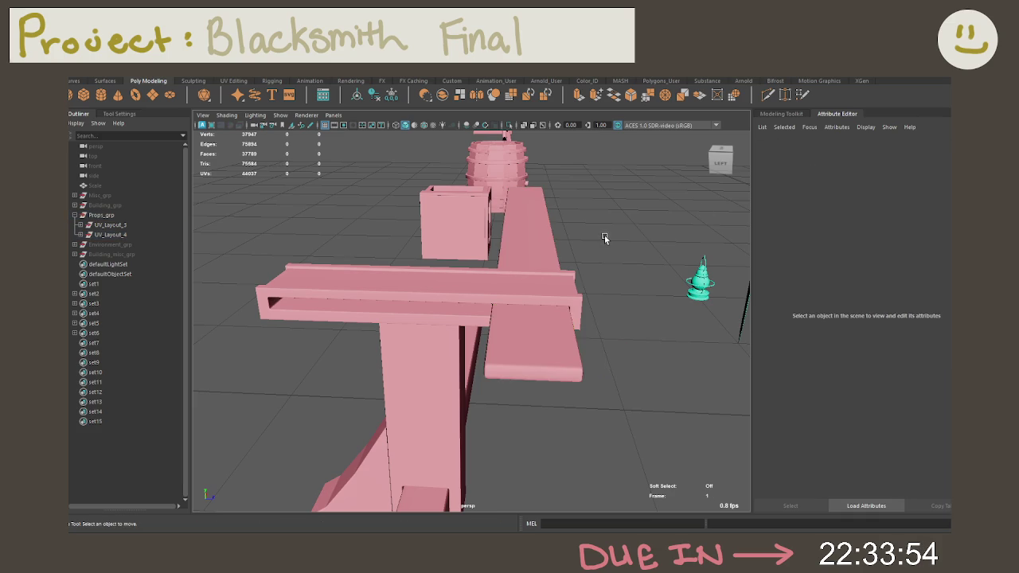
pyautogui.press('a')
# Orbit to a front view of the bench and return to the UV Editing workspace.
pyautogui.keyDown('alt'); pyautogui.moveTo(623, 244); pyautogui.dragTo(490, 252); pyautogui.keyUp('alt')
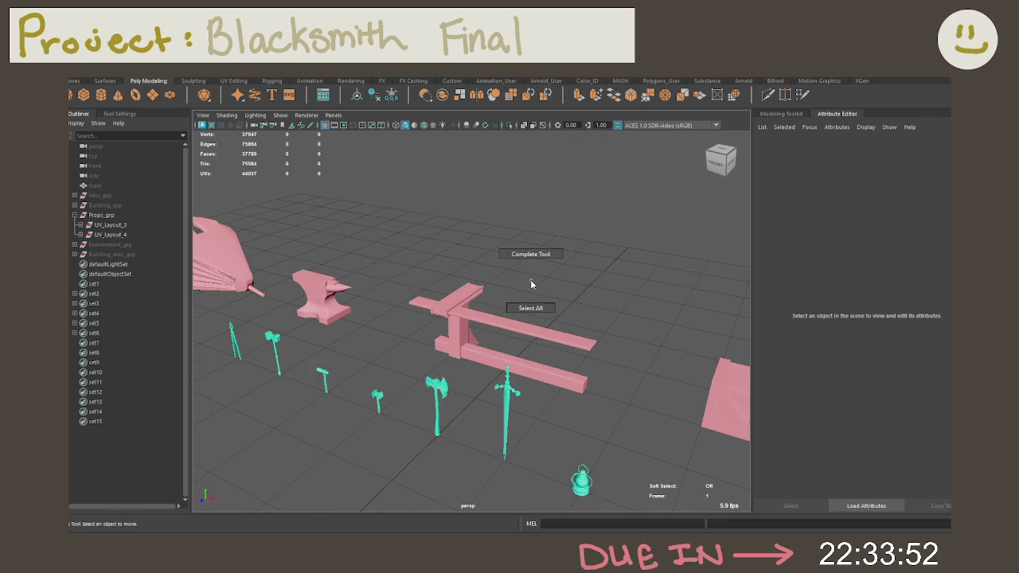
pyautogui.moveTo(469, 307); pyautogui.dragTo(493, 238, button='right')
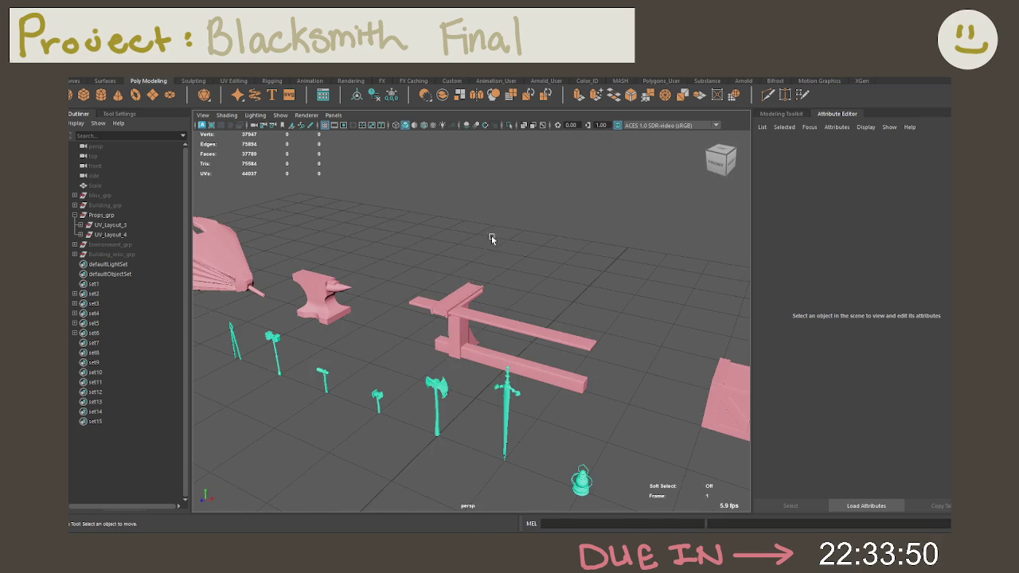
pyautogui.press('a')
pyautogui.click(915, 80)
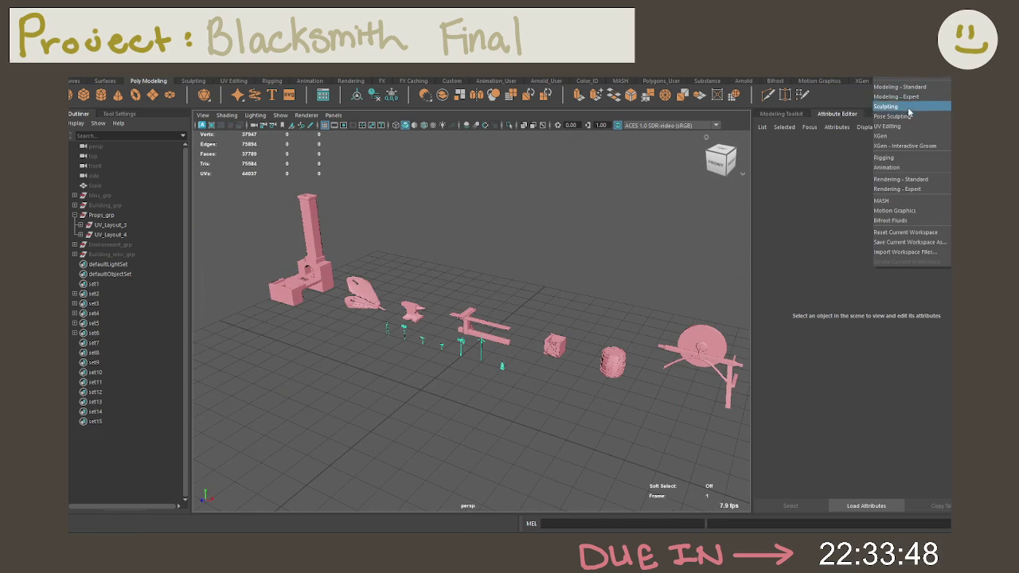
pyautogui.click(907, 127)
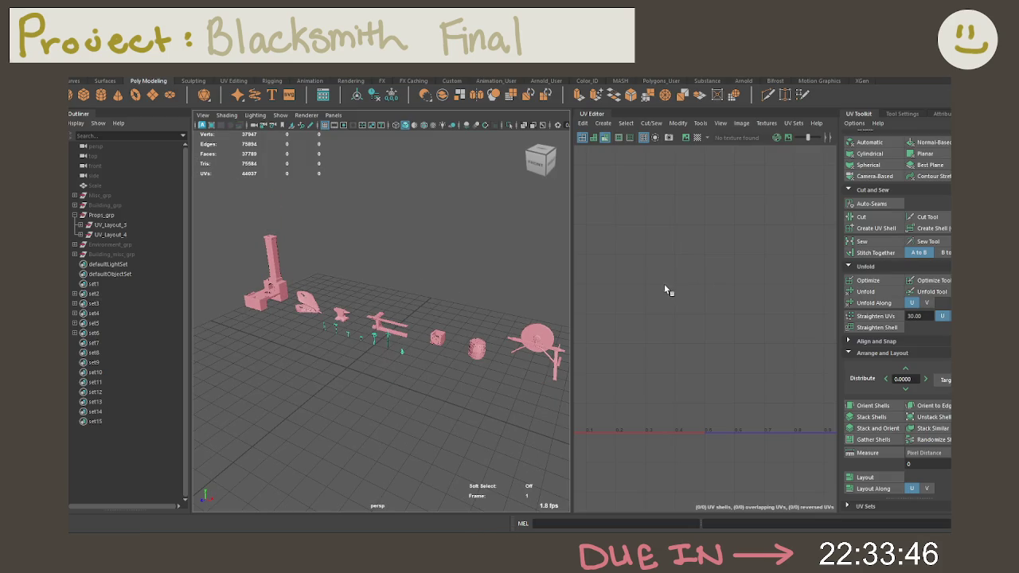
# Check TopPlank_1's UV shell and freeze its transformations.
pyautogui.click(390, 323)
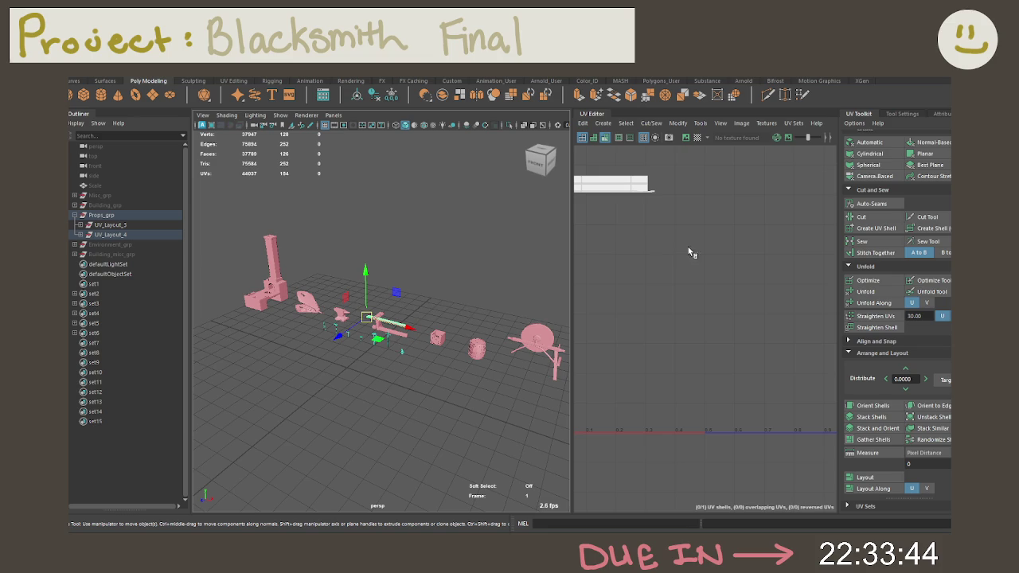
pyautogui.press('f')
pyautogui.moveTo(697, 250); pyautogui.dragTo(666, 237, button='right')
pyautogui.click(652, 204)
pyautogui.press('F8')
pyautogui.click(390, 96)
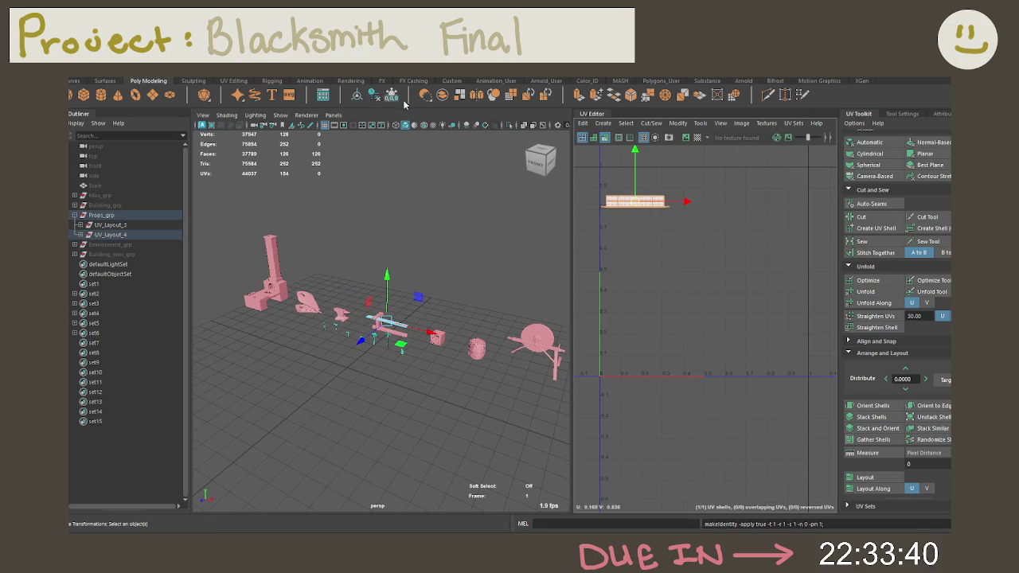
pyautogui.click(941, 114)
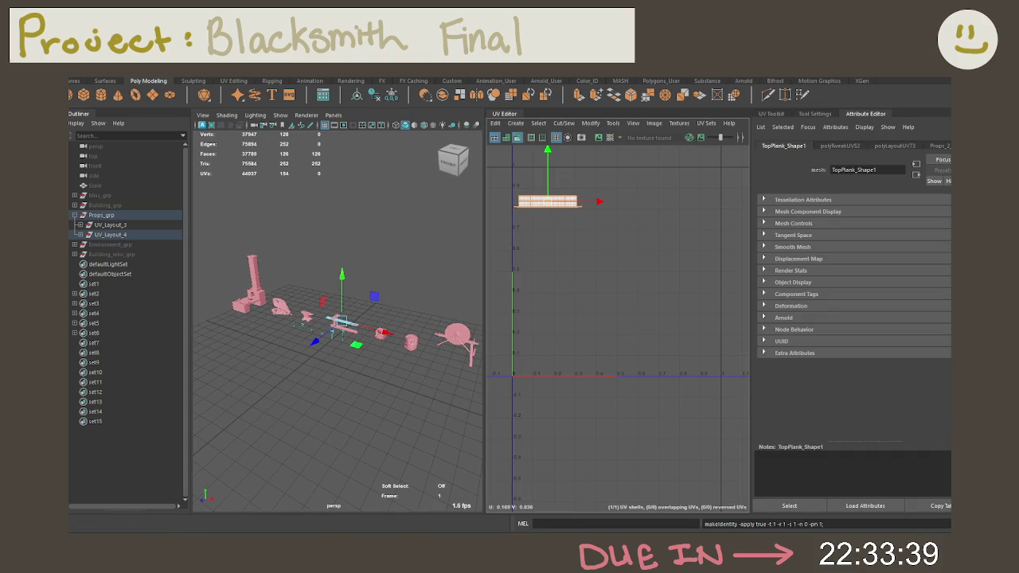
pyautogui.click(895, 148)
pyautogui.click(782, 115)
# Select the UV_Layout_4 group and freeze transformations on its props.
pyautogui.moveTo(489, 256); pyautogui.dragTo(541, 235, button='right')
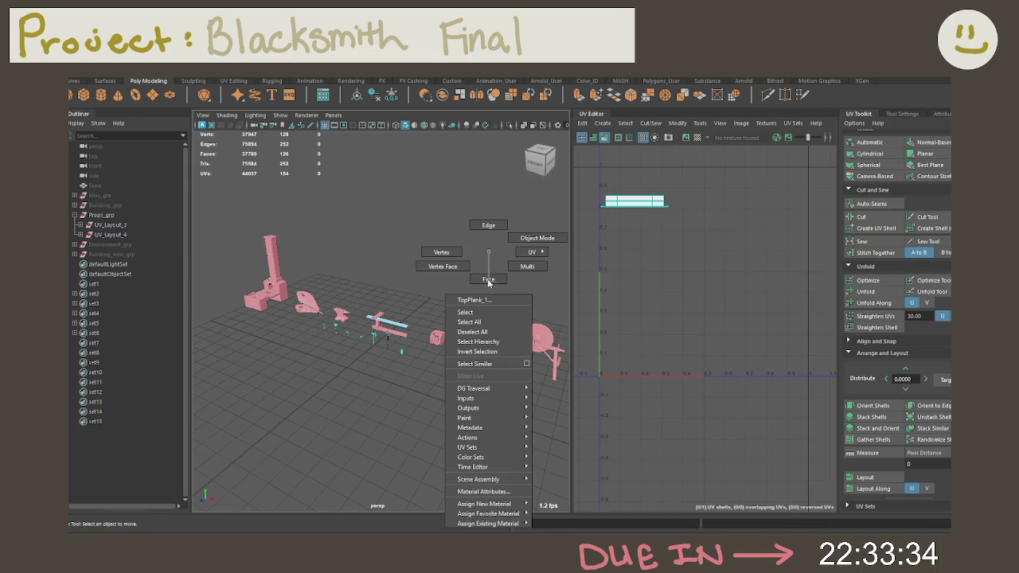
pyautogui.scroll(-3, 478, 261)
pyautogui.moveTo(523, 389); pyautogui.dragTo(209, 223)
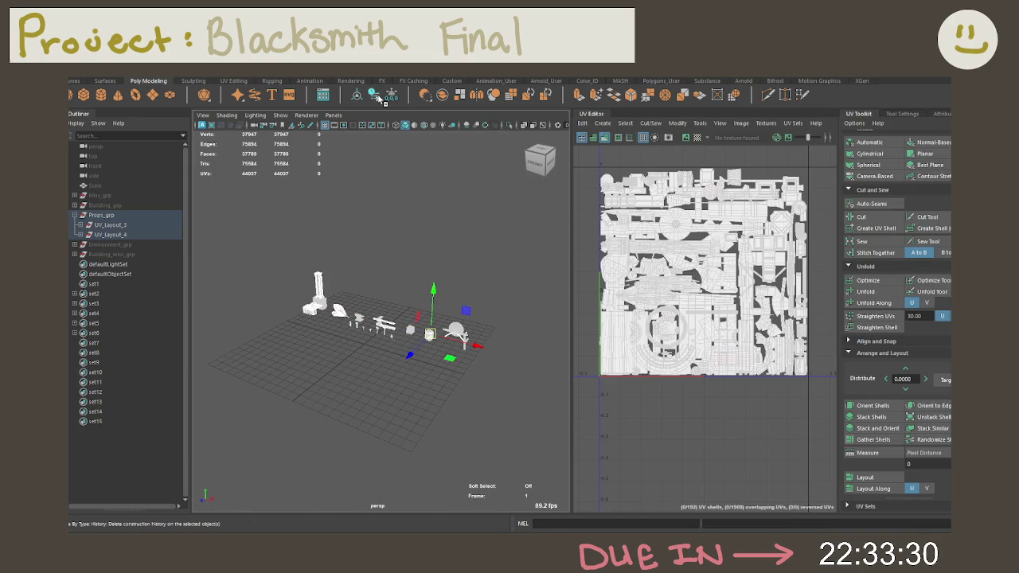
pyautogui.click(116, 226)
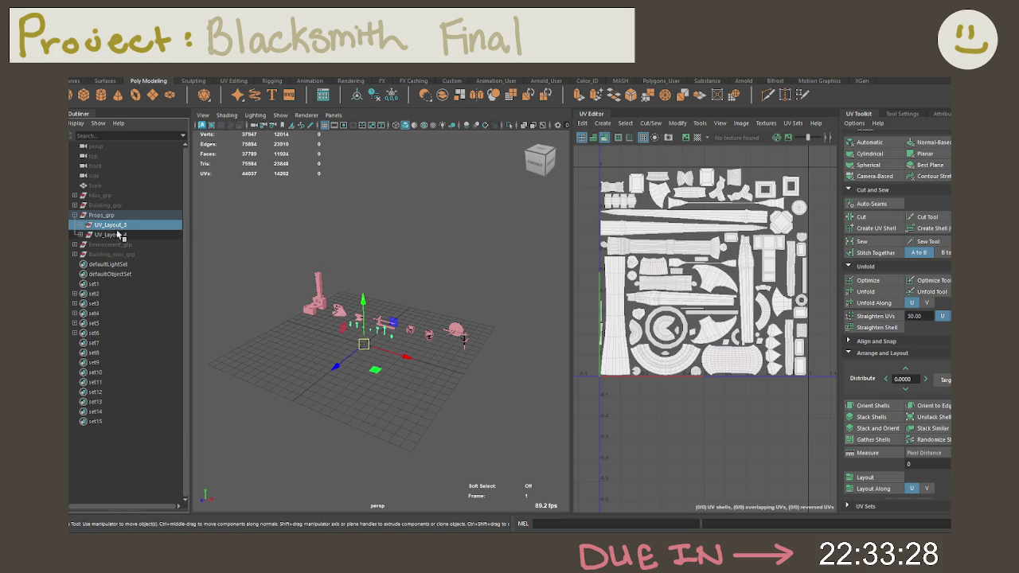
pyautogui.click(111, 234)
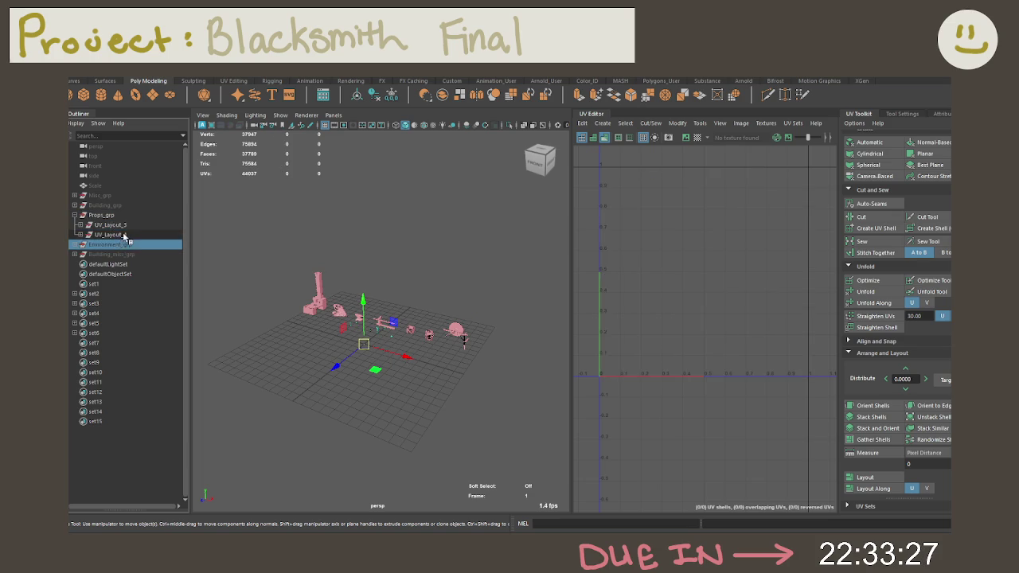
pyautogui.click(391, 98)
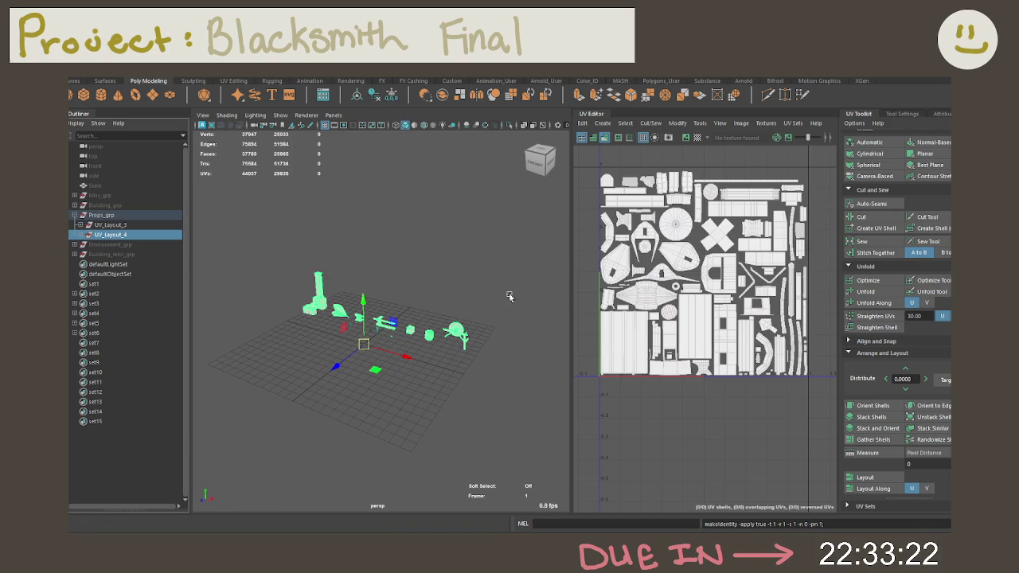
pyautogui.scroll(1, 371, 314)
pyautogui.scroll(1, 406, 326)
pyautogui.rightClick(382, 326)
pyautogui.click(386, 342)
pyautogui.press('f')
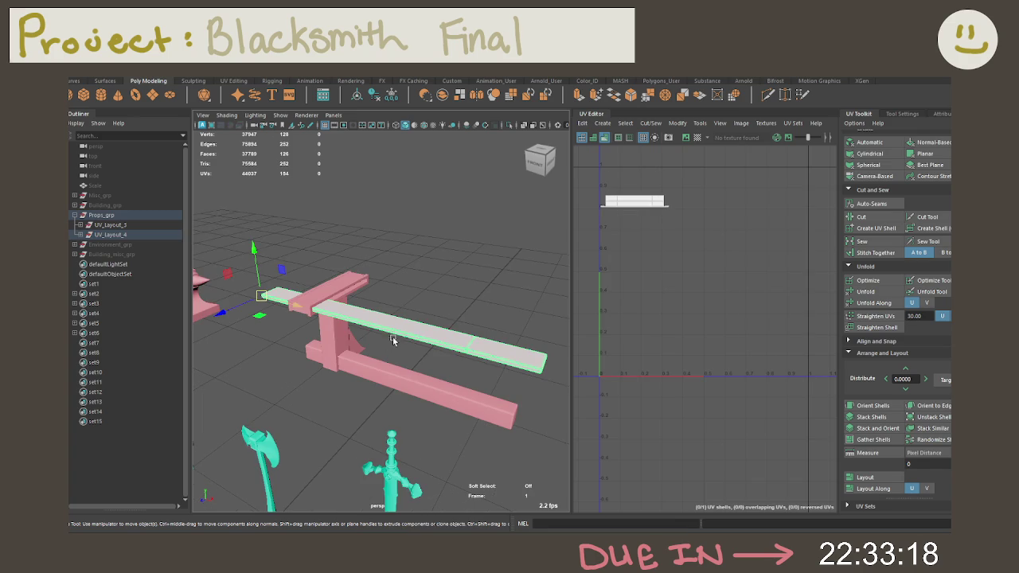
pyautogui.click(936, 114)
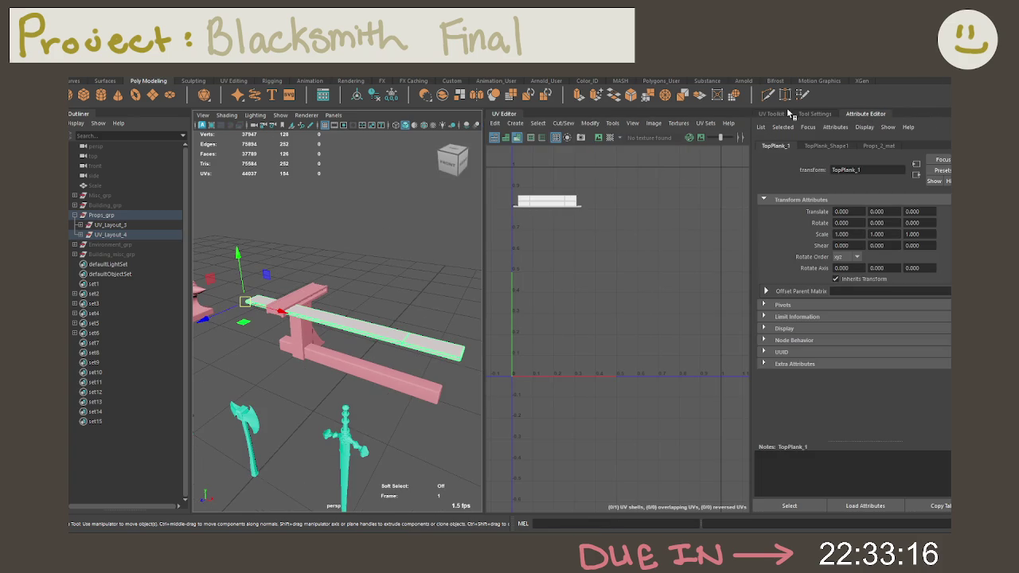
pyautogui.click(404, 379)
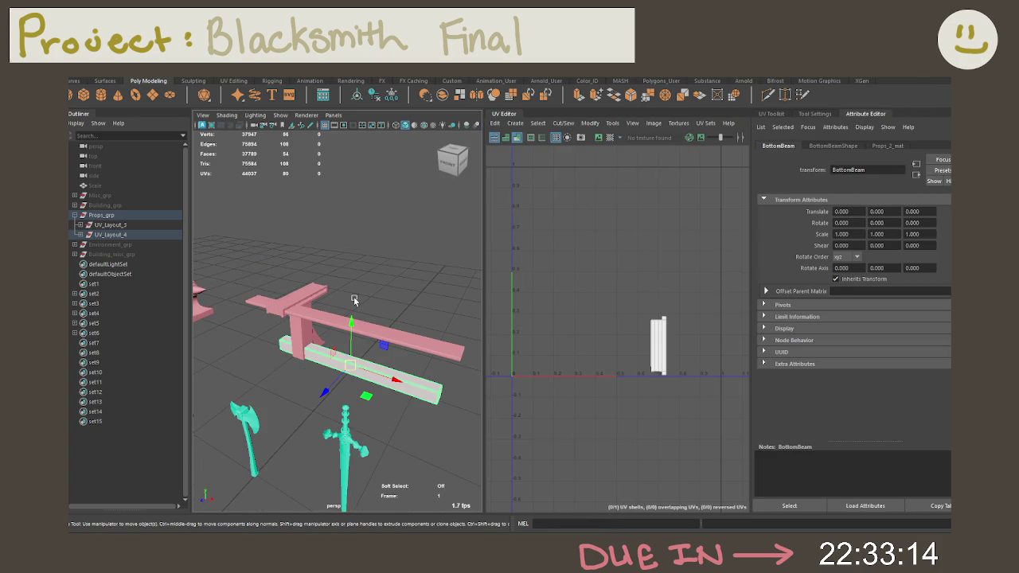
pyautogui.click(302, 294)
pyautogui.moveTo(371, 286); pyautogui.dragTo(371, 301, button='right')
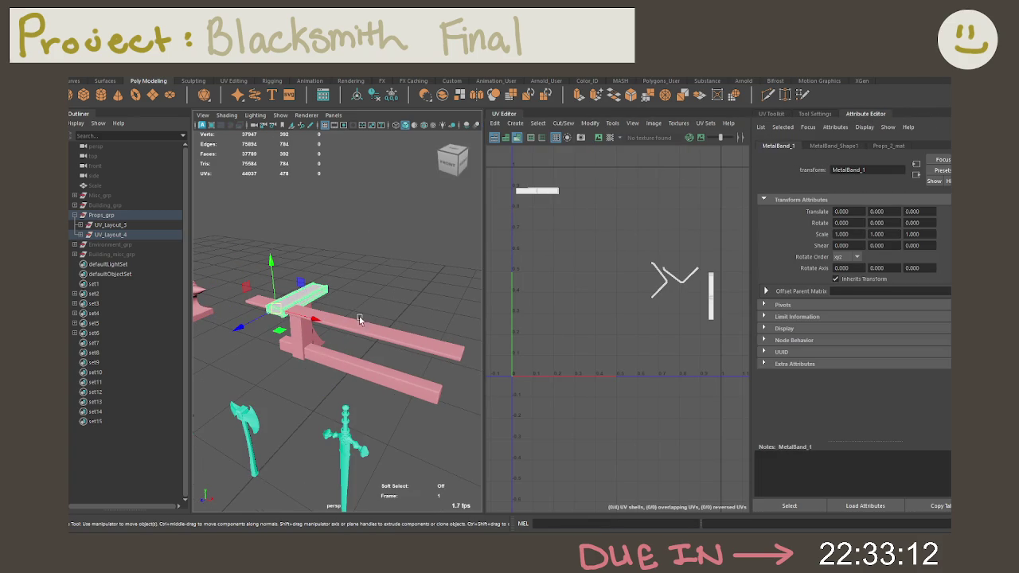
pyautogui.click(357, 321)
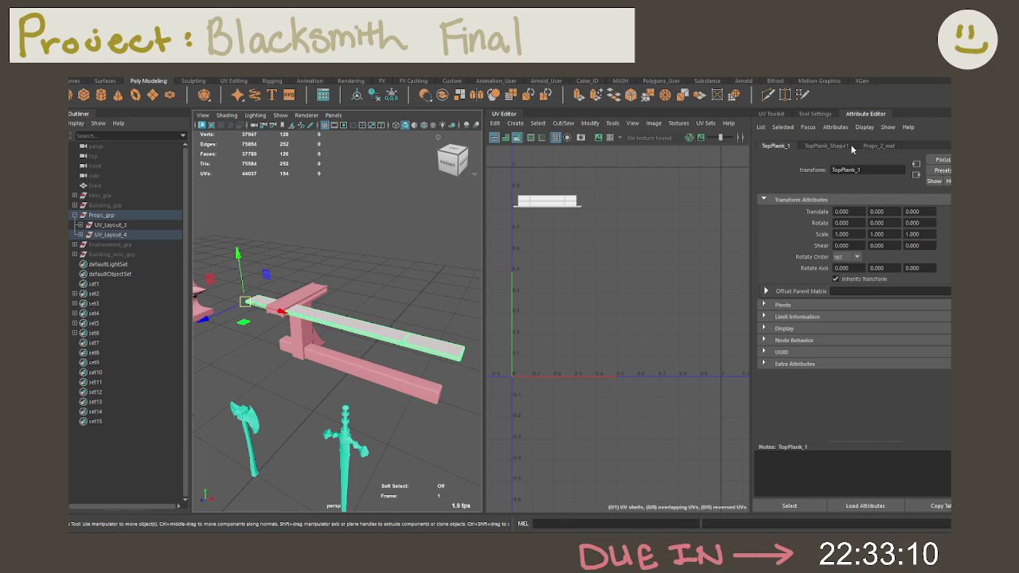
pyautogui.click(779, 116)
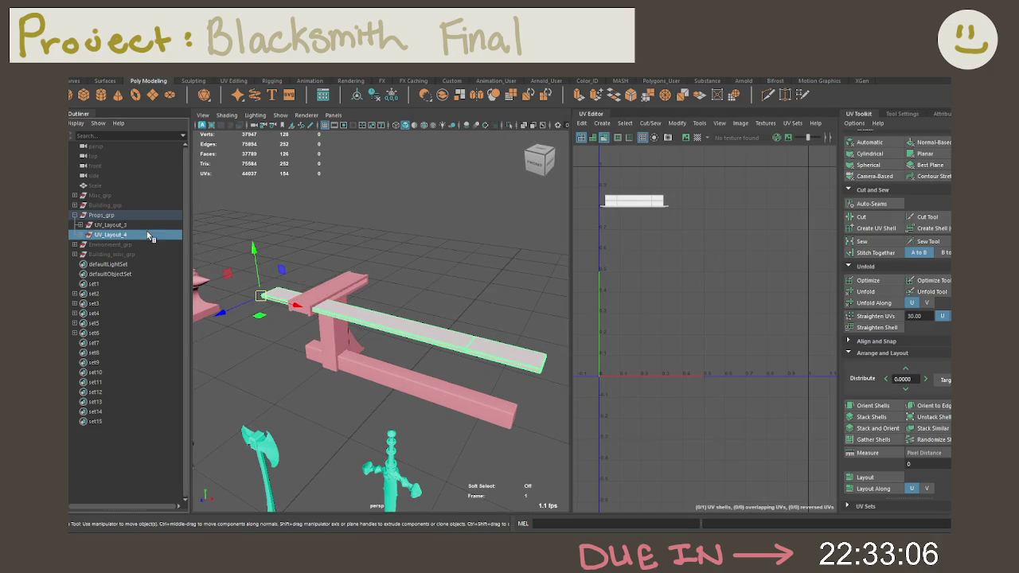
pyautogui.click(110, 235)
pyautogui.press('f')
pyautogui.rightClick(440, 321)
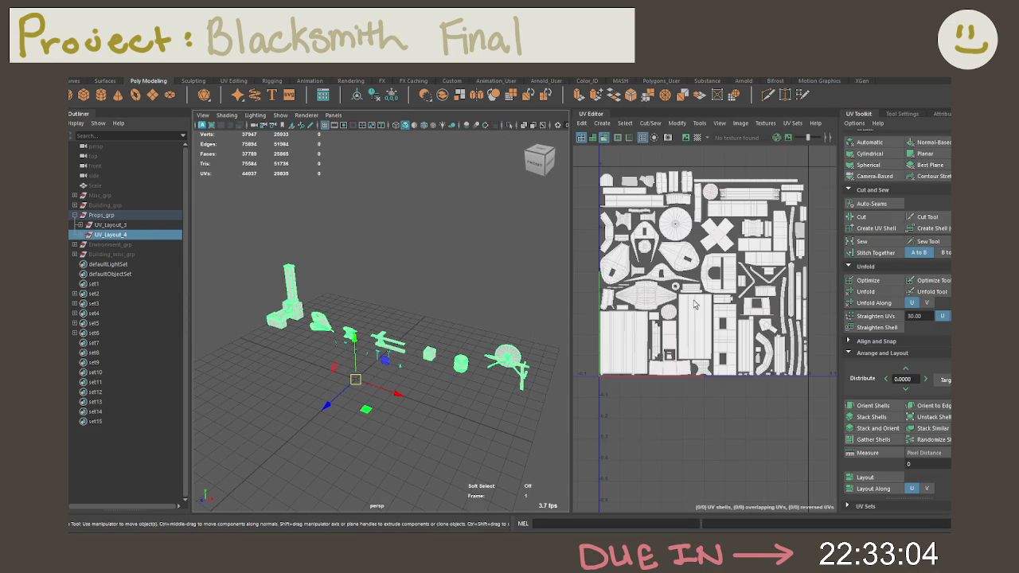
pyautogui.scroll(3, 695, 304)
pyautogui.scroll(3, 695, 304)
pyautogui.scroll(-2, 695, 304)
pyautogui.scroll(-2, 692, 304)
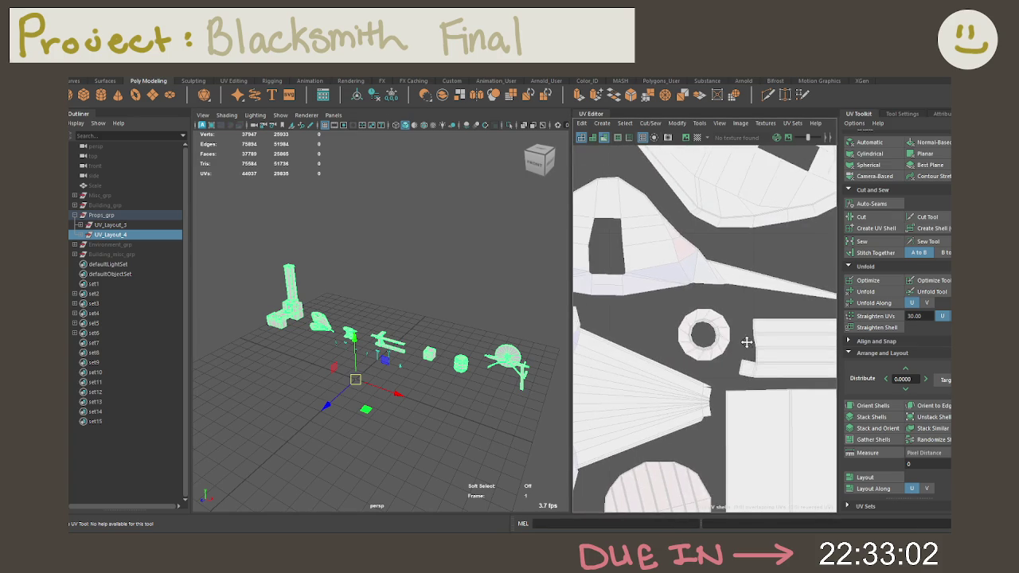
pyautogui.scroll(-2, 685, 305)
pyautogui.scroll(-3, 677, 306)
pyautogui.scroll(-2, 676, 309)
pyautogui.scroll(-2, 675, 318)
pyautogui.rightClick(673, 334)
# Save the scene with Ctrl+S.
pyautogui.moveTo(794, 428); pyautogui.dragTo(581, 236)
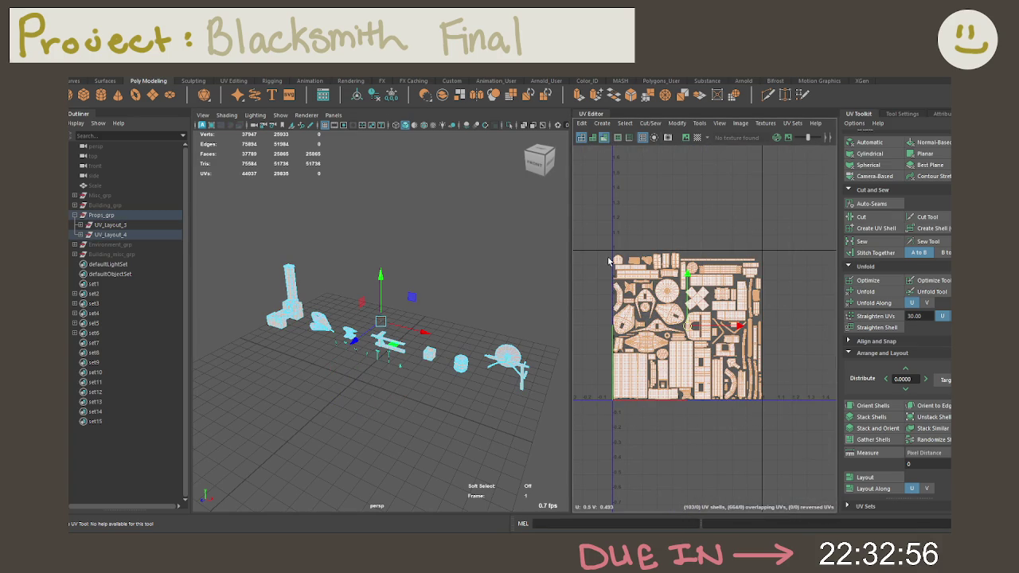
pyautogui.click(493, 232)
pyautogui.hotkey('ctrl', 's')
# Repack all 103 UV shells with Layout inside the 0–1 tile.
pyautogui.moveTo(778, 422); pyautogui.dragTo(567, 210)
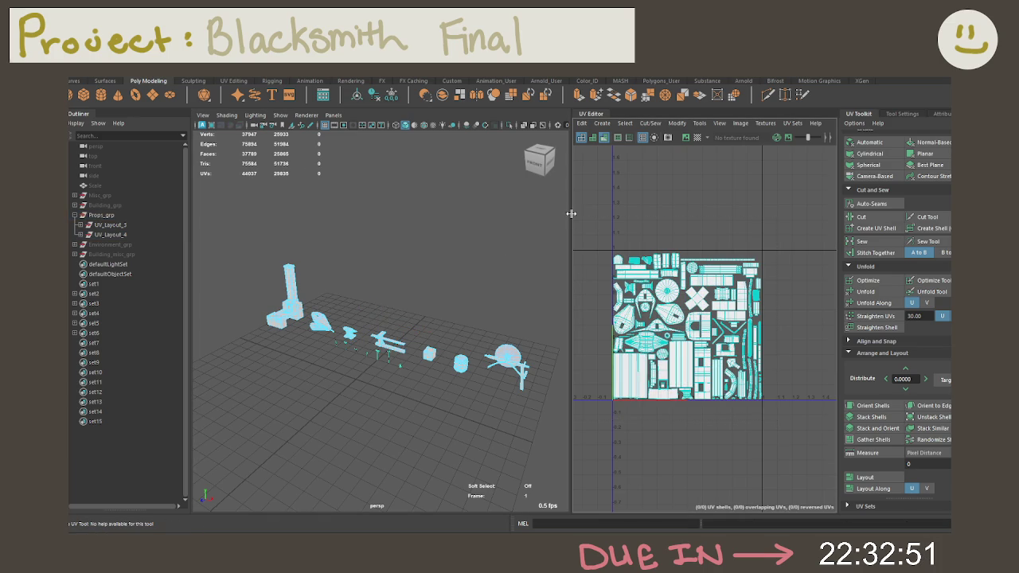
pyautogui.click(853, 477)
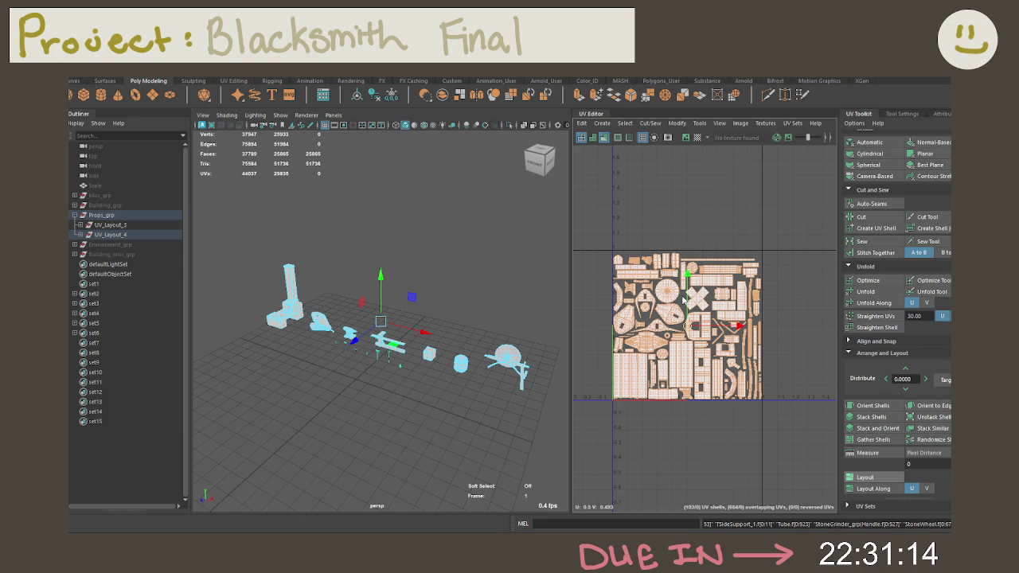
pyautogui.scroll(-3, 682, 299)
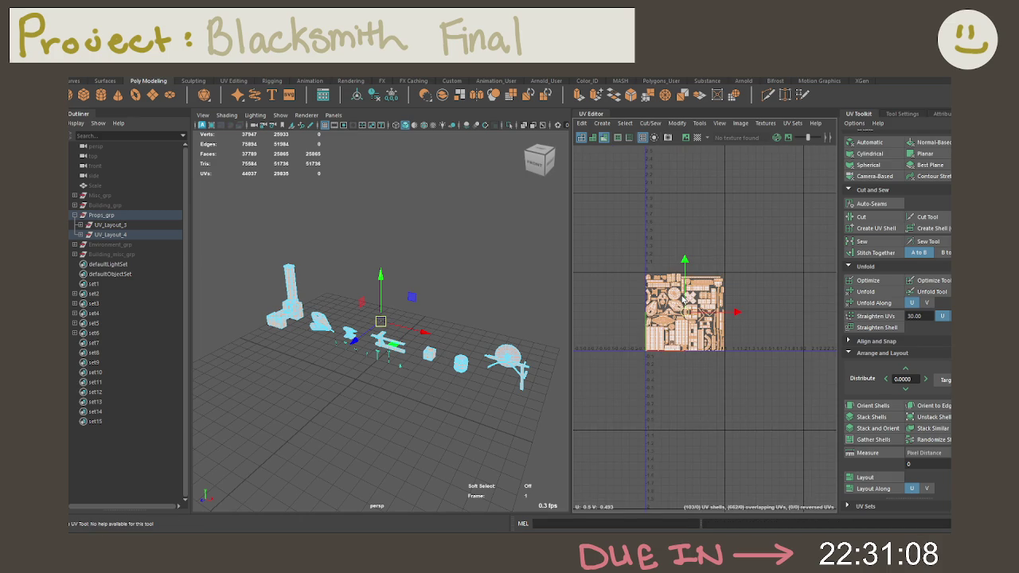
# Return to Object Mode and check the top plank's transform values.
pyautogui.press('f')
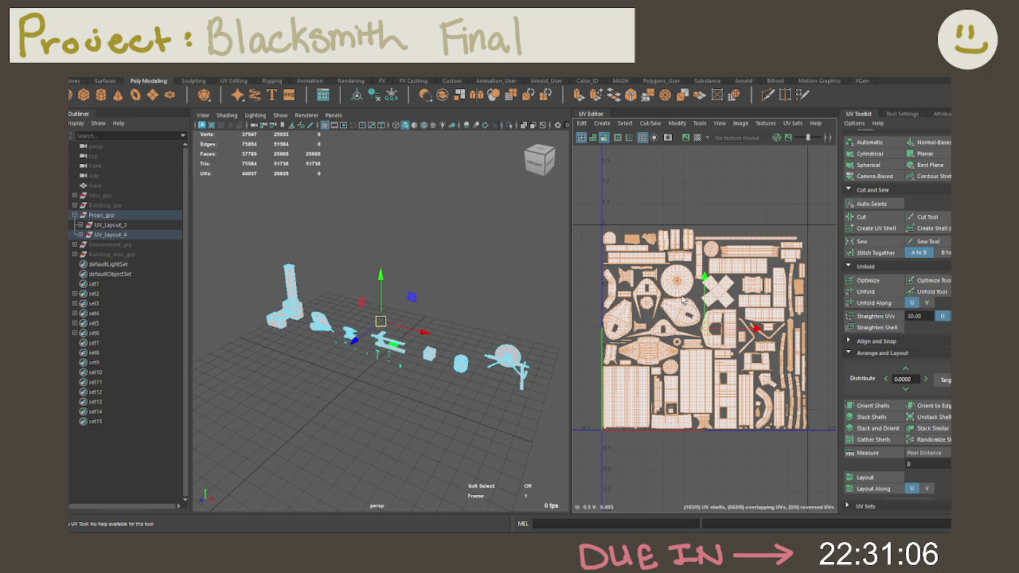
pyautogui.rightClick(506, 337)
pyautogui.rightClick(460, 252)
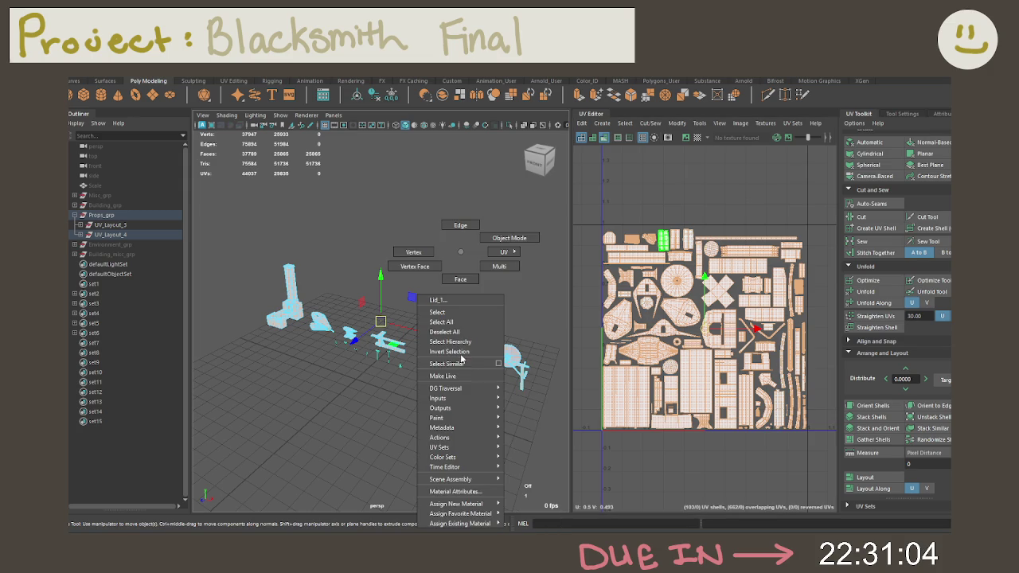
pyautogui.click(508, 237)
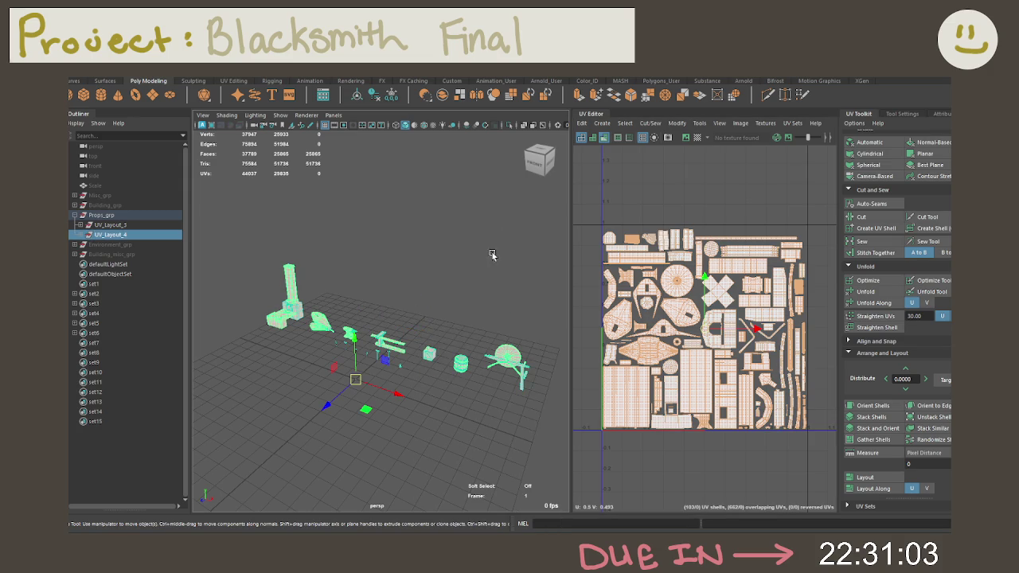
pyautogui.click(390, 342)
pyautogui.click(901, 115)
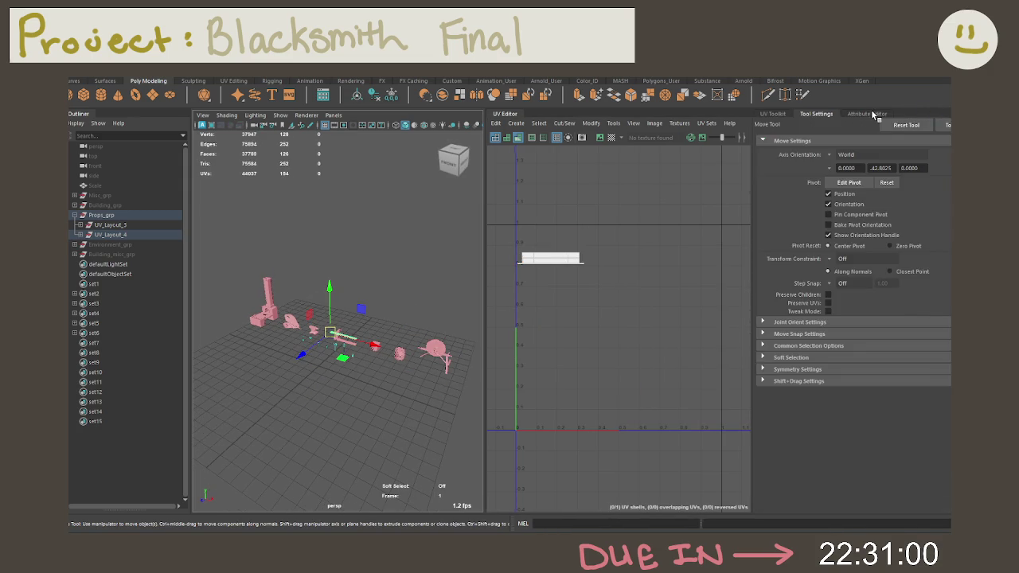
pyautogui.click(873, 115)
# Deselect everything and switch to the Modeling - Standard workspace.
pyautogui.click(402, 317)
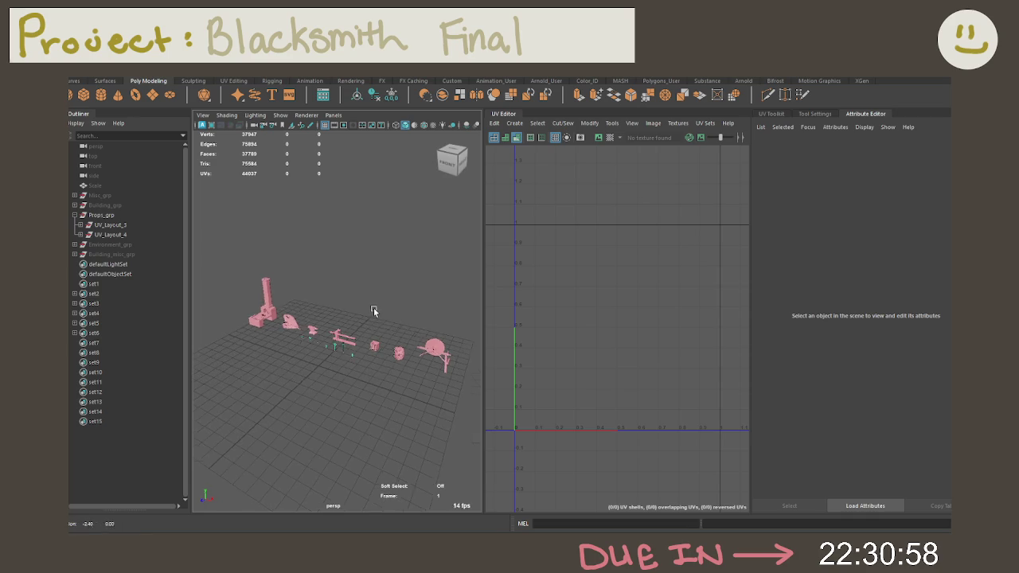
pyautogui.keyDown('alt'); pyautogui.moveTo(366, 311); pyautogui.dragTo(408, 316); pyautogui.keyUp('alt')
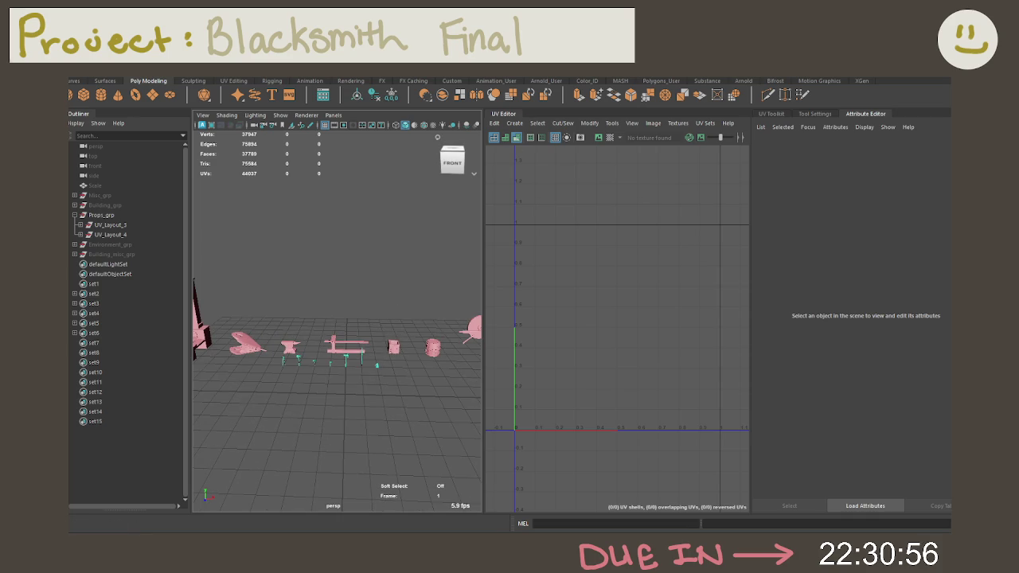
pyautogui.click(915, 78)
pyautogui.click(916, 87)
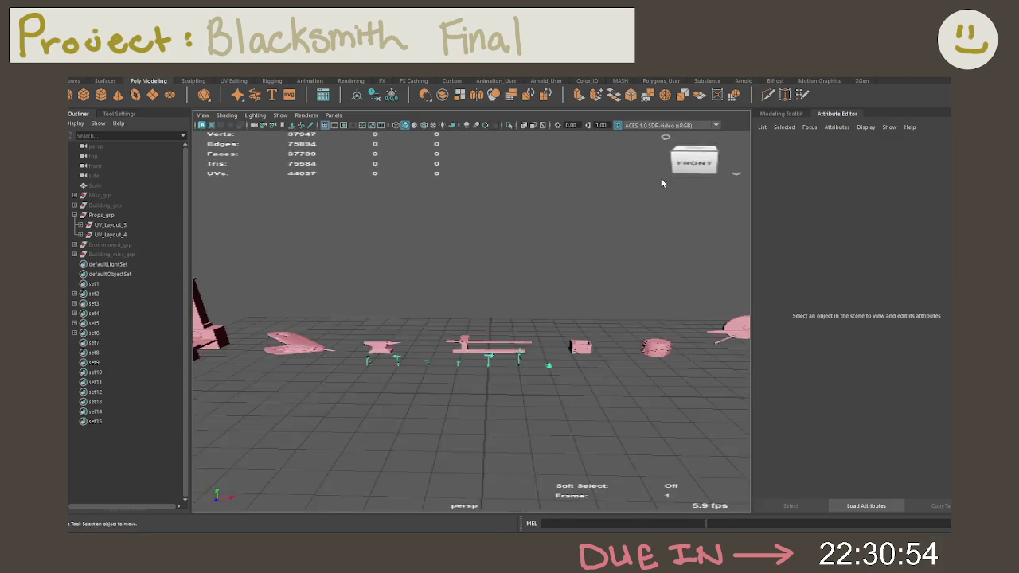
# Clone the top plank along X, then repeat Duplicate Special to add more planks.
pyautogui.rightClick(479, 290)
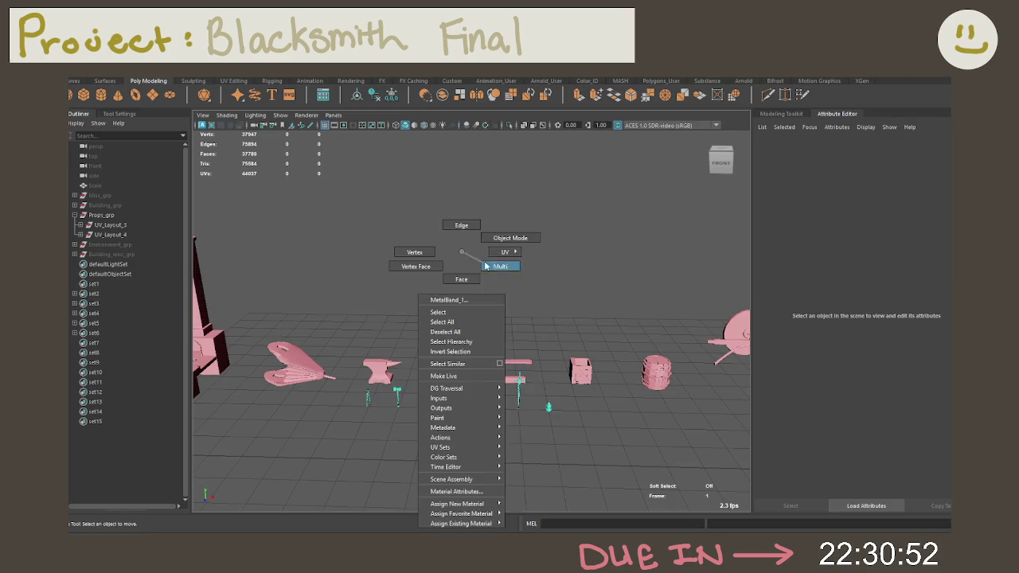
pyautogui.click(491, 360)
pyautogui.keyDown('alt'); pyautogui.moveTo(491, 360); pyautogui.dragTo(526, 355); pyautogui.keyUp('alt')
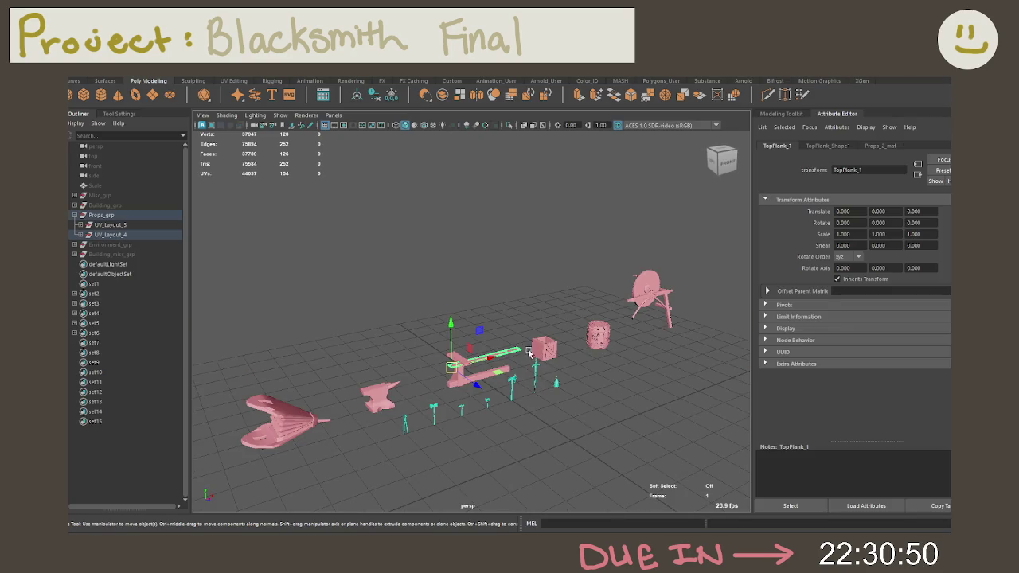
pyautogui.press('f')
pyautogui.moveTo(480, 326)
pyautogui.keyDown('alt'); pyautogui.mouseDown()
pyautogui.moveTo(545, 295)
pyautogui.moveTo(572, 316)
pyautogui.mouseUp(); pyautogui.keyUp('alt')
pyautogui.press('d')
pyautogui.press('d')
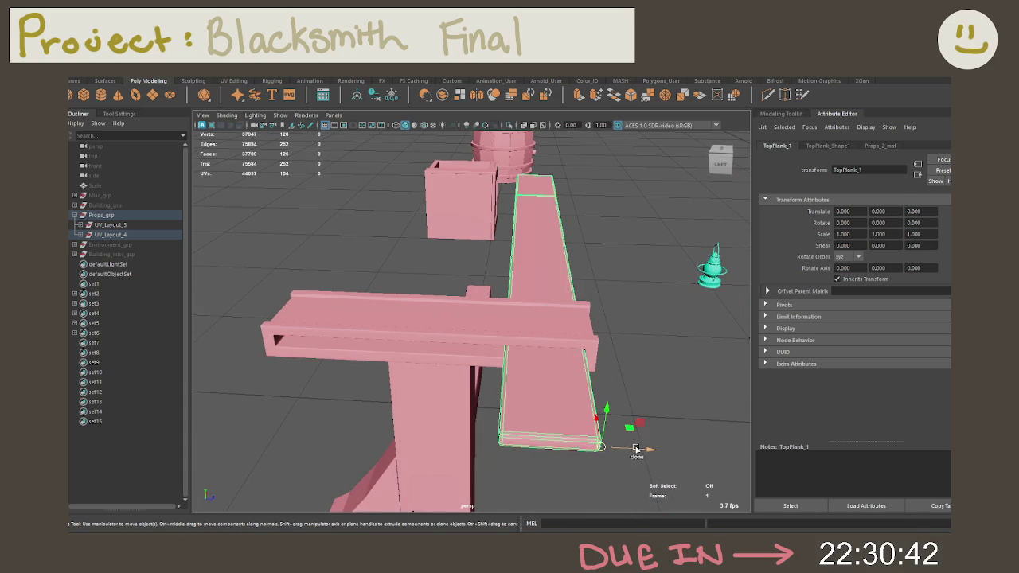
pyautogui.keyDown('shift'); pyautogui.moveTo(634, 445); pyautogui.dragTo(494, 441); pyautogui.keyUp('shift')
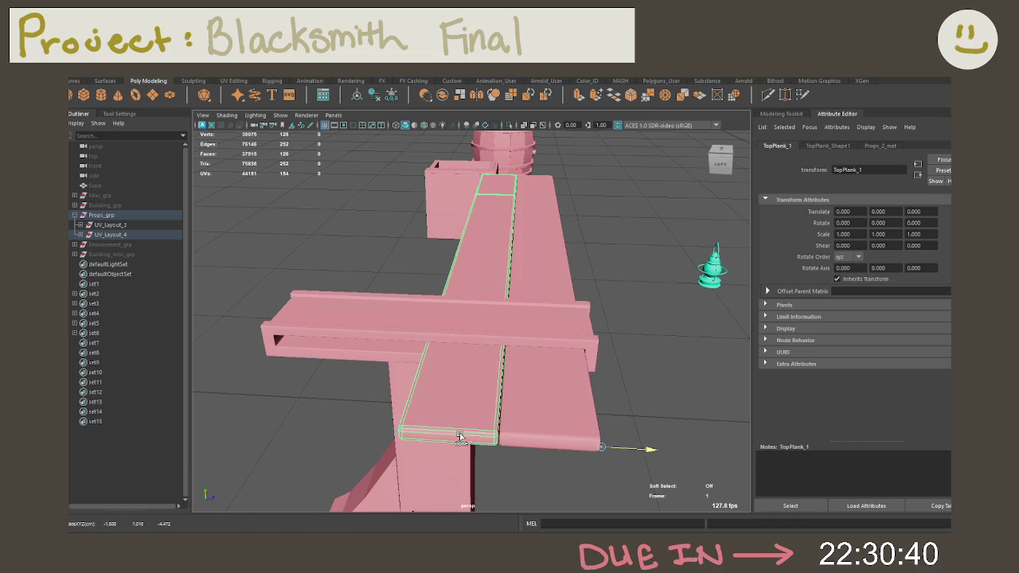
pyautogui.hotkey('shift', 'd')
pyautogui.hotkey('shift', 'd')
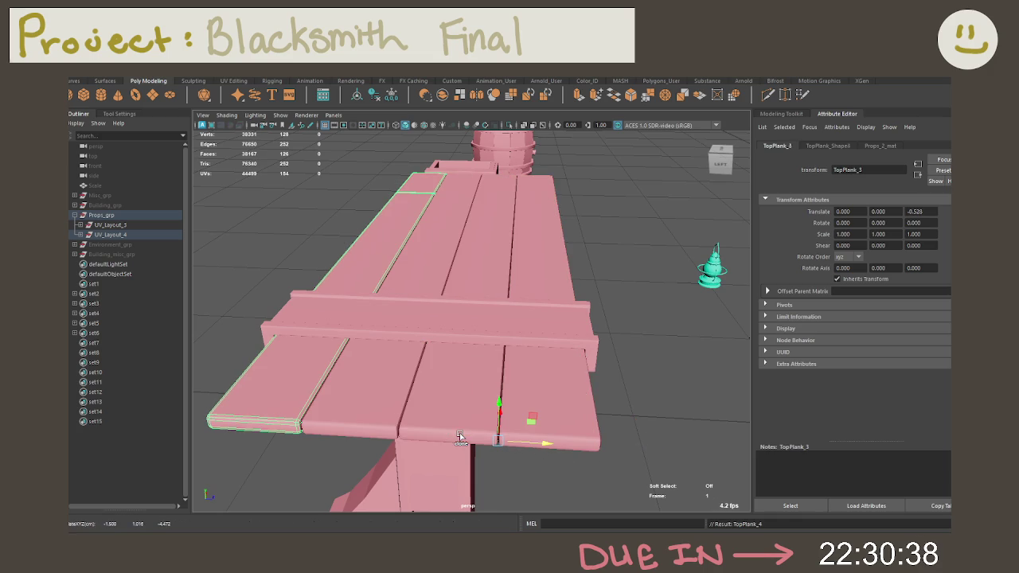
# Check the first metal band and the second, third and fourth top planks.
pyautogui.click(659, 363)
pyautogui.keyDown('alt'); pyautogui.moveTo(659, 364); pyautogui.dragTo(513, 368); pyautogui.keyUp('alt')
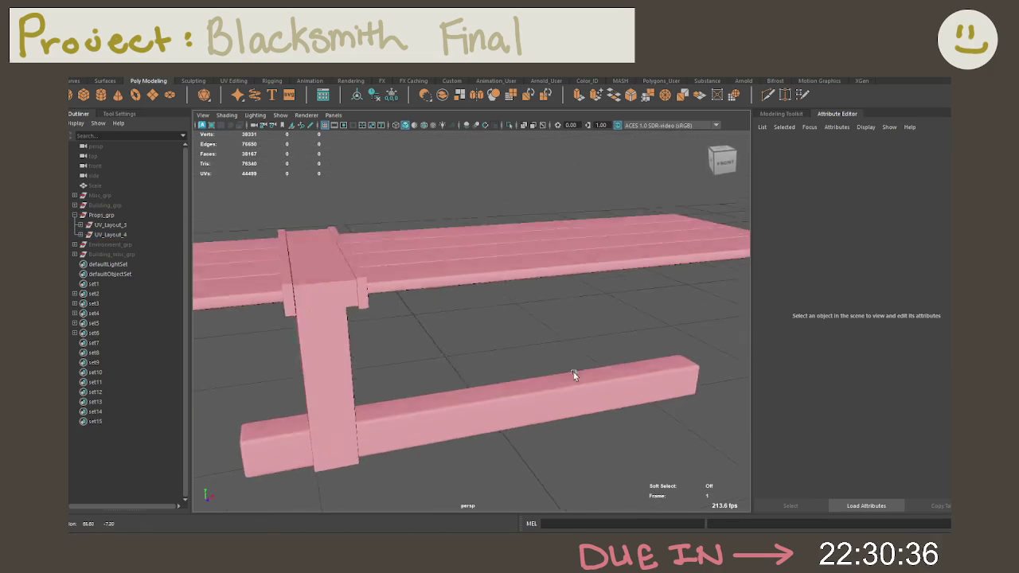
pyautogui.click(292, 288)
pyautogui.click(479, 279)
pyautogui.keyDown('alt'); pyautogui.moveTo(478, 279); pyautogui.dragTo(580, 196); pyautogui.keyUp('alt')
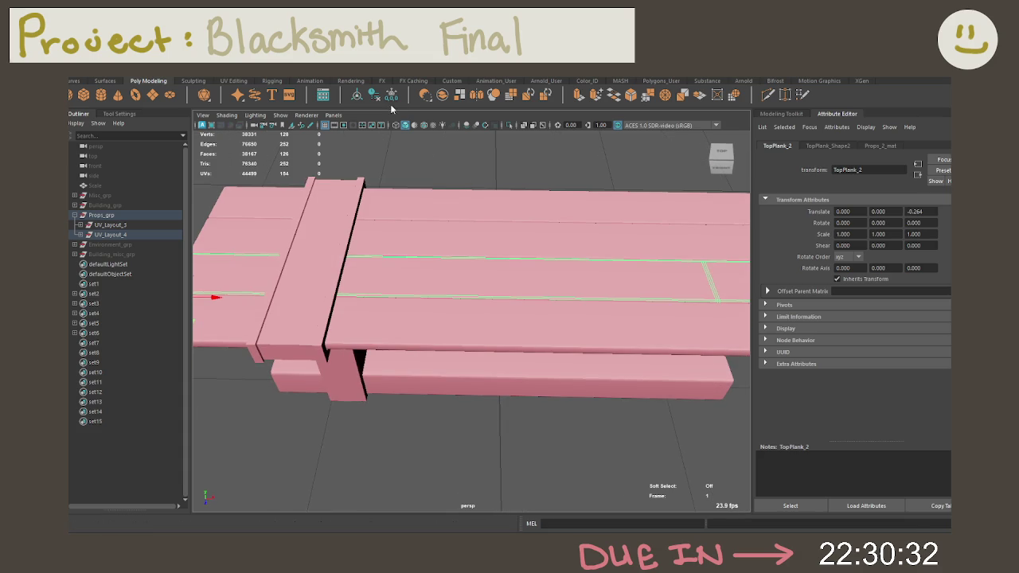
pyautogui.click(477, 239)
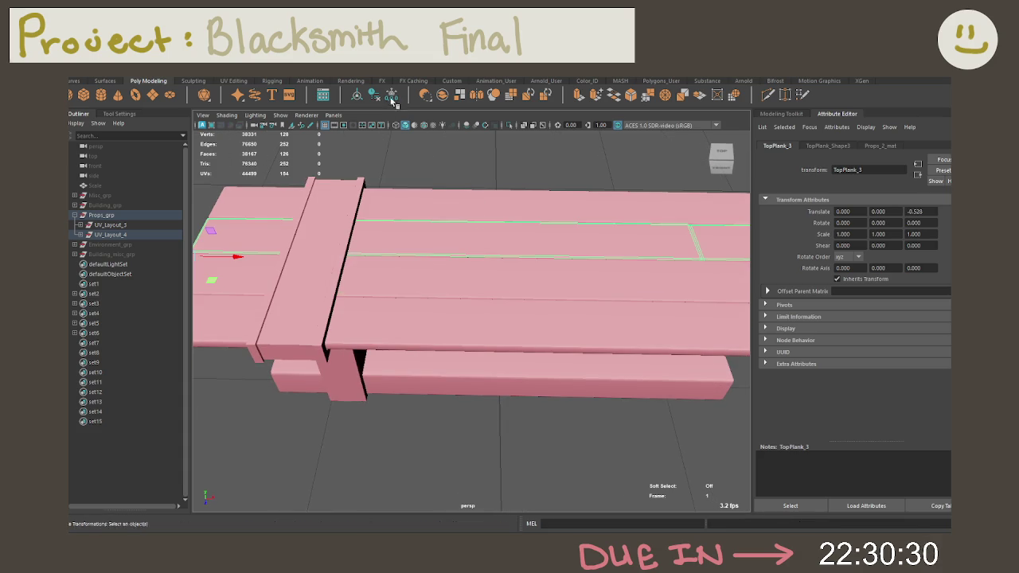
pyautogui.click(441, 203)
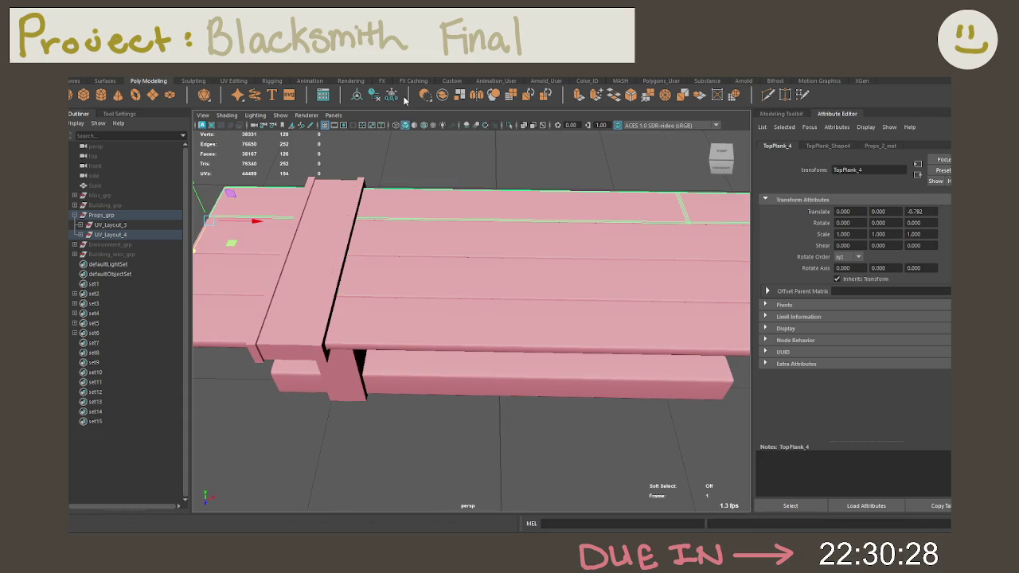
# Copy MetalBand_1 to the far end of the planks as a second band.
pyautogui.click(340, 257)
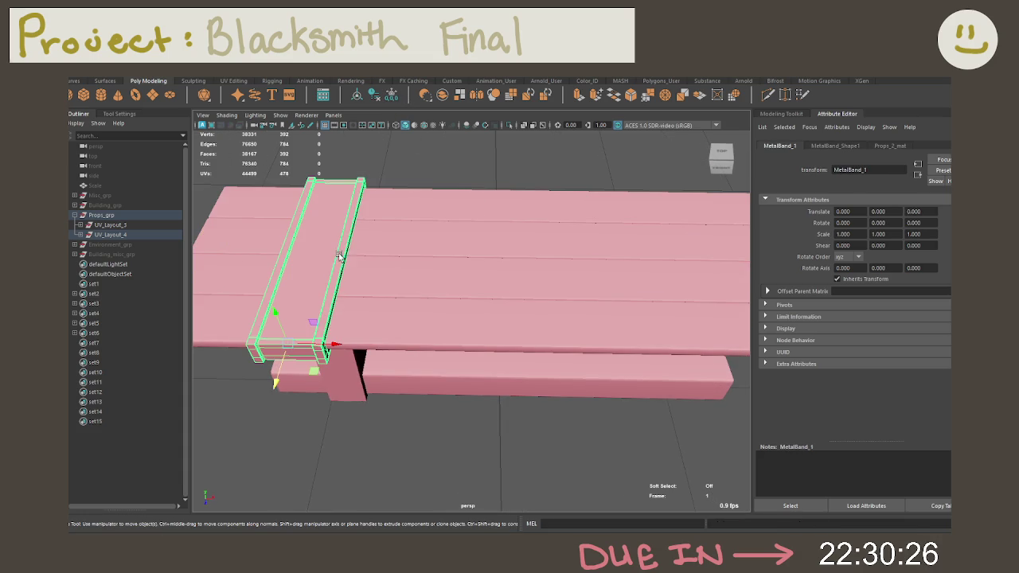
pyautogui.keyDown('alt'); pyautogui.moveTo(363, 291); pyautogui.dragTo(412, 285, button='middle'); pyautogui.keyUp('alt')
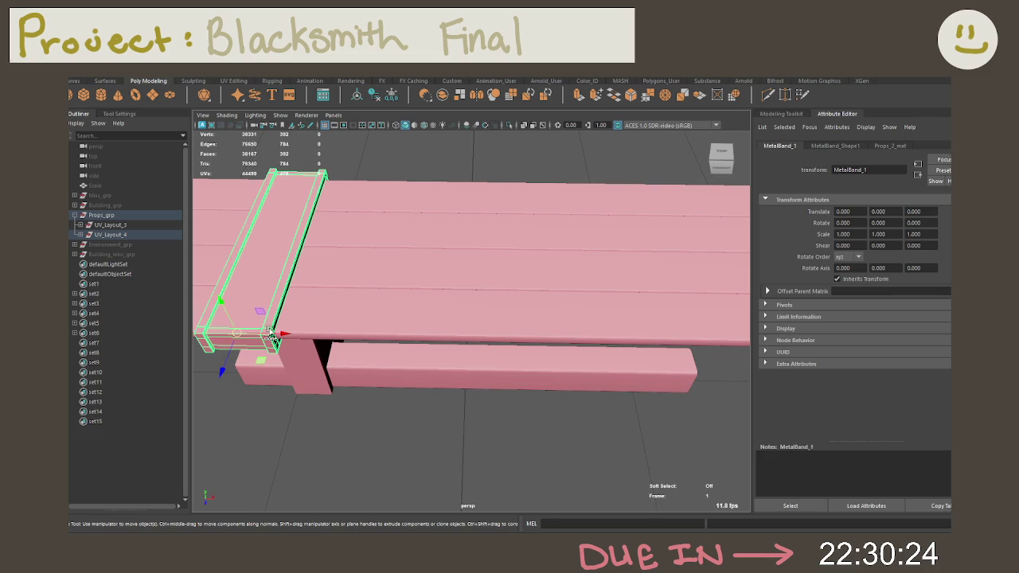
pyautogui.keyDown('shift'); pyautogui.moveTo(272, 322); pyautogui.dragTo(557, 336); pyautogui.keyUp('shift')
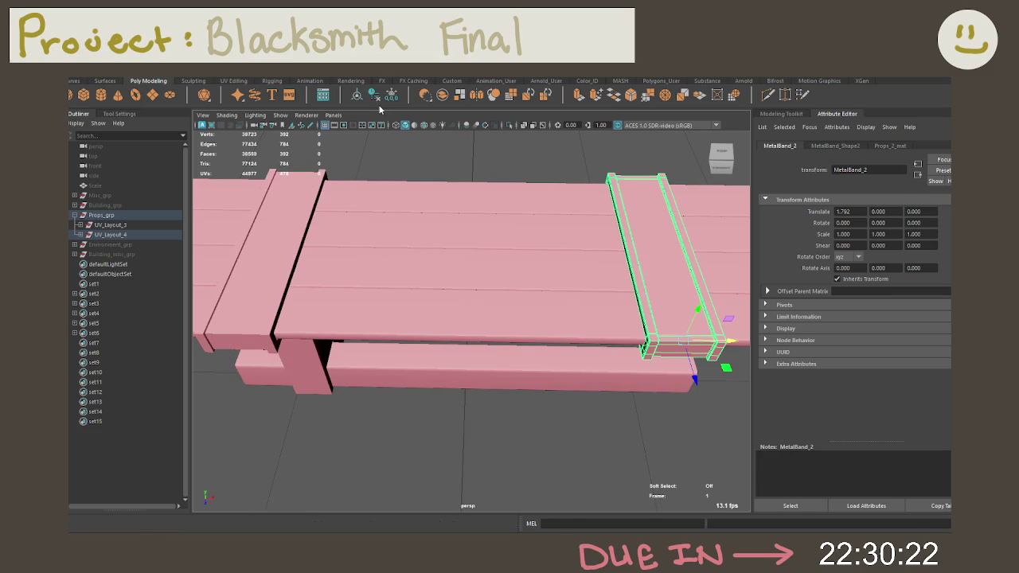
pyautogui.click(444, 165)
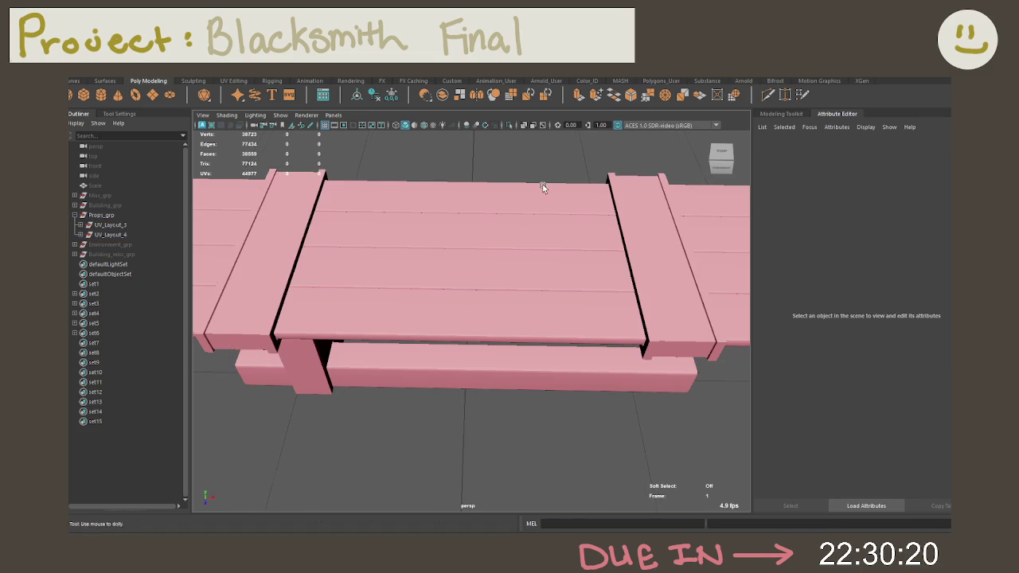
pyautogui.scroll(-3, 543, 188)
pyautogui.moveTo(469, 212)
pyautogui.keyDown('alt'); pyautogui.mouseDown()
pyautogui.moveTo(466, 166)
pyautogui.moveTo(622, 174)
pyautogui.moveTo(591, 227)
pyautogui.mouseUp(); pyautogui.keyUp('alt')
# Center SideSupport_1's pivot and move it to the bench leg's edge.
pyautogui.click(538, 382)
pyautogui.moveTo(538, 382)
pyautogui.keyDown('alt'); pyautogui.mouseDown()
pyautogui.moveTo(523, 352)
pyautogui.moveTo(537, 351)
pyautogui.mouseUp(); pyautogui.keyUp('alt')
pyautogui.keyDown('alt'); pyautogui.moveTo(518, 267); pyautogui.dragTo(500, 312); pyautogui.keyUp('alt')
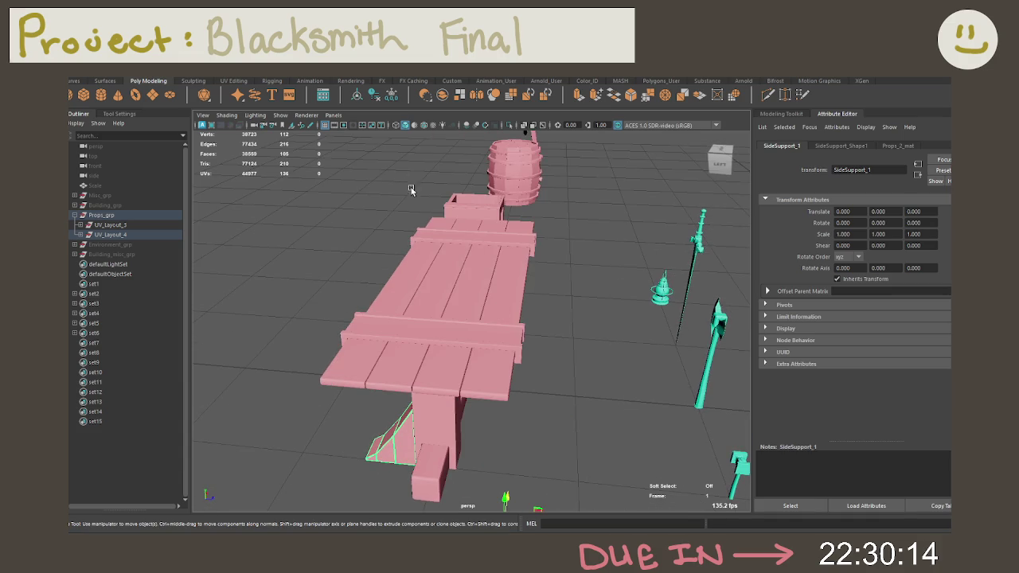
pyautogui.click(356, 96)
pyautogui.moveTo(413, 275)
pyautogui.keyDown('alt'); pyautogui.mouseDown()
pyautogui.moveTo(405, 273)
pyautogui.moveTo(460, 267)
pyautogui.moveTo(444, 226)
pyautogui.mouseUp(); pyautogui.keyUp('alt')
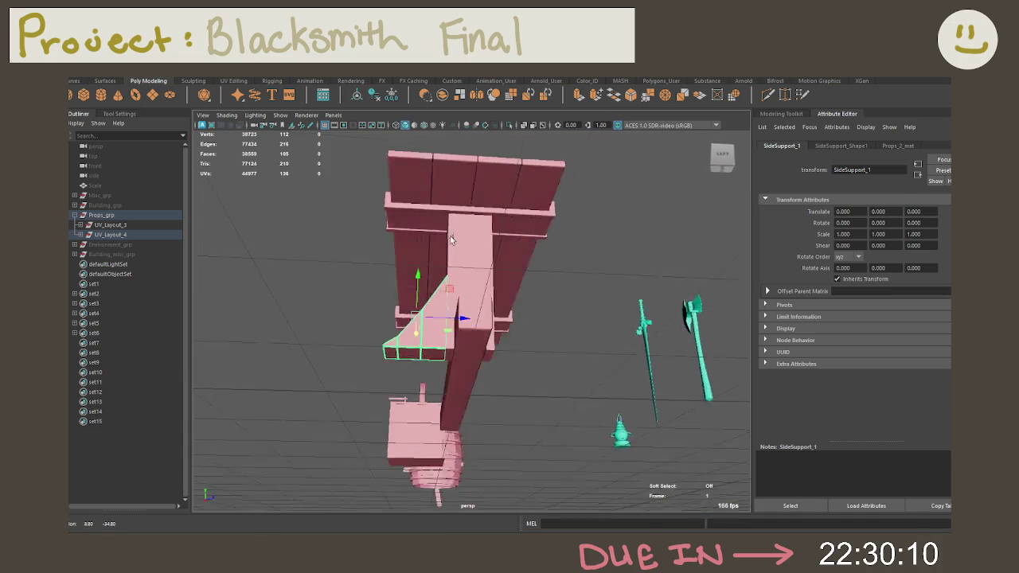
pyautogui.press('d')
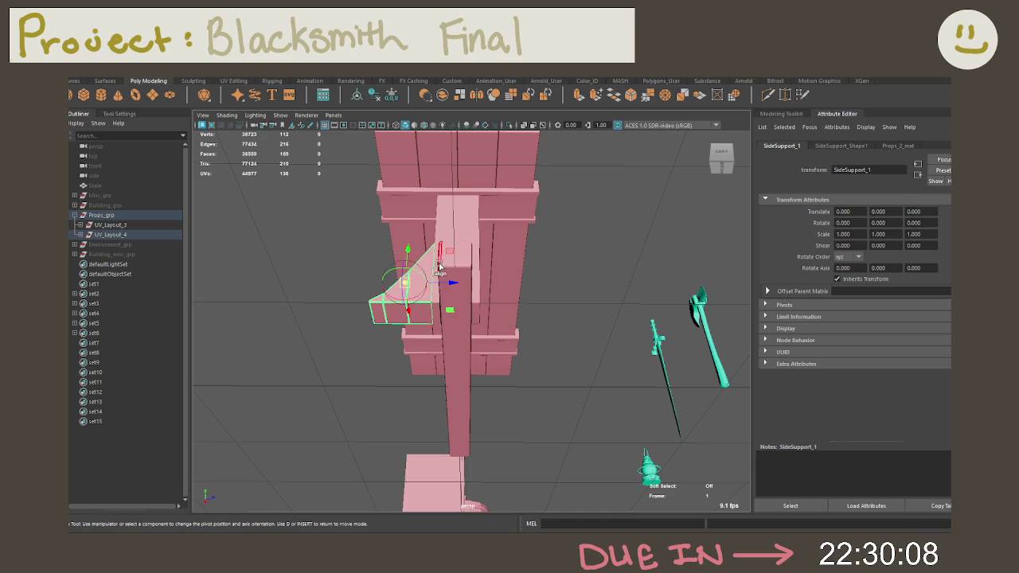
pyautogui.moveTo(406, 284)
pyautogui.mouseDown()
pyautogui.moveTo(452, 318)
pyautogui.moveTo(539, 287)
pyautogui.moveTo(541, 316)
pyautogui.moveTo(533, 282)
pyautogui.moveTo(532, 354)
pyautogui.moveTo(517, 308)
pyautogui.moveTo(540, 306)
pyautogui.moveTo(546, 319)
pyautogui.mouseUp()
# Duplicate the support as SideSupport_2, rotate it -180 and move it to X 0.203.
pyautogui.hotkey('ctrl', 'd')
pyautogui.press('e')
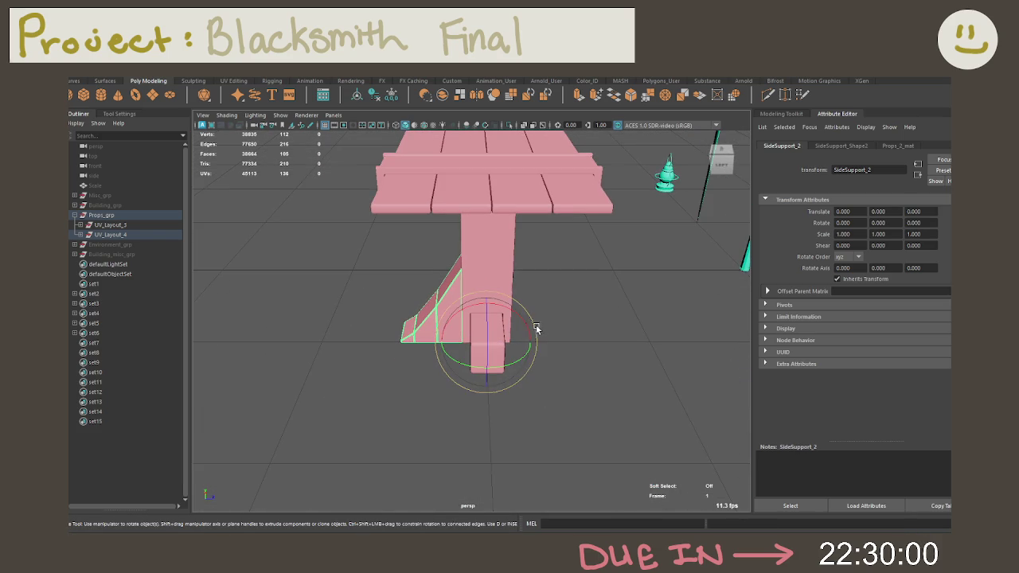
pyautogui.moveTo(520, 360); pyautogui.dragTo(390, 354)
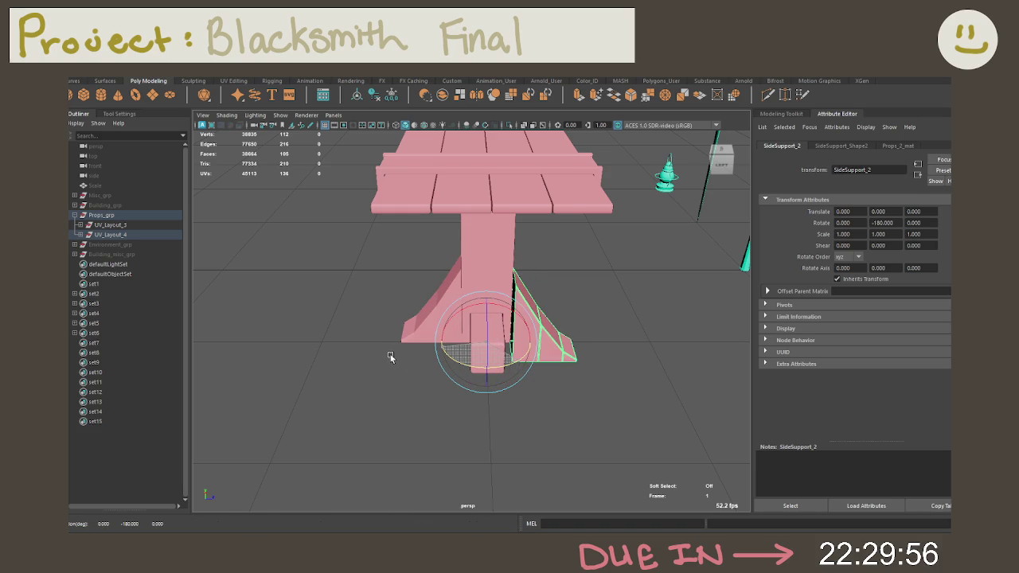
pyautogui.press('space')
pyautogui.moveTo(582, 334)
pyautogui.keyDown('alt'); pyautogui.mouseDown()
pyautogui.moveTo(435, 325)
pyautogui.moveTo(588, 334)
pyautogui.moveTo(551, 347)
pyautogui.mouseUp(); pyautogui.keyUp('alt')
pyautogui.press('w')
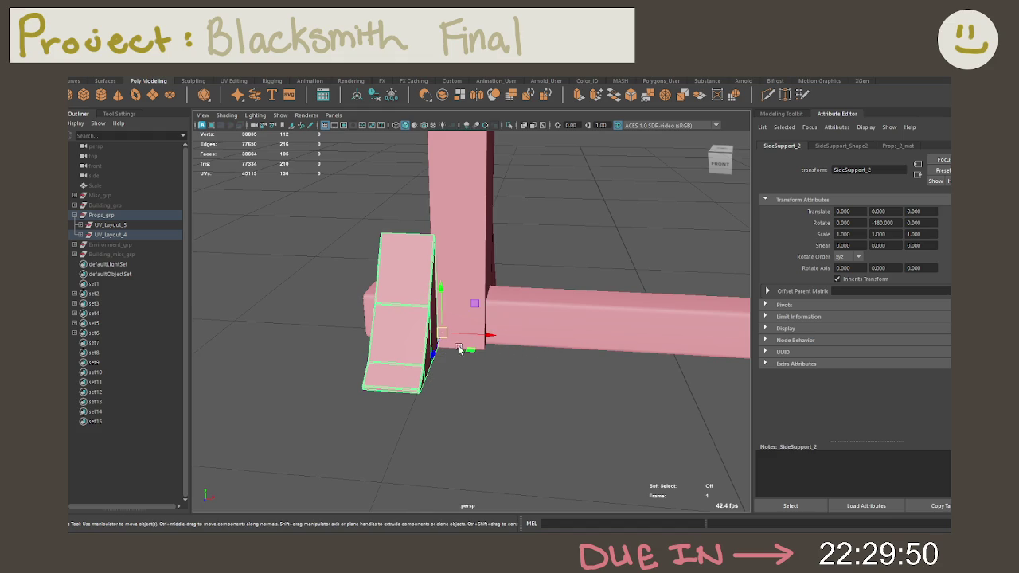
pyautogui.moveTo(472, 342)
pyautogui.mouseDown()
pyautogui.moveTo(475, 335)
pyautogui.moveTo(527, 382)
pyautogui.moveTo(583, 322)
pyautogui.mouseUp()
pyautogui.click(528, 382)
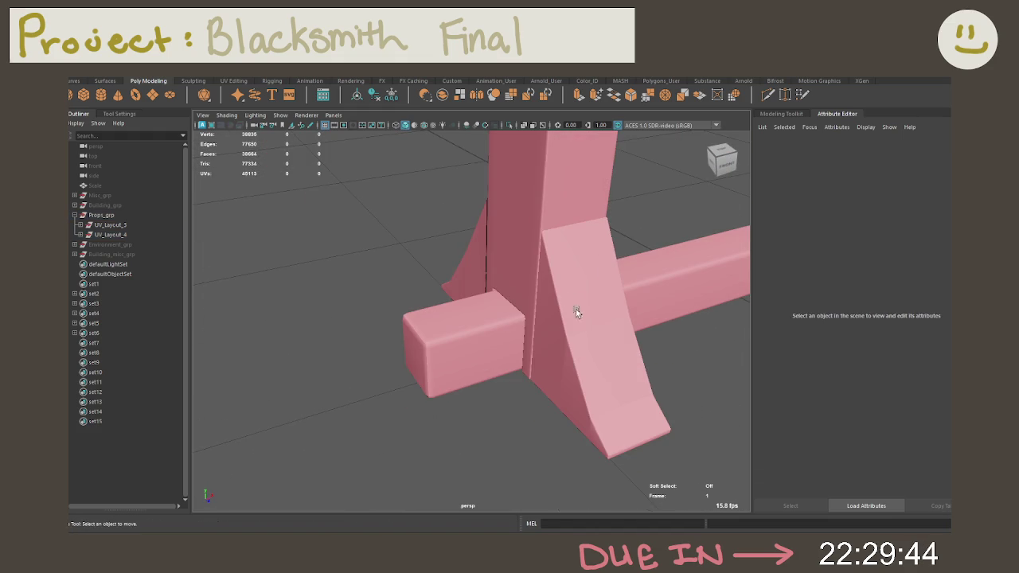
pyautogui.click(423, 126)
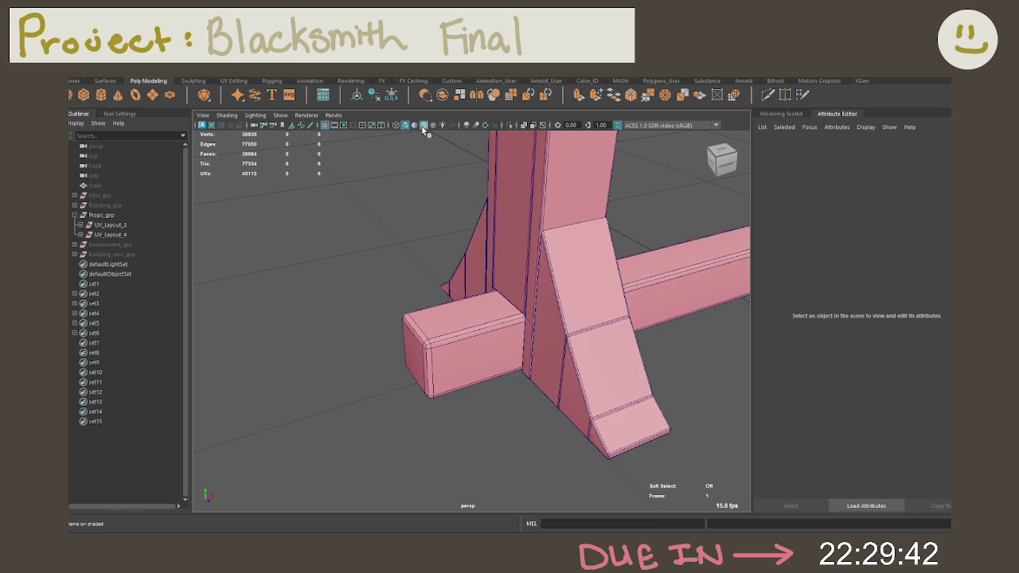
# Hide wireframe edges and nudge SideSupport_1 snugly against the bench leg.
pyautogui.click(424, 126)
pyautogui.moveTo(509, 239)
pyautogui.keyDown('alt'); pyautogui.mouseDown()
pyautogui.moveTo(556, 246)
pyautogui.moveTo(561, 294)
pyautogui.moveTo(537, 275)
pyautogui.moveTo(612, 292)
pyautogui.moveTo(576, 296)
pyautogui.moveTo(514, 392)
pyautogui.moveTo(456, 448)
pyautogui.moveTo(461, 423)
pyautogui.moveTo(495, 427)
pyautogui.mouseUp(); pyautogui.keyUp('alt')
pyautogui.click(537, 366)
pyautogui.click(363, 408)
pyautogui.keyDown('alt'); pyautogui.moveTo(413, 431); pyautogui.dragTo(449, 355); pyautogui.keyUp('alt')
pyautogui.moveTo(476, 400); pyautogui.dragTo(558, 401)
pyautogui.click(676, 389)
# Fit SideSupport_2 against the leg and freeze its transformations to zero.
pyautogui.moveTo(661, 352)
pyautogui.keyDown('alt'); pyautogui.mouseDown()
pyautogui.moveTo(613, 340)
pyautogui.moveTo(682, 349)
pyautogui.moveTo(577, 351)
pyautogui.mouseUp(); pyautogui.keyUp('alt')
pyautogui.click(577, 355)
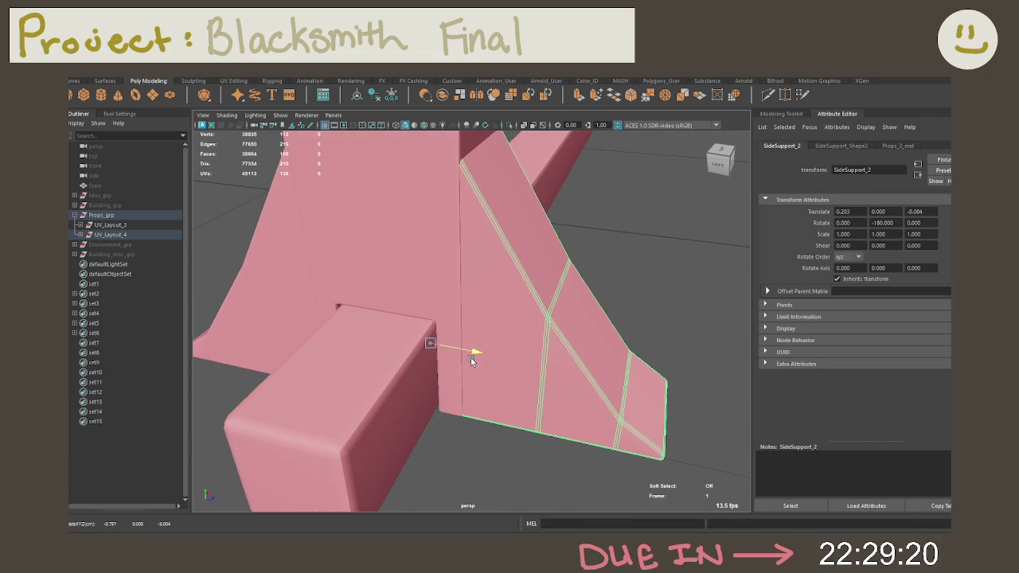
pyautogui.moveTo(472, 358); pyautogui.dragTo(473, 355)
pyautogui.keyDown('alt'); pyautogui.moveTo(492, 427); pyautogui.dragTo(487, 303); pyautogui.keyUp('alt')
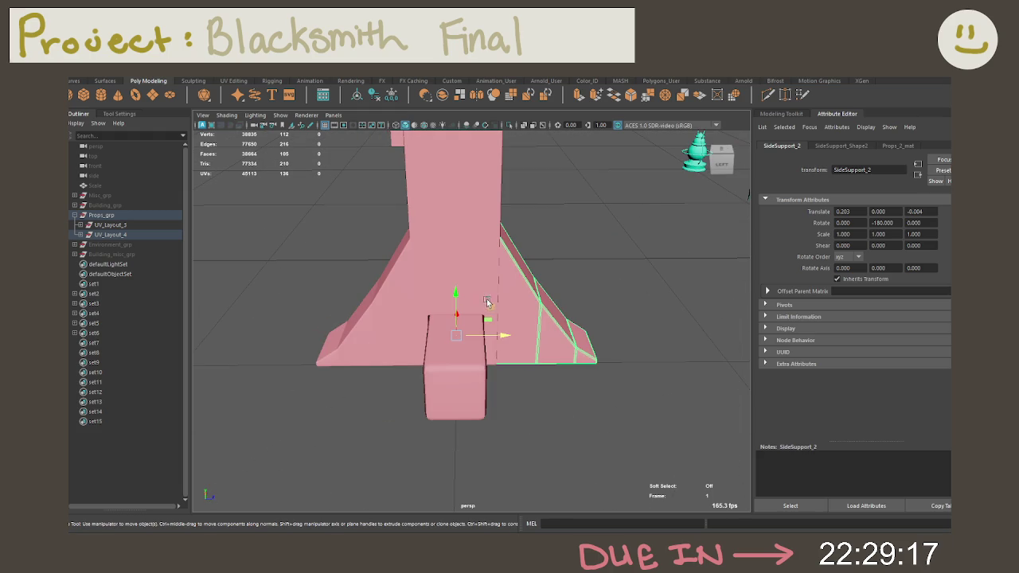
pyautogui.click(391, 94)
# Select the bench leg together with both side supports.
pyautogui.click(477, 218)
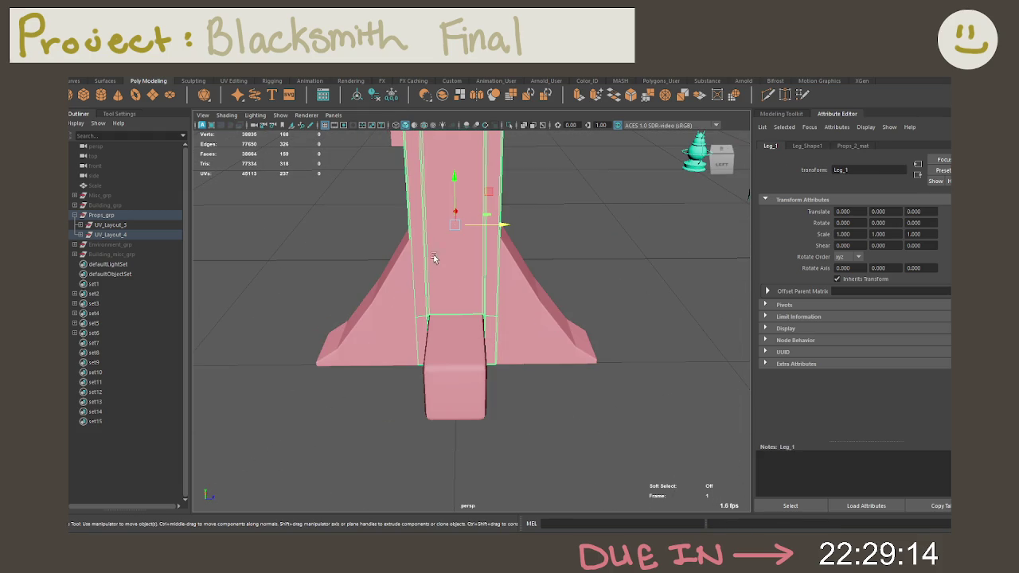
pyautogui.click(379, 312)
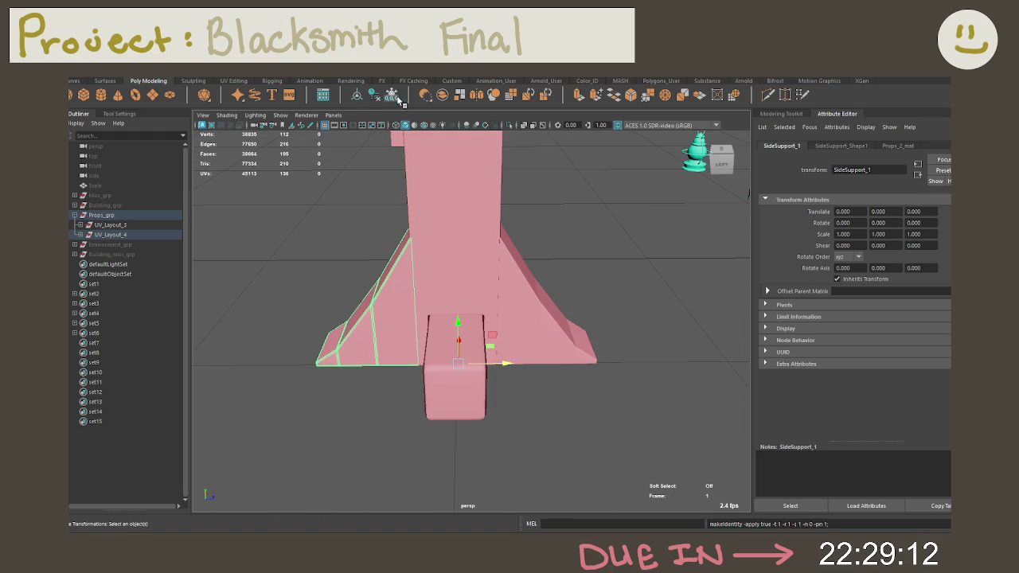
pyautogui.keyDown('shift'); pyautogui.click(494, 223); pyautogui.keyUp('shift')
pyautogui.keyDown('shift'); pyautogui.click(544, 308); pyautogui.keyUp('shift')
pyautogui.moveTo(545, 308)
pyautogui.keyDown('alt'); pyautogui.mouseDown()
pyautogui.moveTo(512, 310)
pyautogui.moveTo(521, 270)
pyautogui.moveTo(504, 273)
pyautogui.mouseUp(); pyautogui.keyUp('alt')
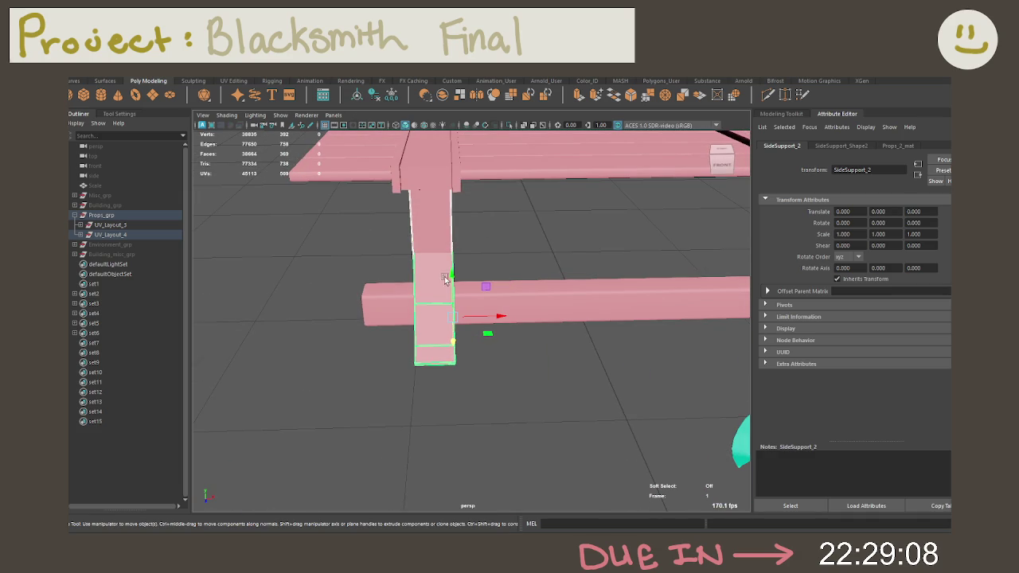
# Show wireframe on shaded and move the leg and both supports to Translate X 2.0.
pyautogui.moveTo(495, 324)
pyautogui.keyDown('alt'); pyautogui.mouseDown()
pyautogui.moveTo(514, 296)
pyautogui.moveTo(544, 285)
pyautogui.moveTo(506, 292)
pyautogui.moveTo(585, 330)
pyautogui.mouseUp(); pyautogui.keyUp('alt')
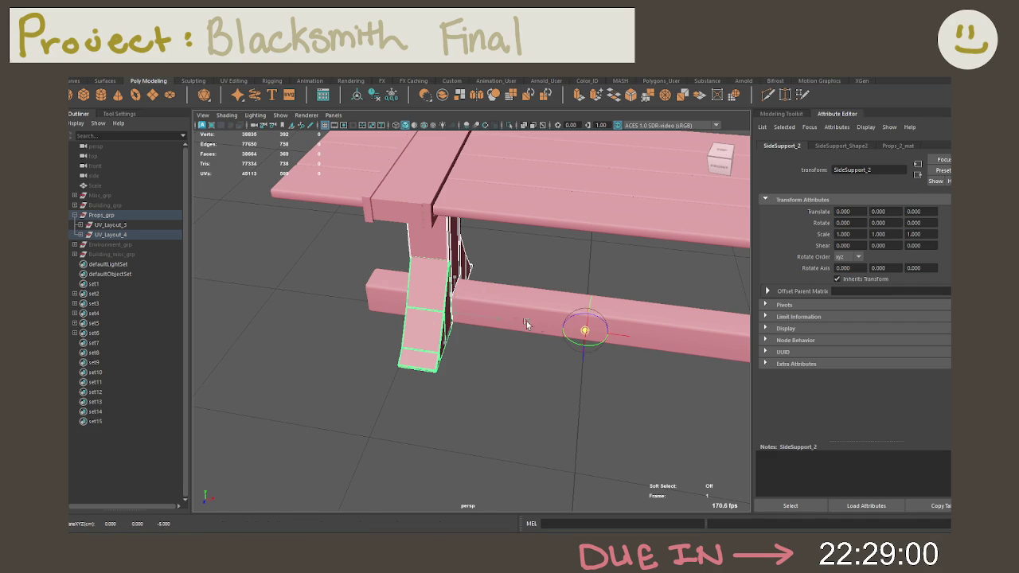
pyautogui.keyDown('alt'); pyautogui.moveTo(605, 318); pyautogui.dragTo(474, 283, button='right'); pyautogui.keyUp('alt')
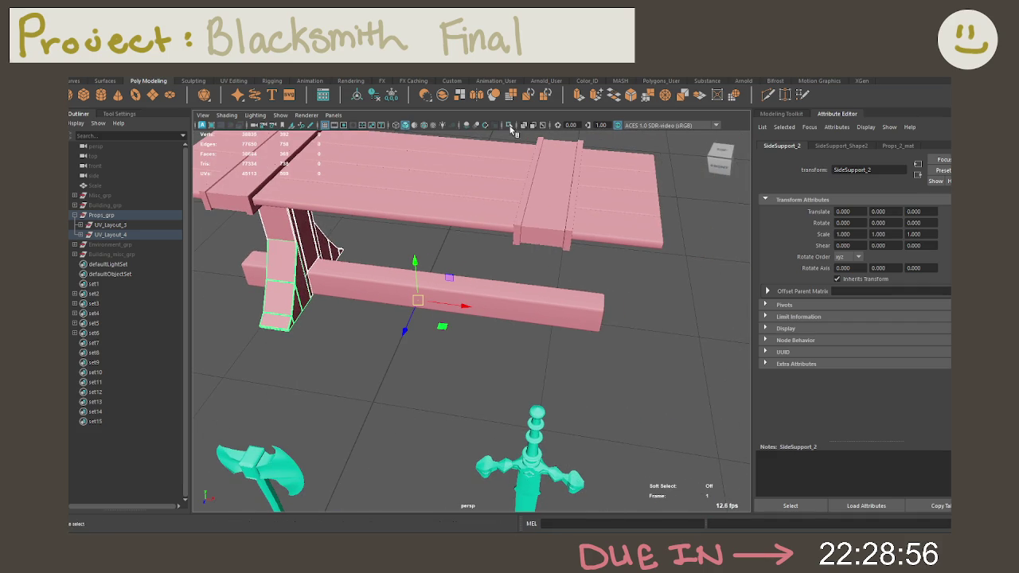
pyautogui.click(425, 125)
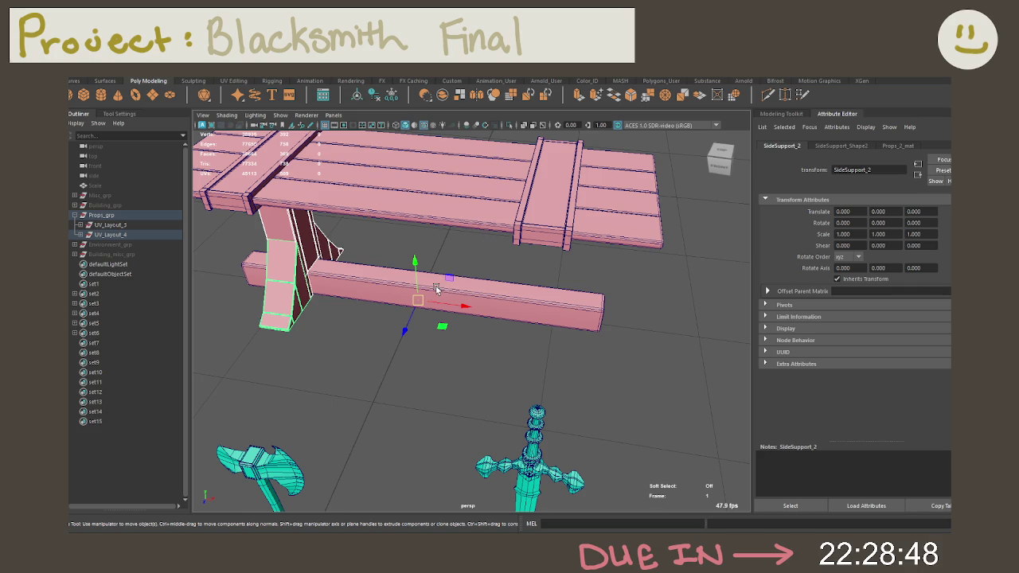
pyautogui.moveTo(460, 302); pyautogui.dragTo(643, 304)
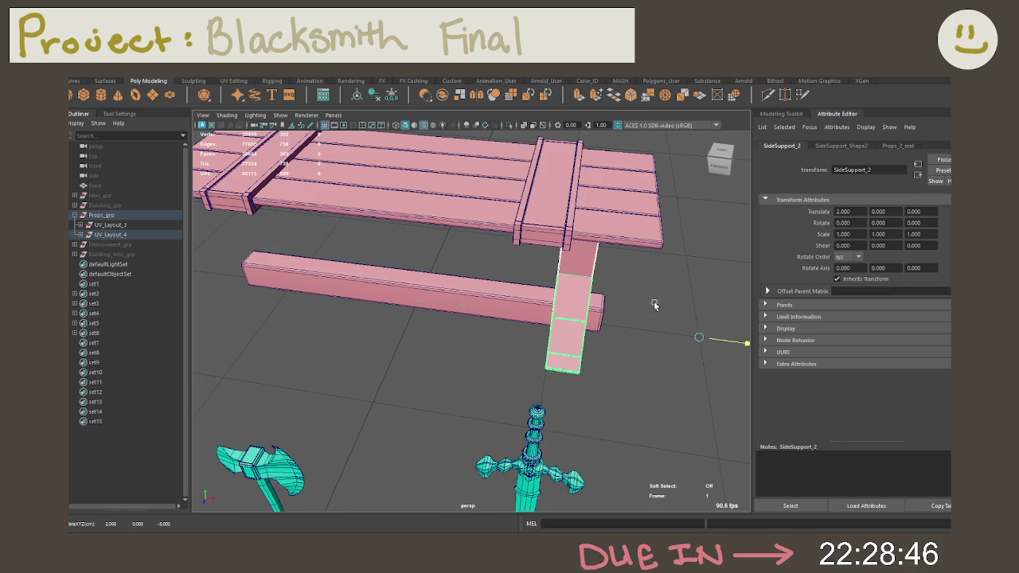
pyautogui.moveTo(651, 302)
pyautogui.keyDown('alt'); pyautogui.mouseDown()
pyautogui.moveTo(546, 284)
pyautogui.moveTo(613, 291)
pyautogui.moveTo(568, 300)
pyautogui.moveTo(650, 312)
pyautogui.mouseUp(); pyautogui.keyUp('alt')
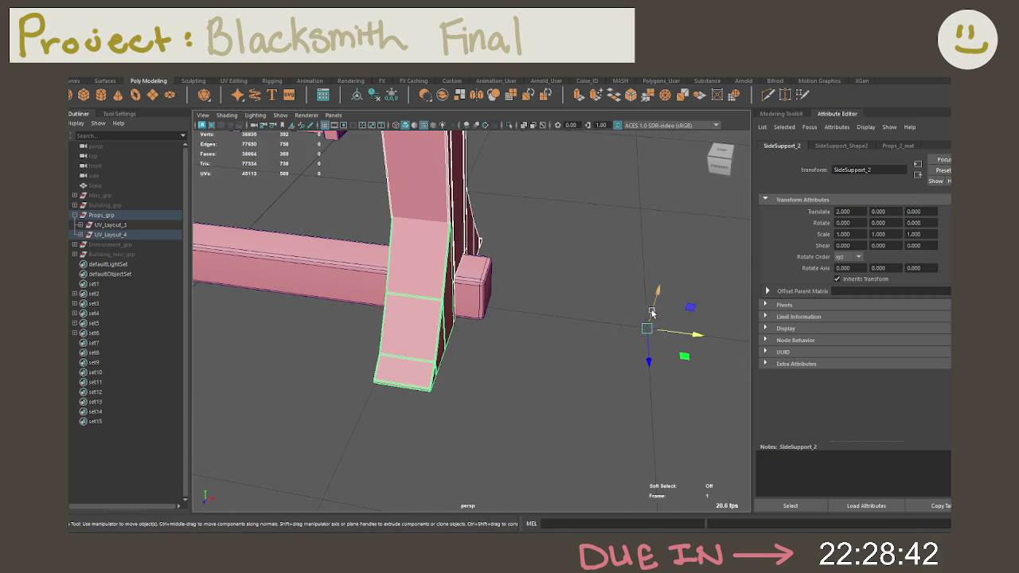
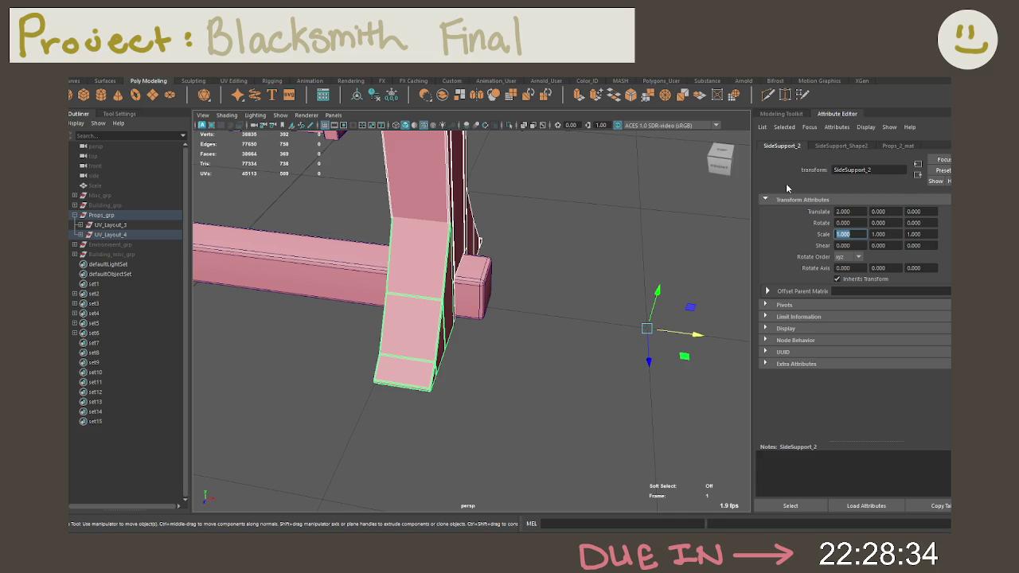
# Slide SideSupport_2 slightly along X and drag its pivot onto the leg.
pyautogui.moveTo(691, 327); pyautogui.dragTo(662, 320)
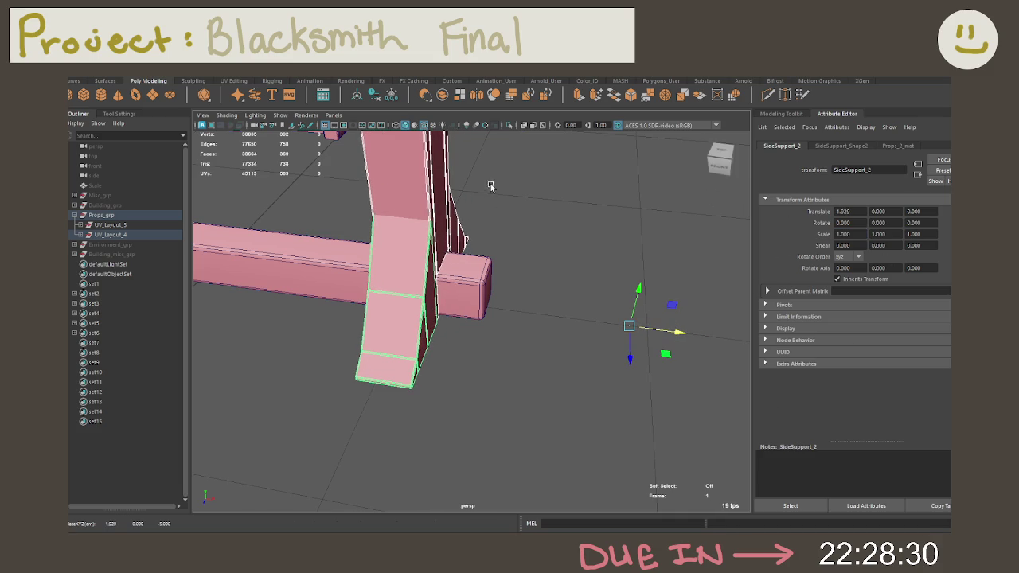
pyautogui.keyDown('alt'); pyautogui.moveTo(489, 187); pyautogui.dragTo(573, 324, button='middle'); pyautogui.keyUp('alt')
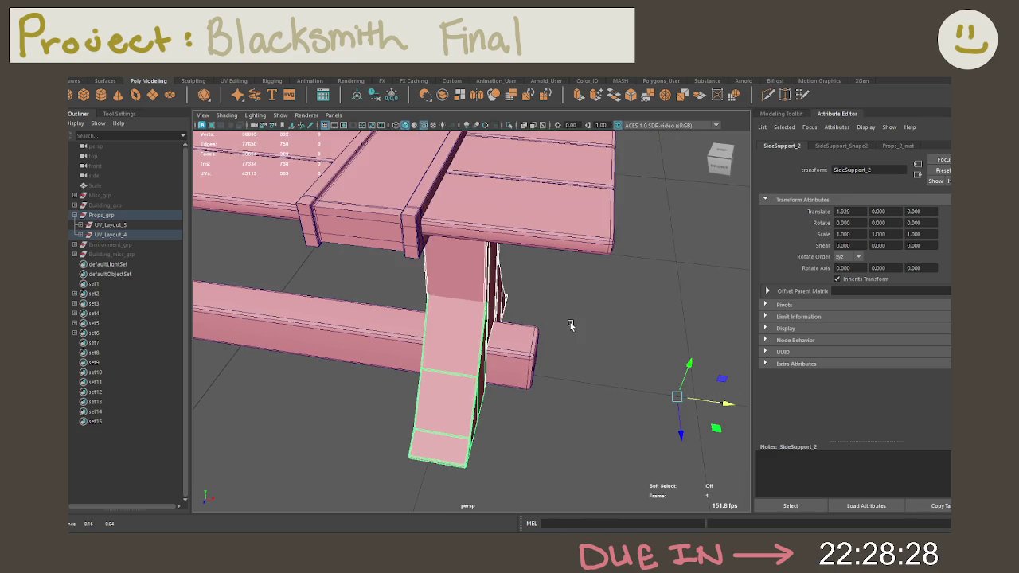
pyautogui.moveTo(587, 353)
pyautogui.keyDown('alt'); pyautogui.mouseDown()
pyautogui.moveTo(612, 318)
pyautogui.moveTo(600, 335)
pyautogui.mouseUp(); pyautogui.keyUp('alt')
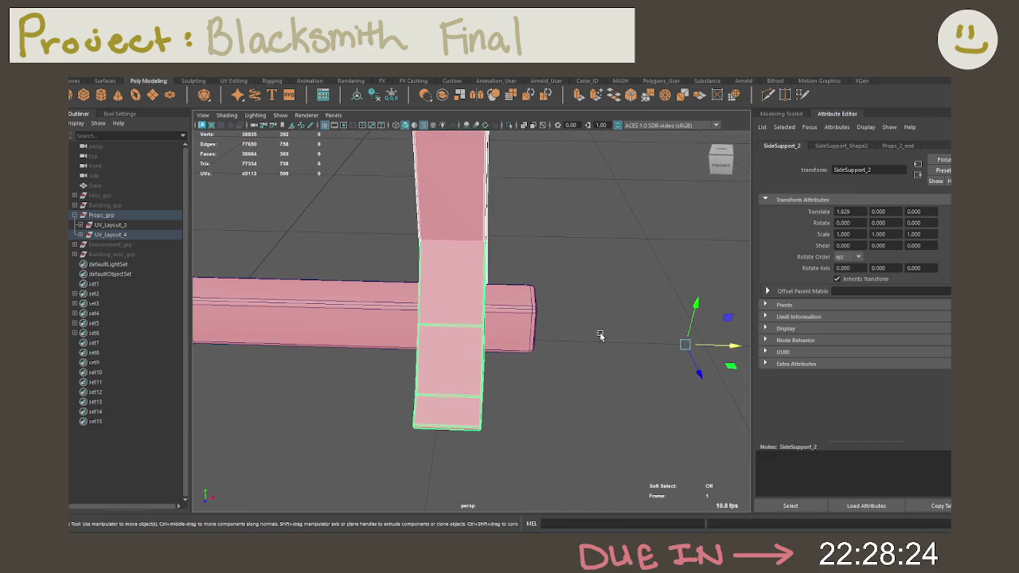
pyautogui.moveTo(684, 345)
pyautogui.mouseDown()
pyautogui.moveTo(534, 340)
pyautogui.moveTo(448, 323)
pyautogui.moveTo(462, 327)
pyautogui.mouseUp()
pyautogui.hotkey('ctrl', 'z')
# Shift the support's pivot right along the beam, then undo the support and pivot changes.
pyautogui.press('d')
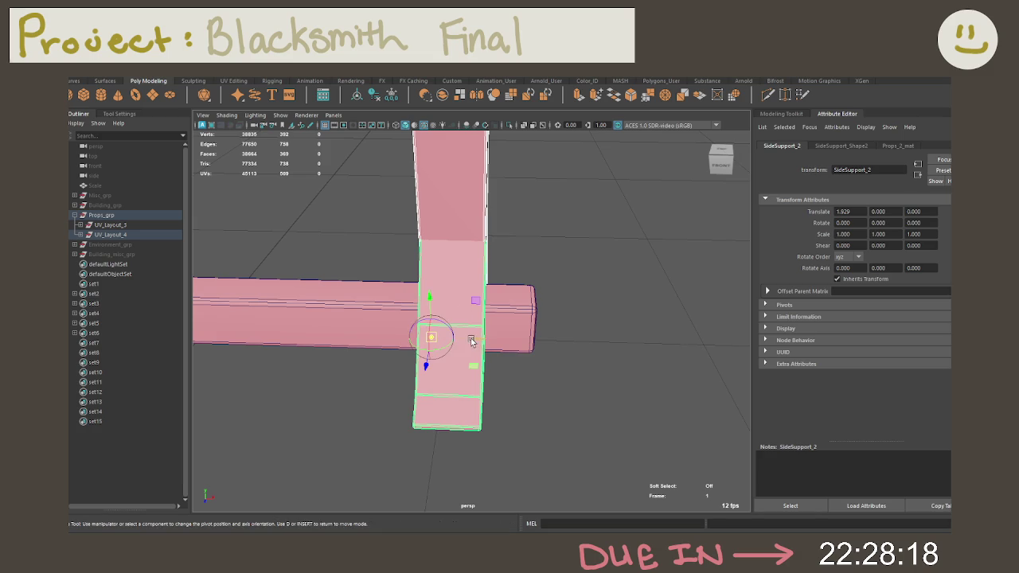
pyautogui.moveTo(457, 342); pyautogui.dragTo(473, 341)
pyautogui.scroll(2, 474, 342)
pyautogui.scroll(2, 502, 347)
pyautogui.scroll(2, 529, 352)
pyautogui.scroll(2, 557, 356)
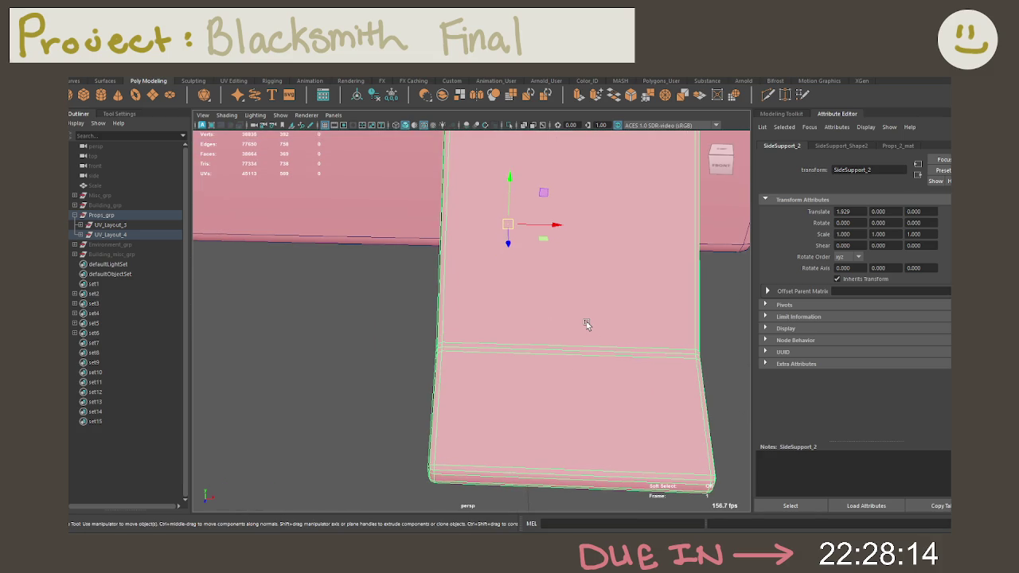
pyautogui.scroll(-5, 586, 324)
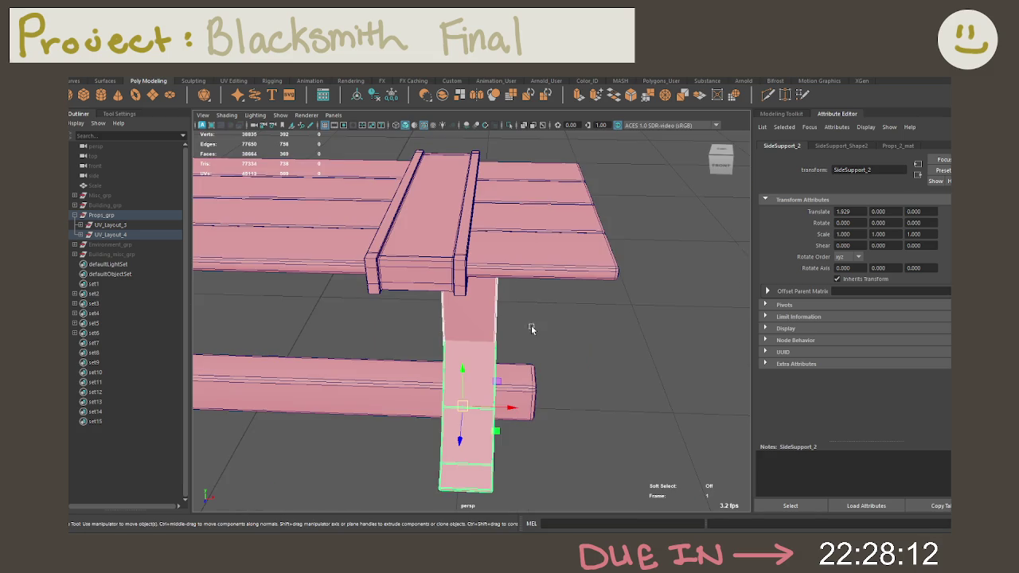
pyautogui.hotkey('ctrl', 'z')
pyautogui.hotkey('ctrl', 'z')
pyautogui.hotkey('ctrl', 'z')
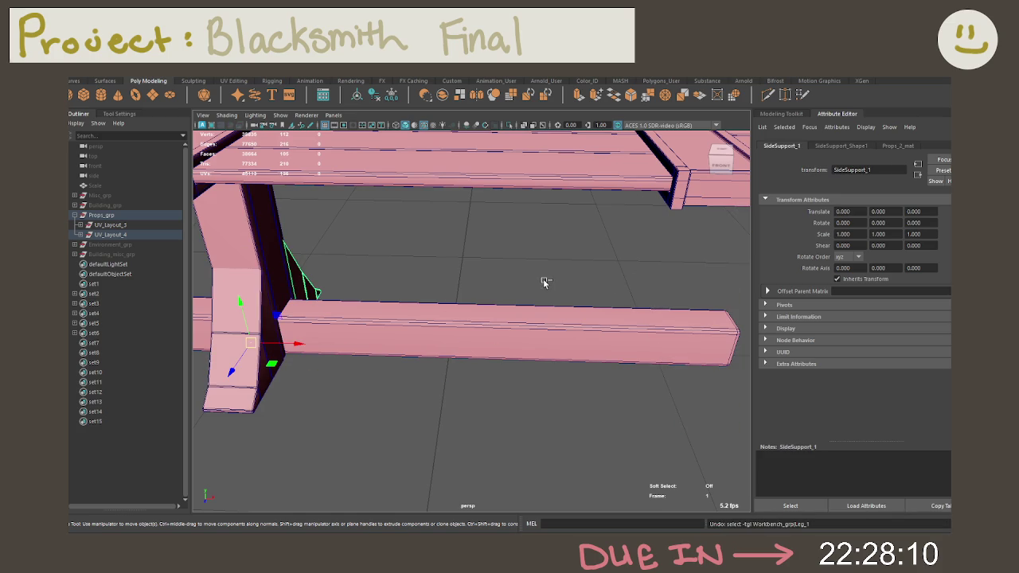
# Select SideSupport_2 and move its pivot to the top of the support post.
pyautogui.keyDown('alt'); pyautogui.moveTo(417, 287); pyautogui.dragTo(528, 274); pyautogui.keyUp('alt')
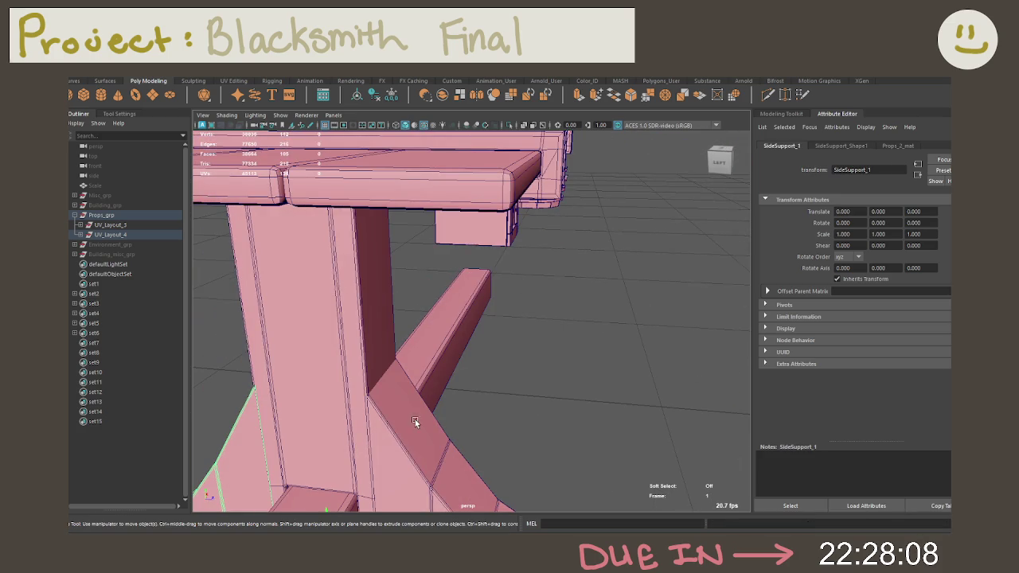
pyautogui.click(323, 354)
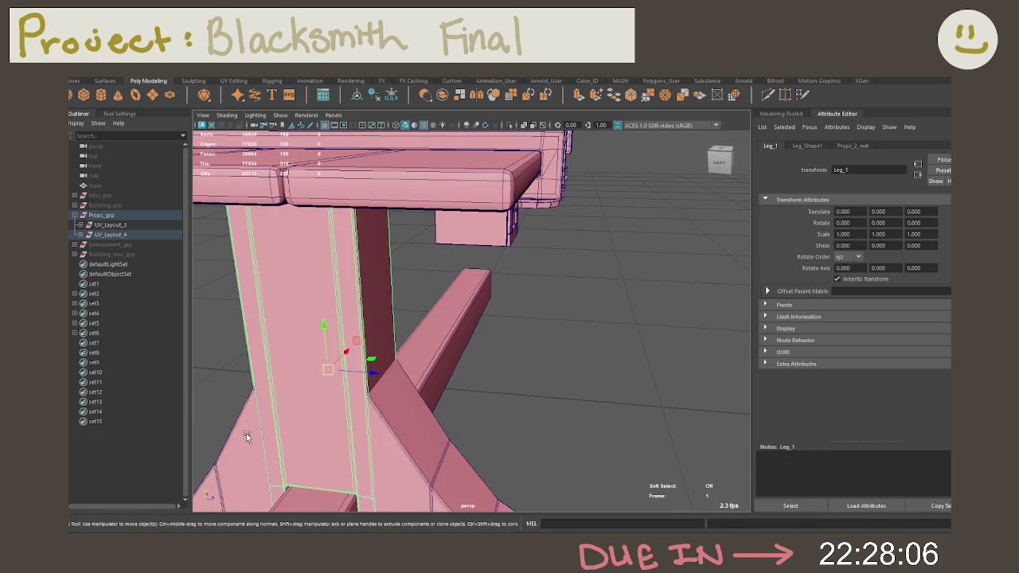
pyautogui.moveTo(339, 389)
pyautogui.keyDown('alt'); pyautogui.mouseDown()
pyautogui.moveTo(451, 311)
pyautogui.moveTo(439, 365)
pyautogui.mouseUp(); pyautogui.keyUp('alt')
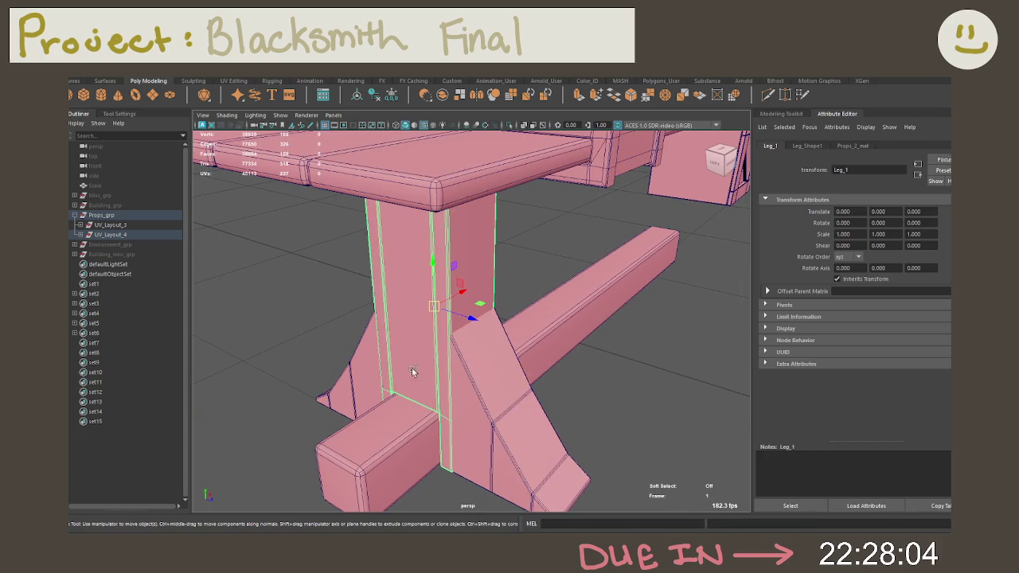
pyautogui.click(360, 372)
pyautogui.click(474, 395)
pyautogui.moveTo(521, 379)
pyautogui.keyDown('alt'); pyautogui.mouseDown()
pyautogui.moveTo(569, 345)
pyautogui.moveTo(586, 282)
pyautogui.moveTo(562, 391)
pyautogui.moveTo(664, 316)
pyautogui.moveTo(657, 338)
pyautogui.moveTo(657, 313)
pyautogui.moveTo(665, 325)
pyautogui.mouseUp(); pyautogui.keyUp('alt')
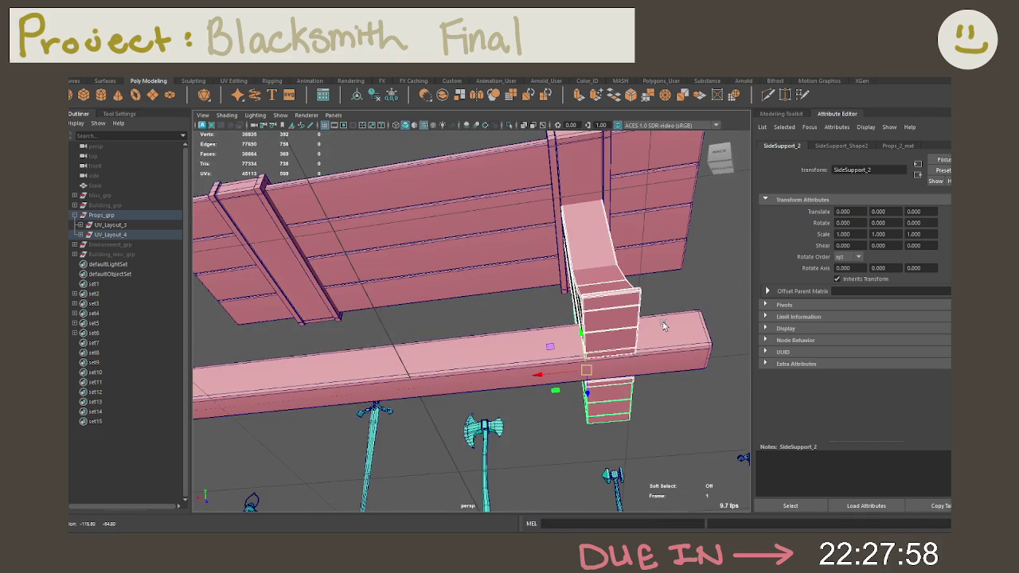
pyautogui.press('d')
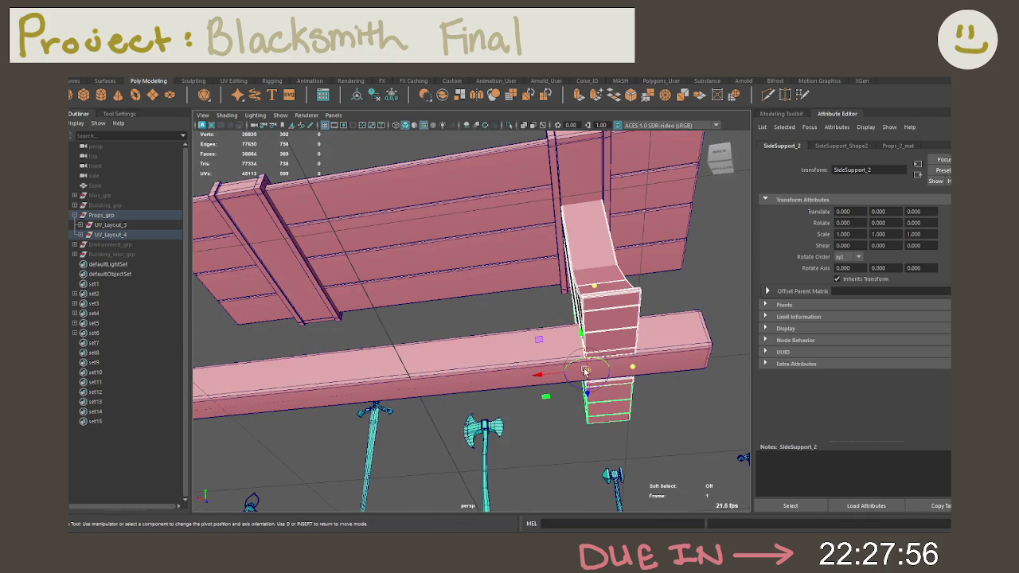
pyautogui.moveTo(585, 372); pyautogui.dragTo(585, 211)
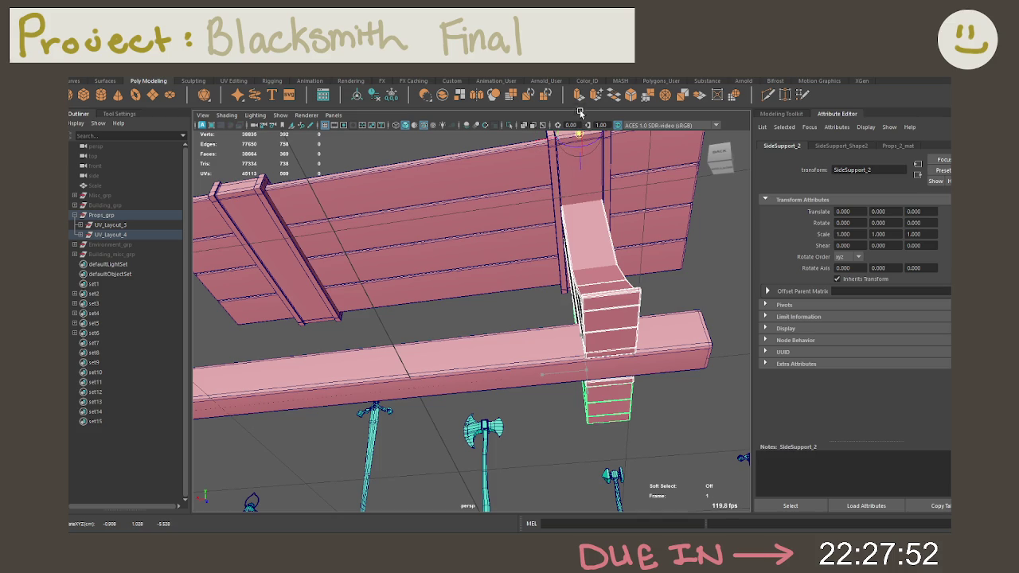
# Clone the support as SideSupport_4 at X 2.219, under the bench's opposite end.
pyautogui.moveTo(584, 167)
pyautogui.keyDown('alt'); pyautogui.mouseDown()
pyautogui.moveTo(598, 167)
pyautogui.moveTo(618, 238)
pyautogui.moveTo(543, 185)
pyautogui.moveTo(554, 170)
pyautogui.mouseUp(); pyautogui.keyUp('alt')
pyautogui.keyDown('alt'); pyautogui.moveTo(555, 170); pyautogui.dragTo(588, 177, button='middle'); pyautogui.keyUp('alt')
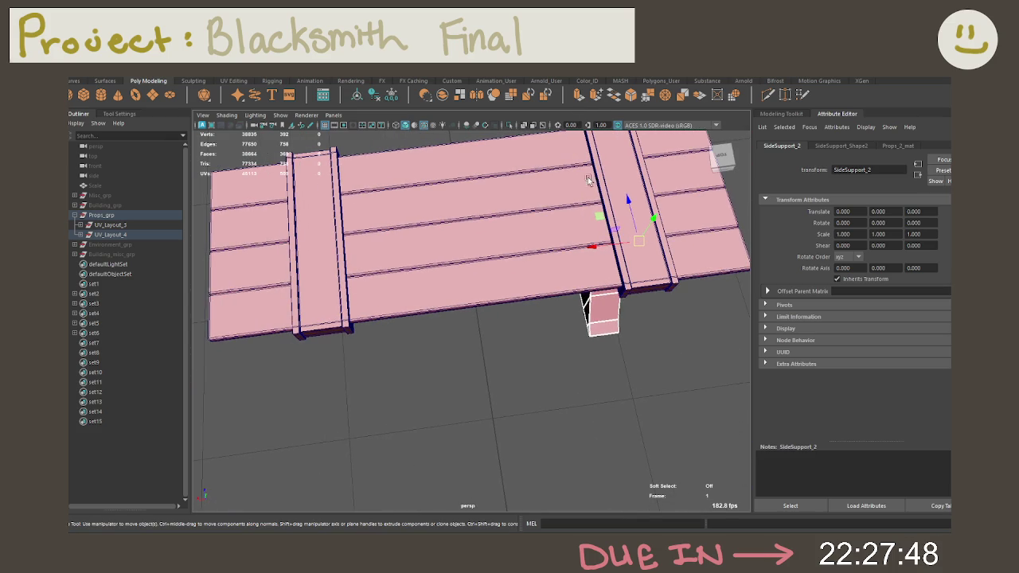
pyautogui.moveTo(599, 247)
pyautogui.keyDown('shift'); pyautogui.mouseDown()
pyautogui.moveTo(448, 263)
pyautogui.moveTo(309, 307)
pyautogui.moveTo(549, 331)
pyautogui.mouseUp(); pyautogui.keyUp('shift')
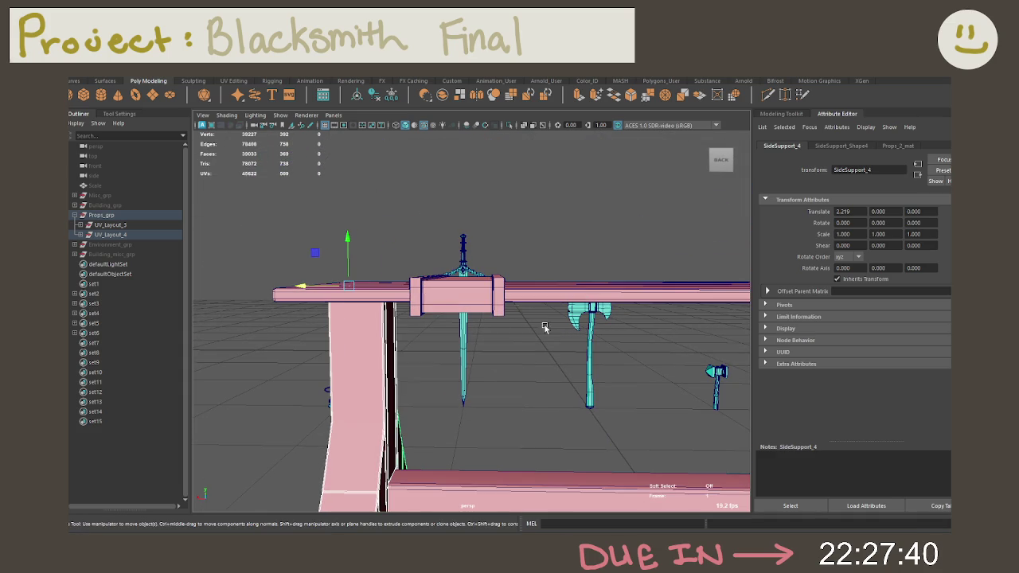
# Slide the copied SideSupport_4 along X to Translate X 1.800.
pyautogui.moveTo(310, 289)
pyautogui.mouseDown()
pyautogui.moveTo(470, 297)
pyautogui.moveTo(583, 318)
pyautogui.moveTo(640, 299)
pyautogui.moveTo(530, 286)
pyautogui.moveTo(520, 302)
pyautogui.mouseUp()
pyautogui.click(603, 272)
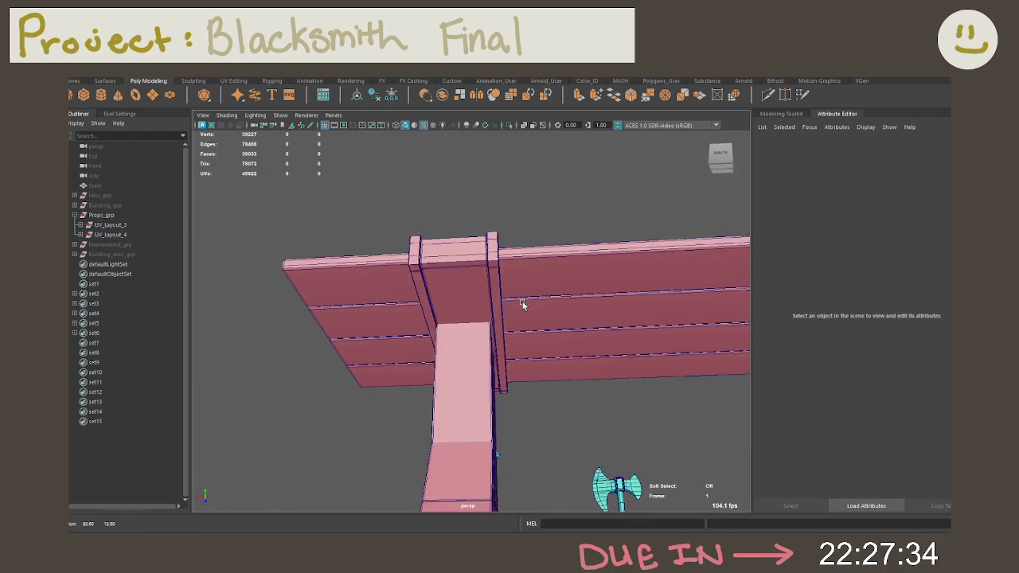
pyautogui.click(521, 303)
pyautogui.moveTo(426, 291)
pyautogui.mouseDown()
pyautogui.moveTo(552, 303)
pyautogui.moveTo(542, 298)
pyautogui.moveTo(553, 284)
pyautogui.moveTo(552, 319)
pyautogui.mouseUp()
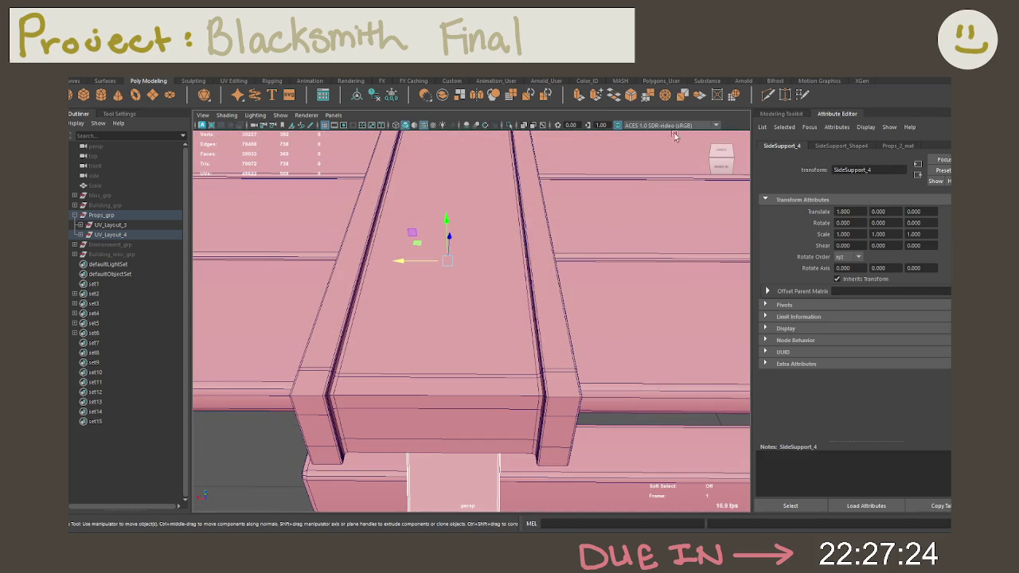
# Turn on X-Ray and test a nudge, undoing it back to 1.800.
pyautogui.click(518, 127)
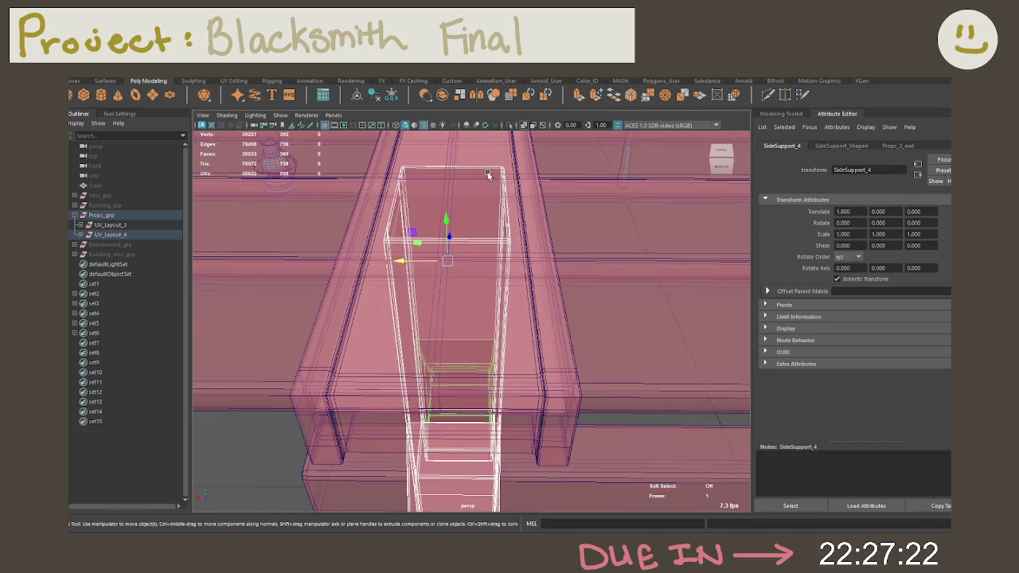
pyautogui.keyDown('alt'); pyautogui.moveTo(477, 201); pyautogui.dragTo(467, 282); pyautogui.keyUp('alt')
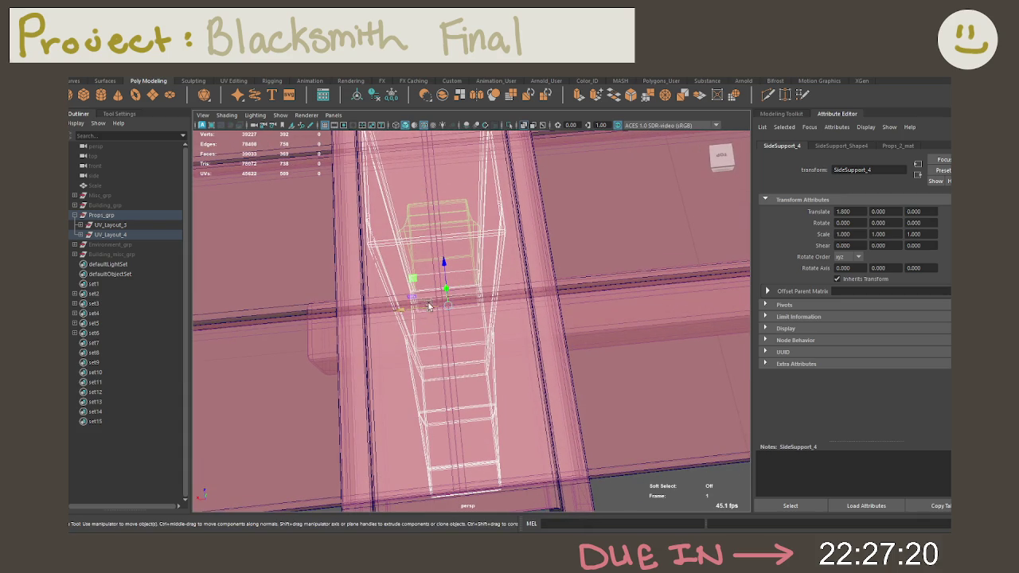
pyautogui.moveTo(412, 311); pyautogui.dragTo(405, 312)
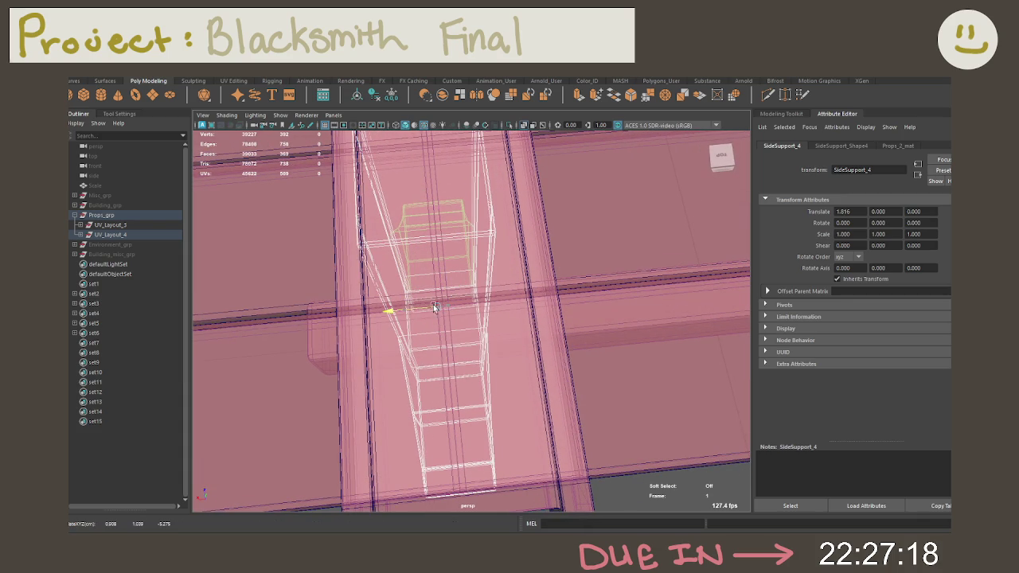
pyautogui.hotkey('ctrl', 'z')
pyautogui.moveTo(577, 222)
pyautogui.keyDown('alt'); pyautogui.mouseDown()
pyautogui.moveTo(569, 240)
pyautogui.moveTo(585, 198)
pyautogui.moveTo(578, 190)
pyautogui.moveTo(570, 193)
pyautogui.moveTo(580, 204)
pyautogui.moveTo(601, 204)
pyautogui.moveTo(625, 250)
pyautogui.moveTo(416, 275)
pyautogui.moveTo(523, 297)
pyautogui.moveTo(431, 319)
pyautogui.moveTo(594, 279)
pyautogui.moveTo(500, 289)
pyautogui.moveTo(586, 284)
pyautogui.moveTo(498, 234)
pyautogui.moveTo(534, 242)
pyautogui.mouseUp(); pyautogui.keyUp('alt')
# Frame Leg_1, show its transform values, and select SideSupport_2 and SideSupport_1.
pyautogui.moveTo(665, 255)
pyautogui.keyDown('alt'); pyautogui.mouseDown()
pyautogui.moveTo(614, 291)
pyautogui.moveTo(533, 245)
pyautogui.moveTo(514, 261)
pyautogui.mouseUp(); pyautogui.keyUp('alt')
pyautogui.keyDown('alt'); pyautogui.moveTo(513, 261); pyautogui.dragTo(506, 265, button='right'); pyautogui.keyUp('alt')
pyautogui.keyDown('shift'); pyautogui.click(506, 265); pyautogui.keyUp('shift')
pyautogui.keyDown('shift'); pyautogui.click(509, 267); pyautogui.keyUp('shift')
pyautogui.press('f')
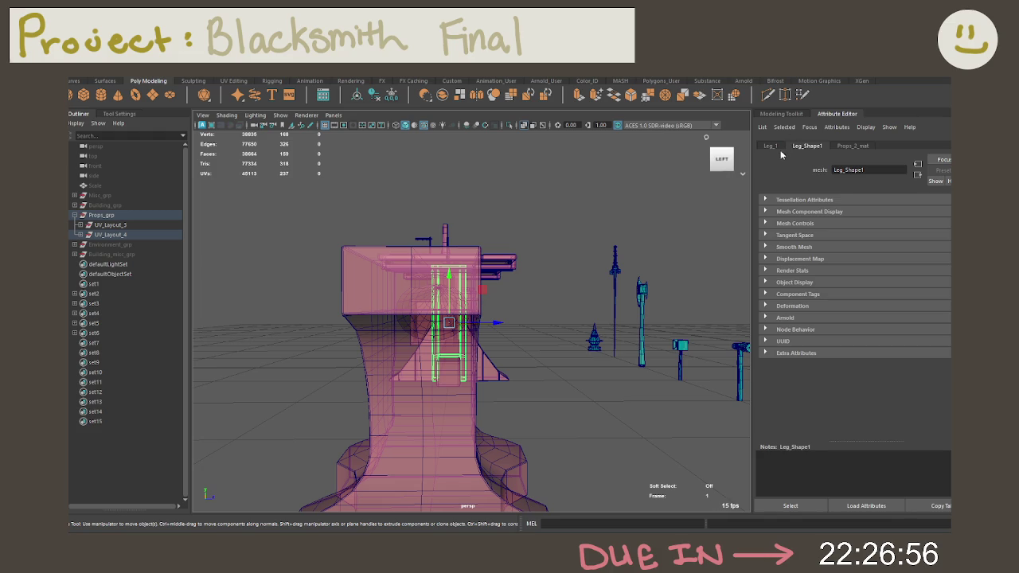
pyautogui.click(769, 146)
pyautogui.keyDown('alt'); pyautogui.moveTo(578, 309); pyautogui.dragTo(542, 354); pyautogui.keyUp('alt')
pyautogui.keyDown('alt'); pyautogui.moveTo(543, 355); pyautogui.dragTo(510, 379, button='right'); pyautogui.keyUp('alt')
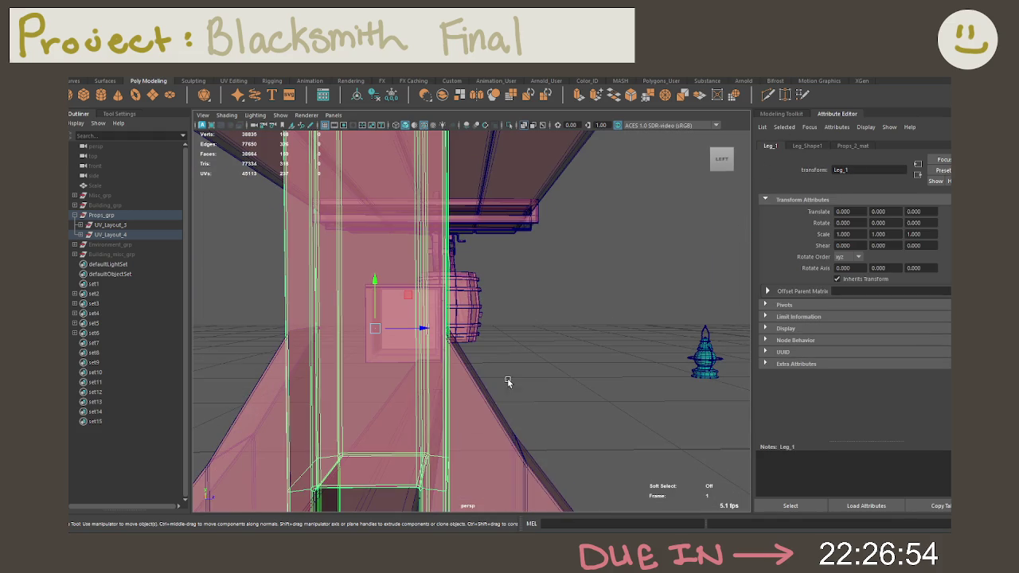
pyautogui.click(478, 400)
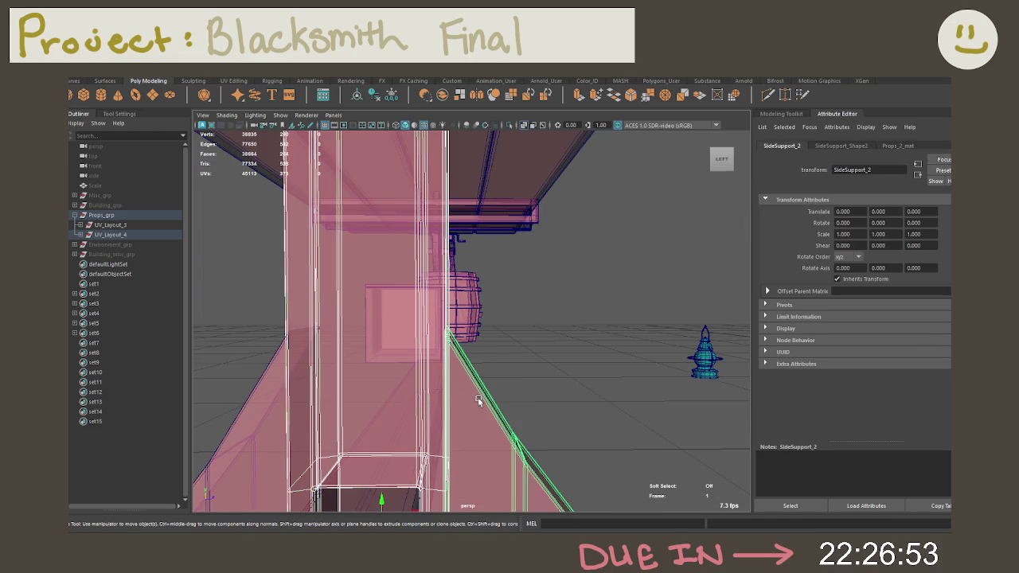
pyautogui.click(264, 410)
pyautogui.moveTo(400, 311)
pyautogui.keyDown('alt'); pyautogui.mouseDown()
pyautogui.moveTo(493, 293)
pyautogui.moveTo(483, 299)
pyautogui.moveTo(615, 342)
pyautogui.moveTo(559, 318)
pyautogui.moveTo(574, 321)
pyautogui.moveTo(566, 329)
pyautogui.moveTo(456, 312)
pyautogui.moveTo(491, 280)
pyautogui.moveTo(495, 295)
pyautogui.moveTo(595, 295)
pyautogui.moveTo(586, 265)
pyautogui.moveTo(661, 282)
pyautogui.mouseUp(); pyautogui.keyUp('alt')
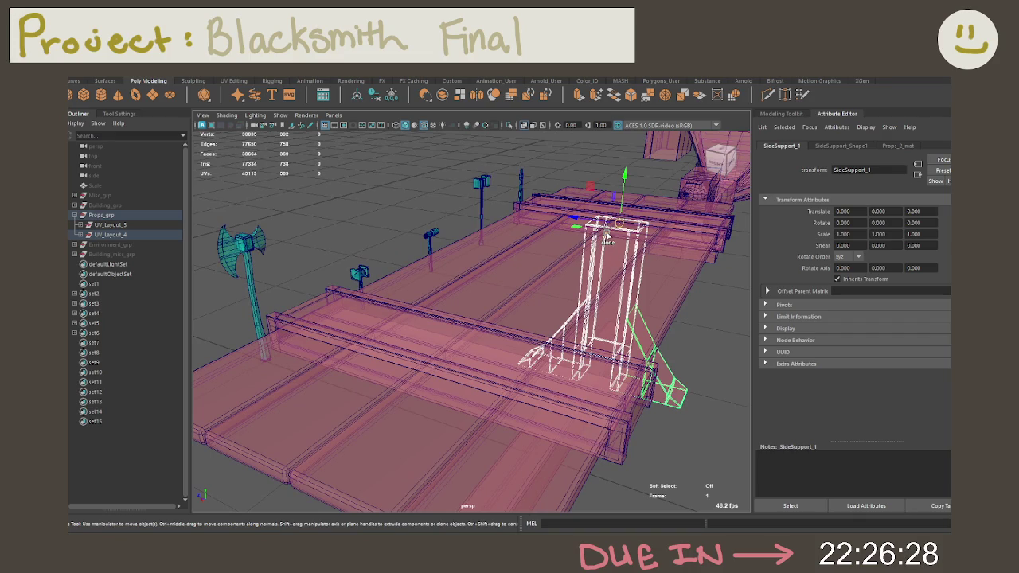
# Test a clone of the support toward the front plank and nudge it along X.
pyautogui.keyDown('shift'); pyautogui.moveTo(607, 236); pyautogui.dragTo(469, 347); pyautogui.keyUp('shift')
pyautogui.moveTo(521, 305)
pyautogui.keyDown('alt'); pyautogui.mouseDown()
pyautogui.moveTo(446, 329)
pyautogui.moveTo(470, 318)
pyautogui.moveTo(591, 314)
pyautogui.moveTo(525, 288)
pyautogui.mouseUp(); pyautogui.keyUp('alt')
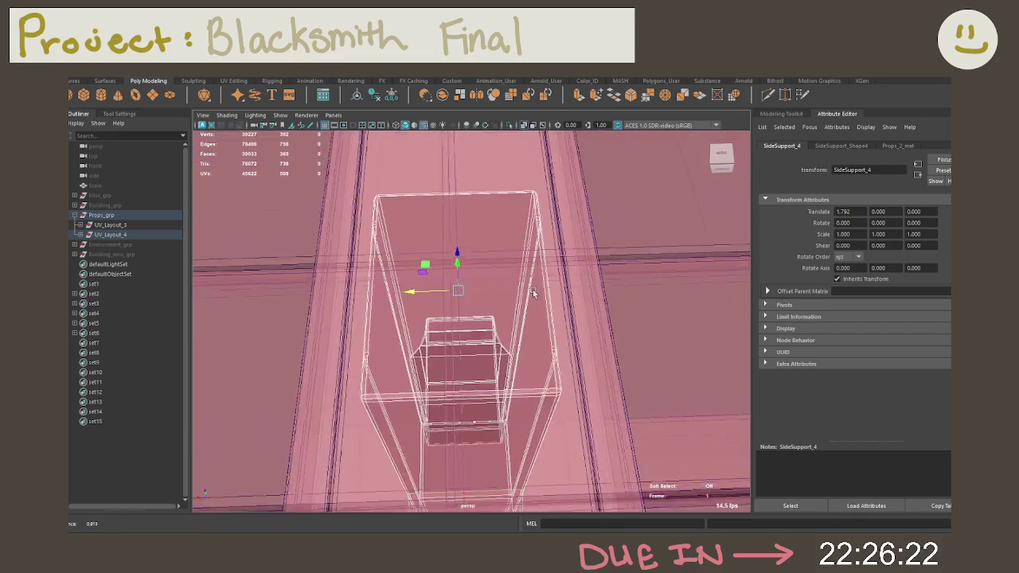
pyautogui.scroll(2, 525, 288)
pyautogui.moveTo(415, 287)
pyautogui.mouseDown()
pyautogui.moveTo(439, 284)
pyautogui.moveTo(466, 237)
pyautogui.moveTo(537, 221)
pyautogui.moveTo(626, 132)
pyautogui.mouseUp()
# Select the central metal band and a side support, then undo the duplicate.
pyautogui.moveTo(524, 126)
pyautogui.keyDown('alt'); pyautogui.mouseDown()
pyautogui.moveTo(565, 241)
pyautogui.moveTo(539, 227)
pyautogui.moveTo(512, 268)
pyautogui.moveTo(544, 266)
pyautogui.moveTo(546, 231)
pyautogui.mouseUp(); pyautogui.keyUp('alt')
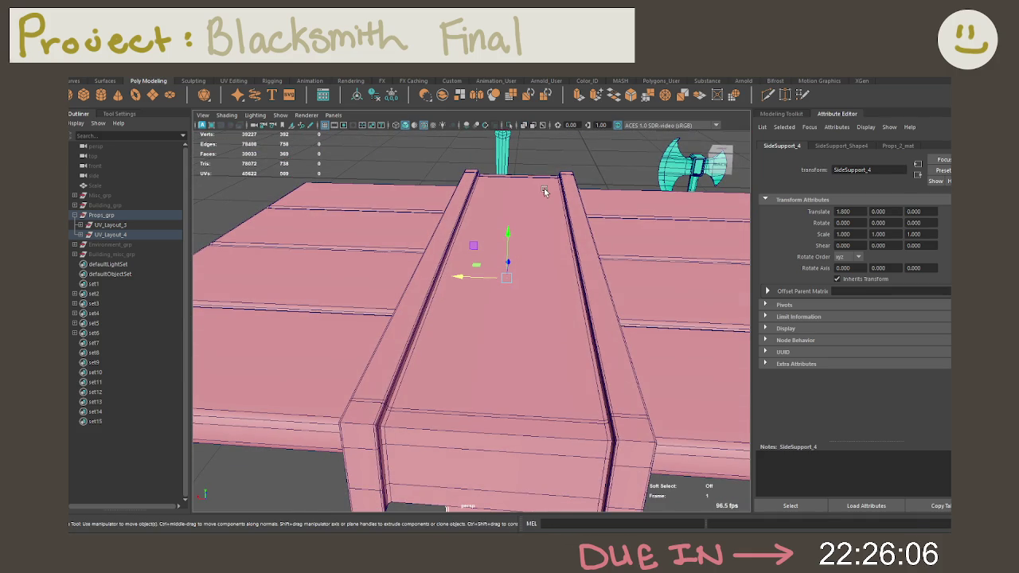
pyautogui.click(543, 190)
pyautogui.click(498, 194)
pyautogui.scroll(-5, 509, 203)
pyautogui.keyDown('alt'); pyautogui.moveTo(509, 203); pyautogui.dragTo(506, 235); pyautogui.keyUp('alt')
pyautogui.hotkey('ctrl', 'z')
pyautogui.hotkey('ctrl', 'z')
pyautogui.hotkey('ctrl', 'z')
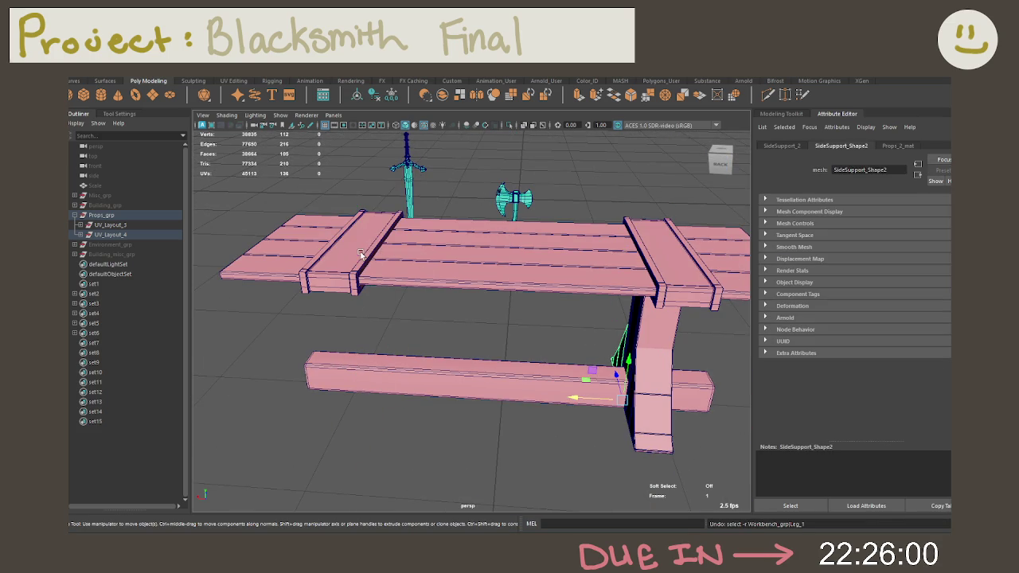
# Slide the left metal band along the table, then select the lower side support.
pyautogui.click(362, 253)
pyautogui.moveTo(350, 215); pyautogui.dragTo(352, 254)
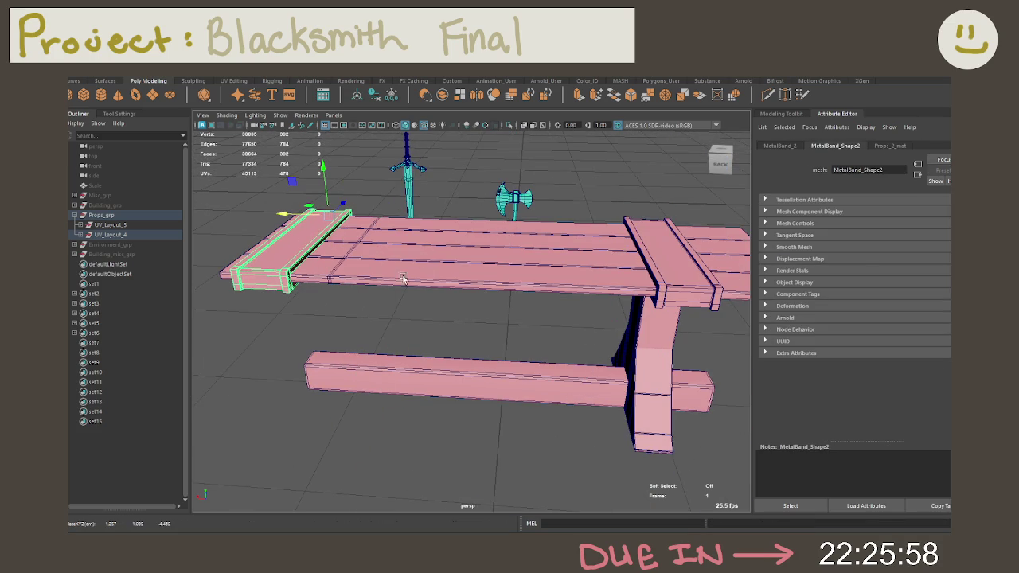
pyautogui.click(615, 354)
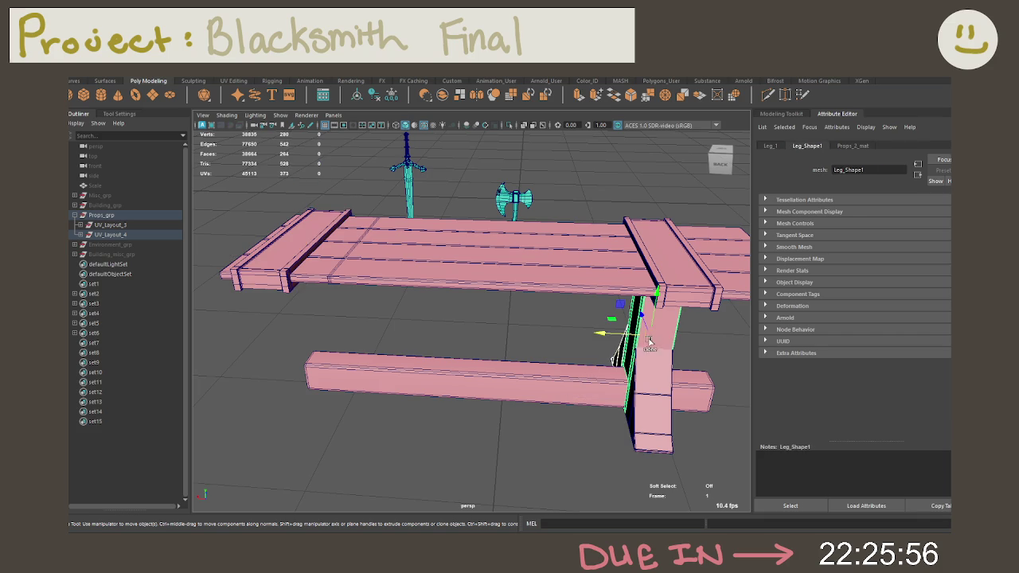
pyautogui.click(652, 363)
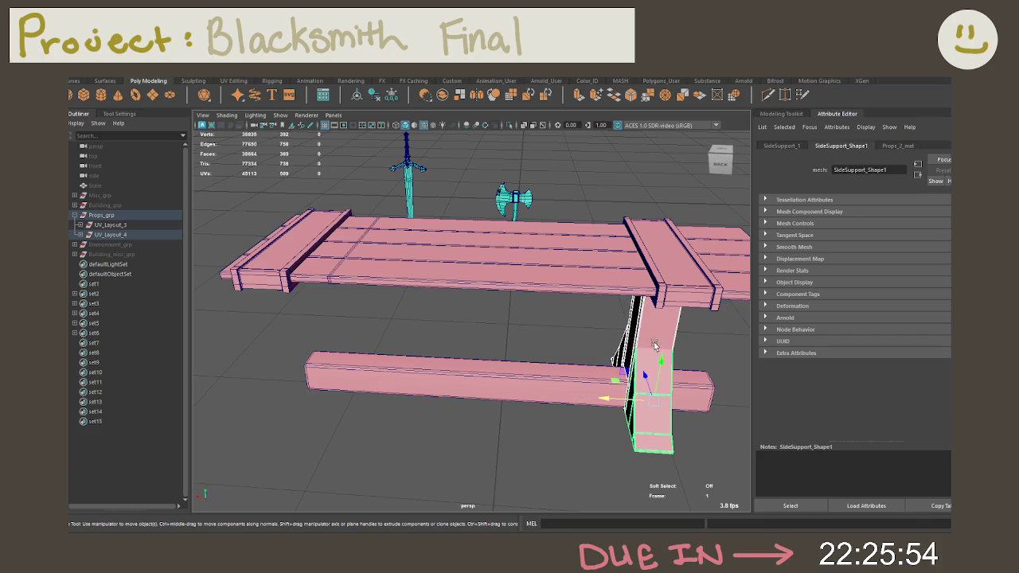
pyautogui.moveTo(658, 281)
pyautogui.keyDown('alt'); pyautogui.mouseDown()
pyautogui.moveTo(633, 262)
pyautogui.moveTo(672, 288)
pyautogui.mouseUp(); pyautogui.keyUp('alt')
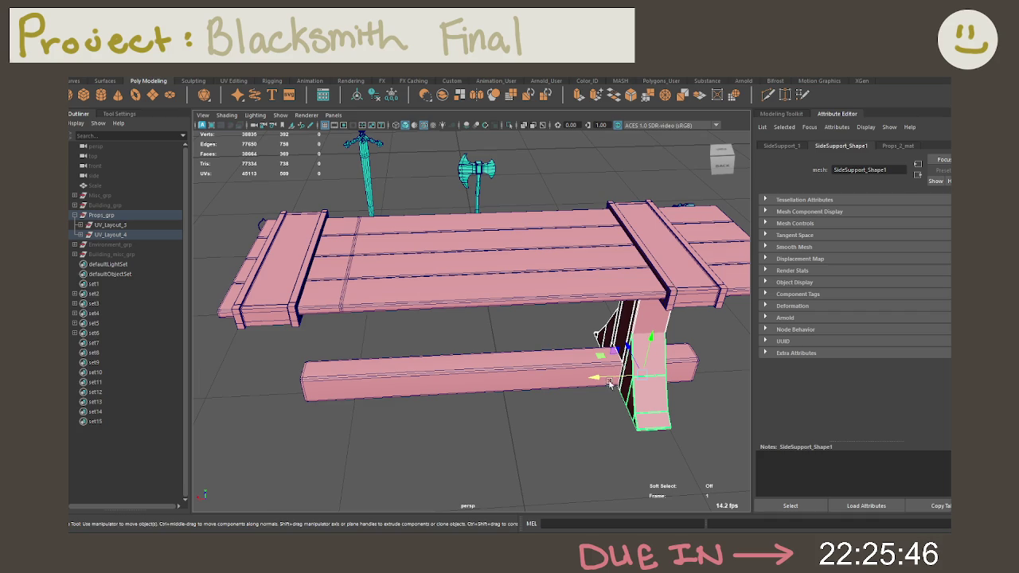
# Slide the side support left, reposition its pivot, and move it under the table edge.
pyautogui.moveTo(609, 377)
pyautogui.mouseDown()
pyautogui.moveTo(201, 414)
pyautogui.moveTo(462, 253)
pyautogui.mouseUp()
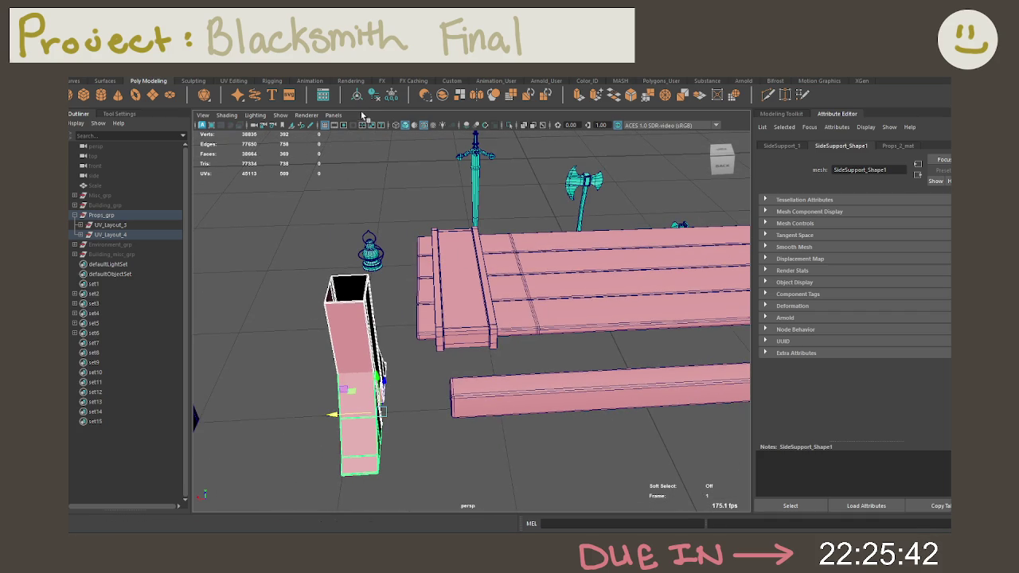
pyautogui.moveTo(510, 303)
pyautogui.keyDown('alt'); pyautogui.mouseDown()
pyautogui.moveTo(462, 259)
pyautogui.moveTo(448, 266)
pyautogui.moveTo(466, 273)
pyautogui.moveTo(354, 284)
pyautogui.mouseUp(); pyautogui.keyUp('alt')
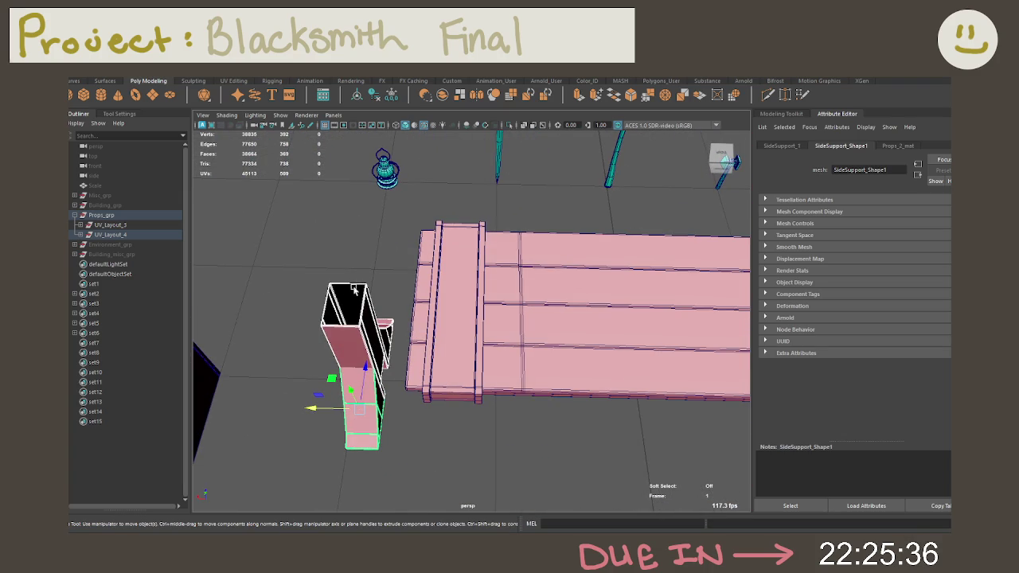
pyautogui.press('d')
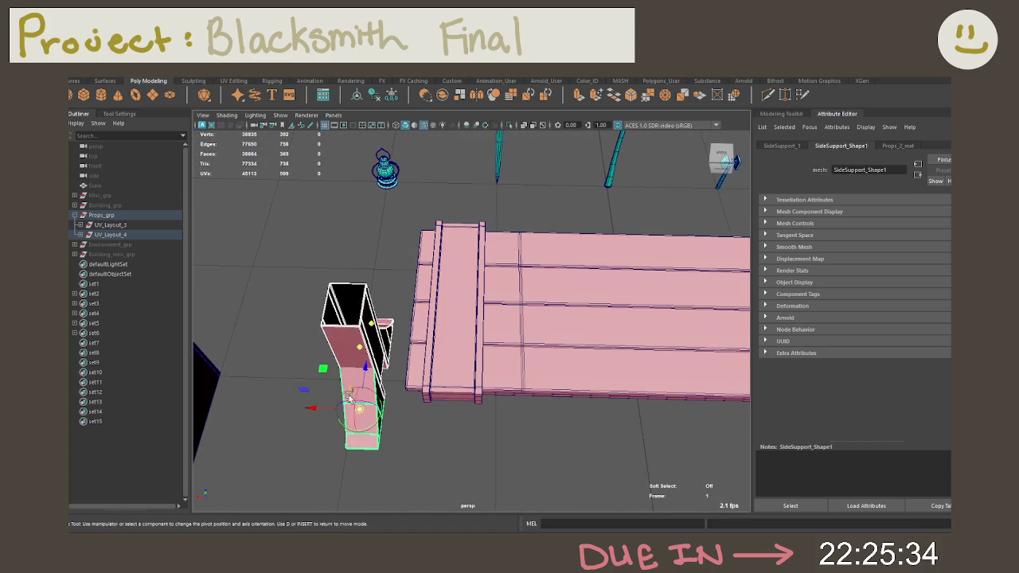
pyautogui.moveTo(352, 394); pyautogui.dragTo(325, 330)
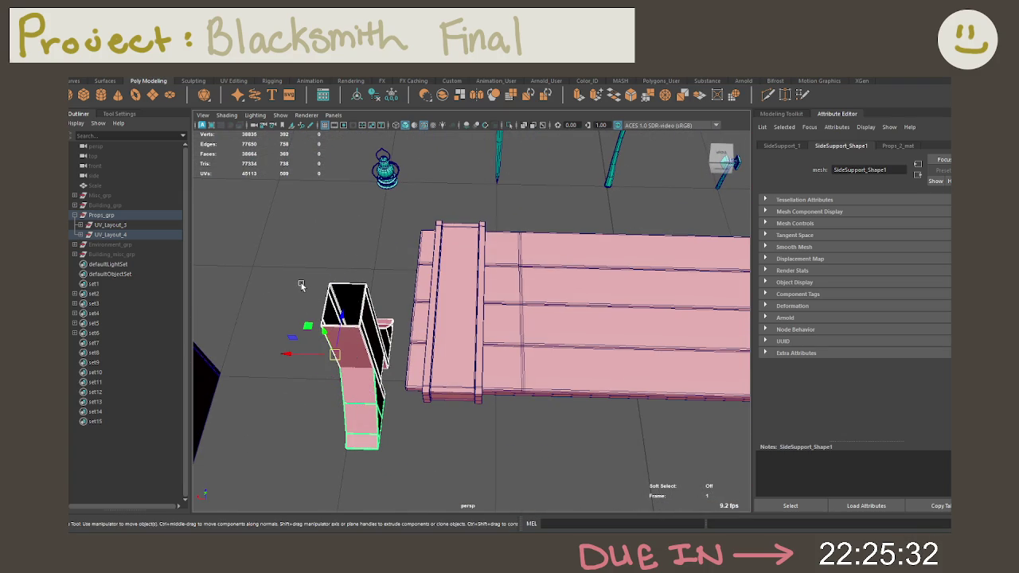
pyautogui.moveTo(409, 317)
pyautogui.keyDown('alt'); pyautogui.mouseDown()
pyautogui.moveTo(510, 310)
pyautogui.moveTo(341, 330)
pyautogui.mouseUp(); pyautogui.keyUp('alt')
pyautogui.moveTo(287, 348); pyautogui.dragTo(531, 344)
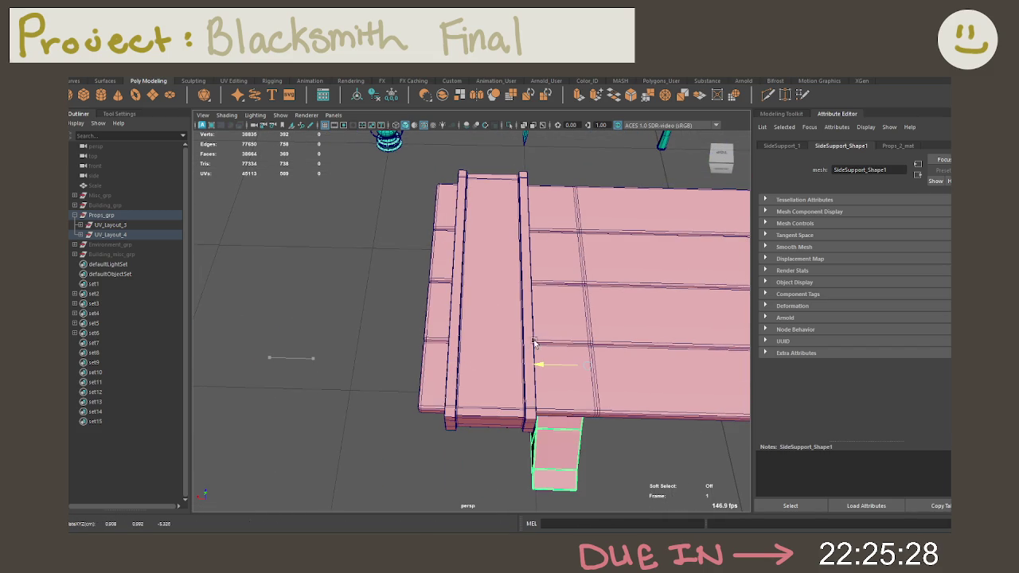
# Nudge the side support slightly left, seen close up at the tabletop edge.
pyautogui.moveTo(602, 319)
pyautogui.keyDown('alt'); pyautogui.mouseDown()
pyautogui.moveTo(657, 314)
pyautogui.moveTo(566, 268)
pyautogui.mouseUp(); pyautogui.keyUp('alt')
pyautogui.scroll(5, 559, 271)
pyautogui.scroll(3, 590, 311)
pyautogui.moveTo(590, 310)
pyautogui.keyDown('alt'); pyautogui.mouseDown()
pyautogui.moveTo(573, 278)
pyautogui.moveTo(539, 305)
pyautogui.mouseUp(); pyautogui.keyUp('alt')
pyautogui.scroll(3, 600, 313)
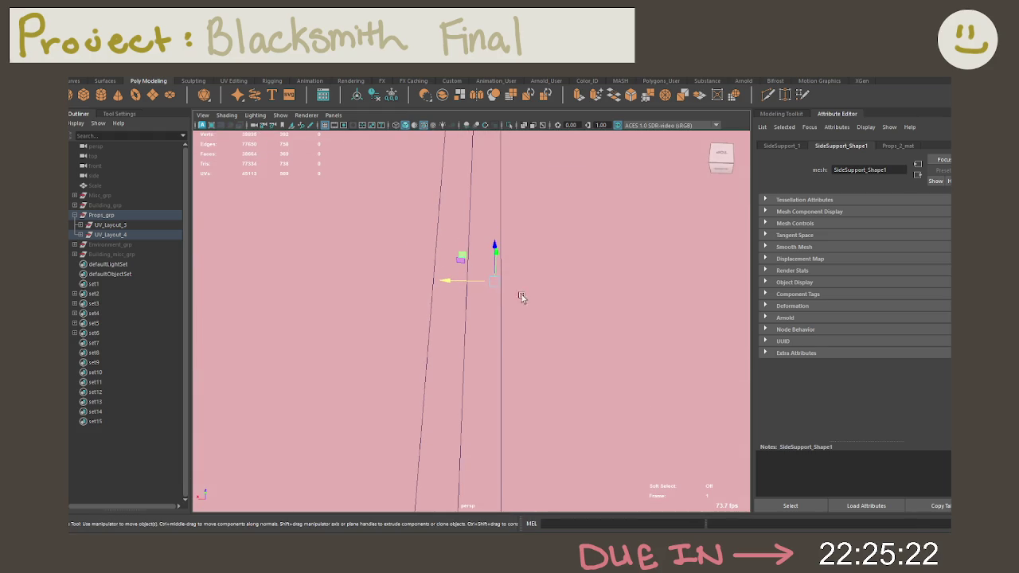
pyautogui.moveTo(477, 281); pyautogui.dragTo(465, 284)
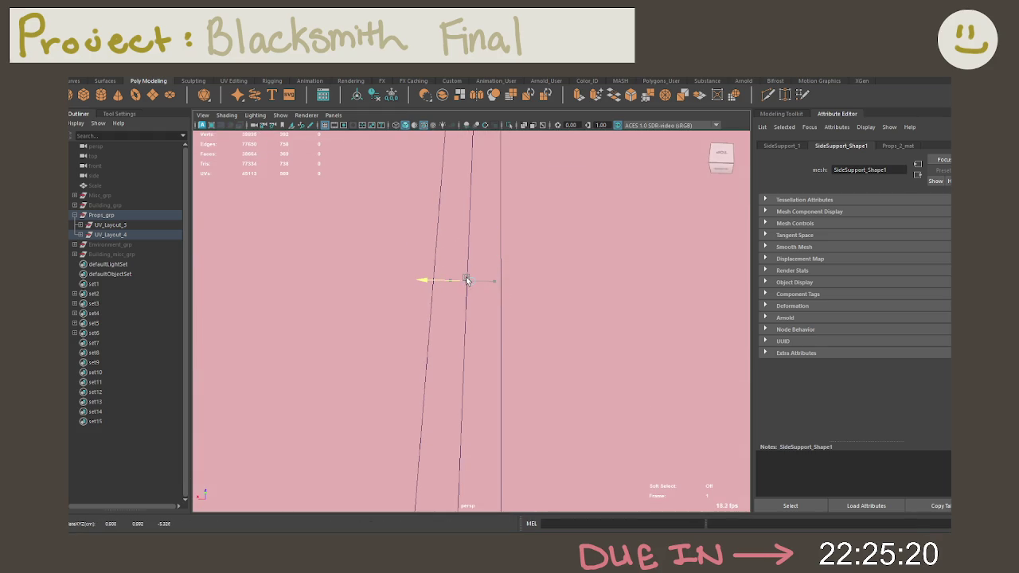
pyautogui.scroll(-8, 468, 288)
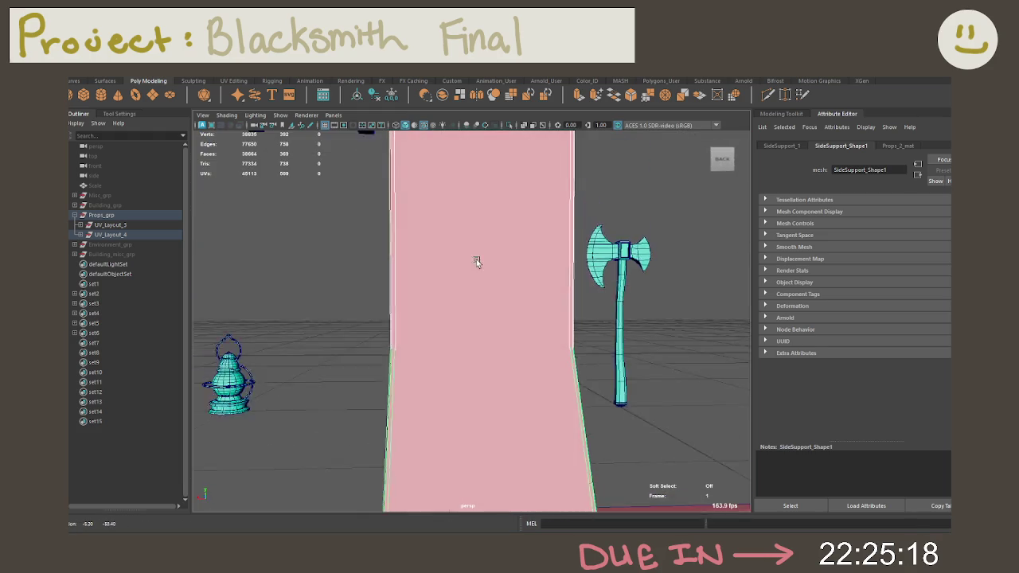
pyautogui.moveTo(480, 257)
pyautogui.keyDown('alt'); pyautogui.mouseDown()
pyautogui.moveTo(490, 311)
pyautogui.moveTo(462, 220)
pyautogui.moveTo(476, 186)
pyautogui.moveTo(482, 225)
pyautogui.mouseUp(); pyautogui.keyUp('alt')
# Return to Object Mode, select the metal band, and turn on X-ray with Alt+X.
pyautogui.rightClick(383, 250)
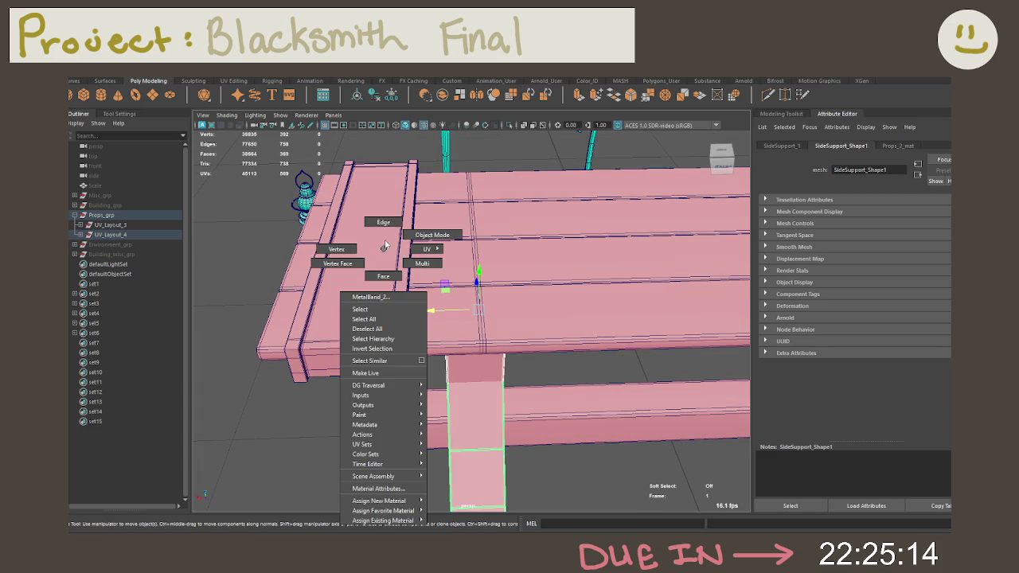
pyautogui.click(386, 245)
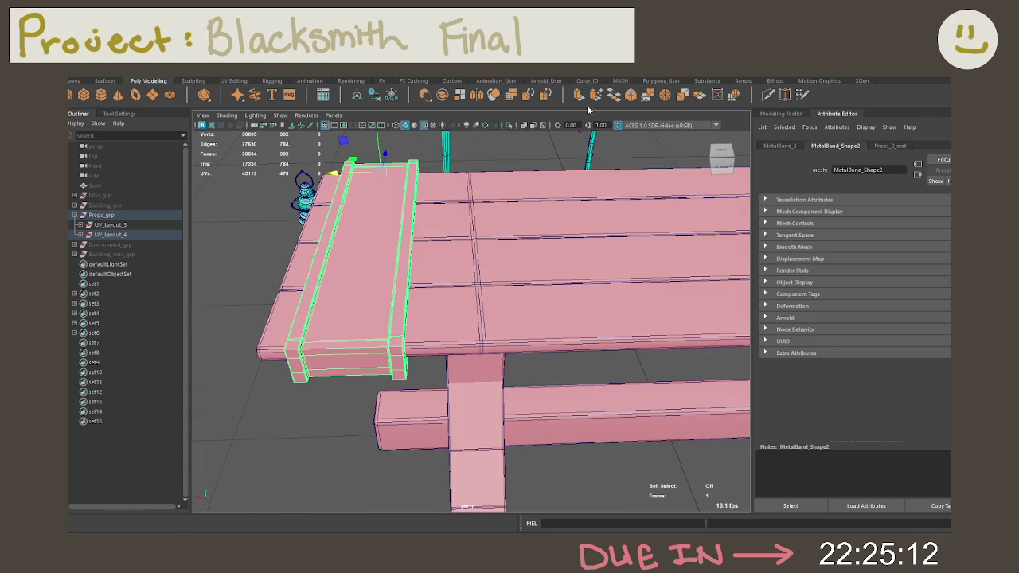
pyautogui.hotkey('alt', 'x')
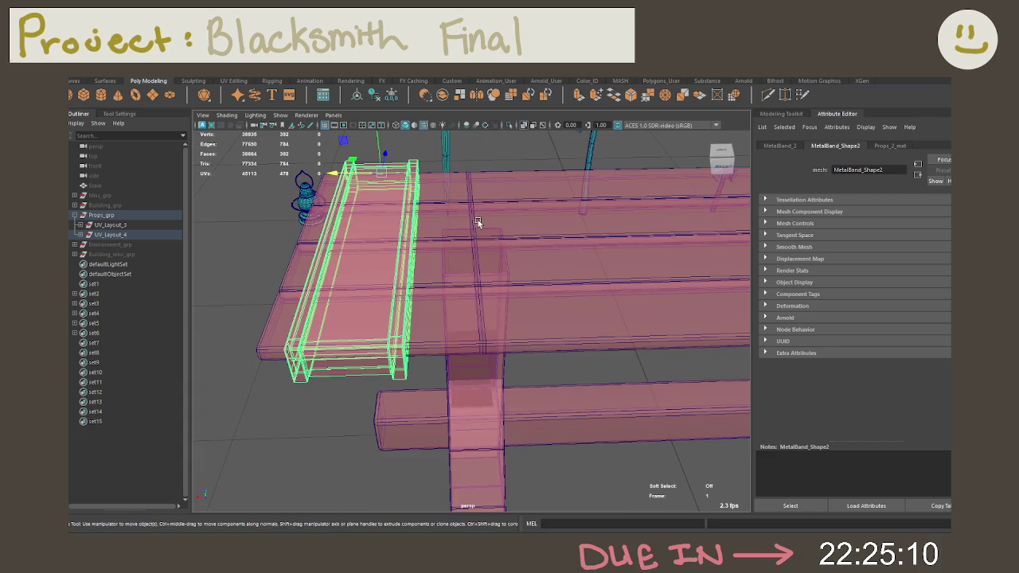
pyautogui.scroll(3, 465, 232)
pyautogui.keyDown('alt'); pyautogui.moveTo(472, 223); pyautogui.dragTo(461, 284); pyautogui.keyUp('alt')
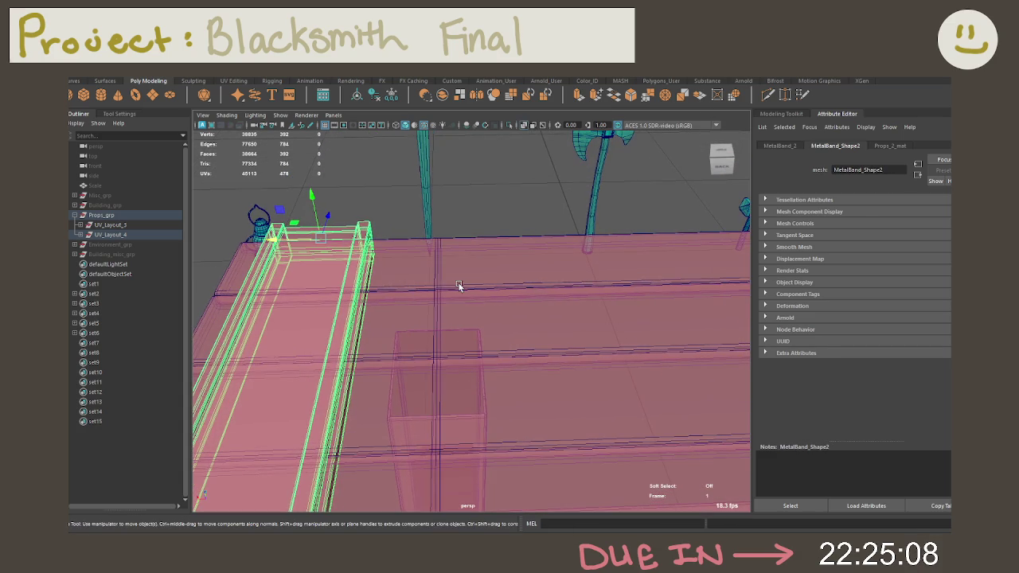
pyautogui.keyDown('alt'); pyautogui.moveTo(356, 254); pyautogui.dragTo(538, 236, button='middle'); pyautogui.keyUp('alt')
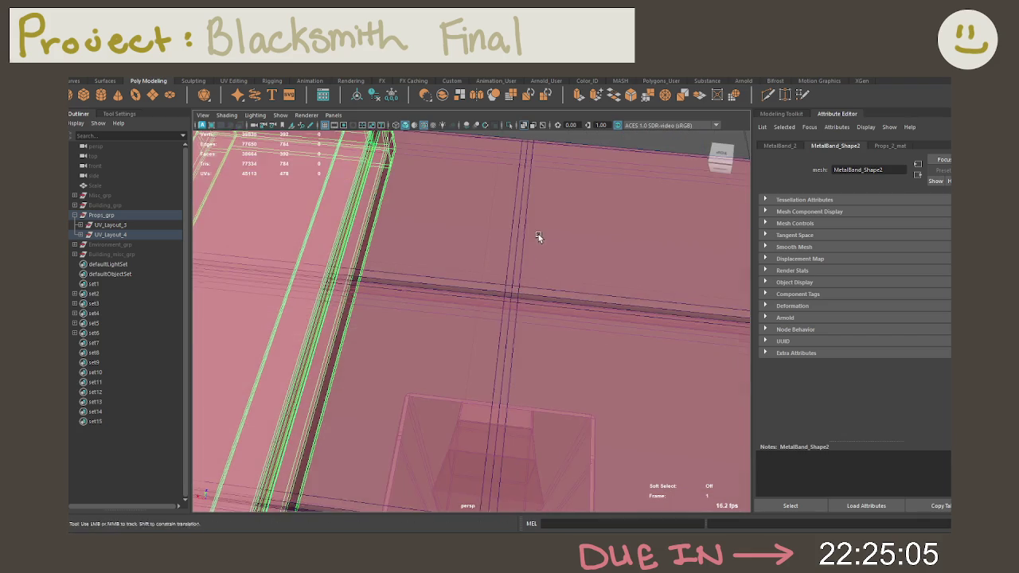
pyautogui.scroll(-3, 538, 233)
pyautogui.keyDown('alt'); pyautogui.moveTo(516, 287); pyautogui.dragTo(531, 277); pyautogui.keyUp('alt')
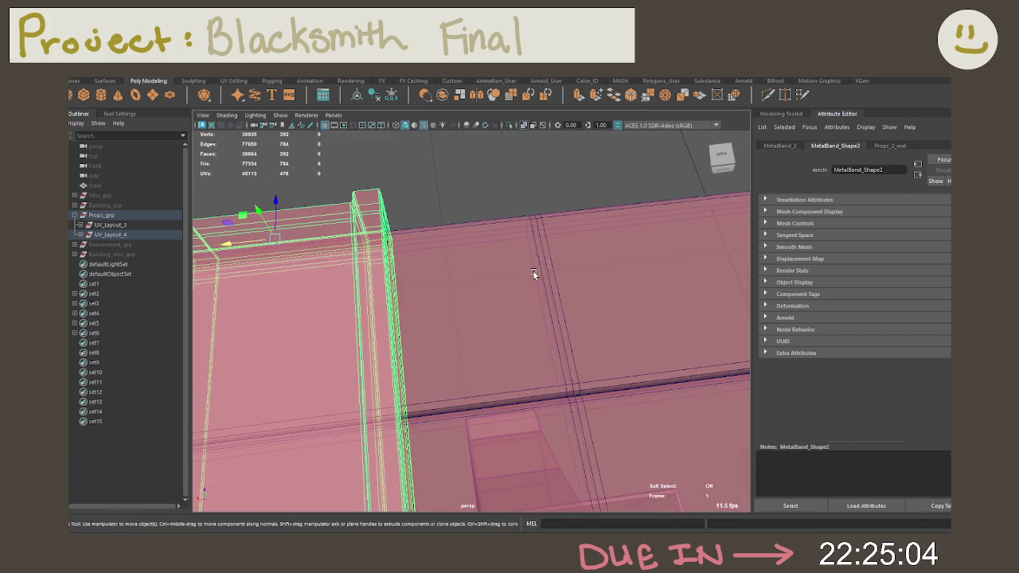
# Slide MetalBand_2 further right along the tabletop and check its transform attributes.
pyautogui.moveTo(245, 241); pyautogui.dragTo(299, 238)
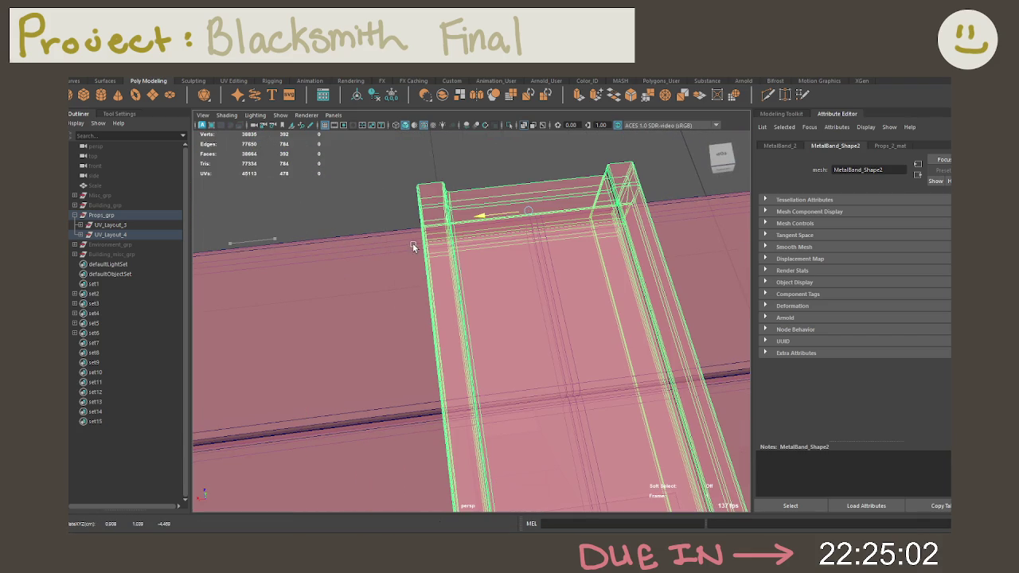
pyautogui.scroll(3, 481, 222)
pyautogui.keyDown('alt'); pyautogui.moveTo(589, 220); pyautogui.dragTo(541, 293); pyautogui.keyUp('alt')
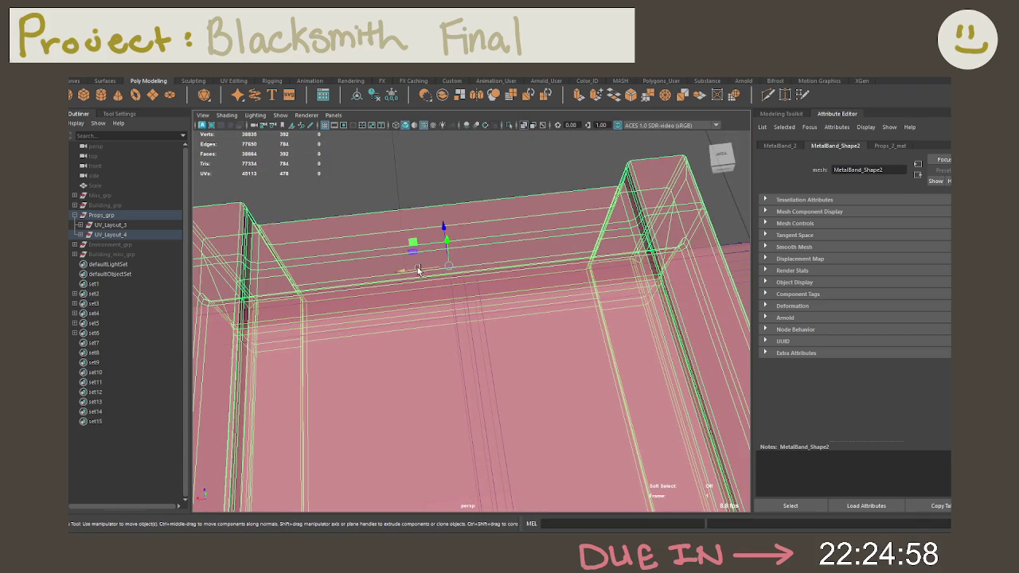
pyautogui.moveTo(418, 271); pyautogui.dragTo(509, 270)
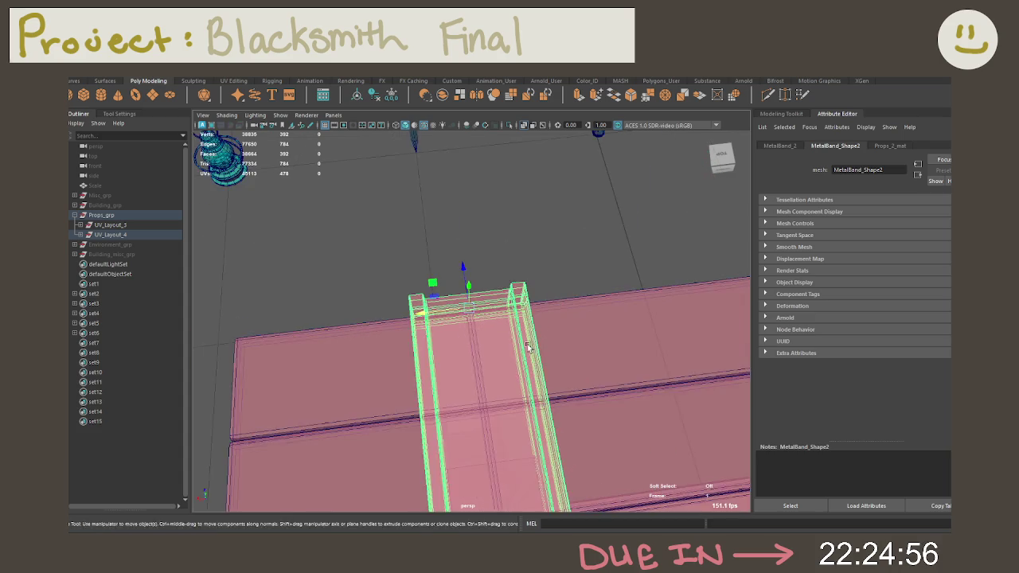
pyautogui.scroll(-3, 545, 257)
pyautogui.moveTo(499, 139)
pyautogui.keyDown('alt'); pyautogui.mouseDown()
pyautogui.moveTo(525, 132)
pyautogui.moveTo(421, 353)
pyautogui.moveTo(531, 274)
pyautogui.mouseUp(); pyautogui.keyUp('alt')
pyautogui.click(557, 234)
pyautogui.moveTo(557, 234)
pyautogui.keyDown('alt'); pyautogui.mouseDown()
pyautogui.moveTo(550, 241)
pyautogui.moveTo(562, 237)
pyautogui.moveTo(559, 220)
pyautogui.moveTo(541, 216)
pyautogui.moveTo(558, 262)
pyautogui.mouseUp(); pyautogui.keyUp('alt')
pyautogui.click(486, 350)
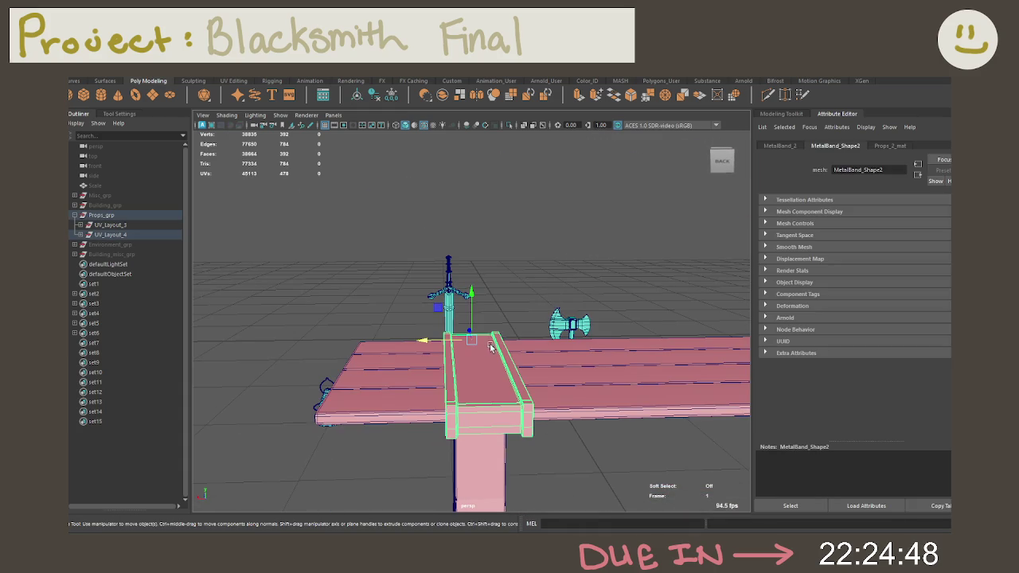
pyautogui.click(781, 145)
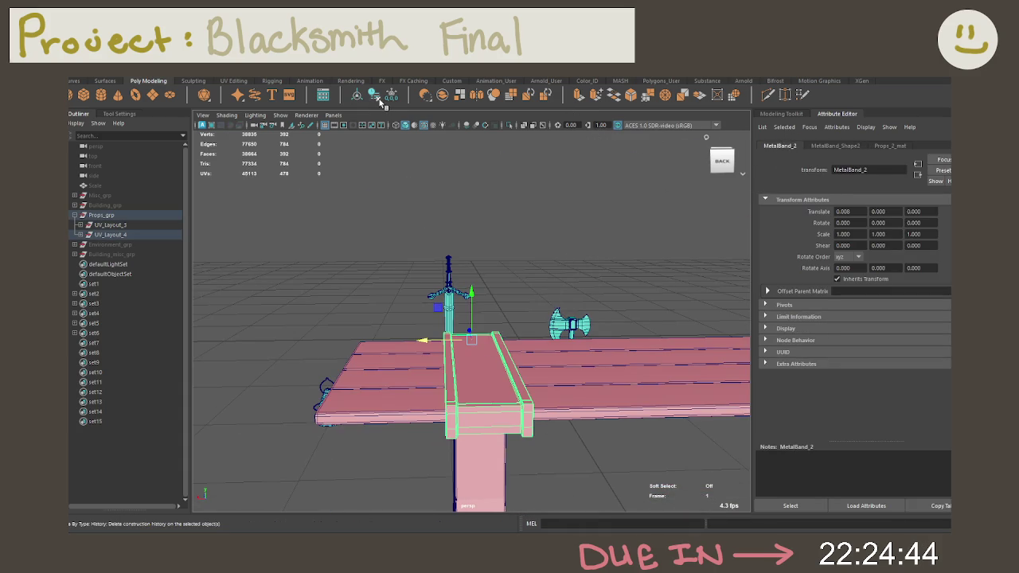
# Freeze Leg_1's transformations, then check both side supports and clear the selection.
pyautogui.moveTo(478, 358)
pyautogui.keyDown('alt'); pyautogui.mouseDown()
pyautogui.moveTo(502, 374)
pyautogui.moveTo(525, 371)
pyautogui.moveTo(538, 342)
pyautogui.mouseUp(); pyautogui.keyUp('alt')
pyautogui.click(450, 338)
pyautogui.keyDown('alt'); pyautogui.moveTo(437, 342); pyautogui.dragTo(475, 384); pyautogui.keyUp('alt')
pyautogui.click(390, 98)
pyautogui.click(464, 408)
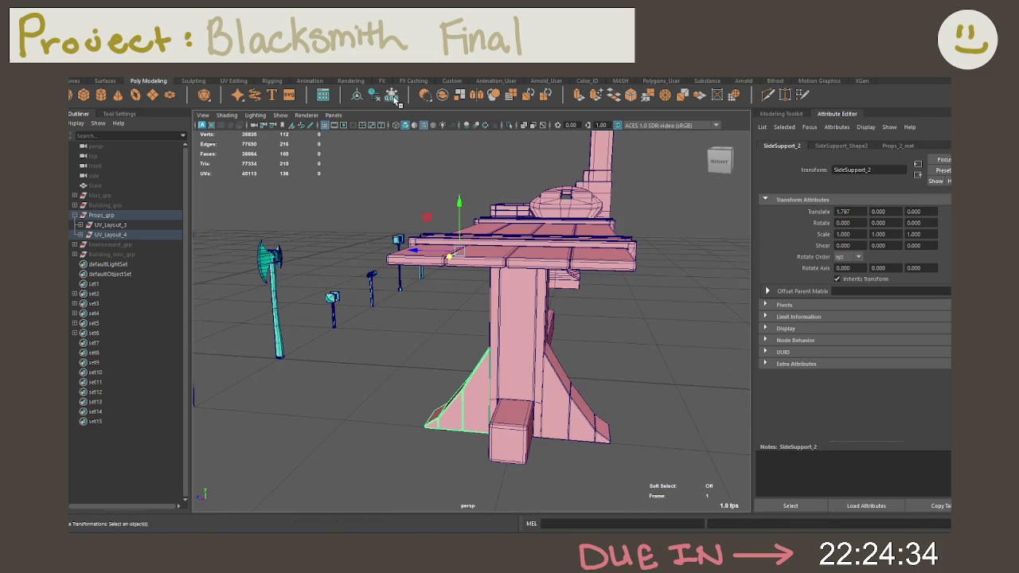
pyautogui.click(578, 419)
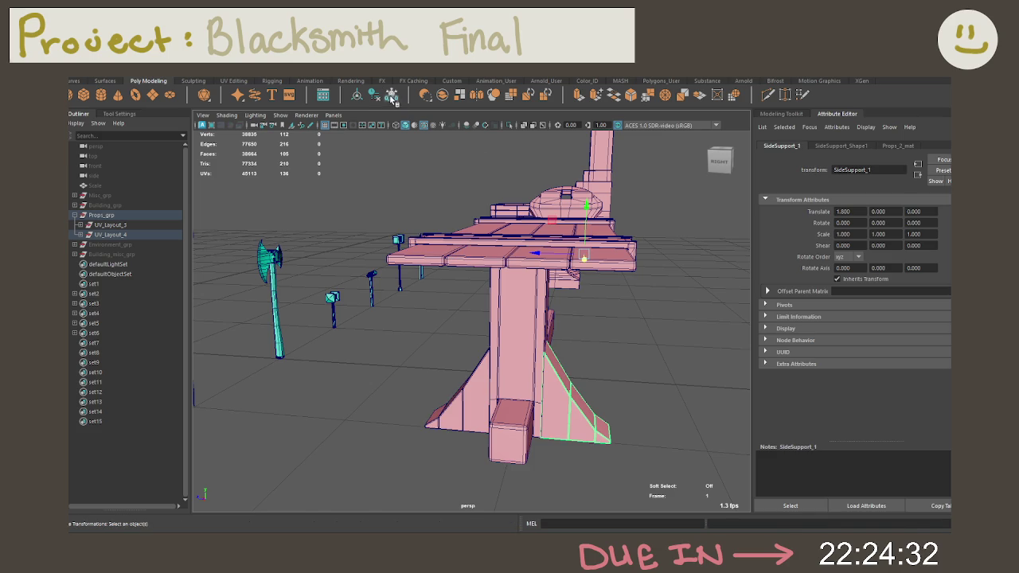
pyautogui.click(395, 368)
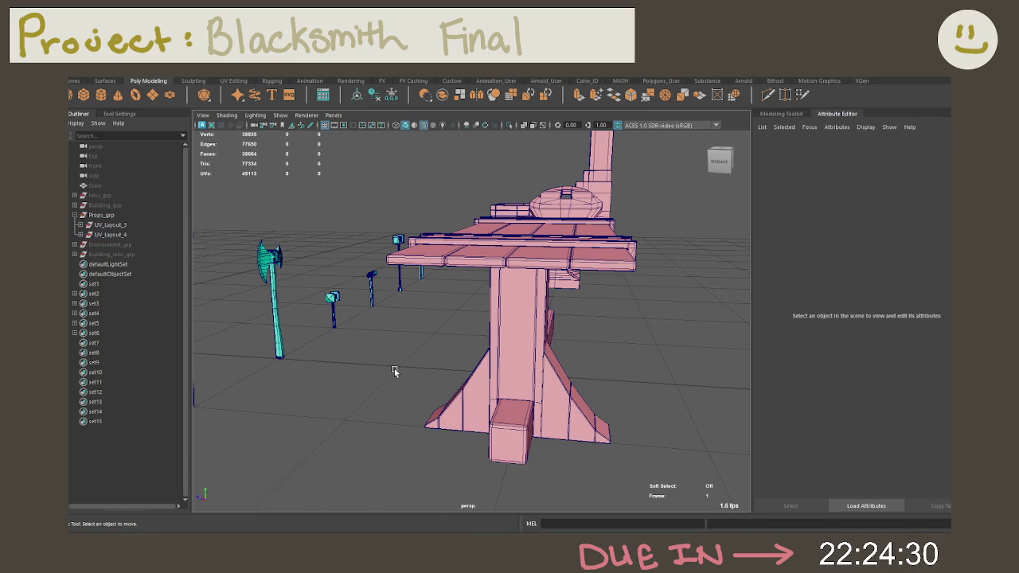
pyautogui.keyDown('alt'); pyautogui.moveTo(393, 371); pyautogui.dragTo(511, 373); pyautogui.keyUp('alt')
# Select Leg_1 and undo the side support's earlier moves.
pyautogui.scroll(-3, 549, 374)
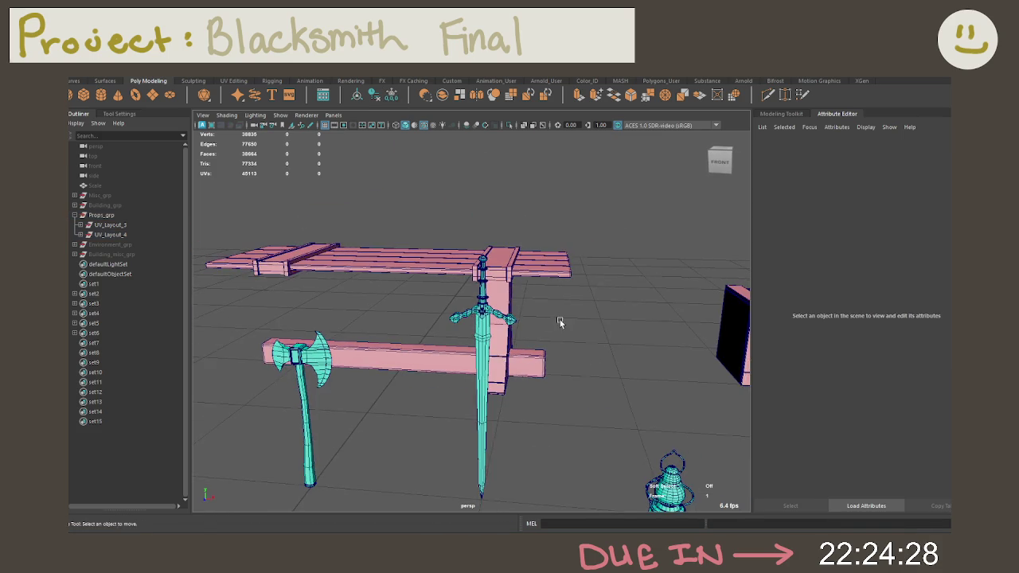
pyautogui.keyDown('alt'); pyautogui.moveTo(559, 322); pyautogui.dragTo(604, 368); pyautogui.keyUp('alt')
pyautogui.scroll(-2, 609, 366)
pyautogui.scroll(-3, 613, 365)
pyautogui.scroll(-3, 605, 368)
pyautogui.scroll(-3, 592, 371)
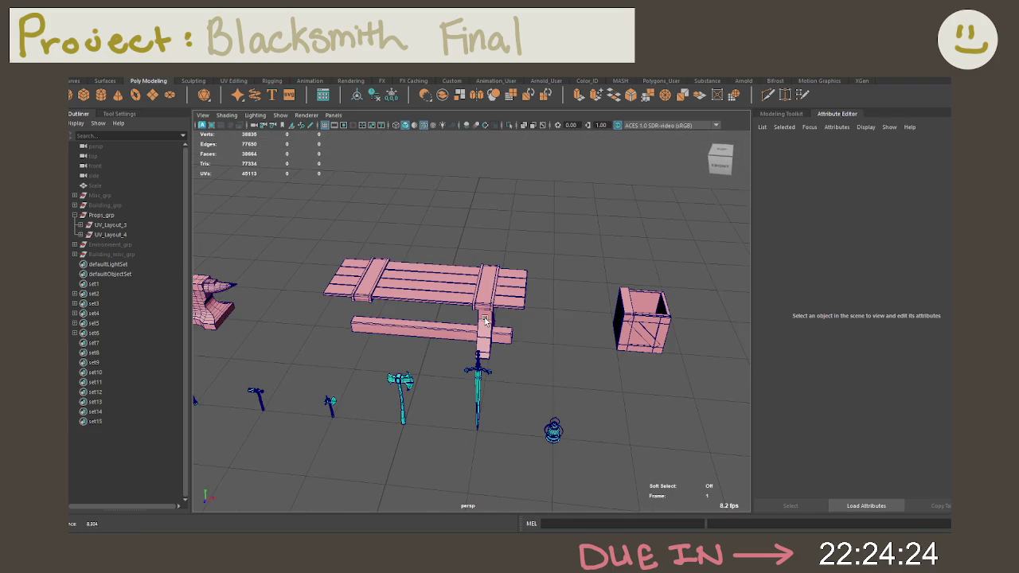
pyautogui.moveTo(484, 320)
pyautogui.keyDown('alt'); pyautogui.mouseDown()
pyautogui.moveTo(421, 300)
pyautogui.moveTo(713, 310)
pyautogui.moveTo(653, 295)
pyautogui.moveTo(483, 305)
pyautogui.mouseUp(); pyautogui.keyUp('alt')
pyautogui.click(483, 305)
pyautogui.hotkey('ctrl', 'z')
pyautogui.hotkey('ctrl', 'z')
pyautogui.hotkey('ctrl', 'z')
pyautogui.hotkey('ctrl', 'z')
pyautogui.hotkey('ctrl', 'z')
pyautogui.hotkey('ctrl', 'z')
pyautogui.hotkey('ctrl', 'z')
pyautogui.hotkey('ctrl', 'z')
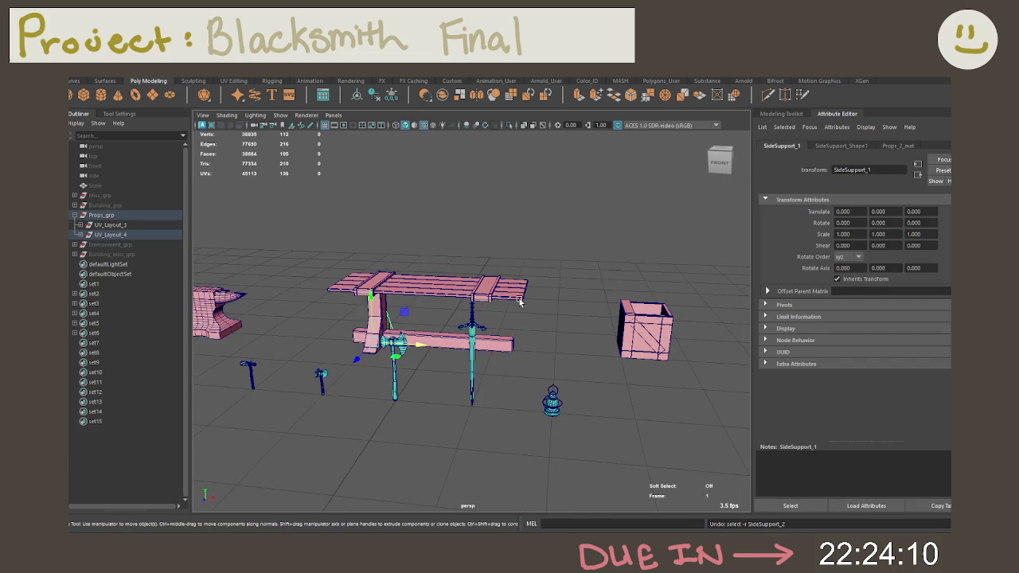
# Clear the selection and zoom in close on the wooden crate.
pyautogui.click(550, 285)
pyautogui.scroll(-2, 526, 285)
pyautogui.moveTo(524, 287)
pyautogui.keyDown('alt'); pyautogui.mouseDown()
pyautogui.moveTo(514, 297)
pyautogui.moveTo(616, 318)
pyautogui.mouseUp(); pyautogui.keyUp('alt')
pyautogui.scroll(3, 616, 318)
pyautogui.scroll(2, 539, 339)
pyautogui.moveTo(539, 337)
pyautogui.keyDown('alt'); pyautogui.mouseDown()
pyautogui.moveTo(565, 346)
pyautogui.moveTo(534, 341)
pyautogui.mouseUp(); pyautogui.keyUp('alt')
pyautogui.scroll(2, 565, 346)
pyautogui.scroll(2, 597, 354)
pyautogui.scroll(2, 621, 360)
pyautogui.scroll(2, 605, 353)
pyautogui.scroll(2, 517, 346)
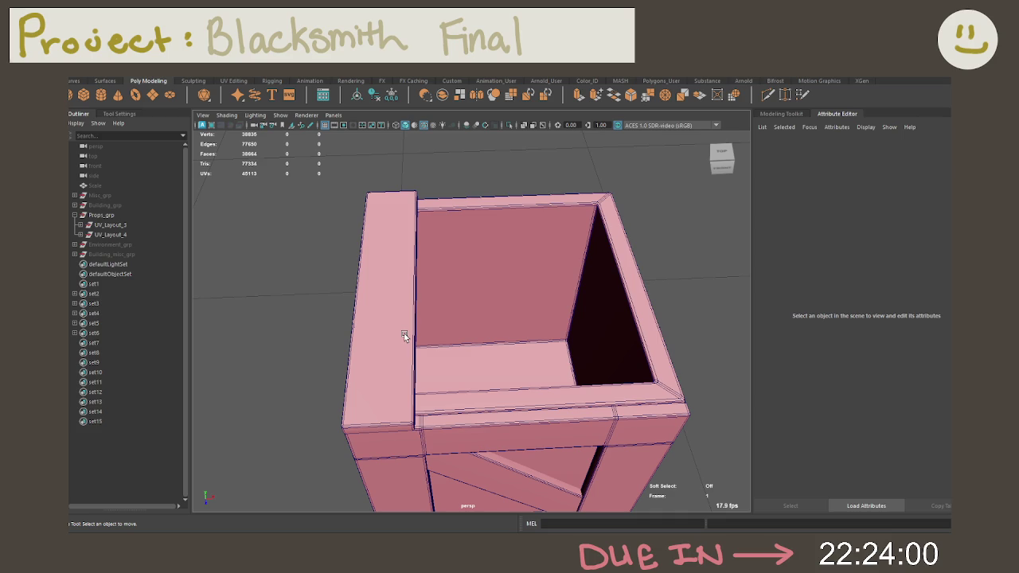
# Select the crate's lid plank, frame it, and enter pivot editing.
pyautogui.scroll(-3, 403, 333)
pyautogui.scroll(-2, 419, 316)
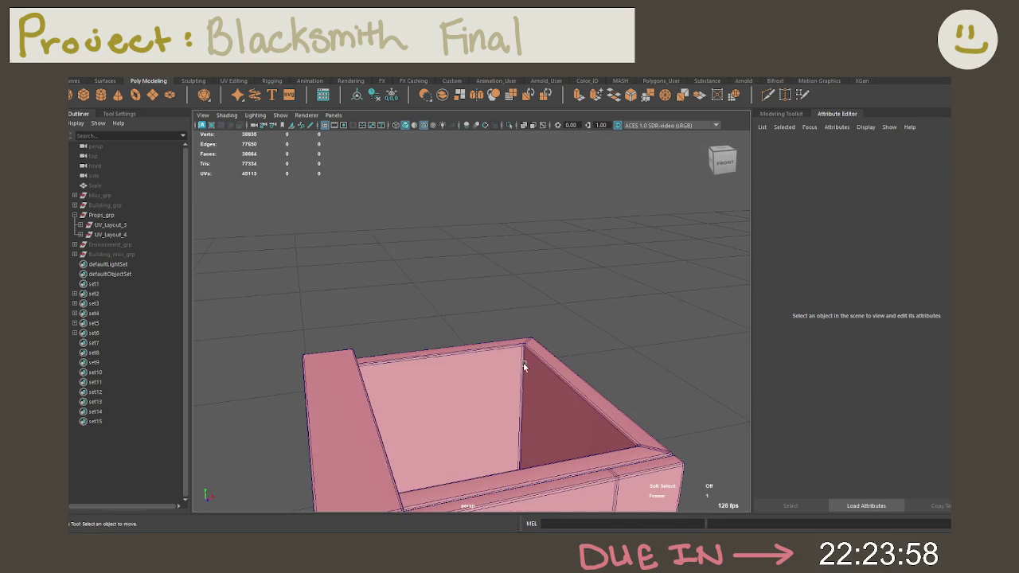
pyautogui.scroll(-3, 409, 311)
pyautogui.moveTo(409, 312)
pyautogui.keyDown('alt'); pyautogui.mouseDown()
pyautogui.moveTo(513, 336)
pyautogui.moveTo(512, 346)
pyautogui.moveTo(467, 334)
pyautogui.mouseUp(); pyautogui.keyUp('alt')
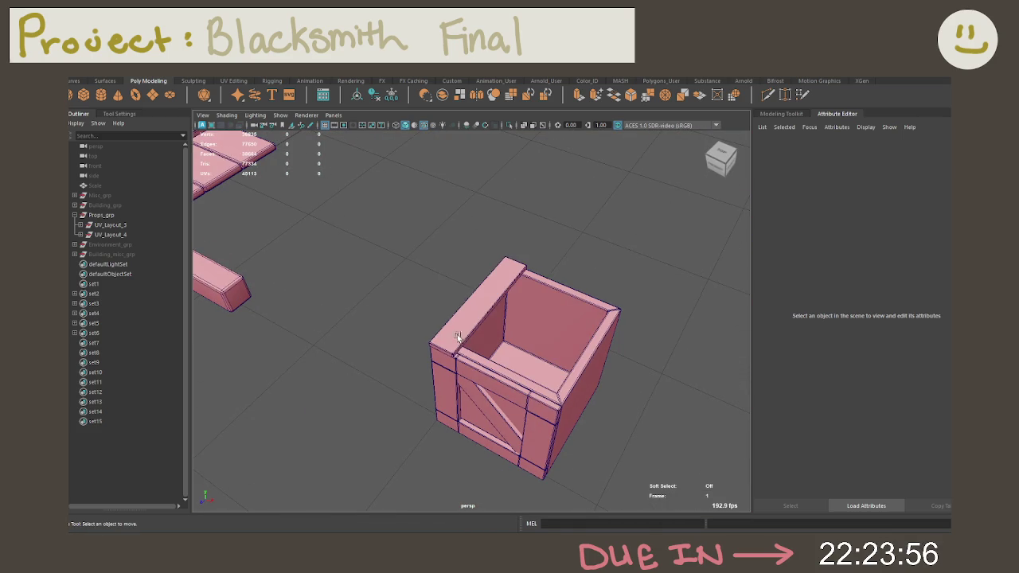
pyautogui.click(466, 334)
pyautogui.press('f')
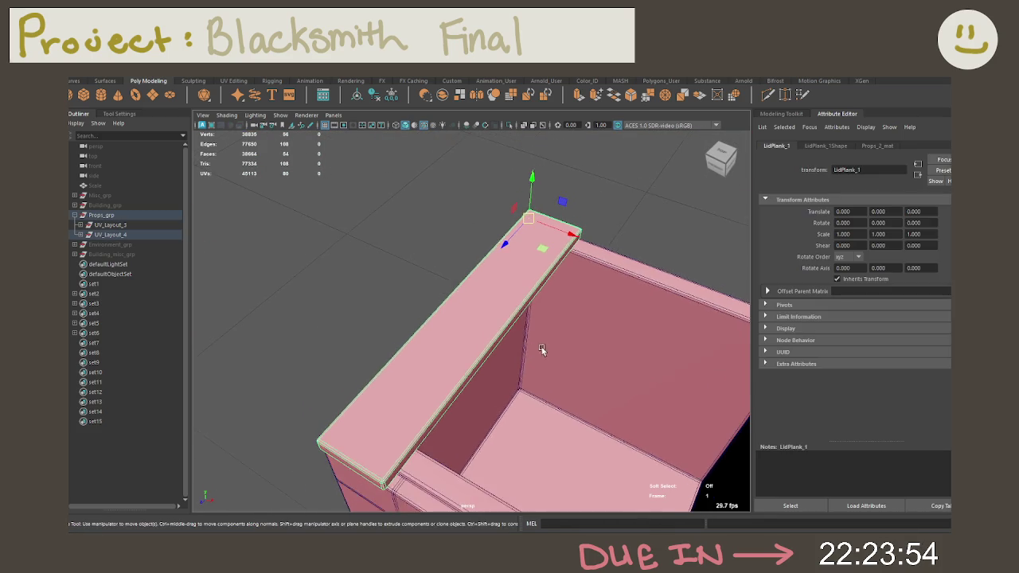
pyautogui.keyDown('alt'); pyautogui.moveTo(546, 348); pyautogui.dragTo(538, 271); pyautogui.keyUp('alt')
pyautogui.press('d')
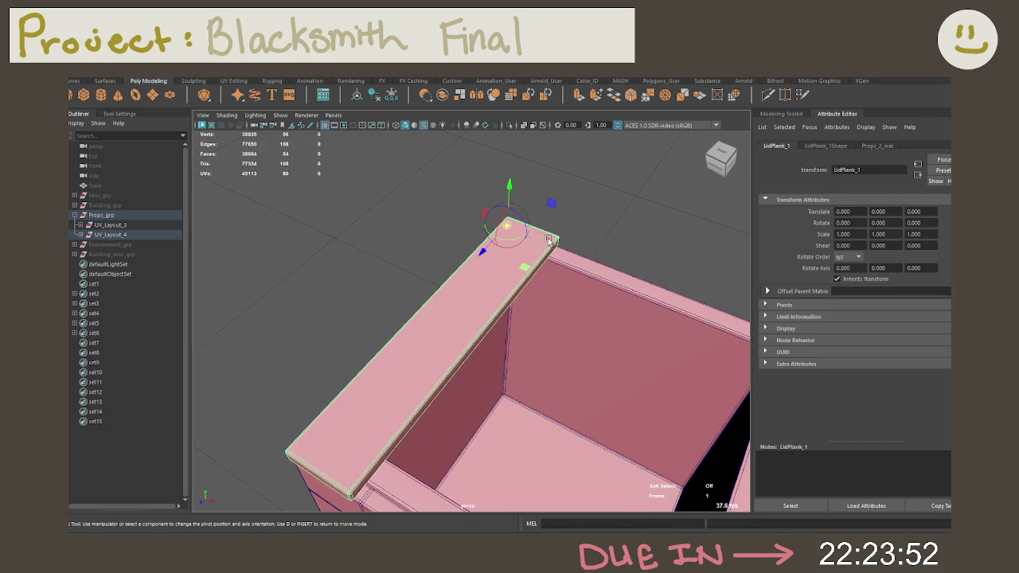
# Zoom out to the full prop row and undo the lid plank selection.
pyautogui.scroll(-5, 602, 336)
pyautogui.scroll(-4, 557, 318)
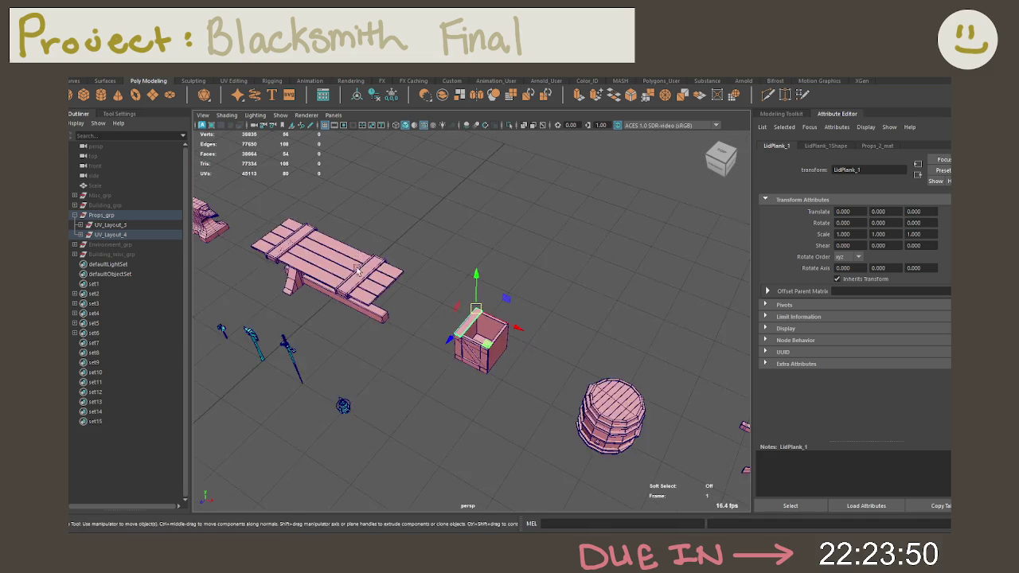
pyautogui.scroll(-2, 394, 265)
pyautogui.scroll(-2, 466, 239)
pyautogui.scroll(-2, 438, 241)
pyautogui.scroll(-2, 480, 237)
pyautogui.hotkey('ctrl', 'z')
pyautogui.hotkey('ctrl', 'z')
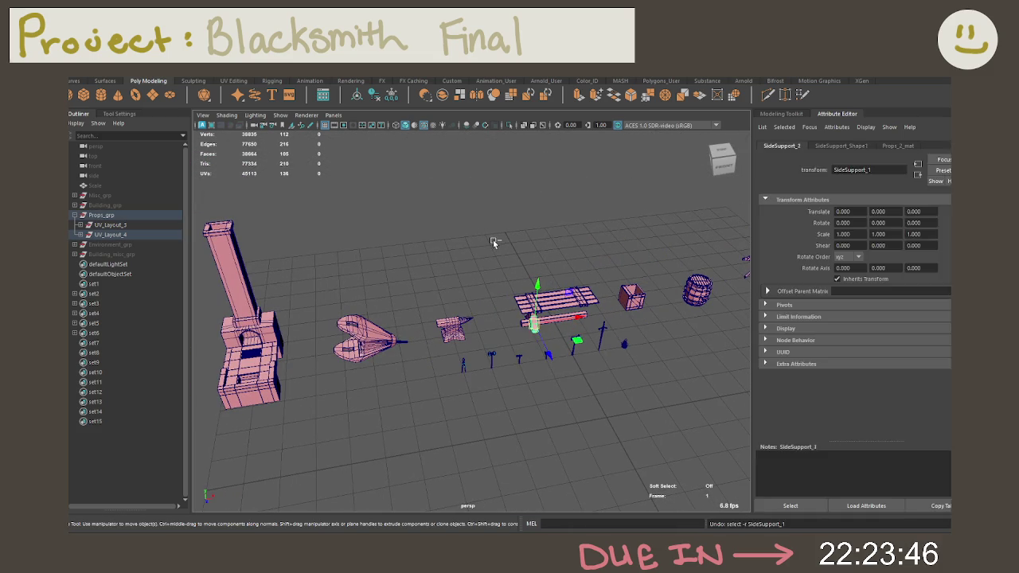
# Undo the bench top plank's freeze transformations and moves, stepping the bench back to an earlier state.
pyautogui.hotkey('ctrl', 'z')
pyautogui.hotkey('ctrl', 'z')
pyautogui.hotkey('ctrl', 'z')
pyautogui.hotkey('ctrl', 'z')
pyautogui.hotkey('ctrl', 'z')
pyautogui.hotkey('ctrl', 'z')
pyautogui.hotkey('ctrl', 'z')
pyautogui.hotkey('ctrl', 'z')
pyautogui.hotkey('ctrl', 'z')
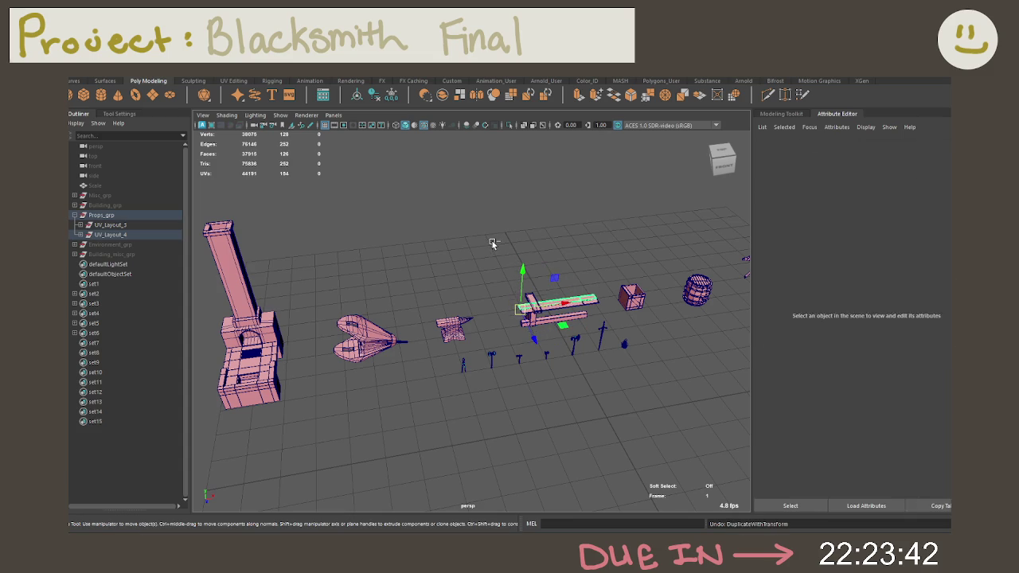
pyautogui.hotkey('ctrl', 'z')
pyautogui.hotkey('ctrl', 'z')
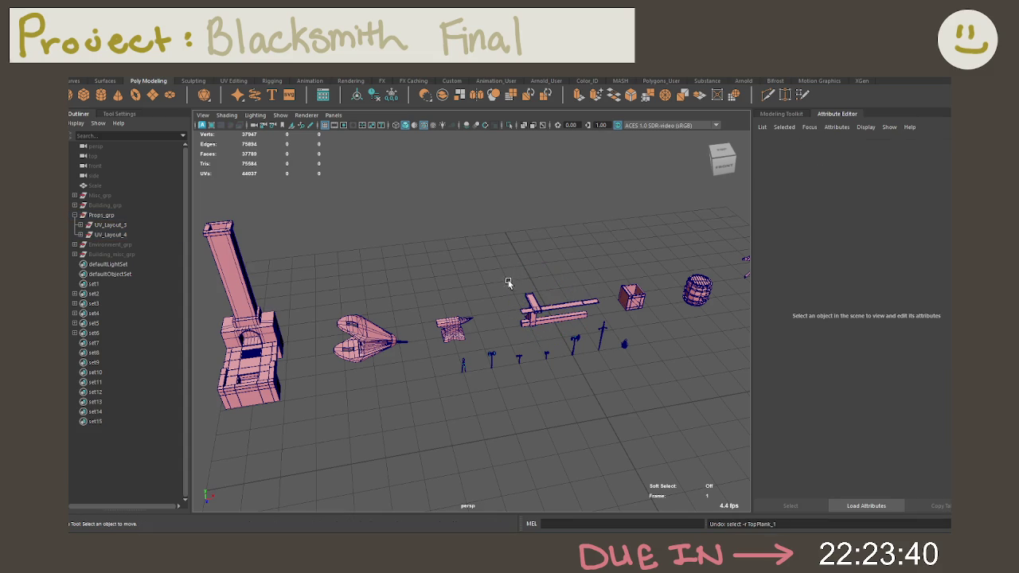
pyautogui.hotkey('shift', 'z')
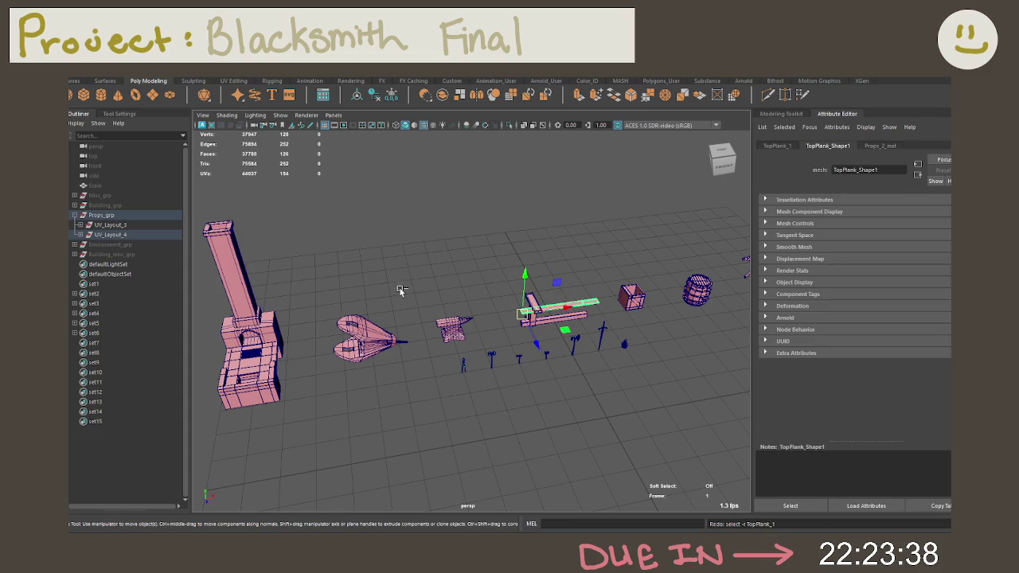
pyautogui.click(400, 289)
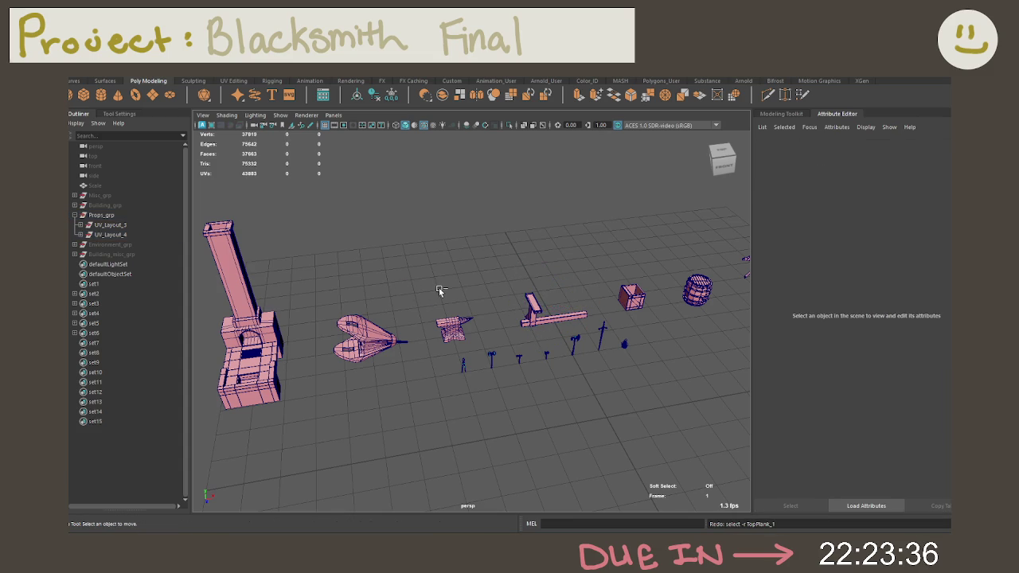
pyautogui.hotkey('shift', 'z')
pyautogui.hotkey('ctrl', 'z')
pyautogui.hotkey('ctrl', 'z')
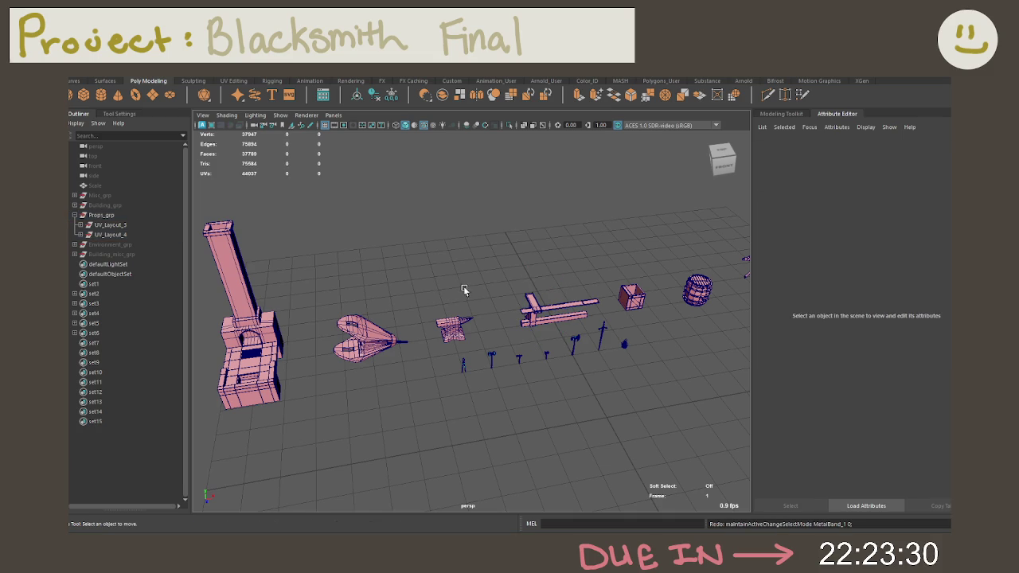
pyautogui.keyDown('alt'); pyautogui.moveTo(522, 297); pyautogui.dragTo(412, 317, button='middle'); pyautogui.keyUp('alt')
# Save the blacksmith scene with Ctrl+S.
pyautogui.keyDown('alt'); pyautogui.moveTo(413, 318); pyautogui.dragTo(535, 340); pyautogui.keyUp('alt')
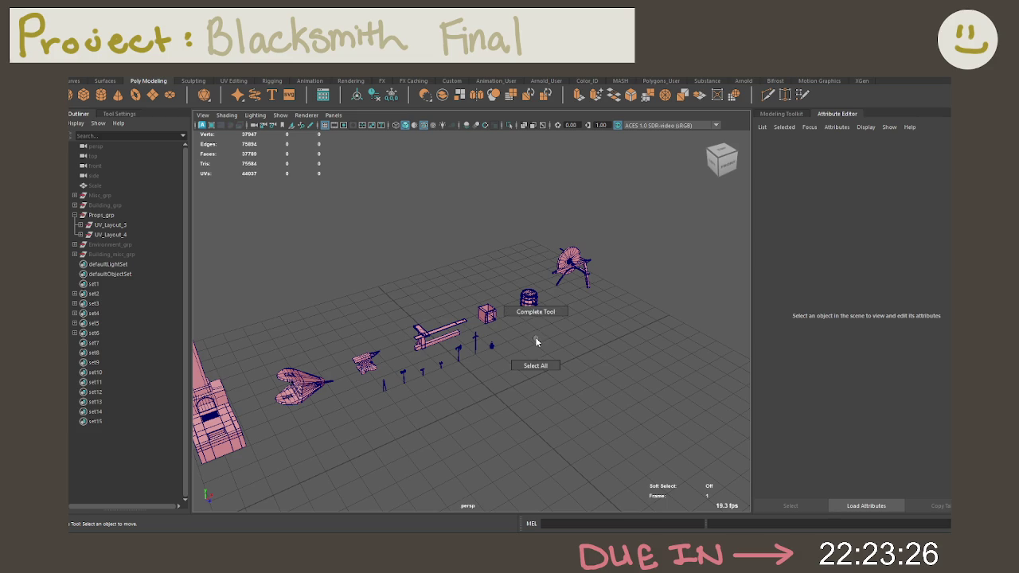
pyautogui.moveTo(545, 336); pyautogui.dragTo(532, 339, button='right')
pyautogui.hotkey('ctrl', 's')
pyautogui.moveTo(549, 348)
pyautogui.keyDown('alt'); pyautogui.mouseDown()
pyautogui.moveTo(478, 334)
pyautogui.moveTo(258, 249)
pyautogui.mouseUp(); pyautogui.keyUp('alt')
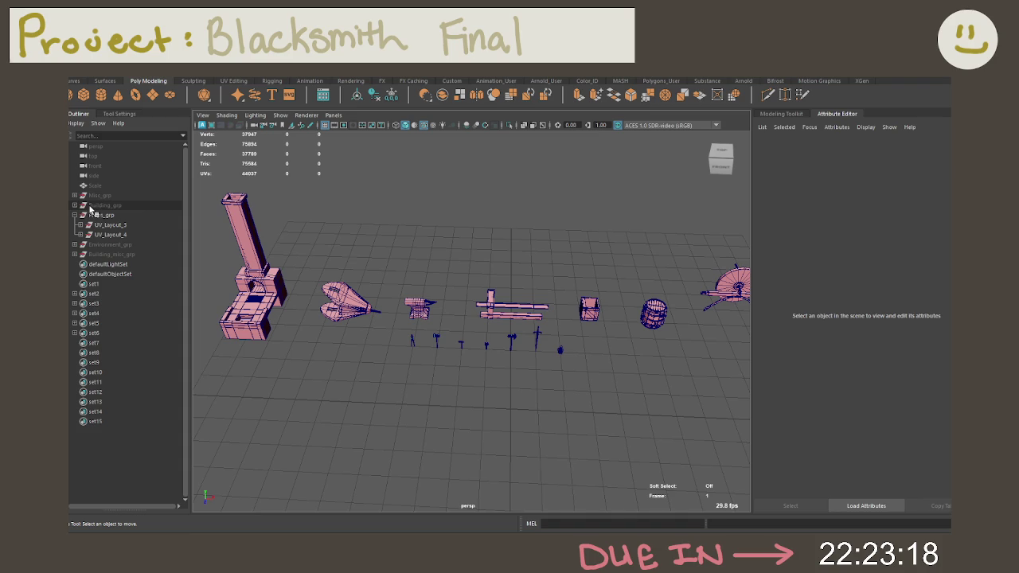
# Toggle Building_grp's visibility, leaving the building hidden.
pyautogui.press('h')
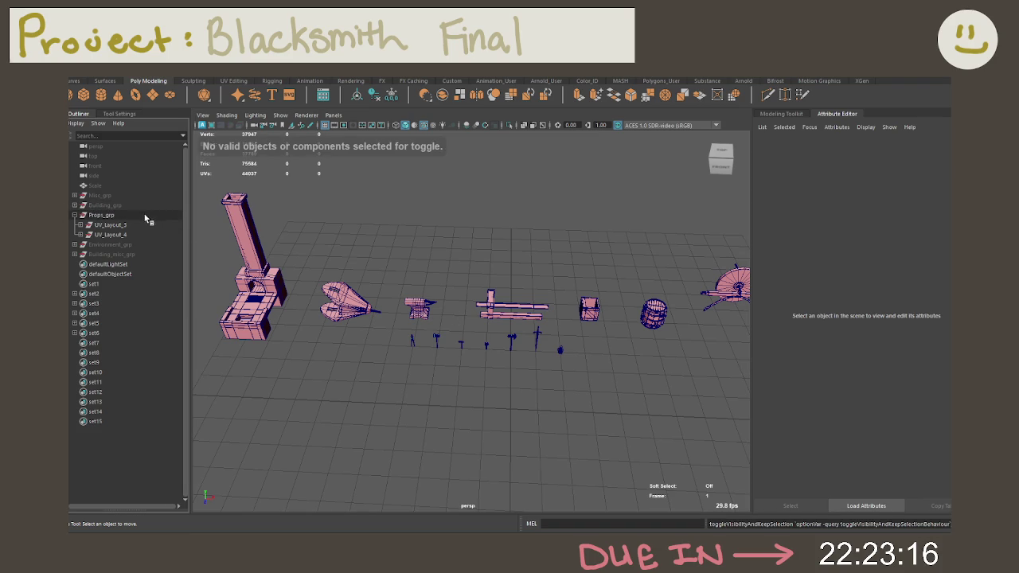
pyautogui.click(130, 208)
pyautogui.press('h')
pyautogui.click(472, 243)
pyautogui.moveTo(472, 243)
pyautogui.keyDown('alt'); pyautogui.mouseDown()
pyautogui.moveTo(535, 218)
pyautogui.moveTo(377, 205)
pyautogui.mouseUp(); pyautogui.keyUp('alt')
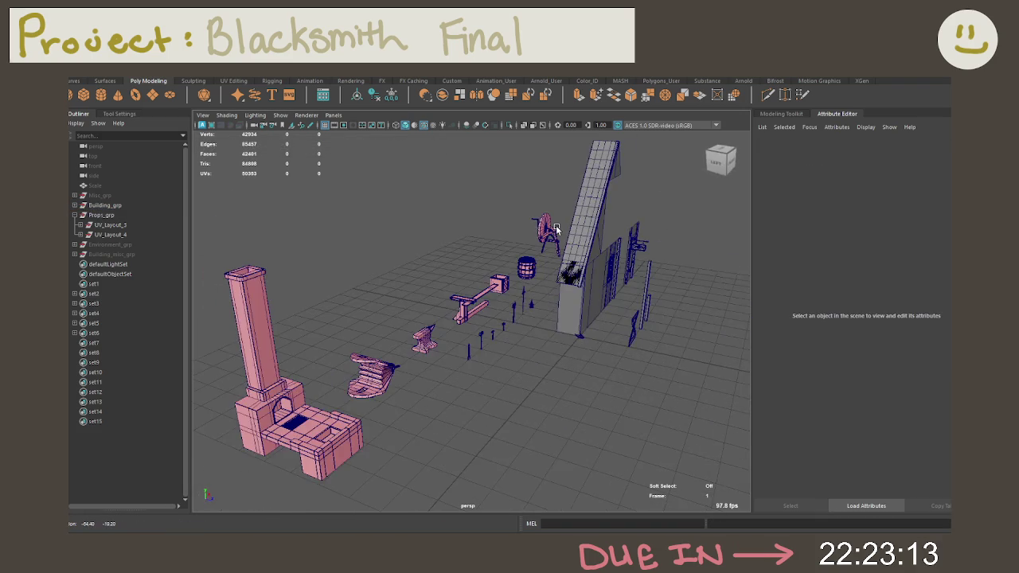
pyautogui.click(124, 206)
pyautogui.press('h')
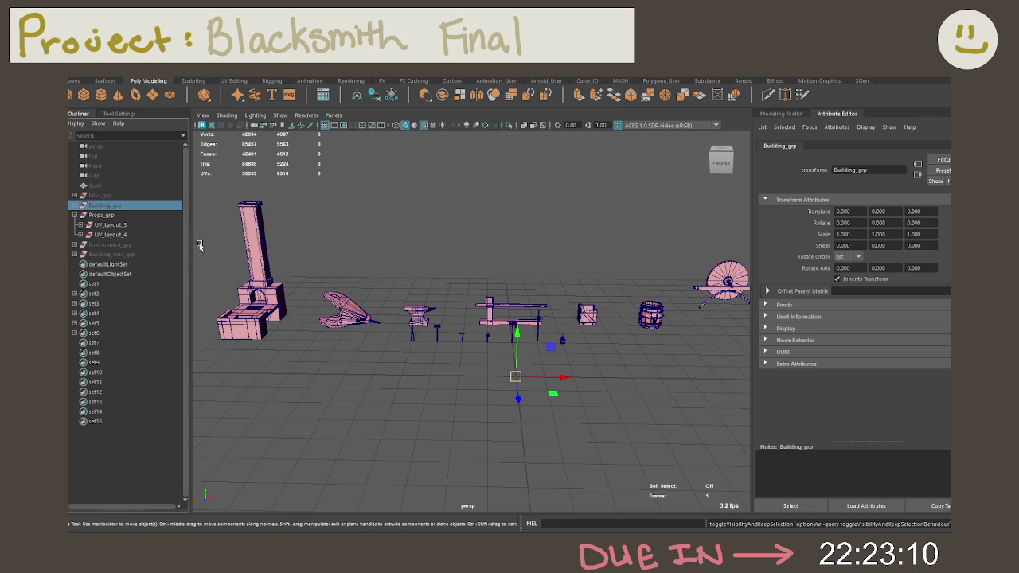
# Unhide Environment_grp so the green ground plane appears under the props.
pyautogui.click(127, 244)
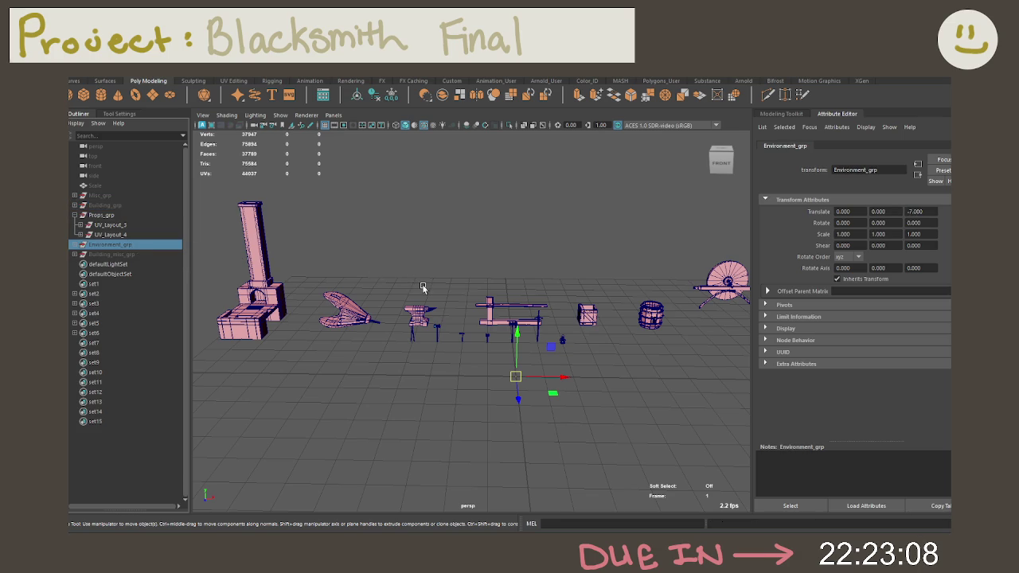
pyautogui.press('h')
pyautogui.press('h')
pyautogui.press('h')
pyautogui.click(439, 250)
pyautogui.keyDown('alt'); pyautogui.moveTo(445, 257); pyautogui.dragTo(448, 266); pyautogui.keyUp('alt')
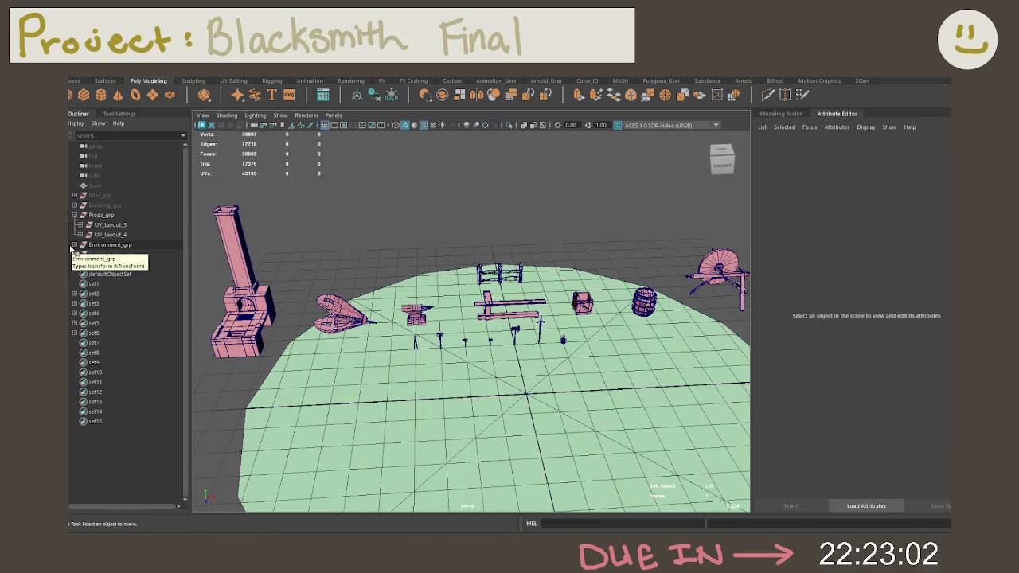
# Expand Environment_grp > UV_Layout_5 > FencePieces_grp in the Outliner and hide Props_grp.
pyautogui.click(74, 244)
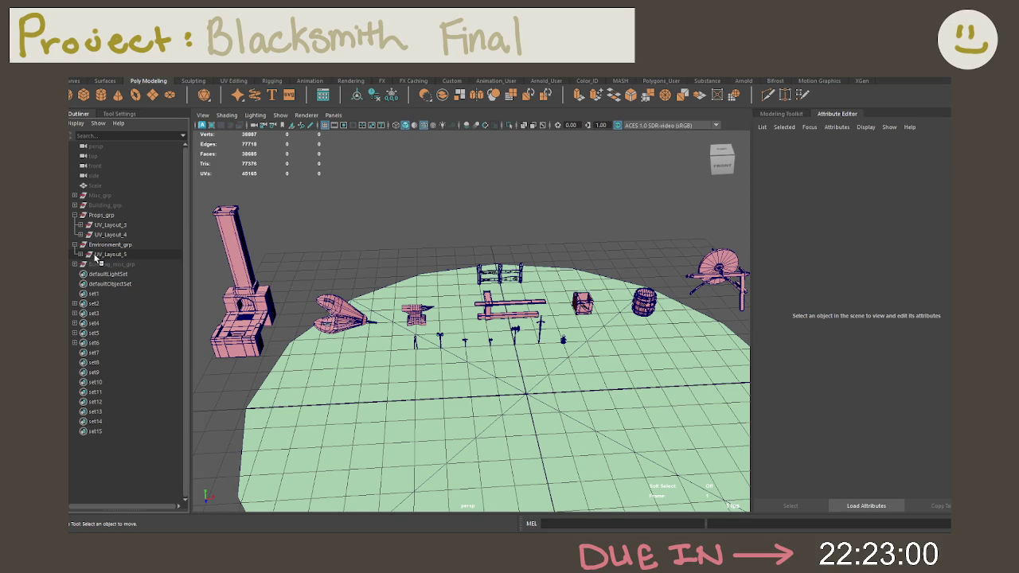
pyautogui.click(80, 254)
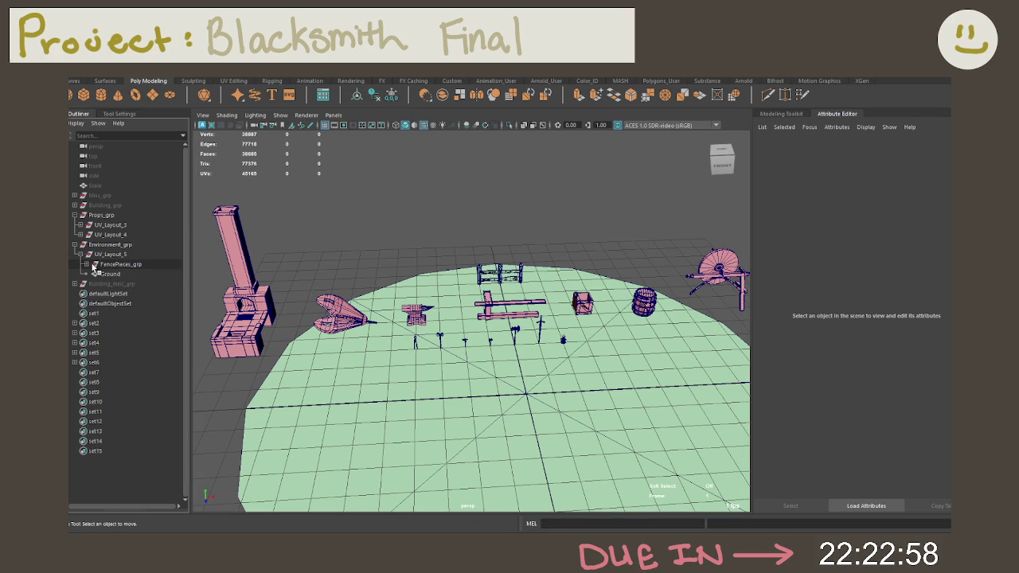
pyautogui.click(86, 264)
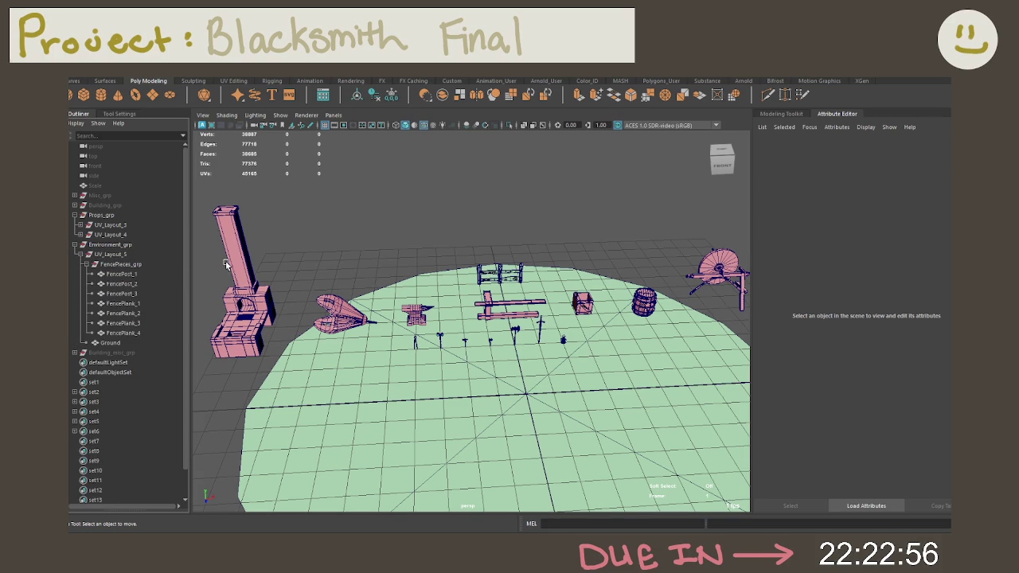
pyautogui.click(124, 217)
pyautogui.hotkey('ctrl', 'h')
pyautogui.click(425, 268)
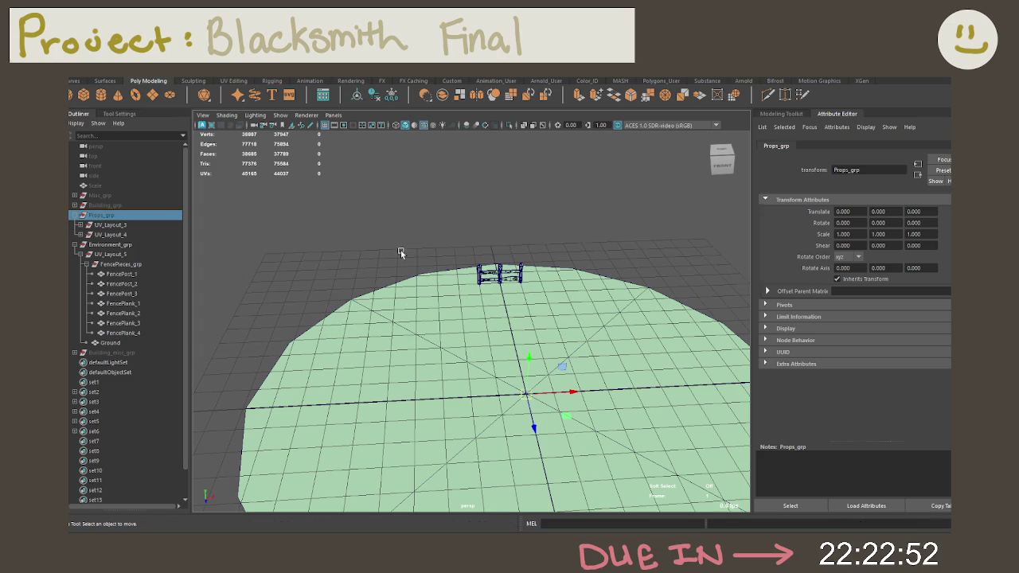
pyautogui.keyDown('alt'); pyautogui.moveTo(438, 302); pyautogui.dragTo(423, 307); pyautogui.keyUp('alt')
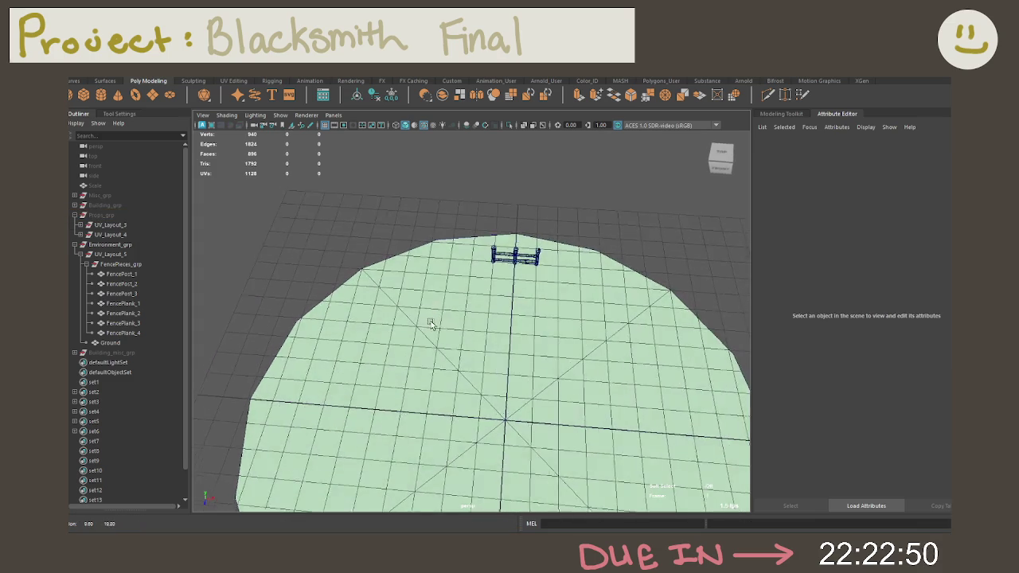
# Frame FencePieces_grp in the viewport, undoing an accidental group move.
pyautogui.click(121, 263)
pyautogui.press('f')
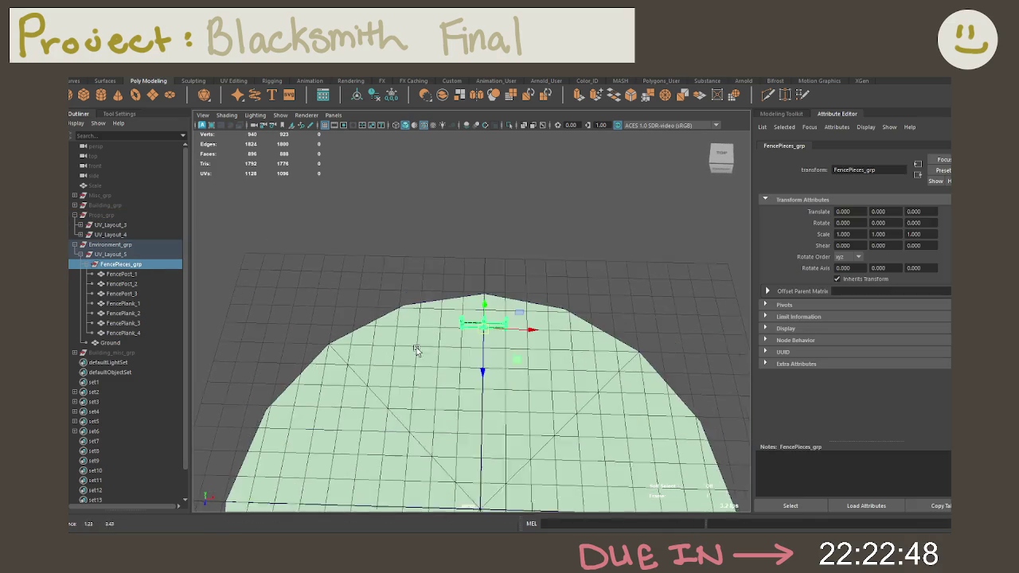
pyautogui.keyDown('alt'); pyautogui.moveTo(416, 337); pyautogui.dragTo(523, 335); pyautogui.keyUp('alt')
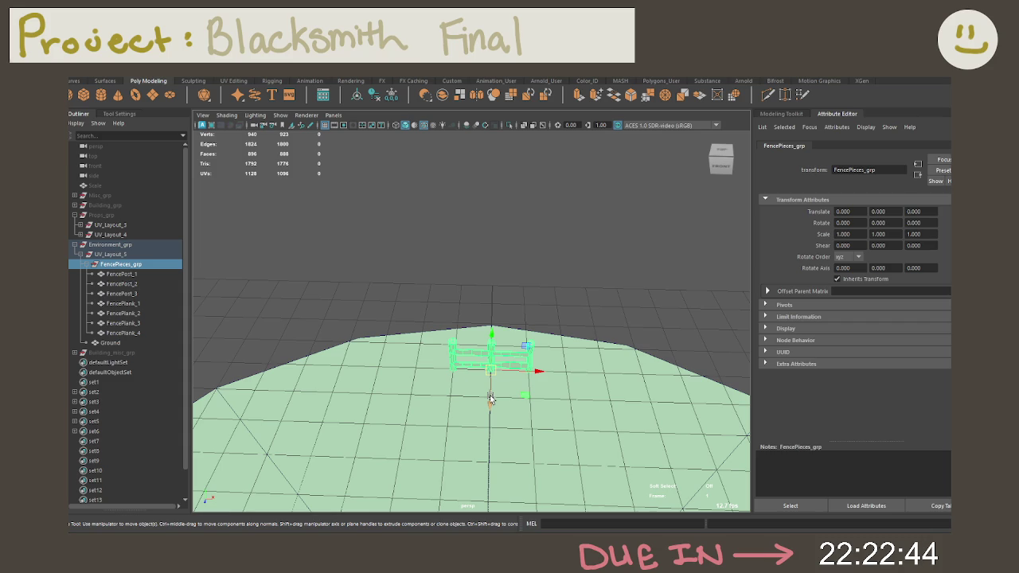
pyautogui.moveTo(489, 398); pyautogui.dragTo(499, 291)
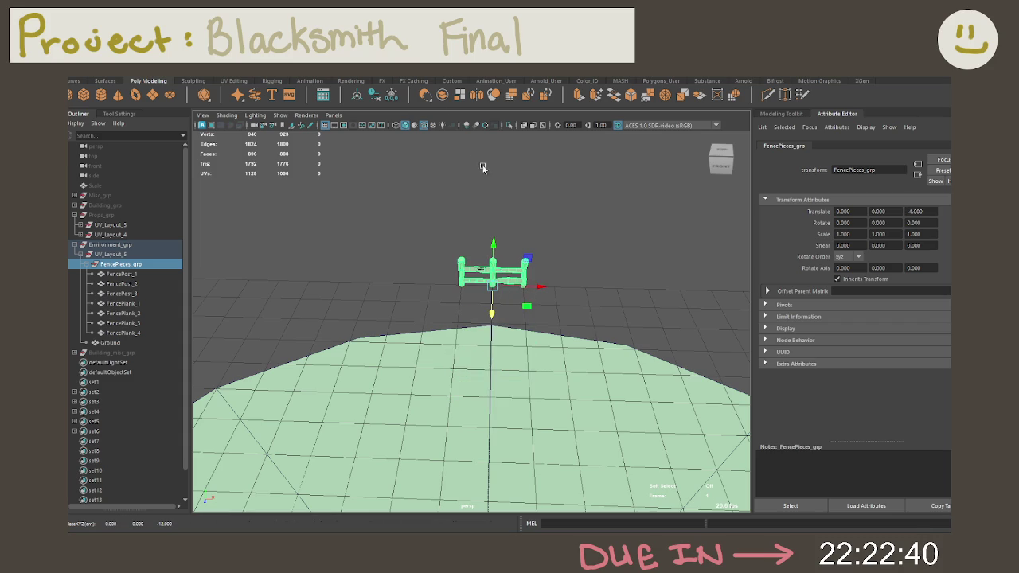
pyautogui.hotkey('ctrl', 'z')
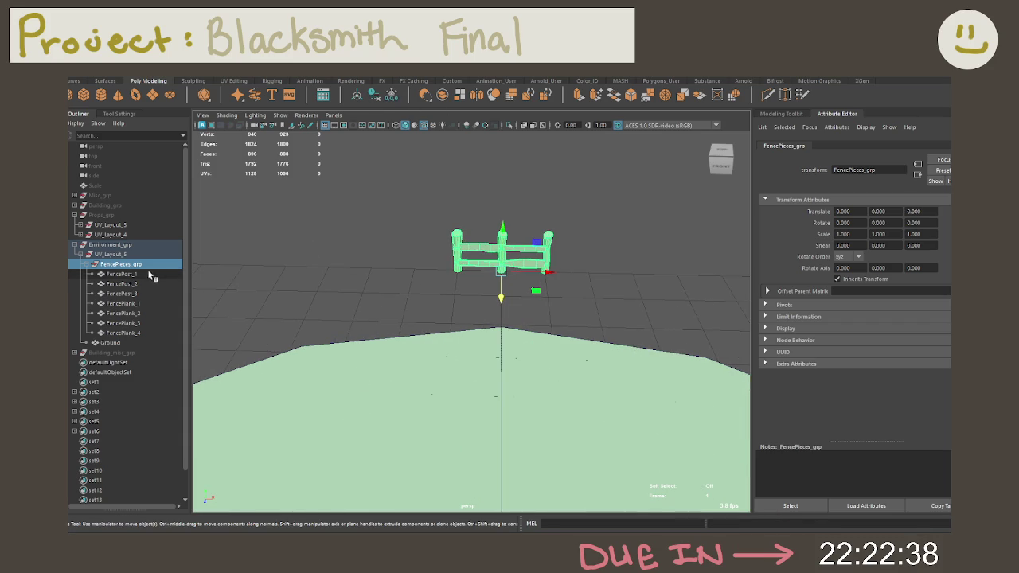
# Inspect the fence by selecting FencePost_1, FencePost_2 and FencePlank_1.
pyautogui.click(121, 274)
pyautogui.moveTo(422, 243)
pyautogui.keyDown('alt'); pyautogui.mouseDown()
pyautogui.moveTo(579, 296)
pyautogui.moveTo(586, 284)
pyautogui.moveTo(550, 316)
pyautogui.mouseUp(); pyautogui.keyUp('alt')
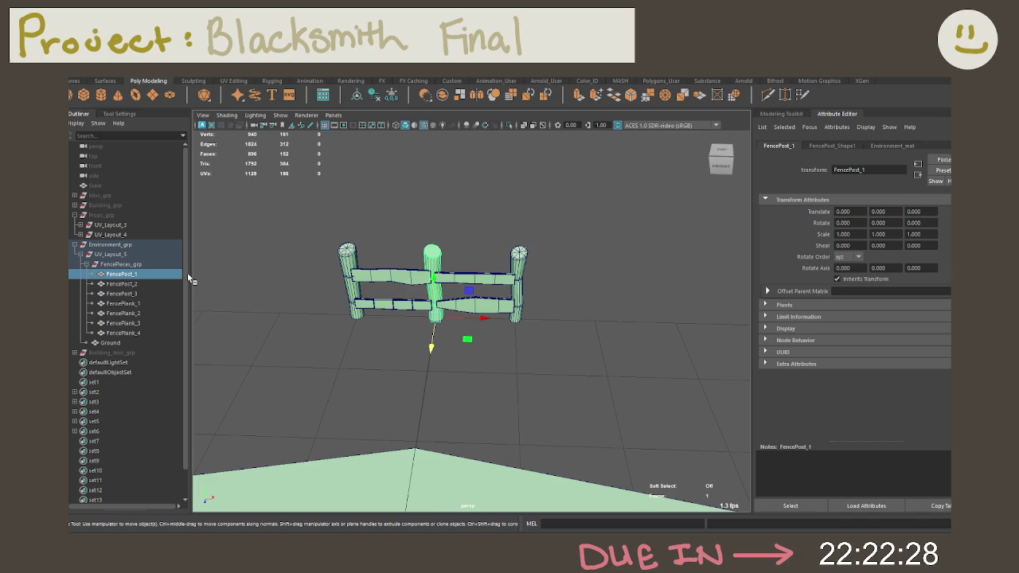
pyautogui.click(159, 283)
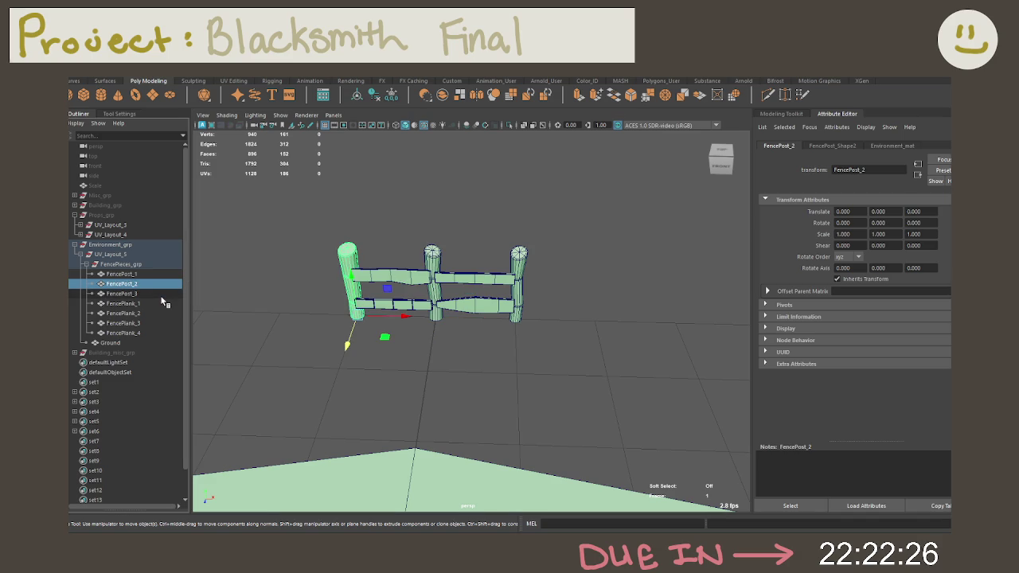
pyautogui.click(161, 303)
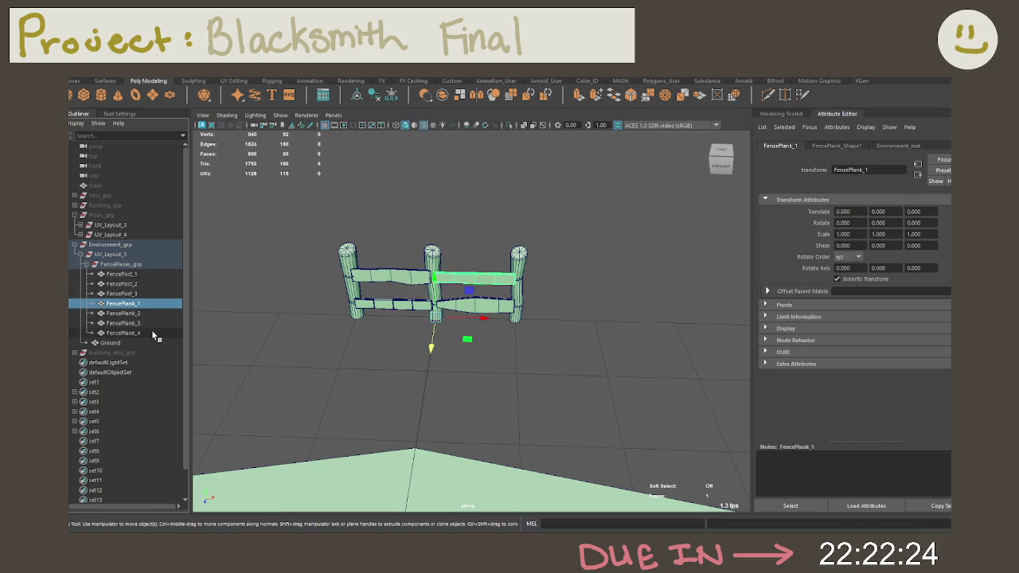
# Slide FencePlank_1 and FencePlank_2 out of the fence along X.
pyautogui.keyDown('shift'); pyautogui.click(151, 333); pyautogui.keyUp('shift')
pyautogui.keyDown('alt'); pyautogui.moveTo(398, 319); pyautogui.dragTo(412, 318); pyautogui.keyUp('alt')
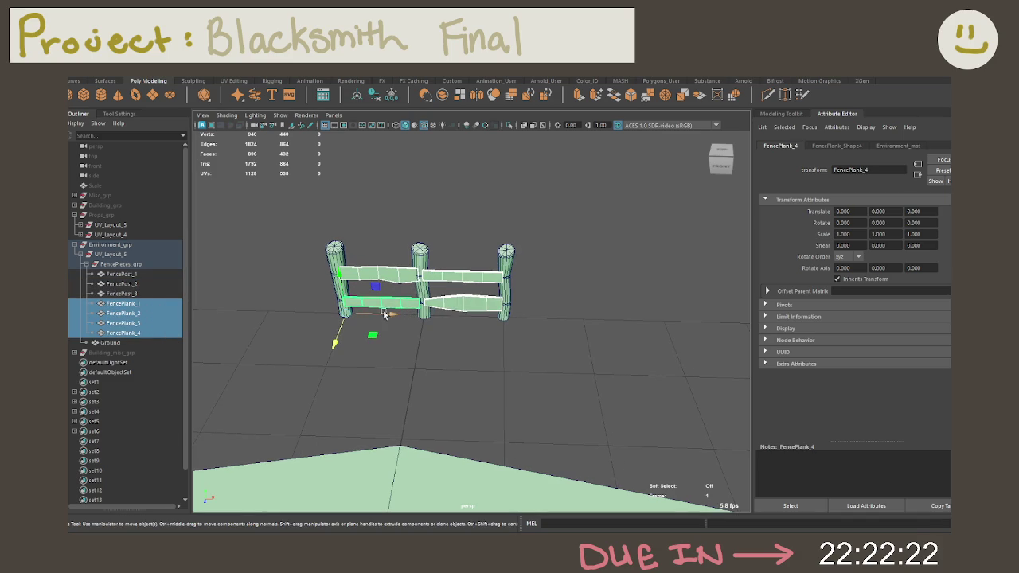
pyautogui.click(142, 303)
pyautogui.moveTo(430, 315)
pyautogui.keyDown('alt'); pyautogui.mouseDown()
pyautogui.moveTo(523, 298)
pyautogui.moveTo(391, 320)
pyautogui.moveTo(195, 313)
pyautogui.mouseUp(); pyautogui.keyUp('alt')
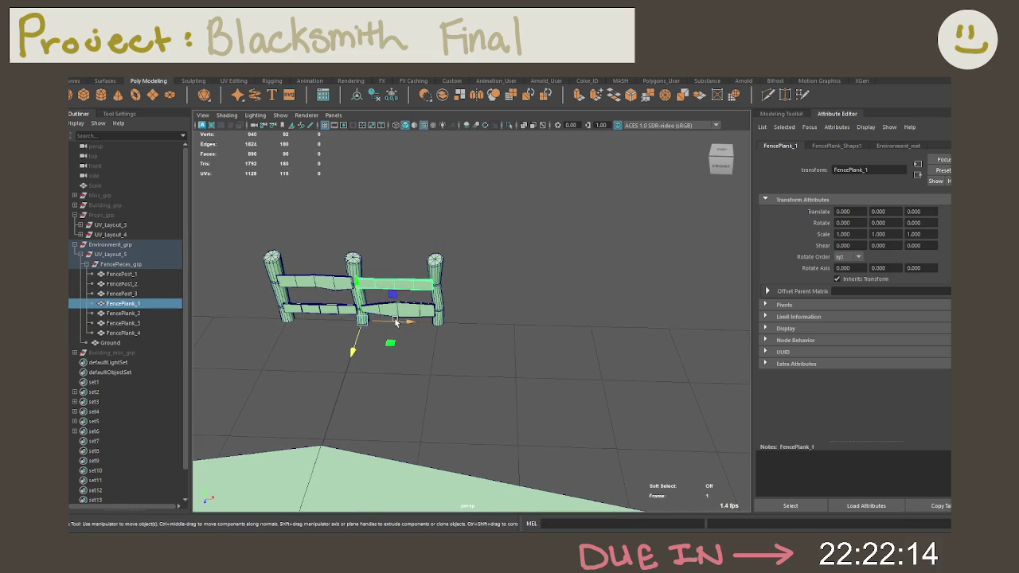
pyautogui.moveTo(399, 326); pyautogui.dragTo(509, 328)
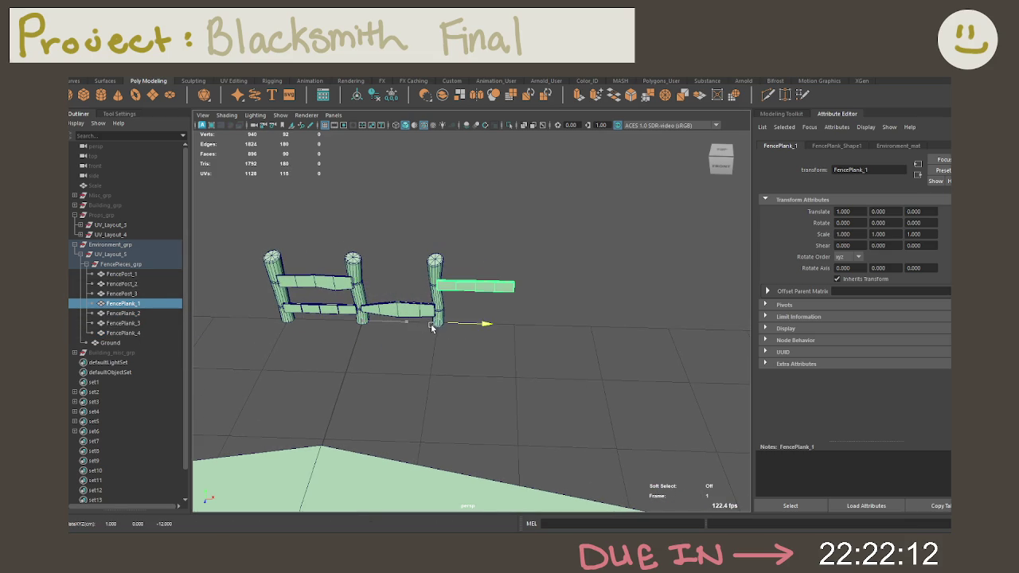
pyautogui.click(177, 313)
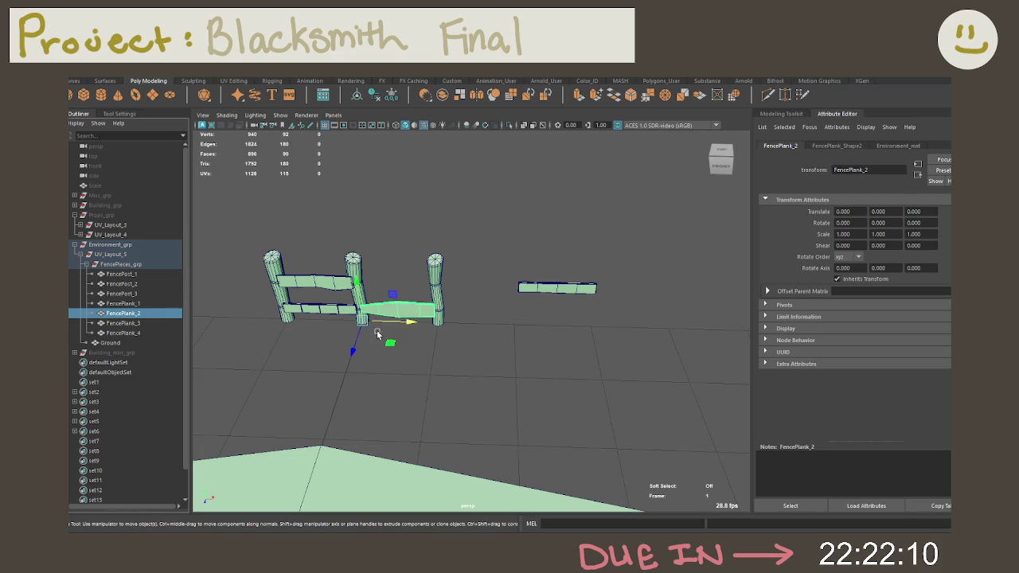
pyautogui.moveTo(408, 325); pyautogui.dragTo(589, 326)
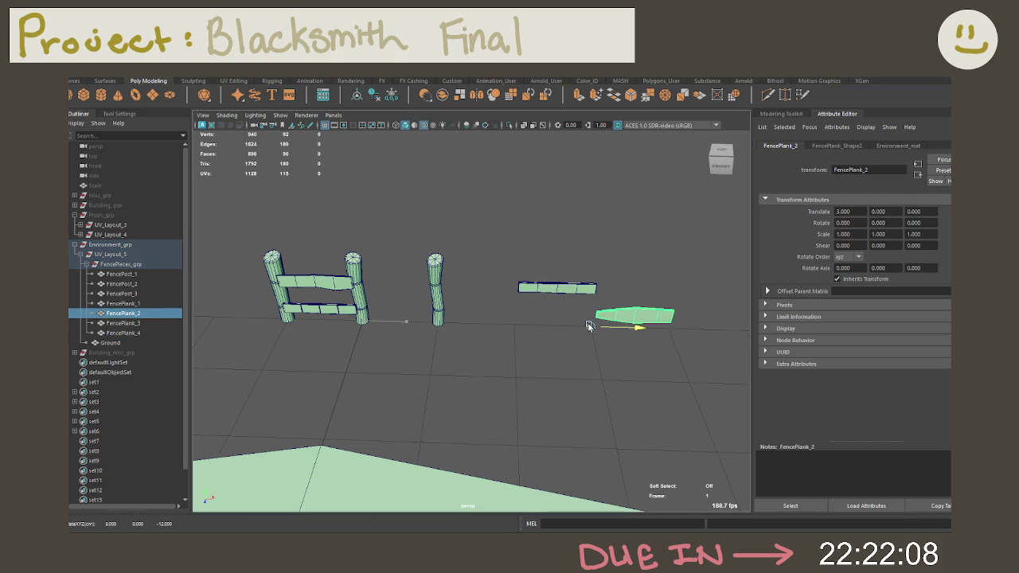
# Move FencePlank_3 to X 5 and FencePlank_4 to the far right of the row.
pyautogui.click(164, 324)
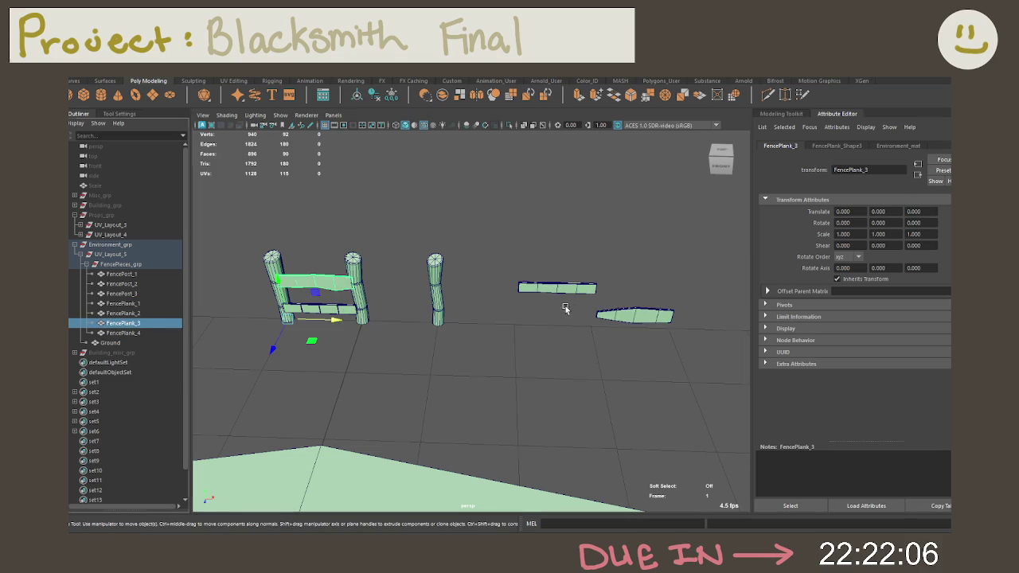
pyautogui.keyDown('alt'); pyautogui.moveTo(565, 309); pyautogui.dragTo(302, 318); pyautogui.keyUp('alt')
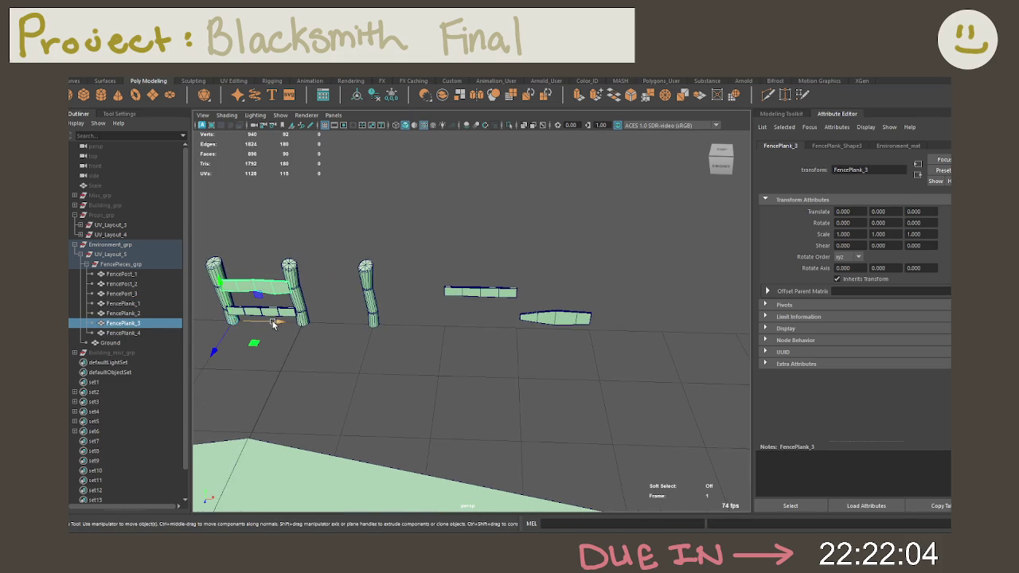
pyautogui.hotkey('ctrl', 'z')
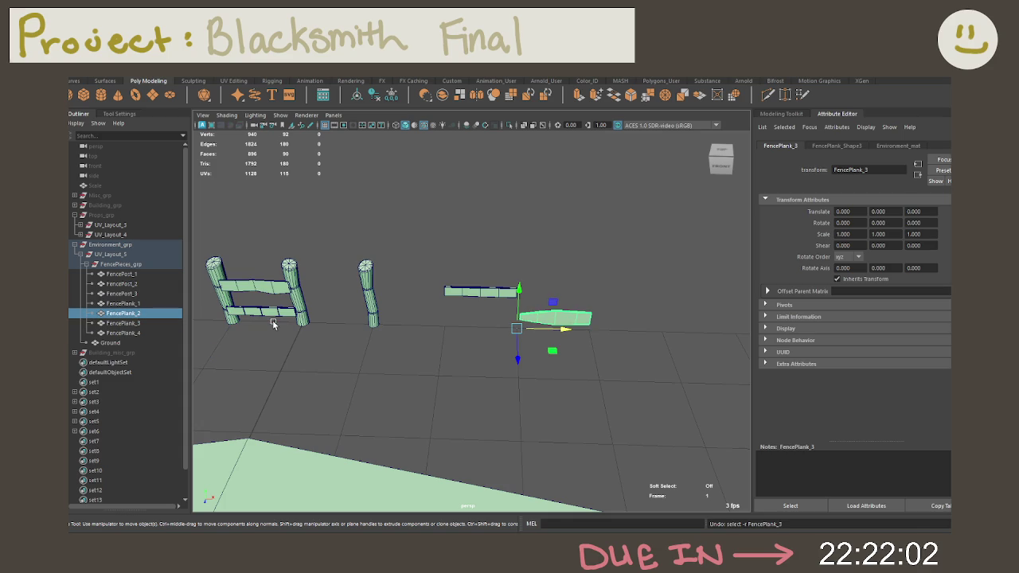
pyautogui.click(264, 288)
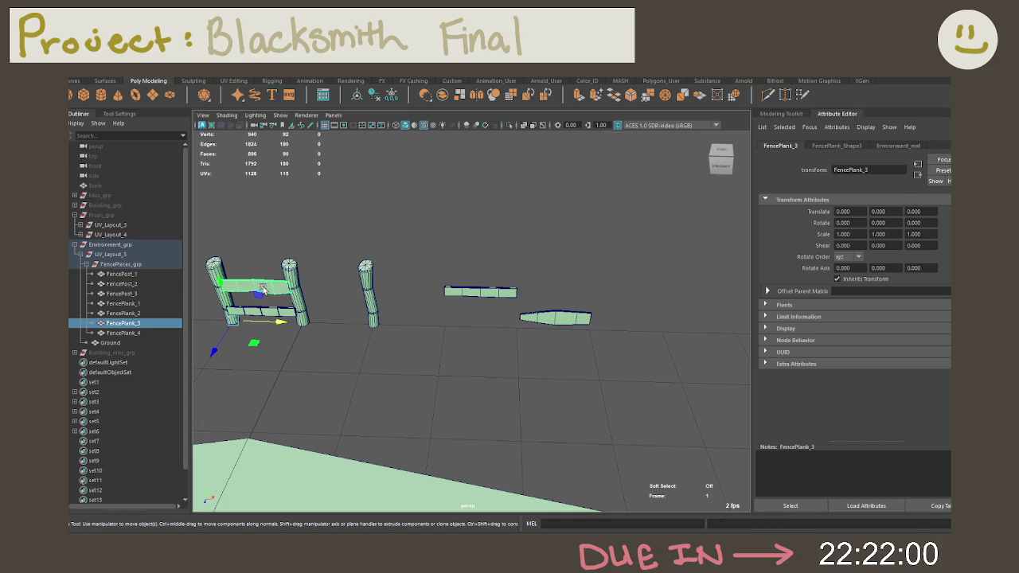
pyautogui.moveTo(274, 326); pyautogui.dragTo(612, 351)
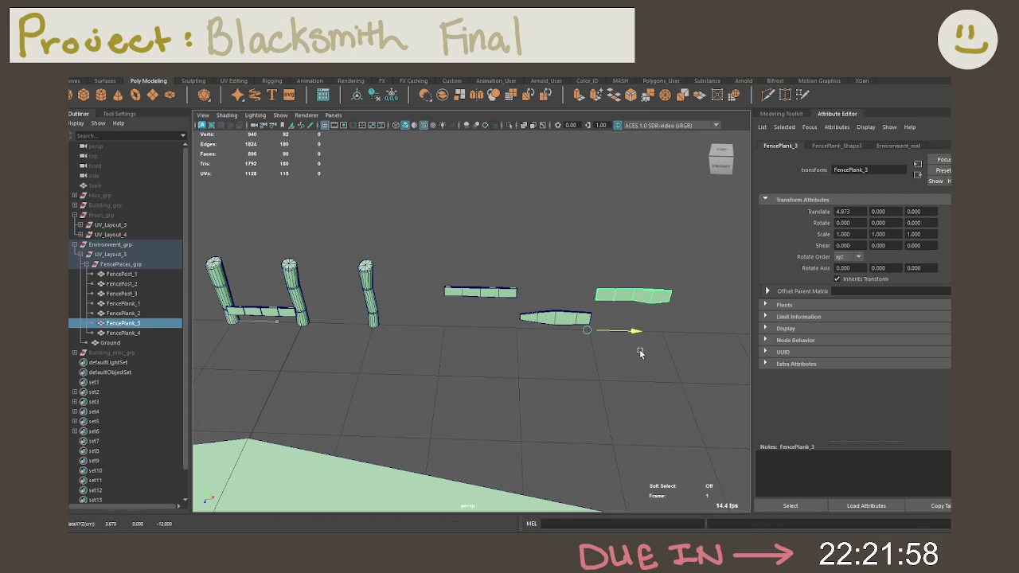
pyautogui.hotkey('ctrl', 'z')
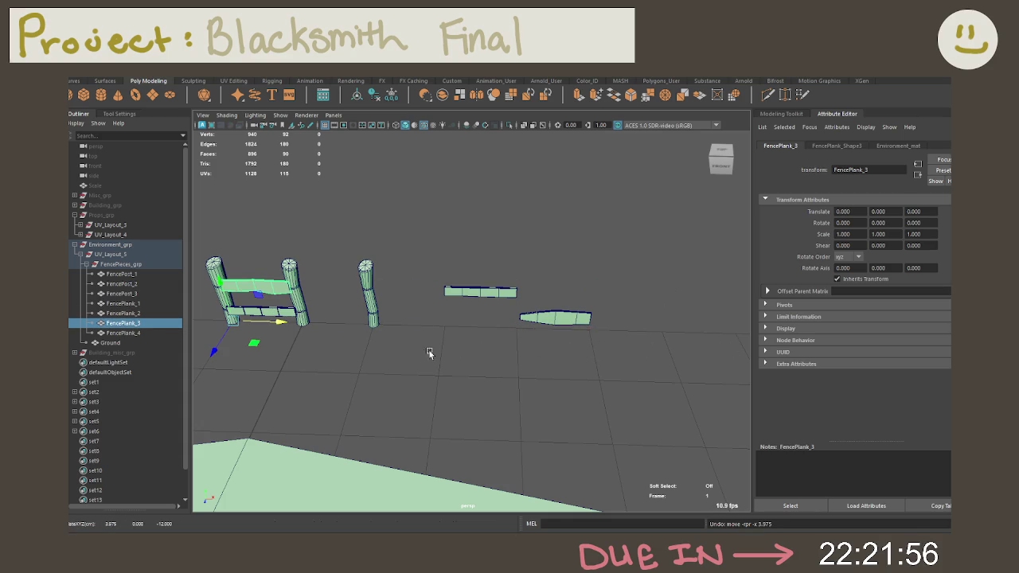
pyautogui.moveTo(270, 326); pyautogui.dragTo(585, 334)
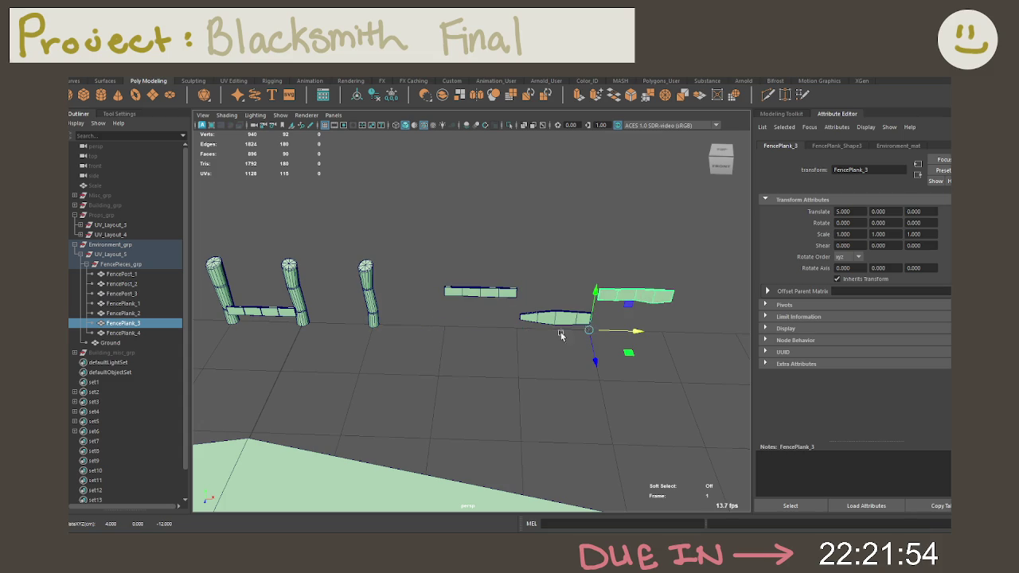
pyautogui.click(270, 316)
pyautogui.moveTo(277, 328); pyautogui.dragTo(717, 326)
pyautogui.click(578, 369)
pyautogui.moveTo(578, 369)
pyautogui.keyDown('alt'); pyautogui.mouseDown(button='right')
pyautogui.moveTo(496, 312)
pyautogui.moveTo(390, 302)
pyautogui.mouseUp(button='right'); pyautogui.keyUp('alt')
pyautogui.click(296, 304)
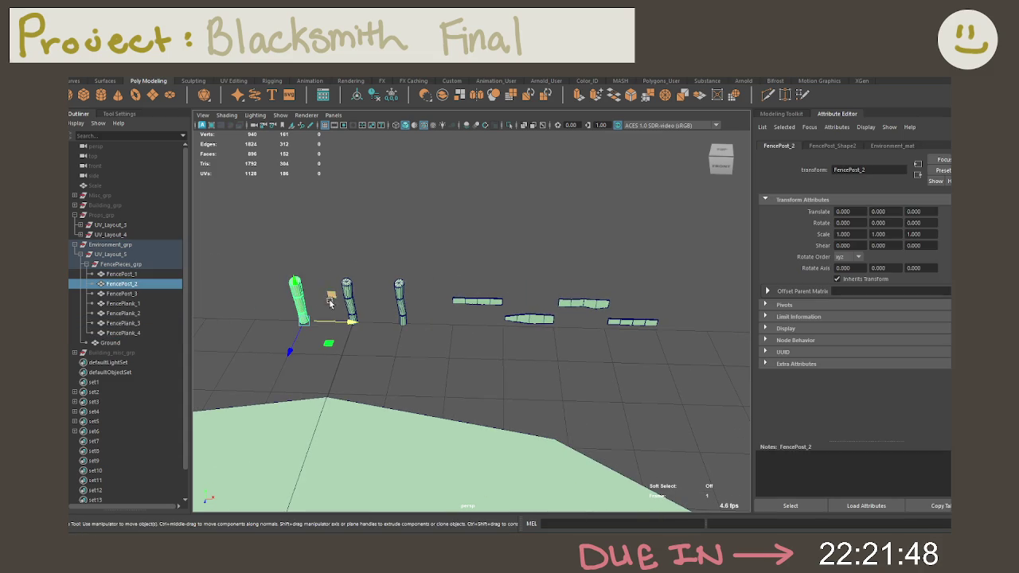
# Shift a fence post for even spacing and freeze transformations on FencePlank_1, 2 and 3.
pyautogui.moveTo(327, 308); pyautogui.dragTo(379, 308)
pyautogui.click(403, 314)
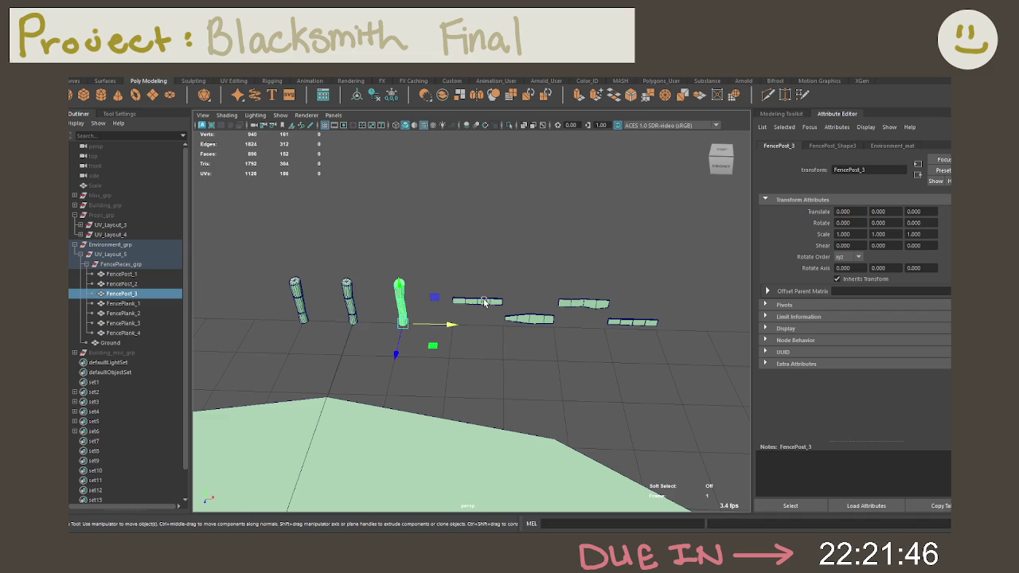
pyautogui.click(485, 302)
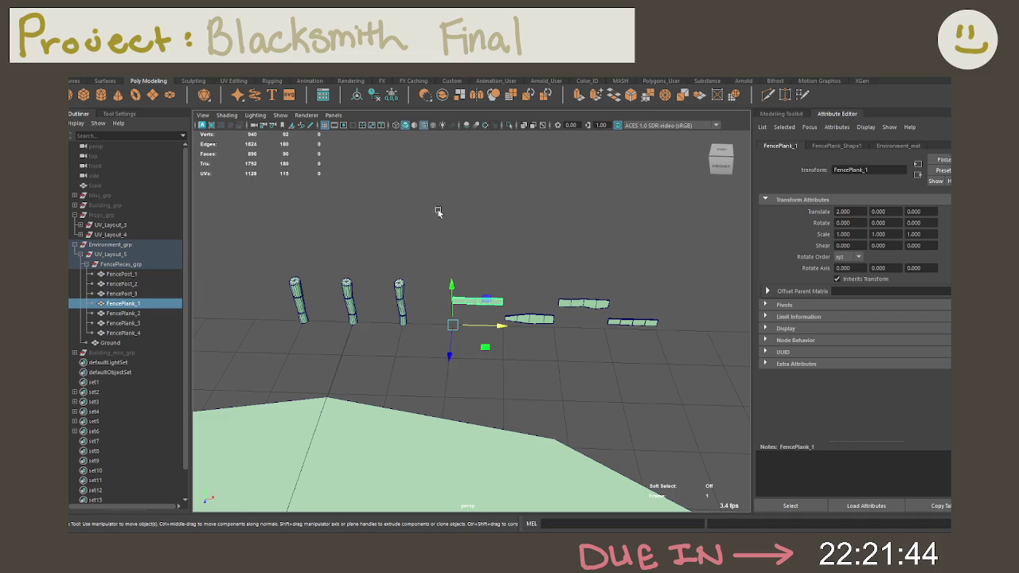
pyautogui.click(391, 95)
pyautogui.click(529, 319)
pyautogui.click(391, 95)
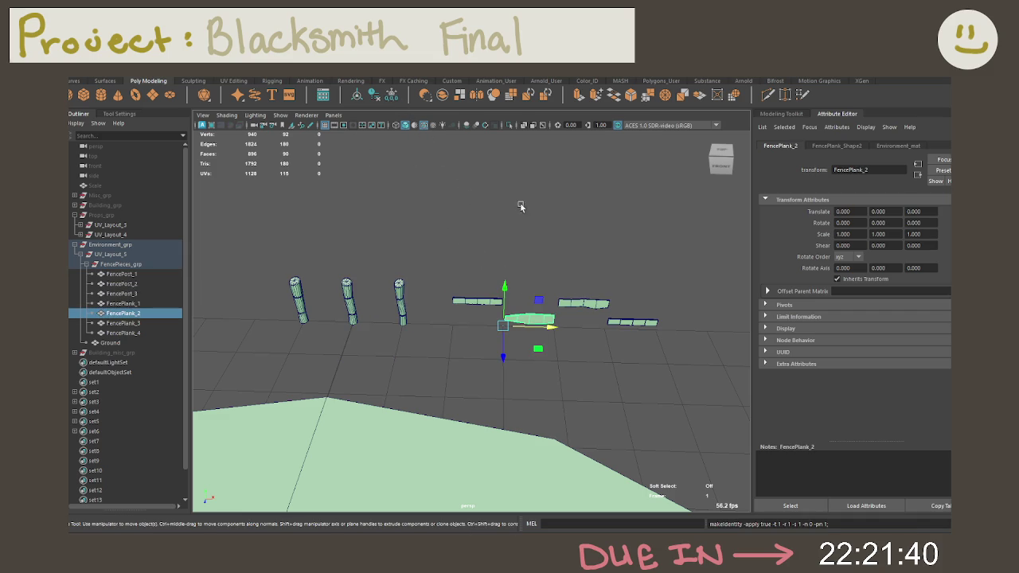
pyautogui.click(584, 302)
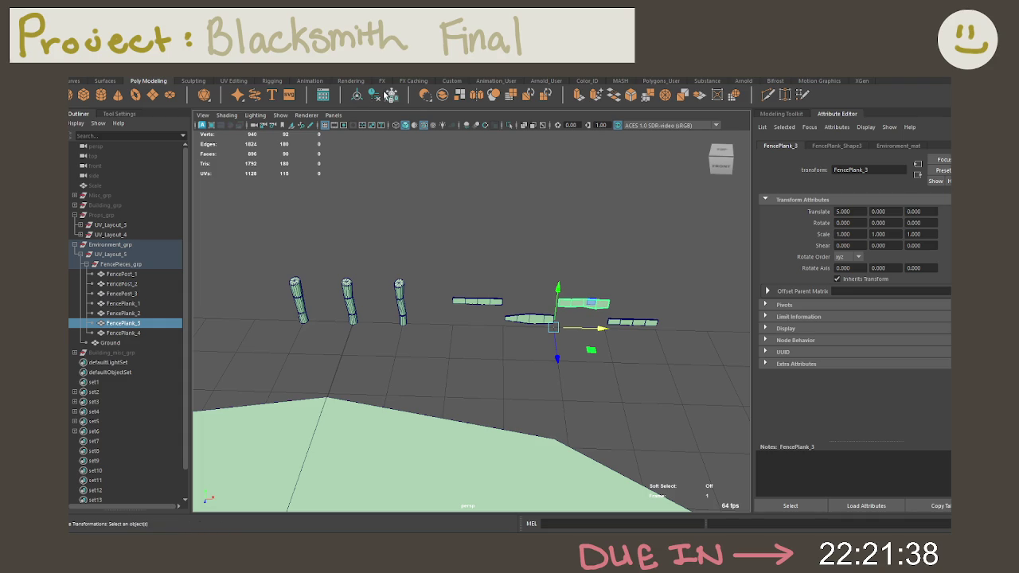
pyautogui.hotkey('ctrl', 'z')
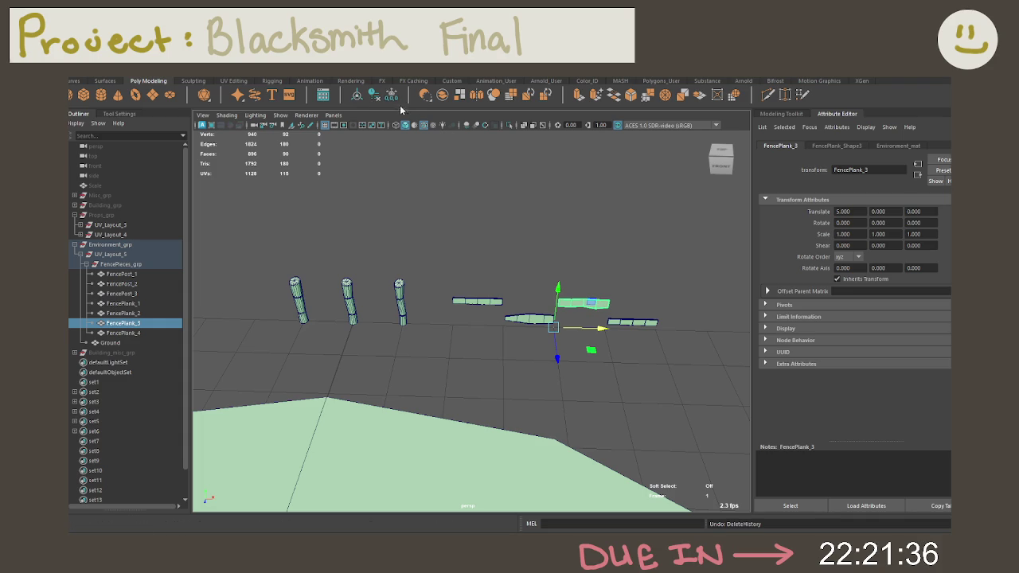
pyautogui.click(390, 95)
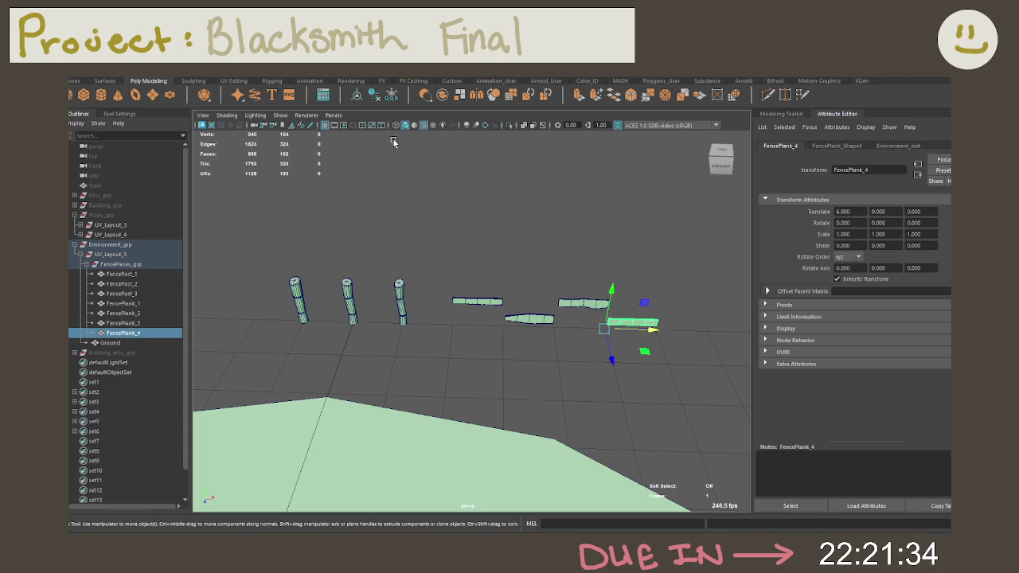
# Move FencePieces_grp left to Translate X -1 and freeze its transformations.
pyautogui.click(462, 208)
pyautogui.scroll(2, 350, 251)
pyautogui.click(127, 263)
pyautogui.moveTo(392, 360)
pyautogui.keyDown('alt'); pyautogui.mouseDown()
pyautogui.moveTo(550, 329)
pyautogui.moveTo(601, 275)
pyautogui.moveTo(521, 270)
pyautogui.mouseUp(); pyautogui.keyUp('alt')
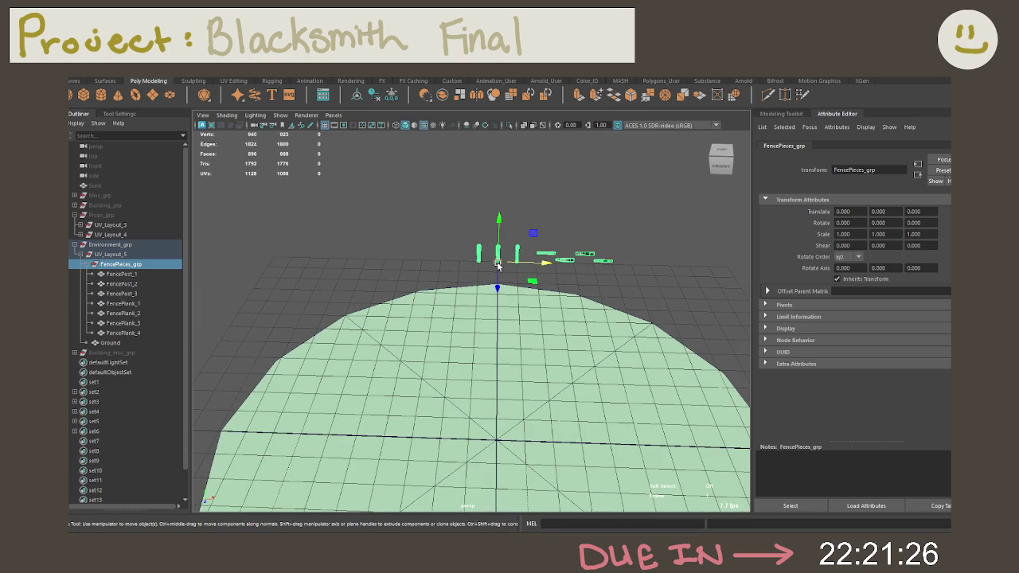
pyautogui.moveTo(495, 265); pyautogui.dragTo(472, 263)
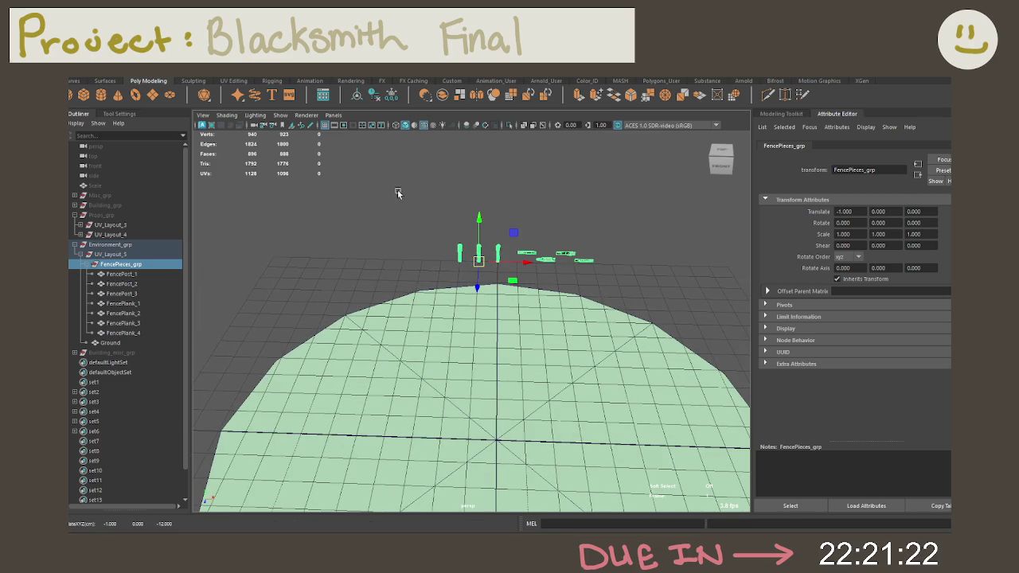
pyautogui.click(390, 94)
pyautogui.click(416, 207)
pyautogui.moveTo(416, 206)
pyautogui.keyDown('alt'); pyautogui.mouseDown()
pyautogui.moveTo(438, 220)
pyautogui.moveTo(520, 227)
pyautogui.moveTo(598, 212)
pyautogui.moveTo(472, 216)
pyautogui.moveTo(443, 229)
pyautogui.moveTo(440, 209)
pyautogui.mouseUp(); pyautogui.keyUp('alt')
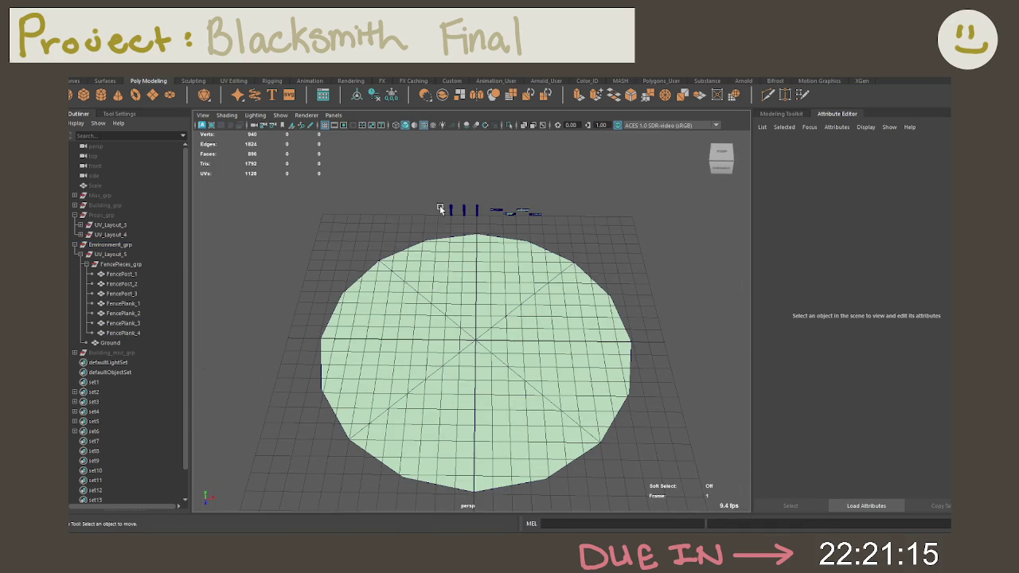
pyautogui.click(587, 81)
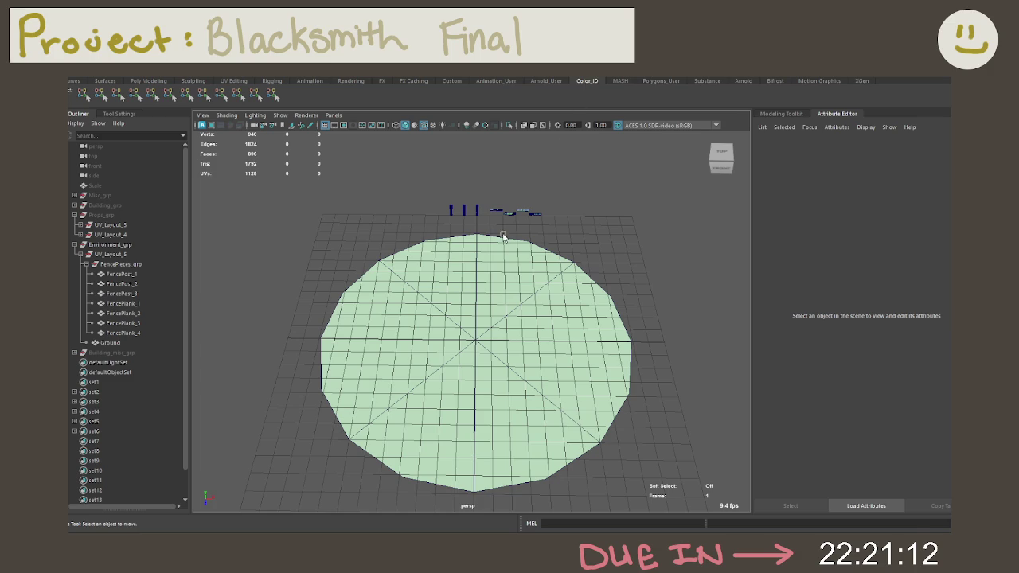
# Select the Ground disc as a whole object after briefly trying face selection.
pyautogui.click(477, 301)
pyautogui.rightClick(478, 300)
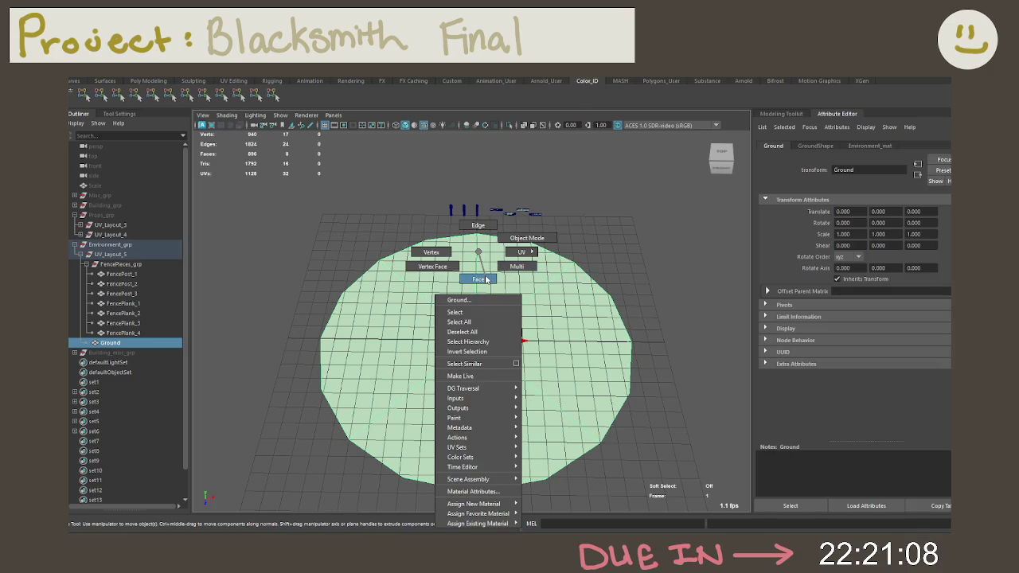
pyautogui.click(485, 279)
pyautogui.click(433, 263)
pyautogui.moveTo(478, 319)
pyautogui.keyDown('alt'); pyautogui.mouseDown()
pyautogui.moveTo(504, 221)
pyautogui.moveTo(487, 292)
pyautogui.mouseUp(); pyautogui.keyUp('alt')
pyautogui.press('F8')
# Apply the bright green Color_ID shelf vertex colour to Ground, then deselect it.
pyautogui.scroll(3, 560, 292)
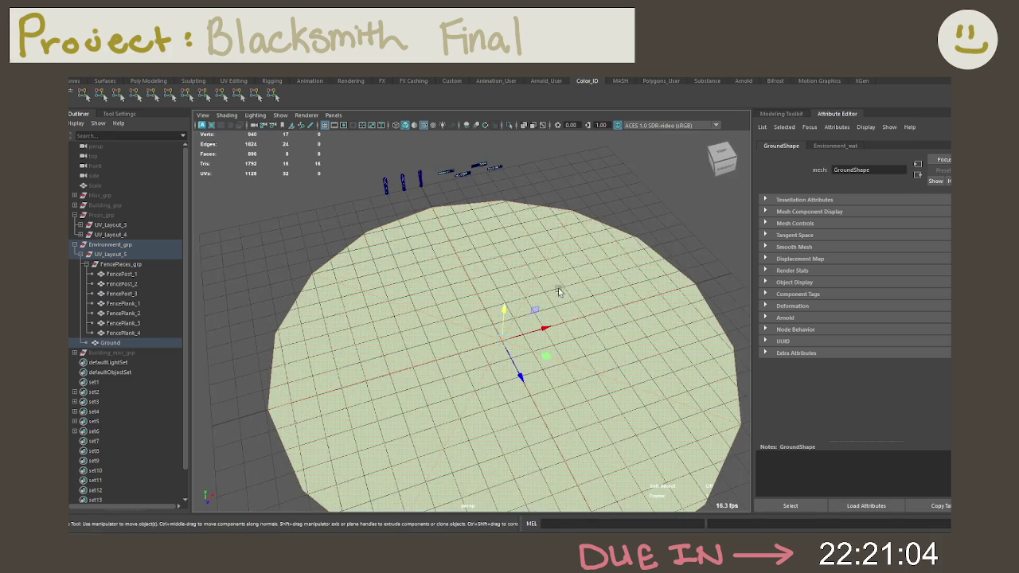
pyautogui.scroll(2, 559, 291)
pyautogui.scroll(3, 563, 280)
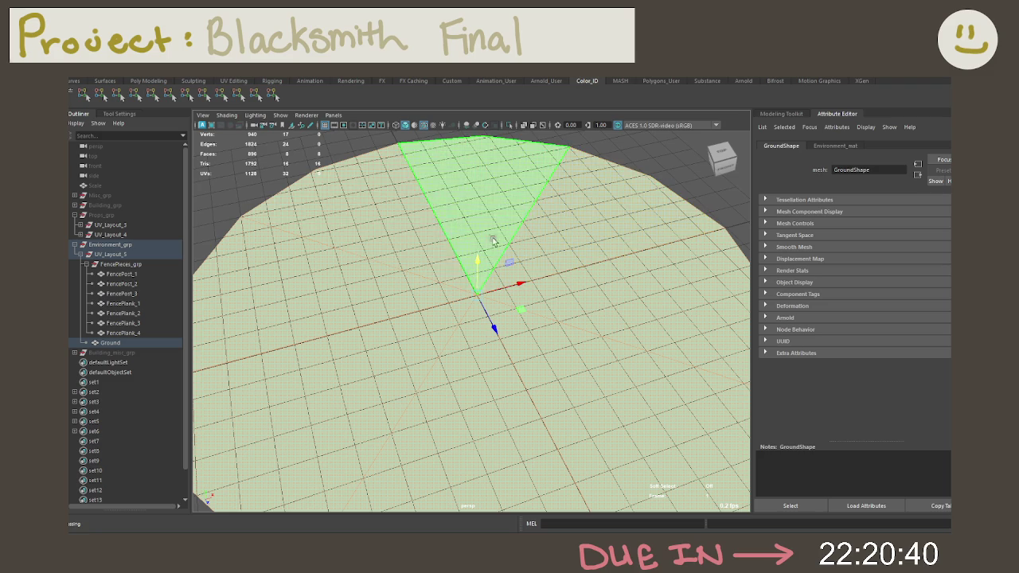
pyautogui.click(119, 96)
pyautogui.scroll(-5, 424, 232)
pyautogui.click(283, 223)
pyautogui.scroll(3, 456, 261)
pyautogui.moveTo(456, 261)
pyautogui.keyDown('alt'); pyautogui.mouseDown()
pyautogui.moveTo(514, 312)
pyautogui.moveTo(528, 273)
pyautogui.moveTo(491, 284)
pyautogui.moveTo(540, 333)
pyautogui.moveTo(480, 281)
pyautogui.moveTo(582, 289)
pyautogui.moveTo(392, 229)
pyautogui.mouseUp(); pyautogui.keyUp('alt')
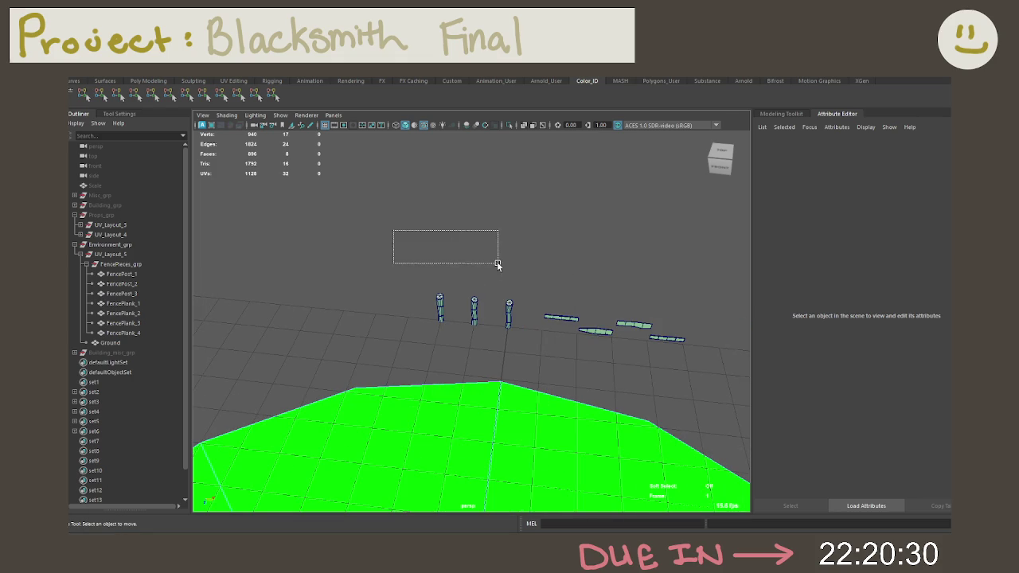
# Colour the four fence planks orange, replacing a briefly applied green.
pyautogui.moveTo(497, 262); pyautogui.dragTo(514, 320)
pyautogui.scroll(3, 557, 318)
pyautogui.scroll(2, 518, 303)
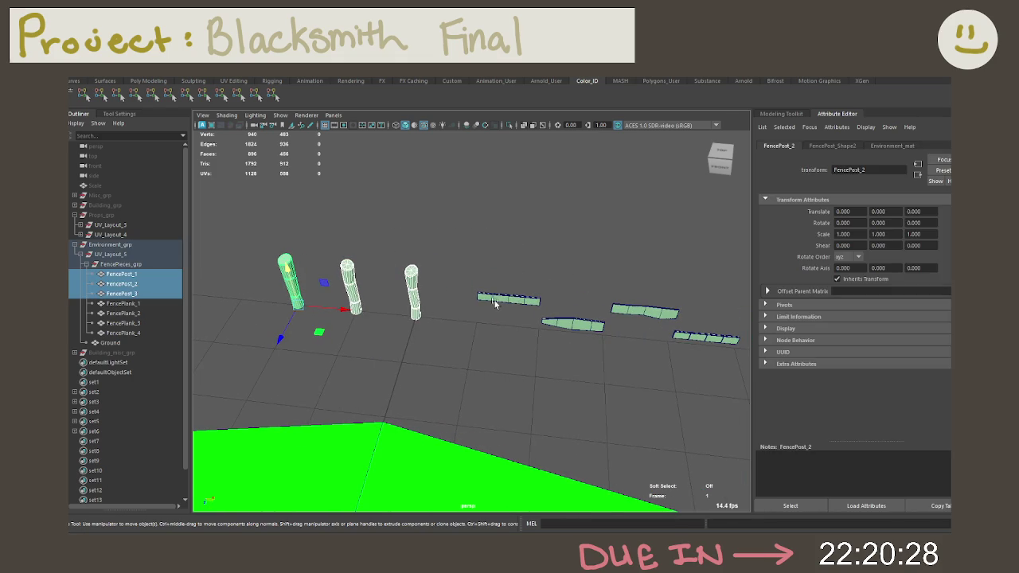
pyautogui.moveTo(468, 292); pyautogui.dragTo(746, 414)
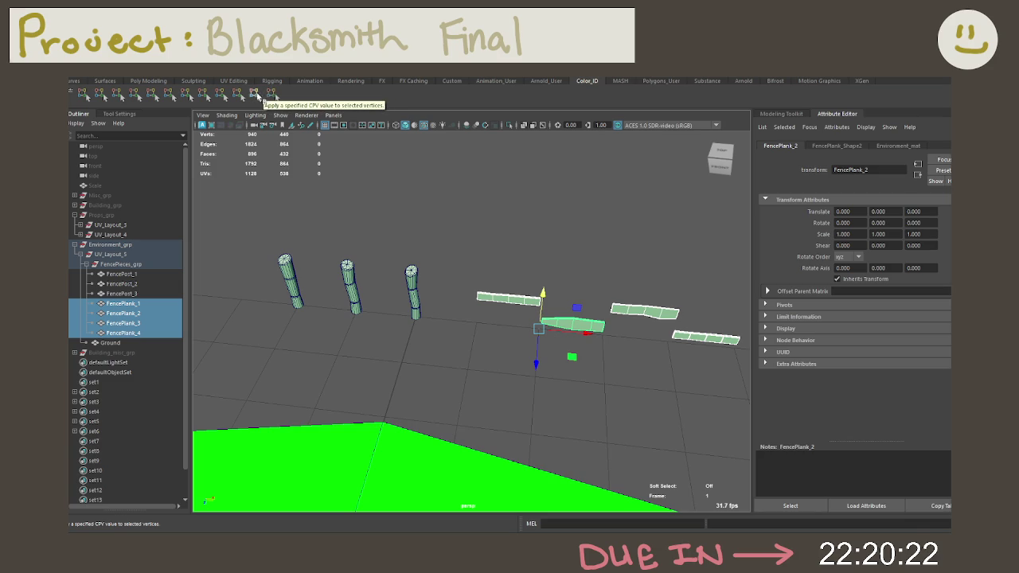
pyautogui.click(255, 96)
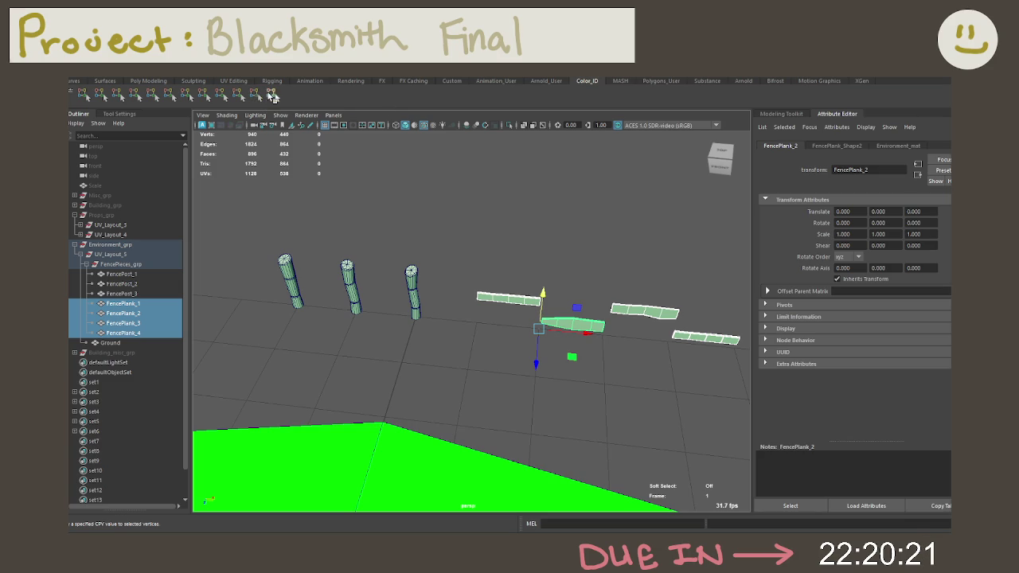
pyautogui.click(225, 97)
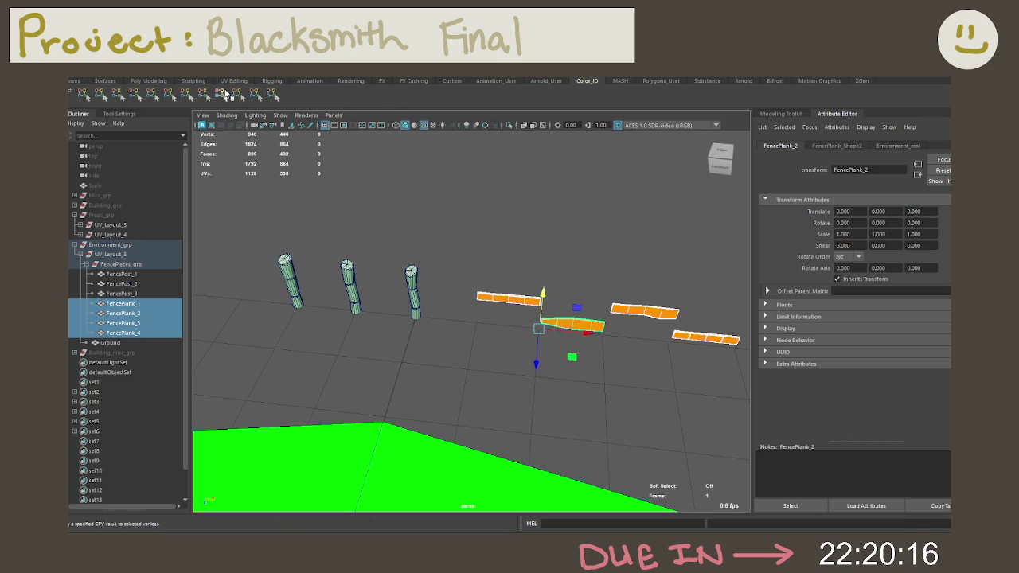
# Select a fence post's top cap faces in face mode, then return to object mode.
pyautogui.scroll(2, 492, 256)
pyautogui.scroll(3, 514, 264)
pyautogui.scroll(3, 590, 277)
pyautogui.moveTo(591, 276)
pyautogui.keyDown('alt'); pyautogui.mouseDown()
pyautogui.moveTo(412, 236)
pyautogui.moveTo(462, 264)
pyautogui.mouseUp(); pyautogui.keyUp('alt')
pyautogui.scroll(3, 667, 282)
pyautogui.scroll(2, 506, 356)
pyautogui.moveTo(472, 262); pyautogui.dragTo(521, 239, button='right')
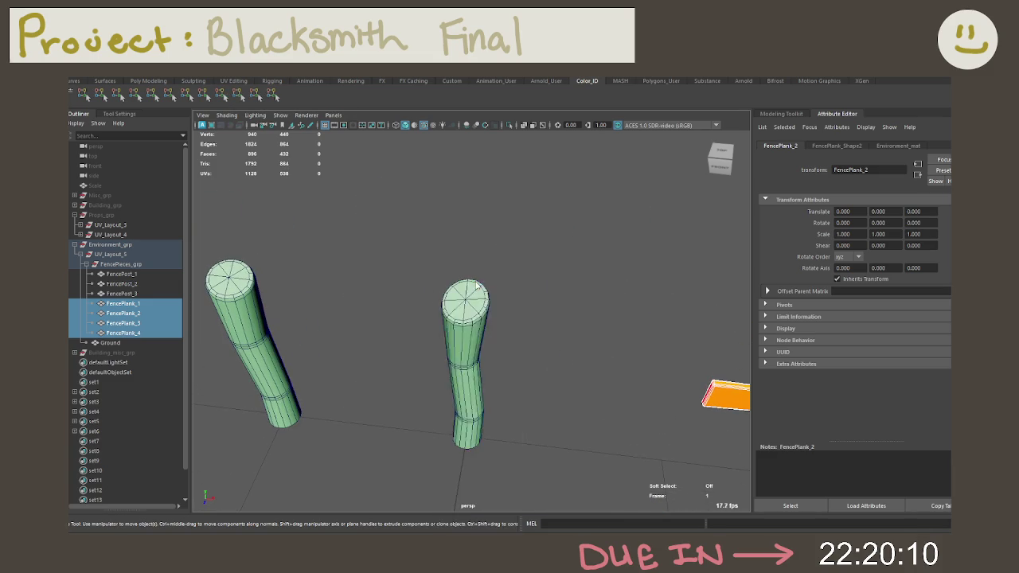
pyautogui.scroll(2, 509, 326)
pyautogui.click(468, 283)
pyautogui.click(471, 284)
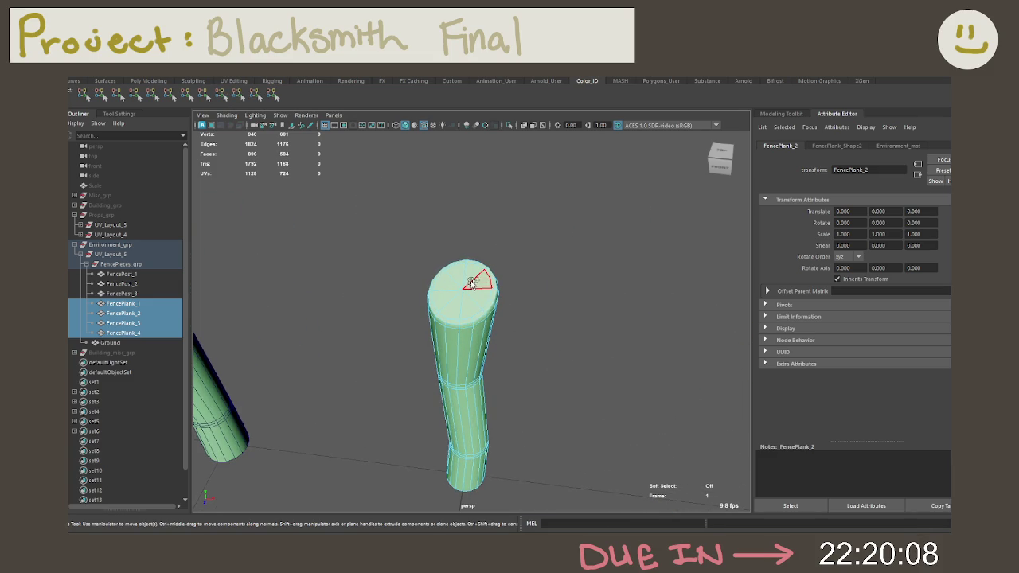
pyautogui.doubleClick(470, 285)
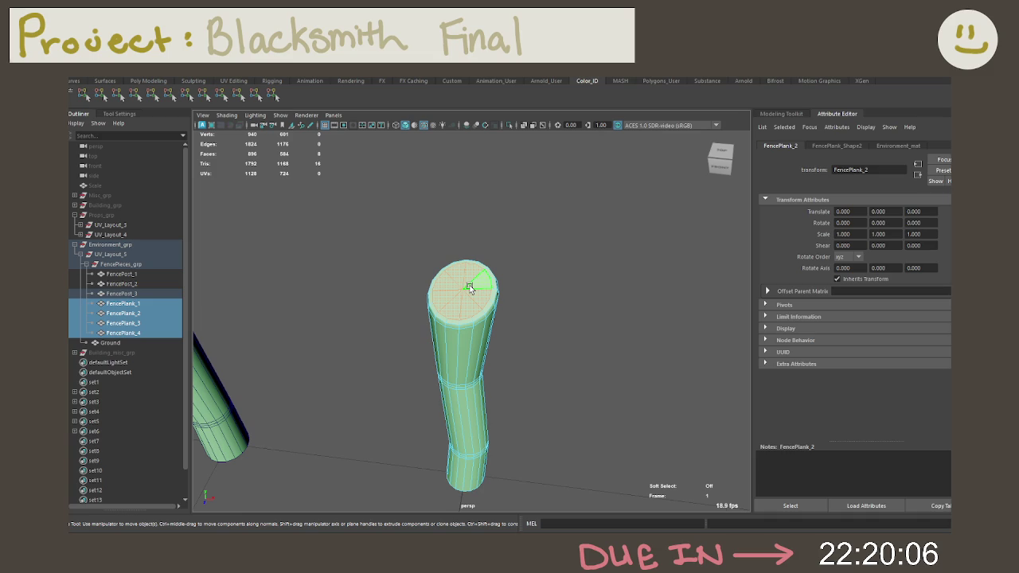
pyautogui.moveTo(474, 271); pyautogui.dragTo(520, 243, button='right')
# Marquee-select FencePost_1, FencePost_2 and FencePost_3 together.
pyautogui.scroll(-3, 525, 260)
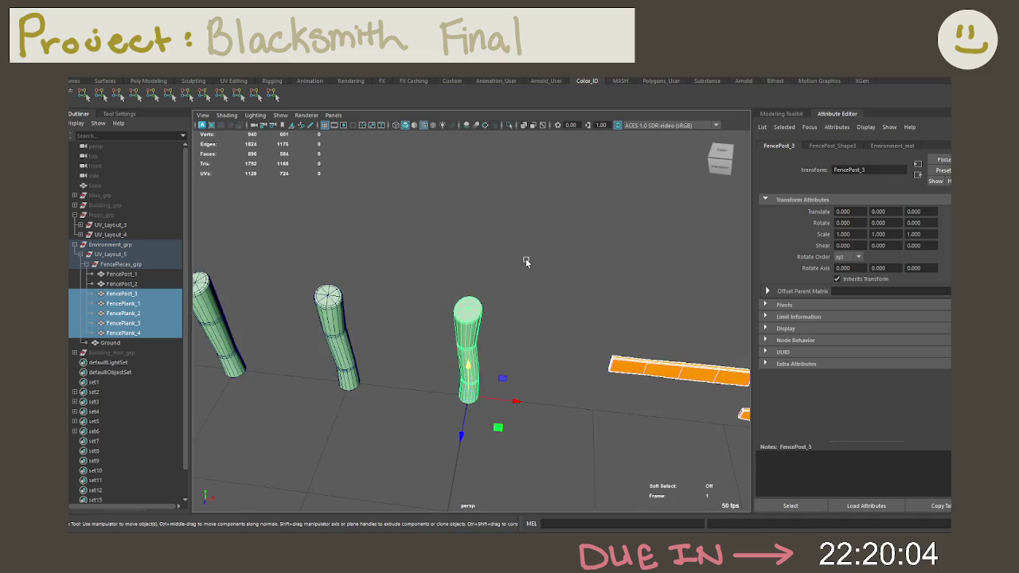
pyautogui.scroll(-2, 521, 286)
pyautogui.moveTo(493, 326); pyautogui.dragTo(265, 270)
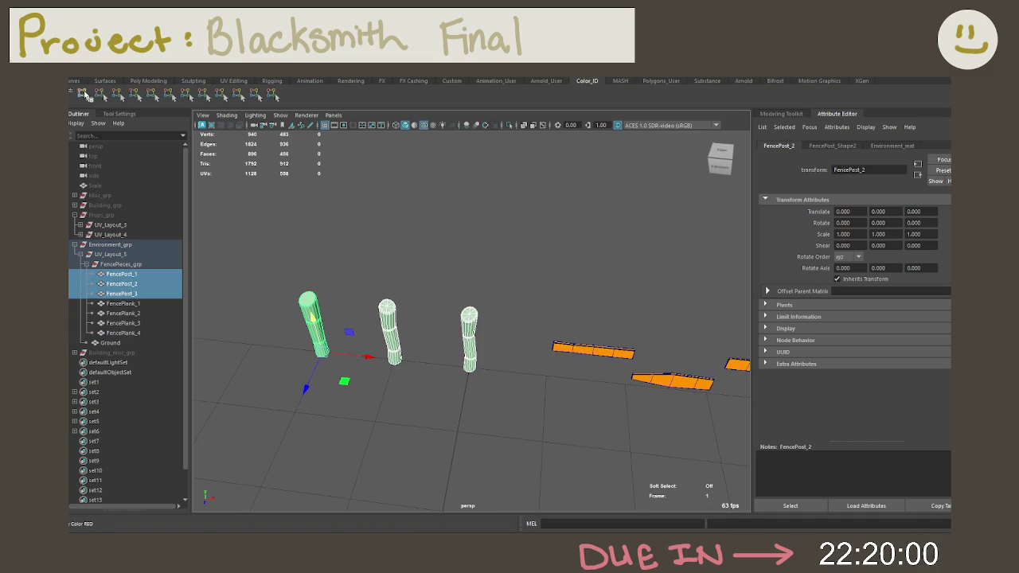
# Colour the three fence posts red and pick a face on the second post's top.
pyautogui.click(83, 94)
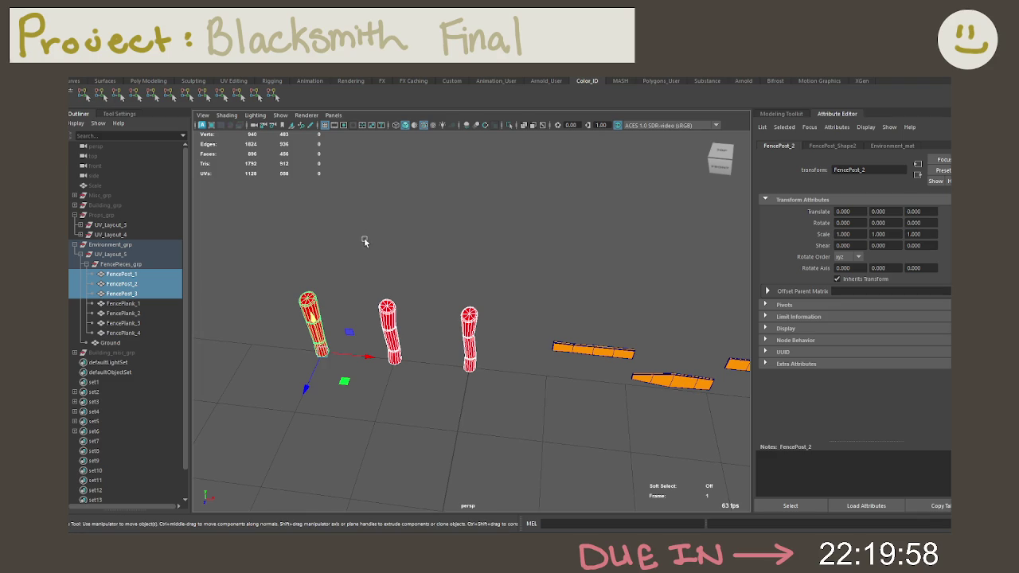
pyautogui.rightClick(313, 300)
pyautogui.moveTo(313, 300)
pyautogui.keyDown('alt'); pyautogui.mouseDown()
pyautogui.moveTo(499, 300)
pyautogui.moveTo(406, 275)
pyautogui.mouseUp(); pyautogui.keyUp('alt')
pyautogui.click(498, 300)
pyautogui.click(406, 274)
pyautogui.press('f')
# Select and grow the second post's top cap, then colour it yellow.
pyautogui.scroll(-3, 421, 273)
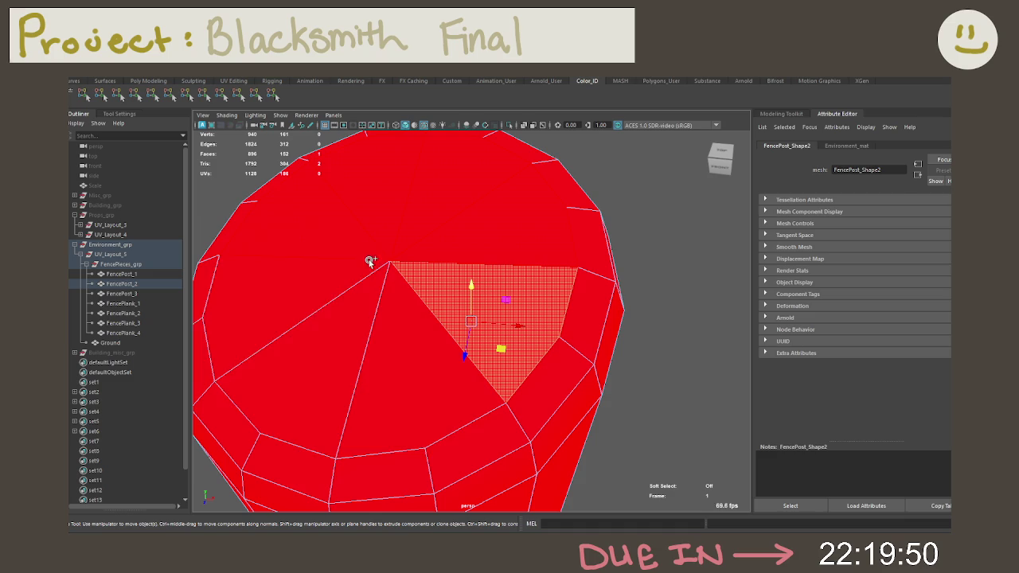
pyautogui.doubleClick(391, 295)
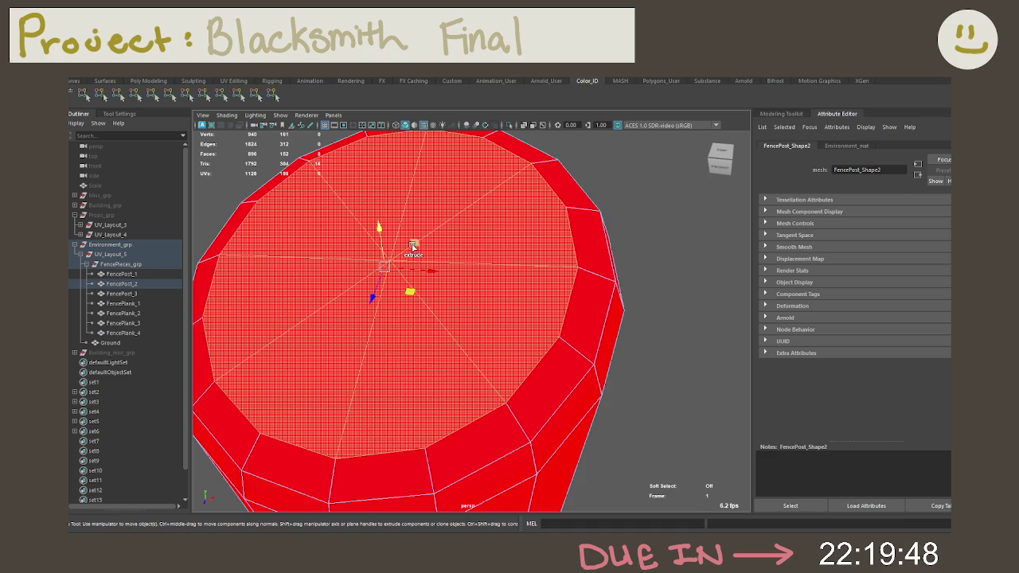
pyautogui.hotkey('shift', '.')
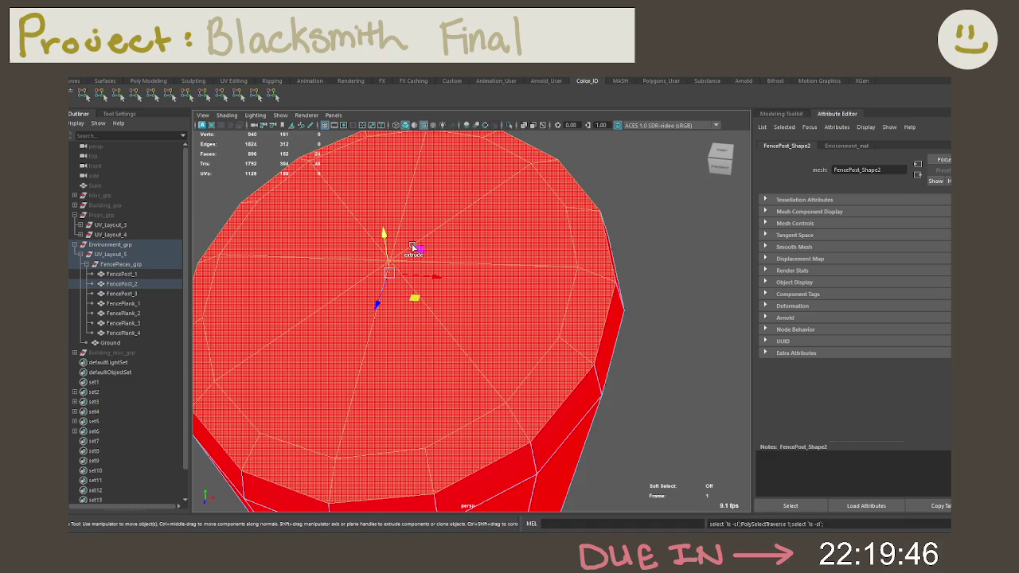
pyautogui.scroll(-2, 413, 248)
pyautogui.scroll(-3, 413, 248)
pyautogui.scroll(-3, 517, 247)
pyautogui.keyDown('alt'); pyautogui.moveTo(557, 247); pyautogui.dragTo(615, 230); pyautogui.keyUp('alt')
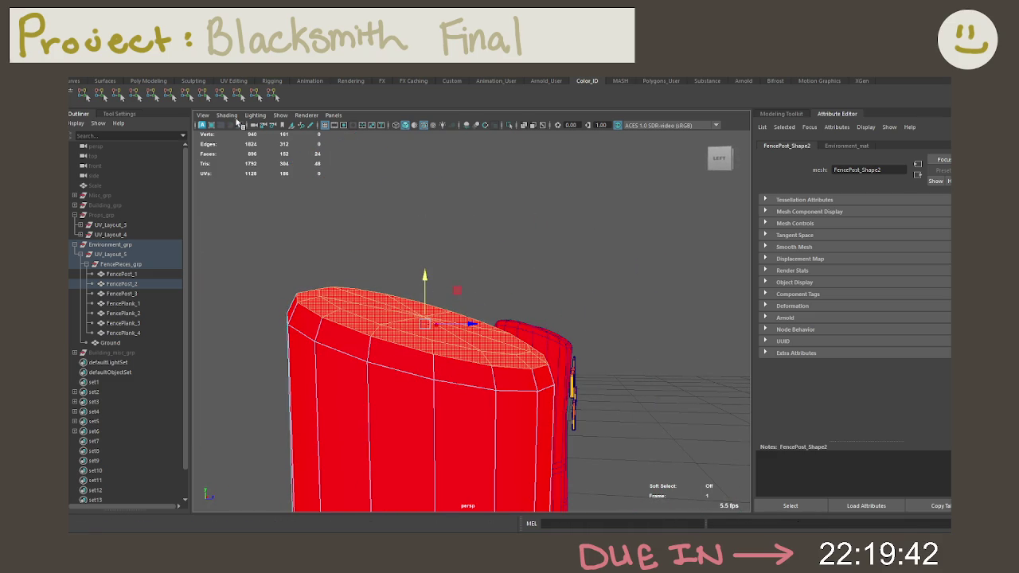
pyautogui.click(99, 99)
# Select the first post's top cap faces in face mode and grow the selection.
pyautogui.moveTo(350, 218)
pyautogui.keyDown('alt'); pyautogui.mouseDown()
pyautogui.moveTo(313, 243)
pyautogui.moveTo(444, 271)
pyautogui.mouseUp(); pyautogui.keyUp('alt')
pyautogui.click(510, 255)
pyautogui.keyDown('alt'); pyautogui.moveTo(509, 254); pyautogui.dragTo(541, 223); pyautogui.keyUp('alt')
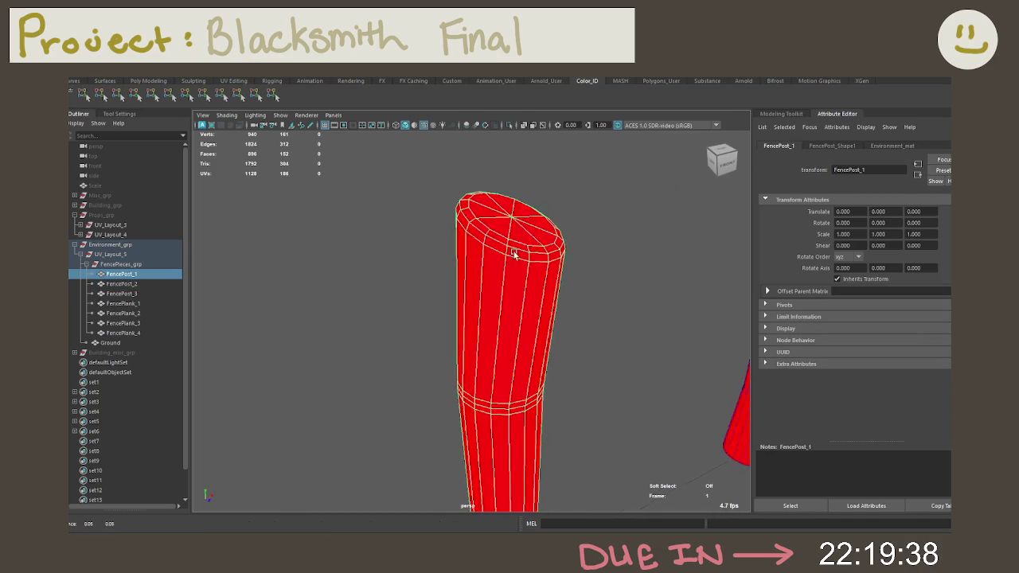
pyautogui.keyDown('alt'); pyautogui.moveTo(541, 223); pyautogui.dragTo(510, 255, button='right'); pyautogui.keyUp('alt')
pyautogui.rightClick(478, 205)
pyautogui.click(461, 283)
pyautogui.keyDown('alt'); pyautogui.moveTo(461, 283); pyautogui.dragTo(463, 239); pyautogui.keyUp('alt')
pyautogui.click(467, 234)
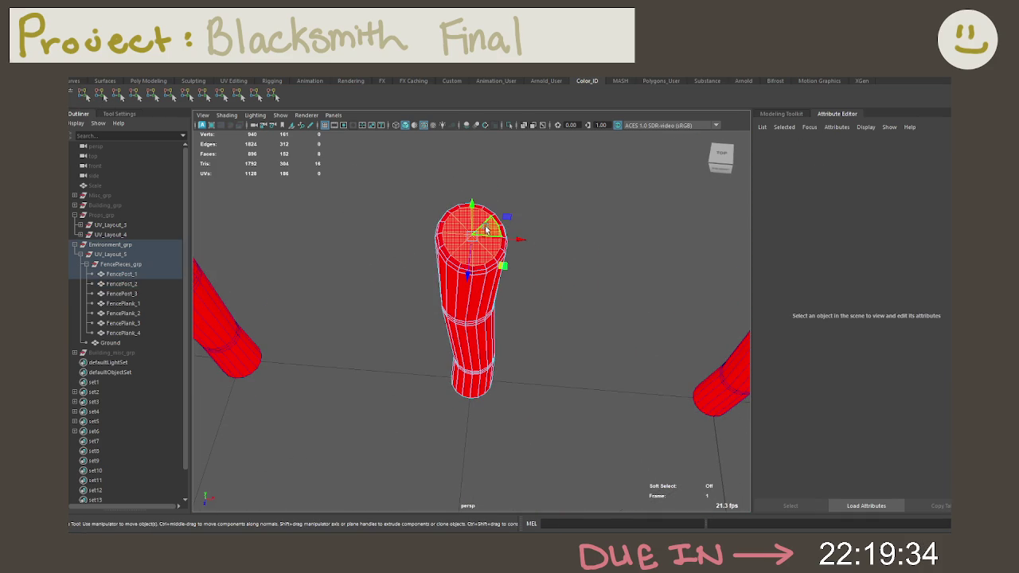
pyautogui.moveTo(561, 268)
pyautogui.mouseDown()
pyautogui.moveTo(506, 244)
pyautogui.moveTo(522, 180)
pyautogui.moveTo(512, 294)
pyautogui.mouseUp()
pyautogui.click(480, 230)
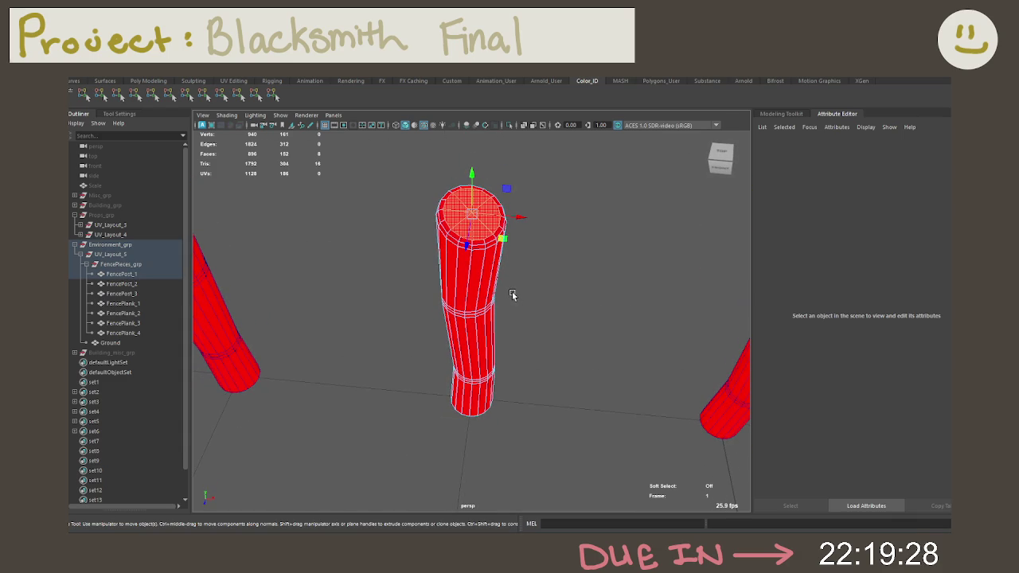
pyautogui.hotkey('shift', '.')
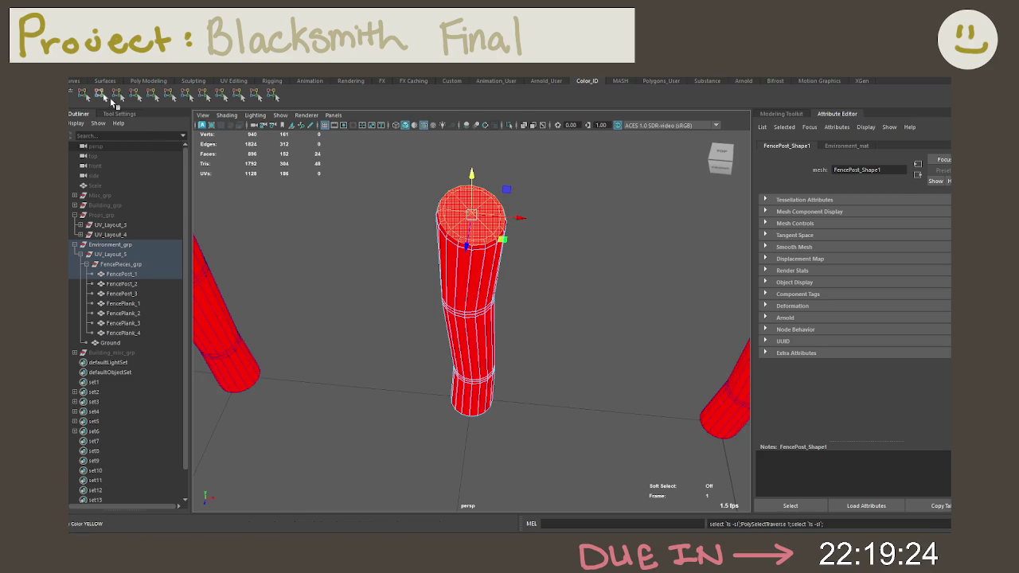
# Select and grow the third post's top cap, then colour the selected caps yellow.
pyautogui.moveTo(606, 275)
pyautogui.keyDown('alt'); pyautogui.mouseDown()
pyautogui.moveTo(336, 300)
pyautogui.moveTo(485, 317)
pyautogui.mouseUp(); pyautogui.keyUp('alt')
pyautogui.click(487, 315)
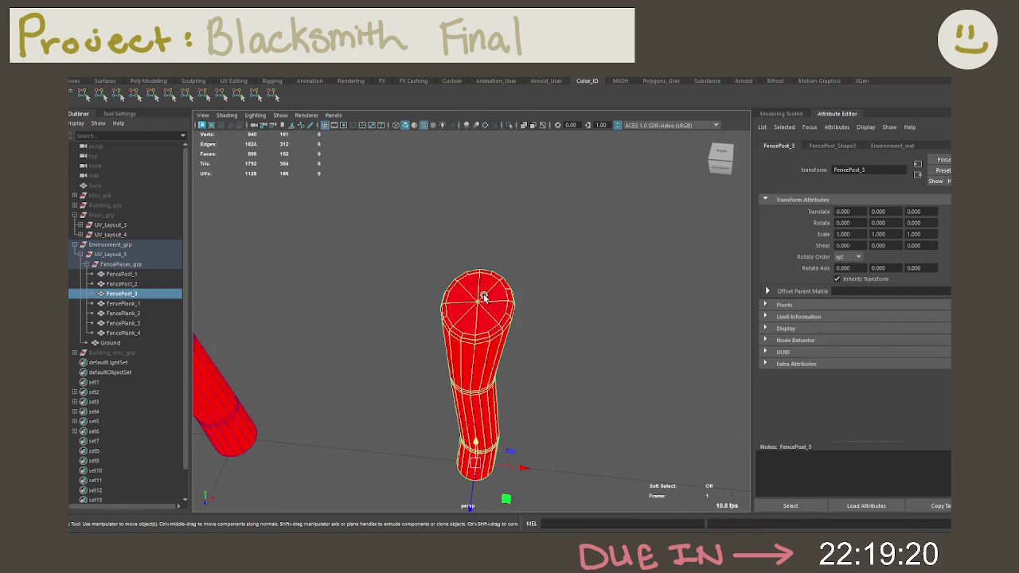
pyautogui.moveTo(483, 296); pyautogui.dragTo(483, 322, button='right')
pyautogui.click(486, 291)
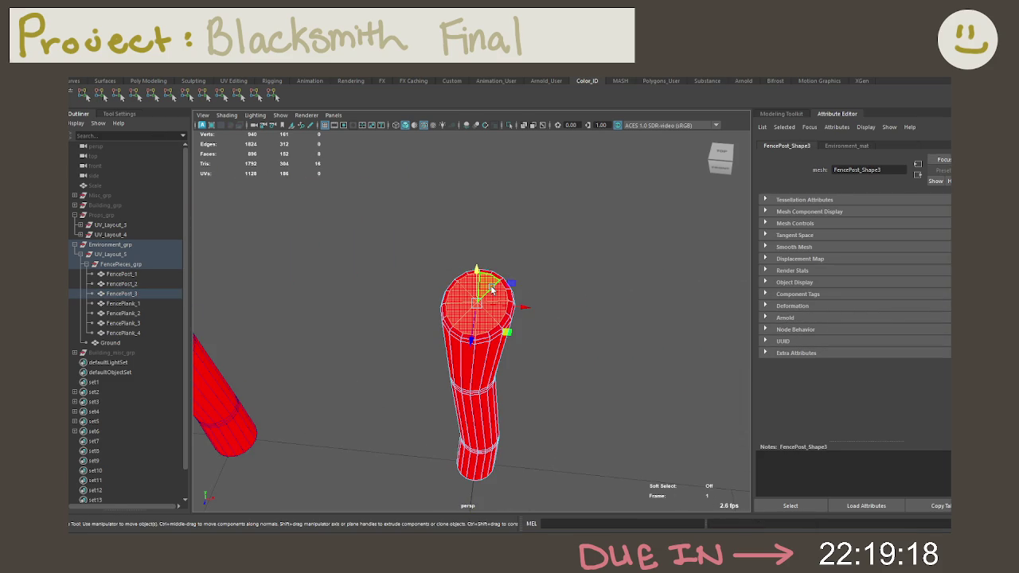
pyautogui.click(490, 286)
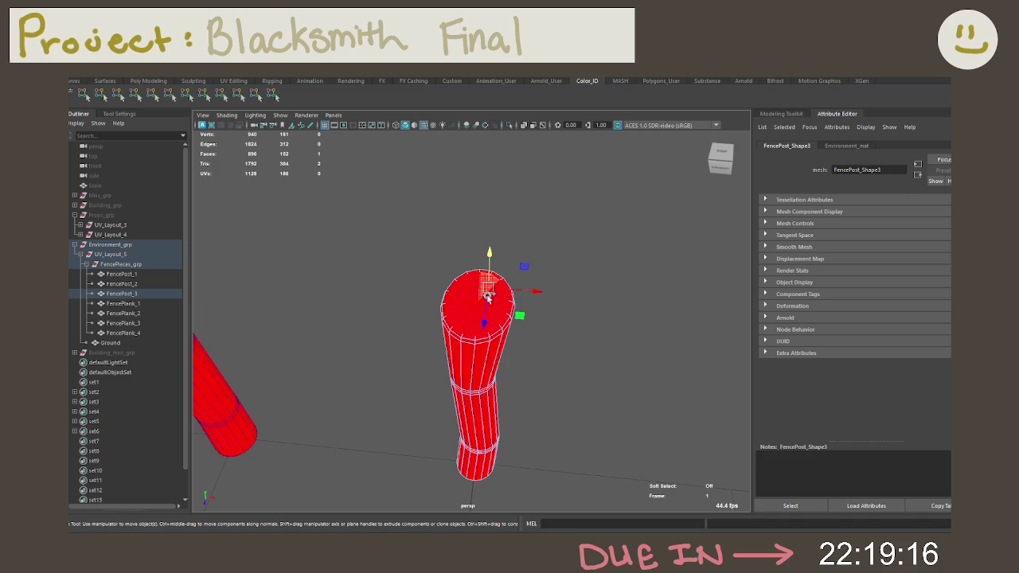
pyautogui.hotkey('ctrl', 'z')
pyautogui.hotkey('shift', '.')
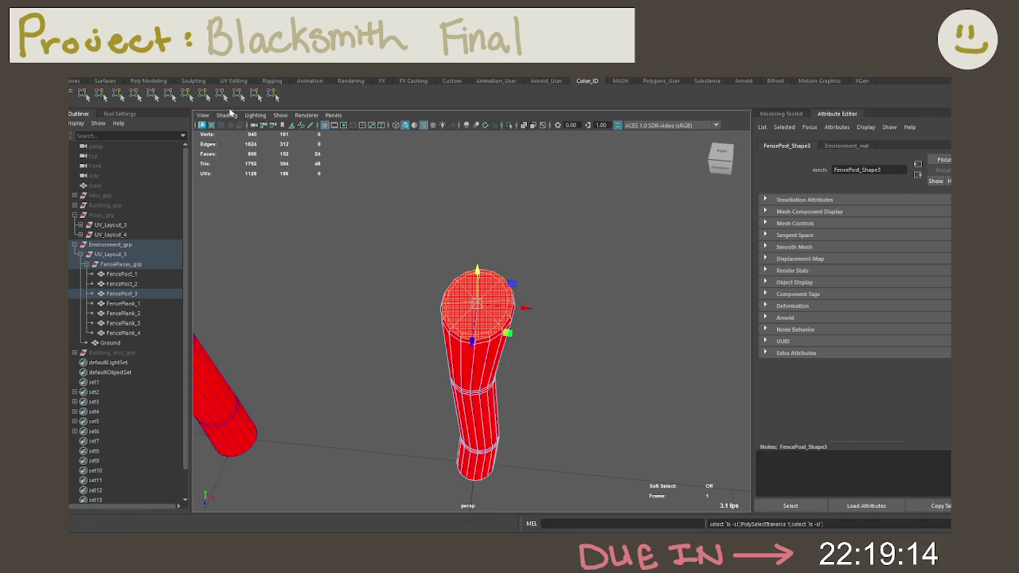
pyautogui.click(100, 95)
pyautogui.click(397, 282)
pyautogui.moveTo(397, 281)
pyautogui.keyDown('alt'); pyautogui.mouseDown()
pyautogui.moveTo(355, 241)
pyautogui.moveTo(557, 214)
pyautogui.moveTo(478, 199)
pyautogui.moveTo(291, 211)
pyautogui.moveTo(461, 269)
pyautogui.moveTo(572, 250)
pyautogui.moveTo(369, 212)
pyautogui.moveTo(464, 343)
pyautogui.moveTo(436, 352)
pyautogui.moveTo(541, 358)
pyautogui.moveTo(443, 302)
pyautogui.mouseUp(); pyautogui.keyUp('alt')
pyautogui.moveTo(443, 299)
pyautogui.mouseDown(button='right')
pyautogui.moveTo(432, 302)
pyautogui.moveTo(432, 290)
pyautogui.mouseUp(button='right')
# Colour the first plank's grown top faces green, then change them to light blue.
pyautogui.click(432, 303)
pyautogui.click(431, 290)
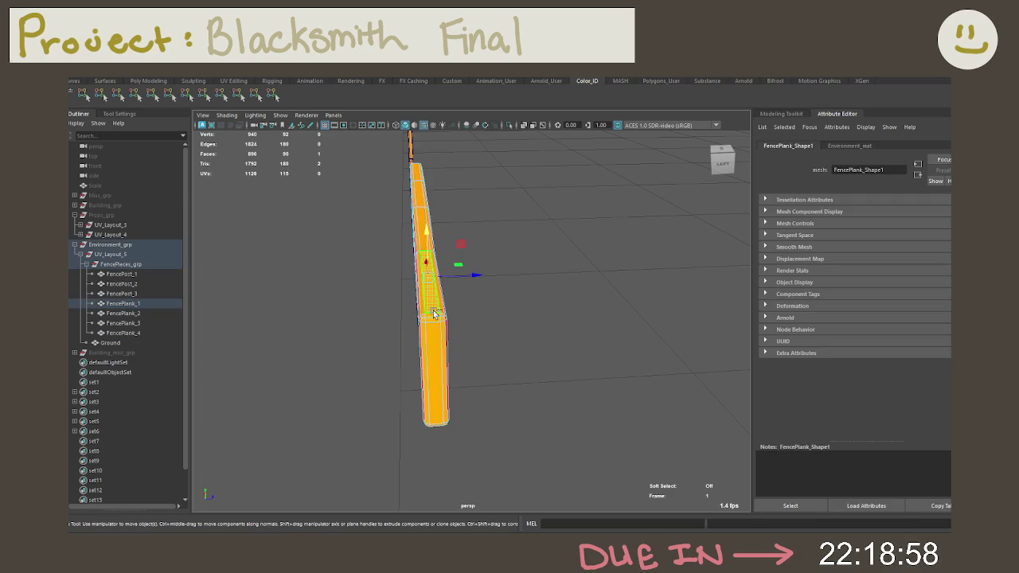
pyautogui.hotkey('shift', '.')
pyautogui.moveTo(408, 324)
pyautogui.keyDown('alt'); pyautogui.mouseDown()
pyautogui.moveTo(400, 318)
pyautogui.moveTo(393, 339)
pyautogui.mouseUp(); pyautogui.keyUp('alt')
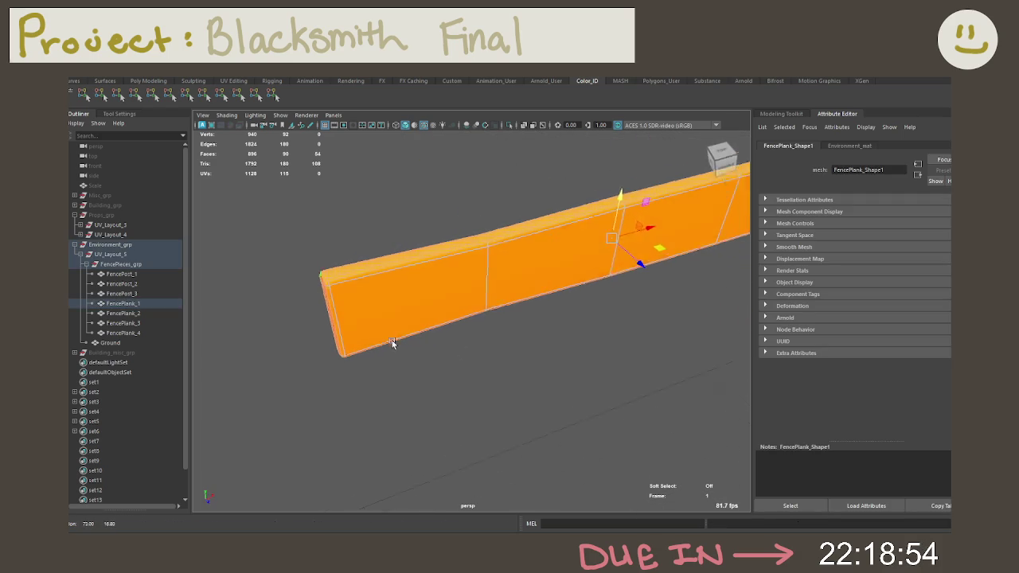
pyautogui.click(133, 95)
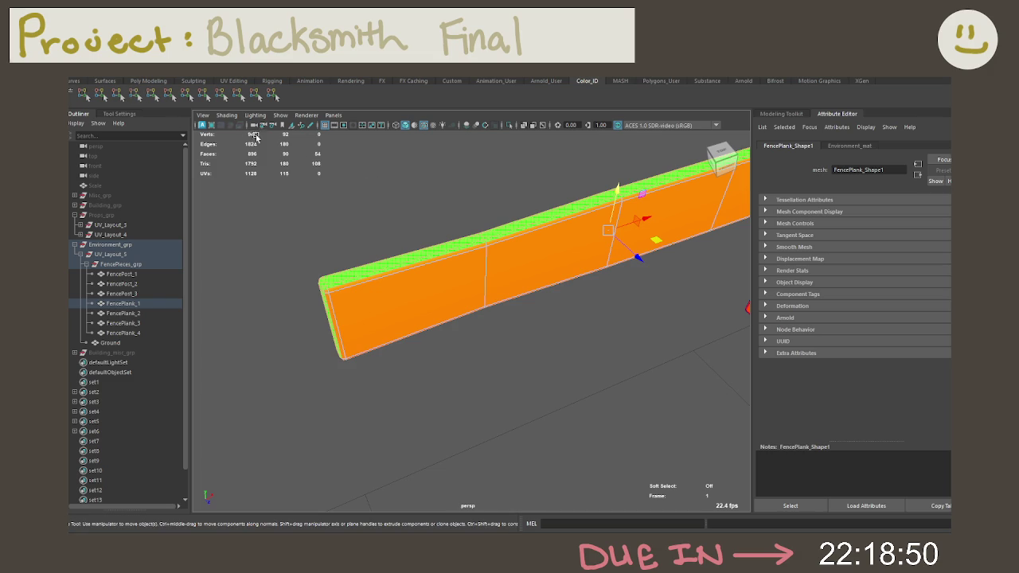
pyautogui.click(135, 96)
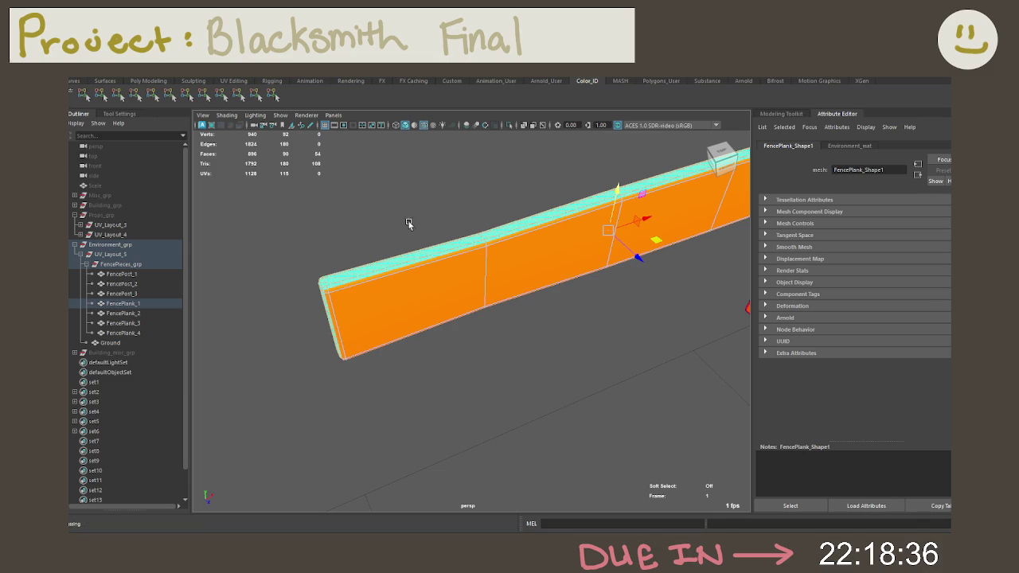
pyautogui.keyDown('alt'); pyautogui.moveTo(387, 228); pyautogui.dragTo(299, 224); pyautogui.keyUp('alt')
# Select and grow FencePlank_2's end faces and colour them dark blue.
pyautogui.click(481, 266)
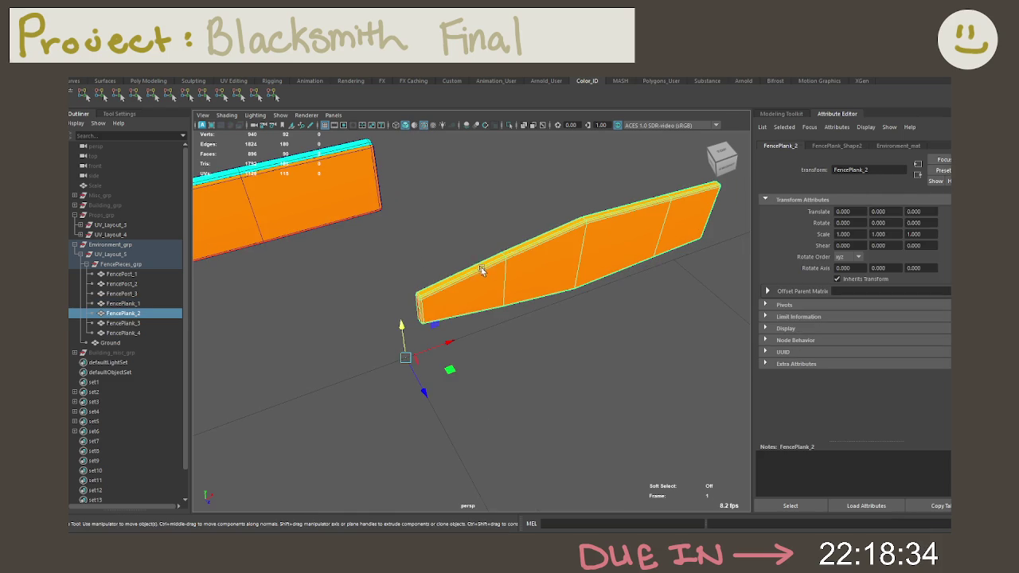
pyautogui.moveTo(390, 237)
pyautogui.keyDown('alt'); pyautogui.mouseDown()
pyautogui.moveTo(389, 224)
pyautogui.moveTo(491, 191)
pyautogui.moveTo(457, 216)
pyautogui.mouseUp(); pyautogui.keyUp('alt')
pyautogui.moveTo(444, 263); pyautogui.dragTo(443, 298, button='right')
pyautogui.click(443, 298)
pyautogui.keyDown('alt'); pyautogui.moveTo(443, 299); pyautogui.dragTo(521, 288); pyautogui.keyUp('alt')
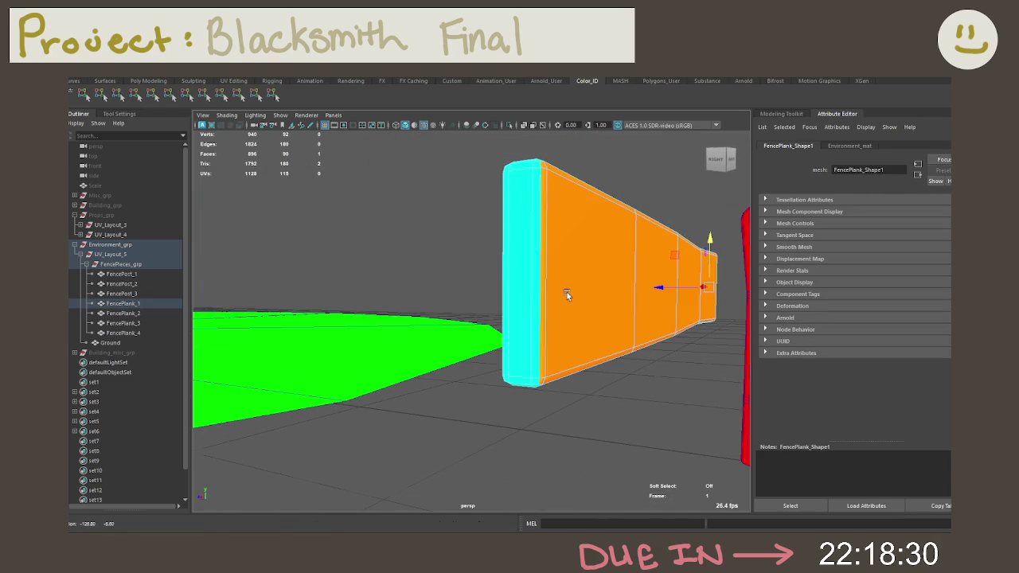
pyautogui.hotkey('shift', '.')
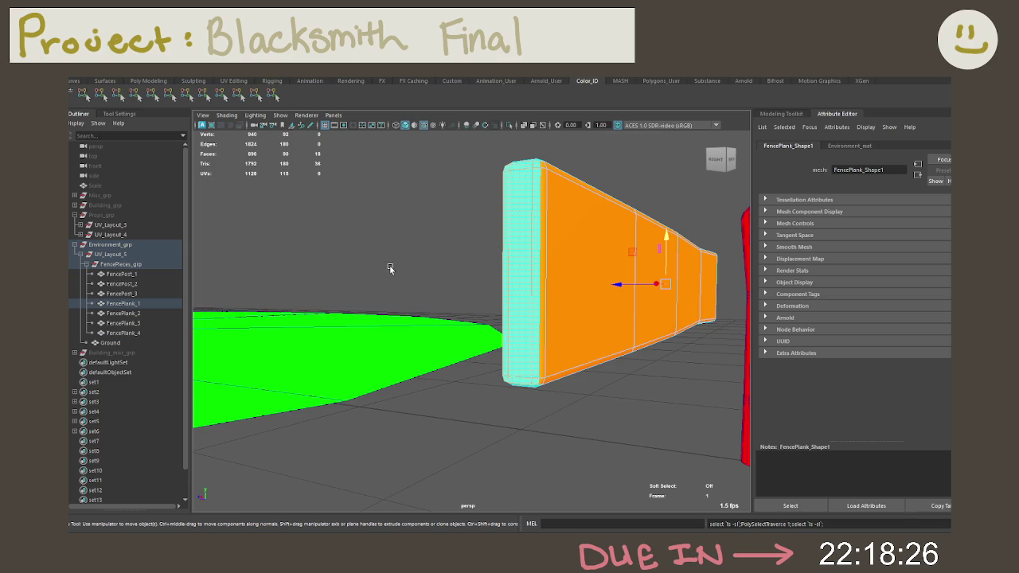
pyautogui.click(156, 96)
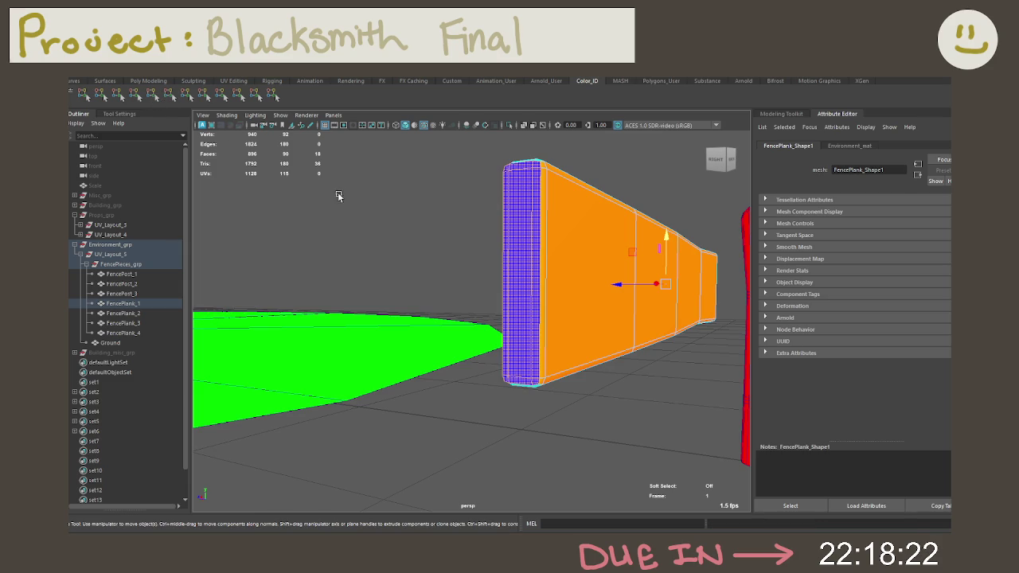
# Select a UV shell on FencePlank_2, grow it, and colour it cyan.
pyautogui.moveTo(417, 204)
pyautogui.keyDown('alt'); pyautogui.mouseDown()
pyautogui.moveTo(515, 231)
pyautogui.moveTo(571, 230)
pyautogui.moveTo(397, 207)
pyautogui.moveTo(518, 258)
pyautogui.moveTo(517, 246)
pyautogui.moveTo(557, 286)
pyautogui.moveTo(514, 234)
pyautogui.moveTo(464, 260)
pyautogui.mouseUp(); pyautogui.keyUp('alt')
pyautogui.moveTo(464, 260); pyautogui.dragTo(468, 284, button='right')
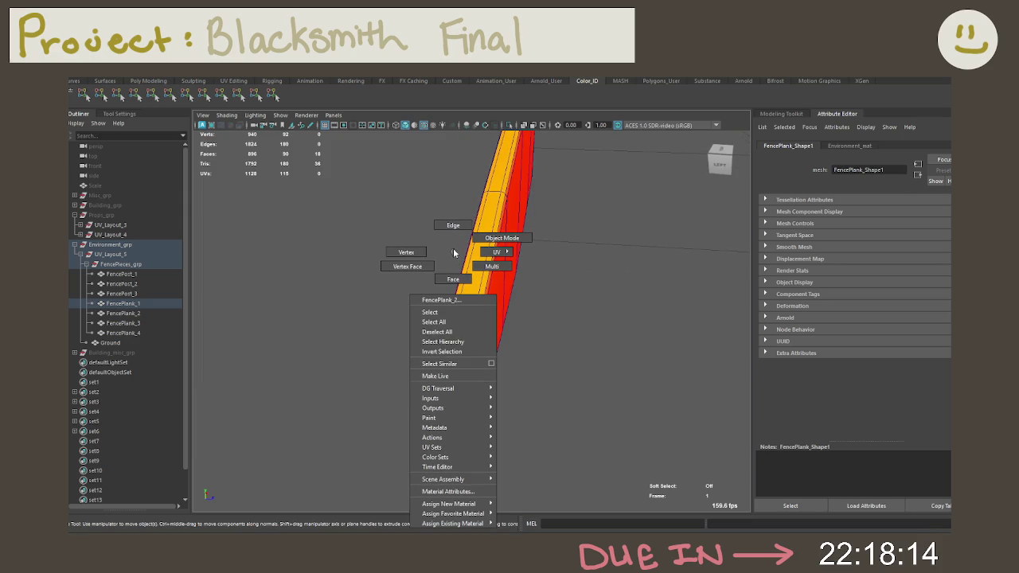
pyautogui.moveTo(468, 283); pyautogui.dragTo(451, 264, button='right')
pyautogui.click(465, 297)
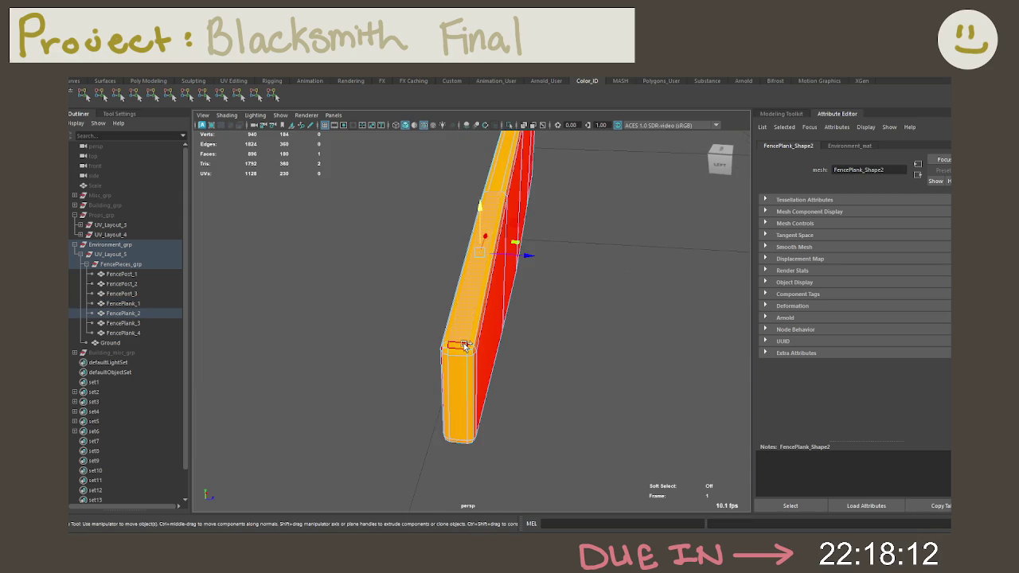
pyautogui.click(462, 347)
pyautogui.hotkey('shift', '.')
pyautogui.click(161, 93)
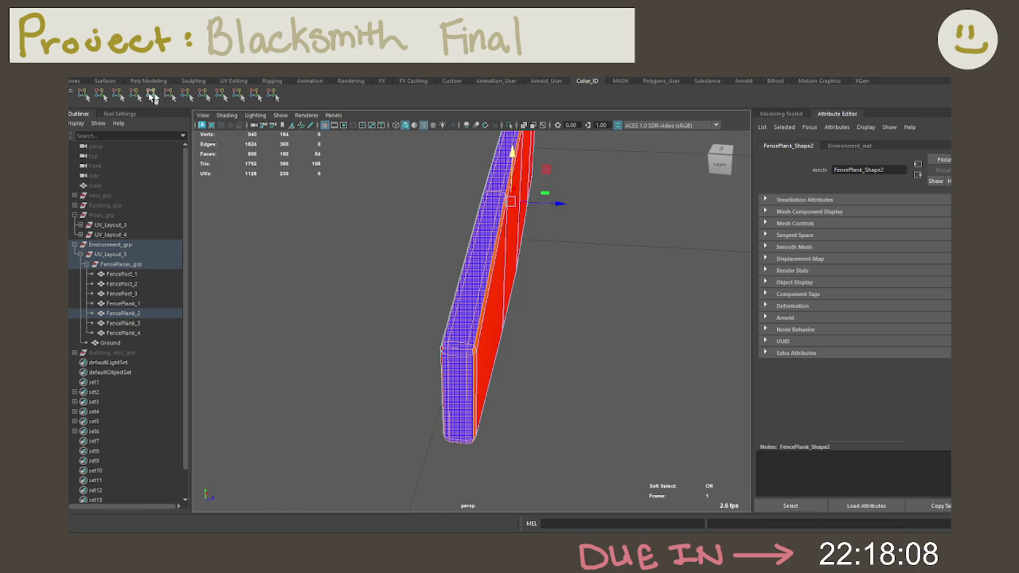
pyautogui.click(134, 93)
# Select and grow the narrow side strip of FencePlank_2 and colour it magenta.
pyautogui.rightClick(453, 268)
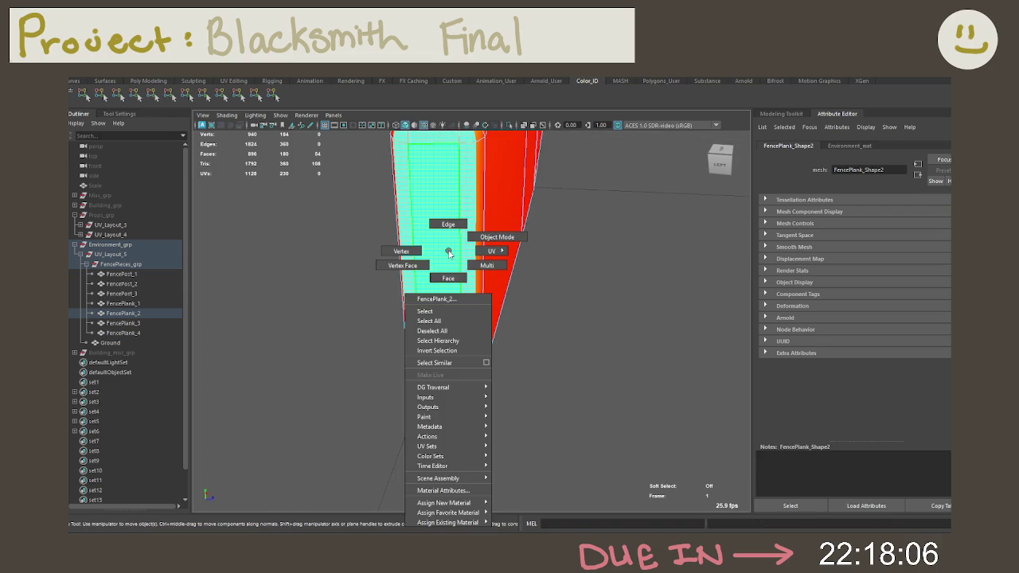
pyautogui.click(451, 268)
pyautogui.moveTo(450, 268)
pyautogui.keyDown('alt'); pyautogui.mouseDown()
pyautogui.moveTo(411, 241)
pyautogui.moveTo(591, 222)
pyautogui.moveTo(562, 236)
pyautogui.moveTo(512, 209)
pyautogui.moveTo(537, 243)
pyautogui.mouseUp(); pyautogui.keyUp('alt')
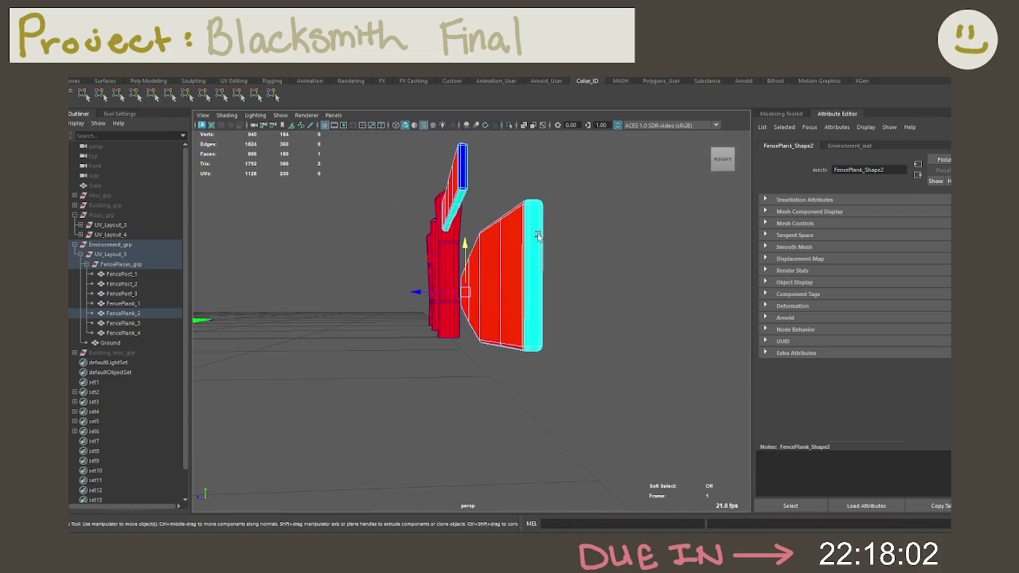
pyautogui.keyDown('shift'); pyautogui.click(537, 243); pyautogui.keyUp('shift')
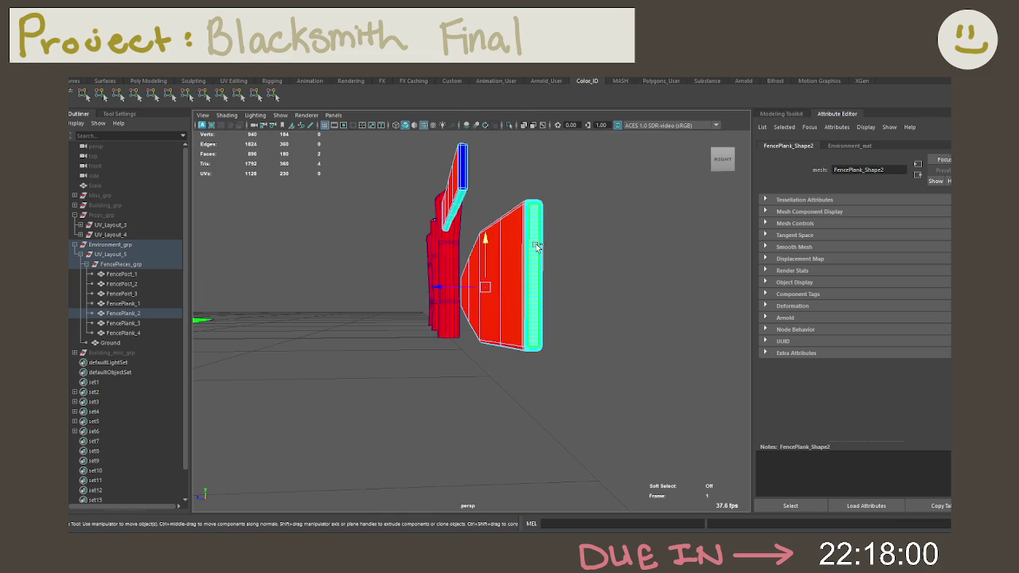
pyautogui.hotkey('shift', '.')
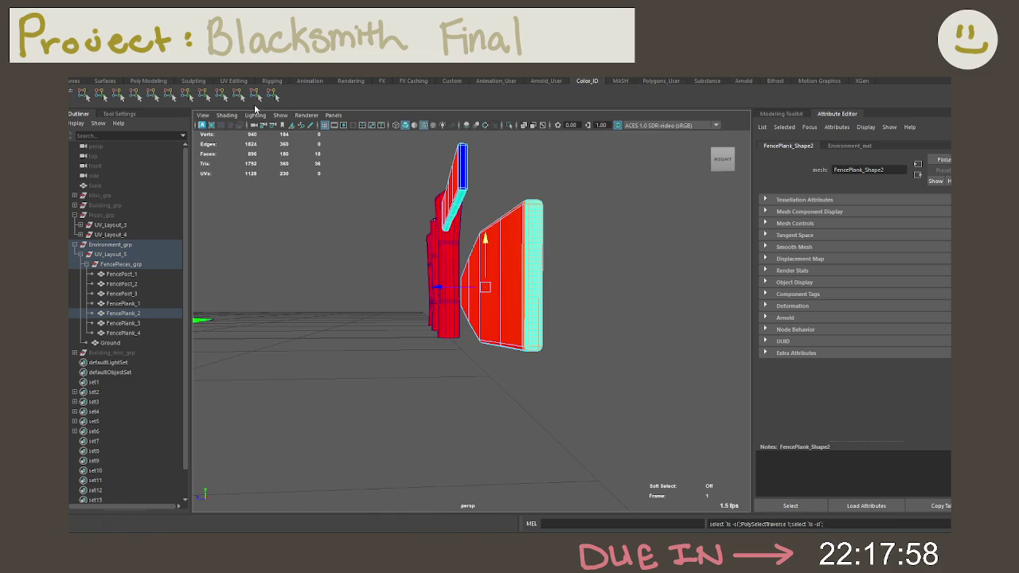
pyautogui.keyDown('ctrl'); pyautogui.moveTo(536, 246); pyautogui.dragTo(478, 265, button='right'); pyautogui.keyUp('ctrl')
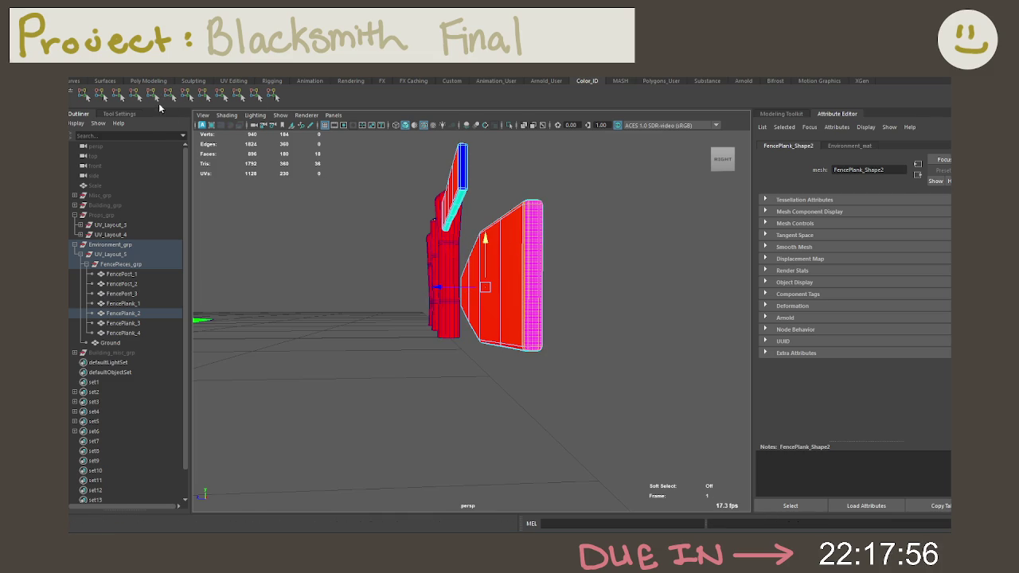
pyautogui.moveTo(477, 265)
pyautogui.keyDown('alt'); pyautogui.mouseDown()
pyautogui.moveTo(546, 272)
pyautogui.moveTo(495, 236)
pyautogui.mouseUp(); pyautogui.keyUp('alt')
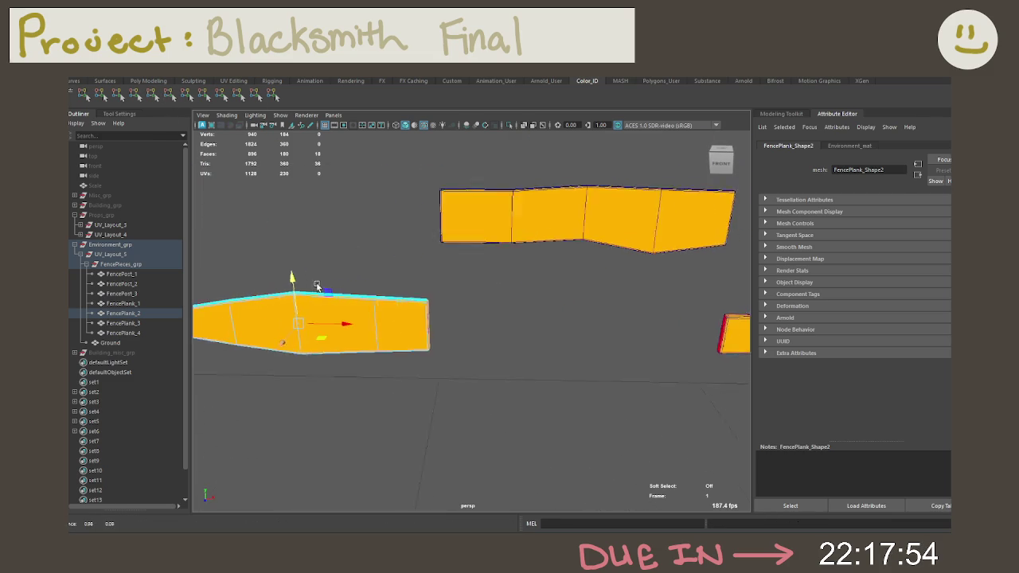
# Select FencePlank_3, grow its face selection, and colour it cyan.
pyautogui.rightClick(496, 235)
pyautogui.click(496, 239)
pyautogui.press('f')
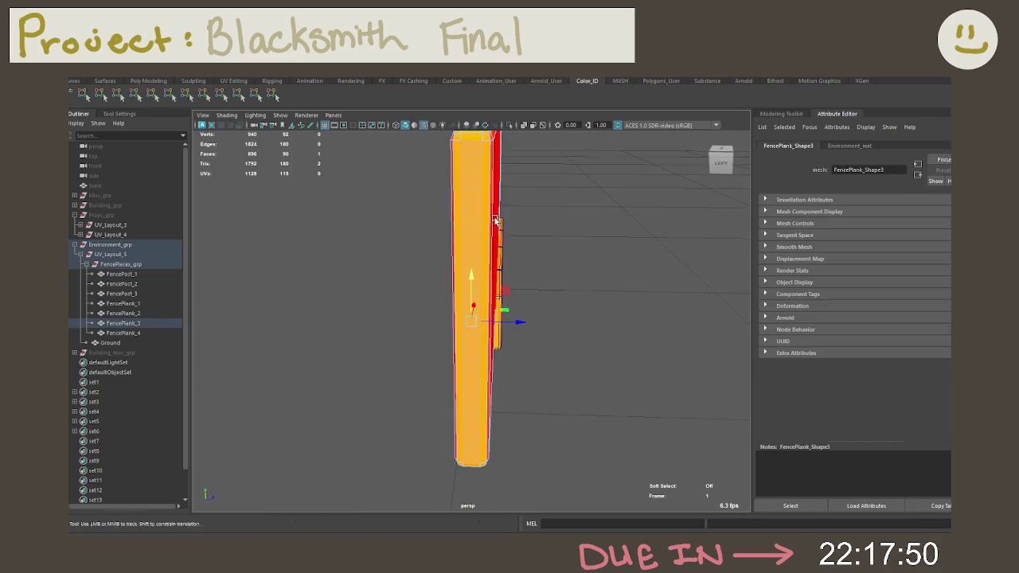
pyautogui.keyDown('alt'); pyautogui.moveTo(496, 235); pyautogui.dragTo(519, 363); pyautogui.keyUp('alt')
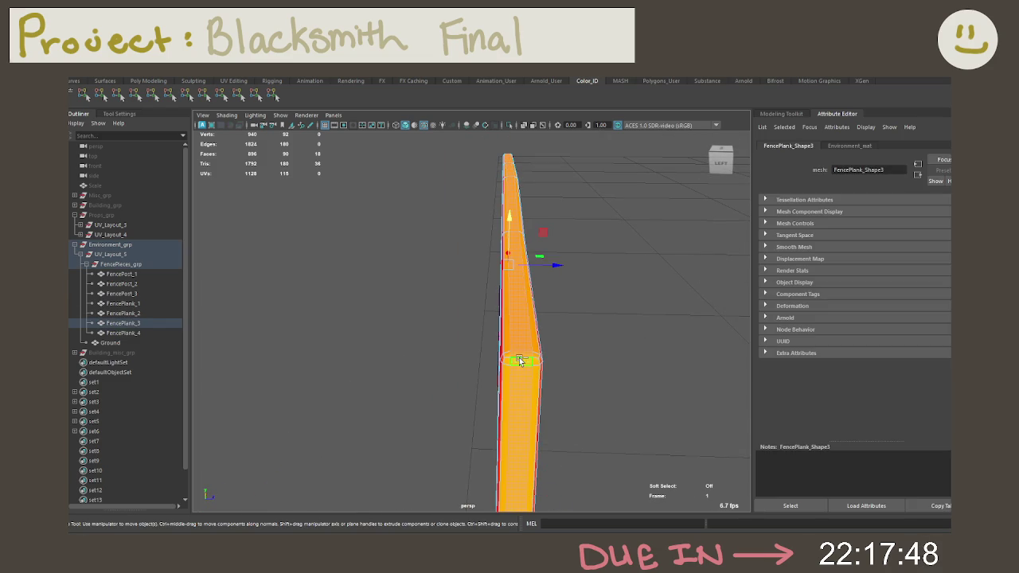
pyautogui.hotkey('shift', '.')
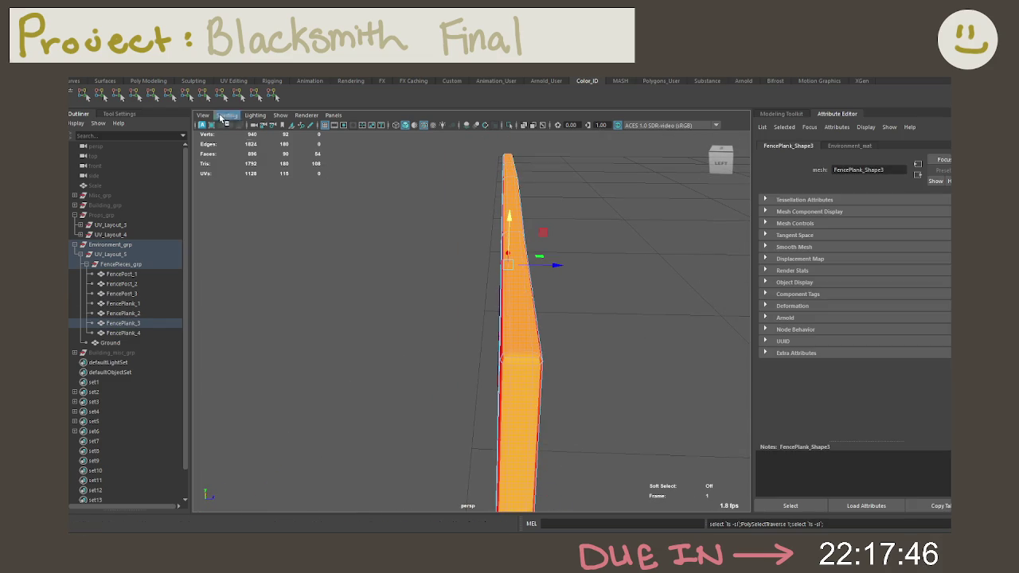
pyautogui.click(140, 95)
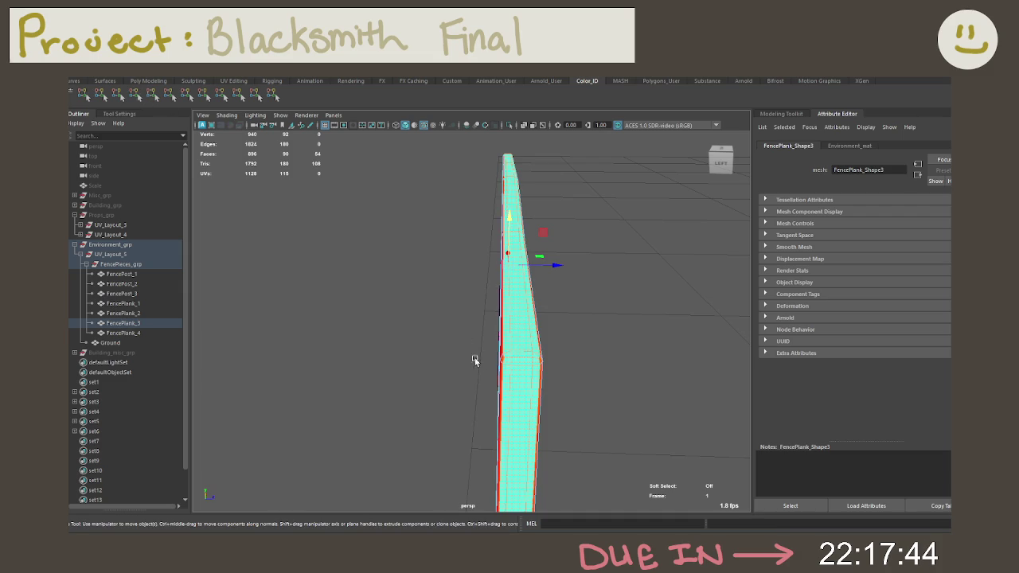
# Grow an edge strip on FencePlank_3 and colour it magenta.
pyautogui.moveTo(510, 252); pyautogui.dragTo(503, 282, button='right')
pyautogui.click(515, 481)
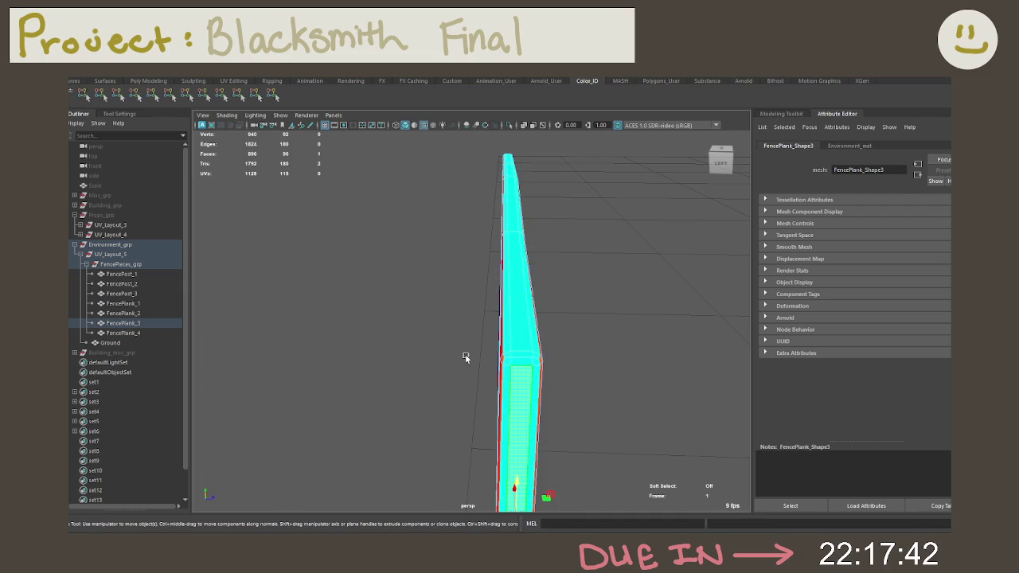
pyautogui.moveTo(514, 482)
pyautogui.keyDown('alt'); pyautogui.mouseDown()
pyautogui.moveTo(623, 358)
pyautogui.moveTo(500, 341)
pyautogui.moveTo(518, 319)
pyautogui.moveTo(511, 337)
pyautogui.moveTo(548, 391)
pyautogui.mouseUp(); pyautogui.keyUp('alt')
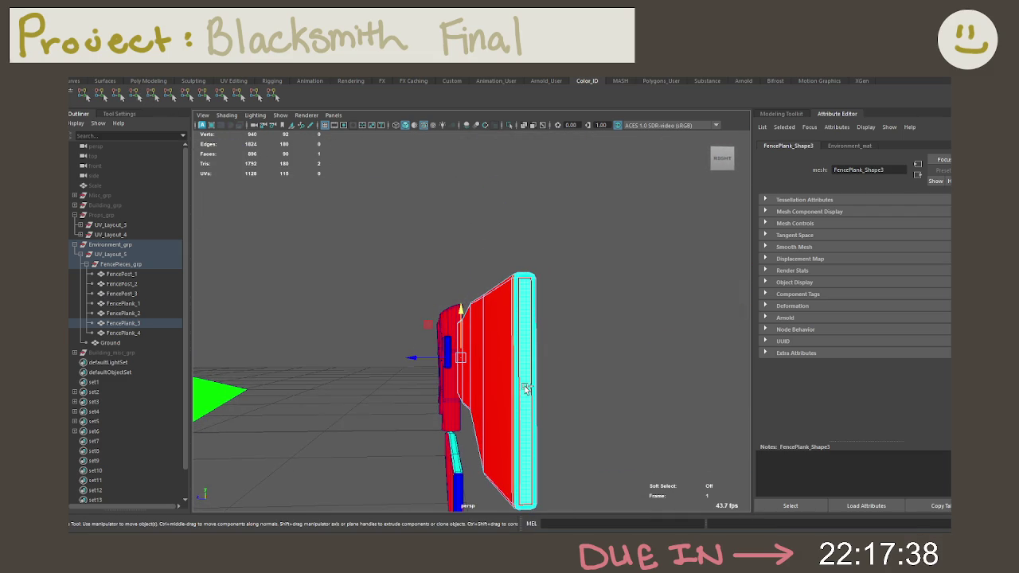
pyautogui.hotkey('shift', '.')
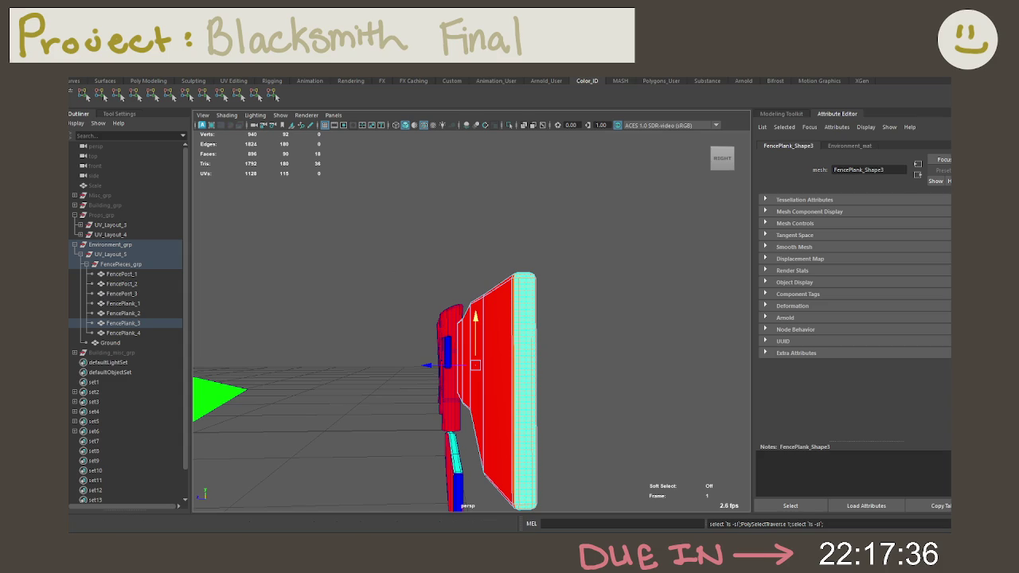
pyautogui.click(257, 96)
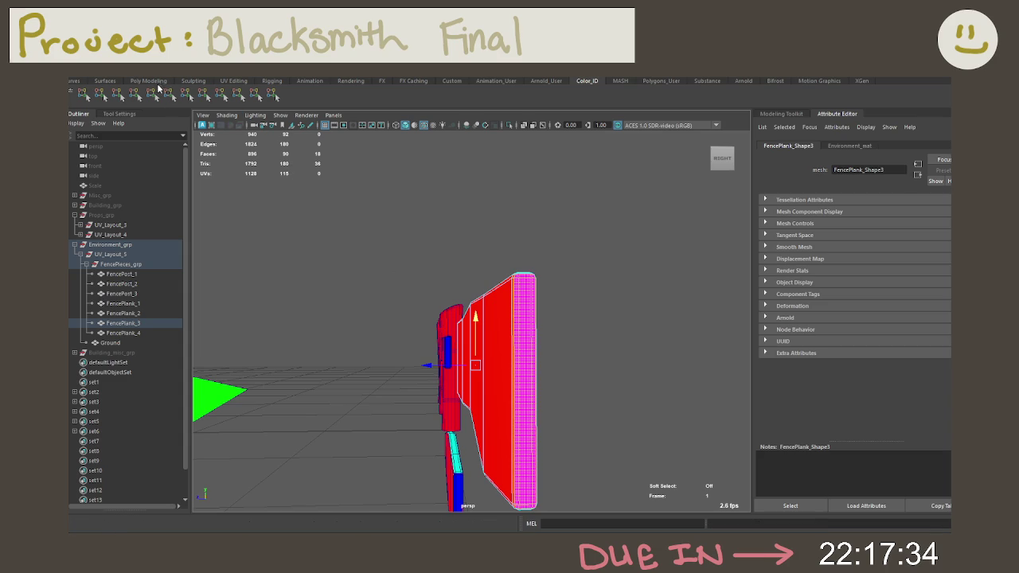
# Select FencePlank_4's top face loop, grow it down the plank, and colour it cyan.
pyautogui.moveTo(374, 215)
pyautogui.keyDown('alt'); pyautogui.mouseDown()
pyautogui.moveTo(465, 222)
pyautogui.moveTo(459, 258)
pyautogui.moveTo(520, 253)
pyautogui.mouseUp(); pyautogui.keyUp('alt')
pyautogui.moveTo(521, 253); pyautogui.dragTo(510, 288, button='right')
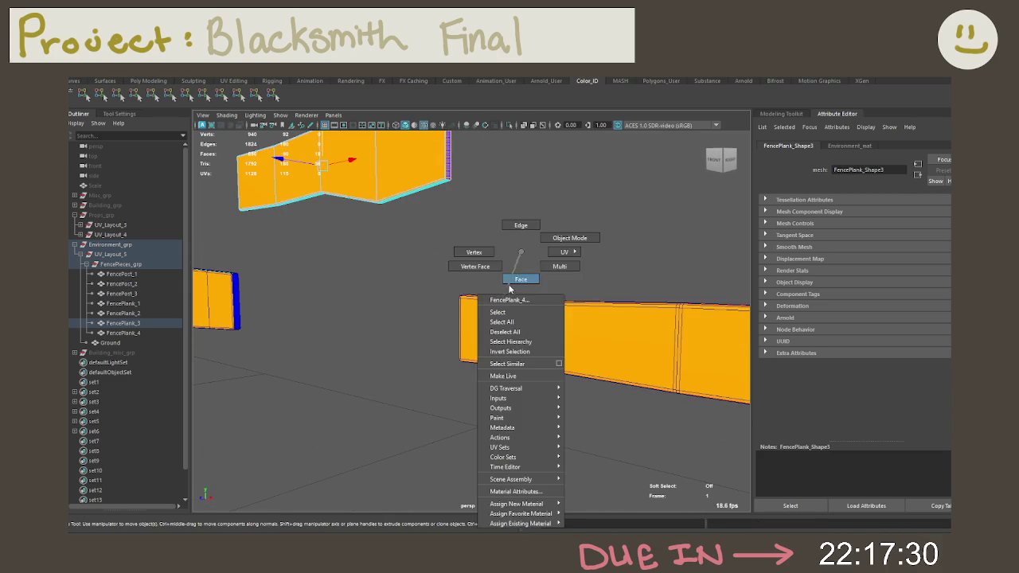
pyautogui.moveTo(493, 318)
pyautogui.keyDown('alt'); pyautogui.mouseDown()
pyautogui.moveTo(484, 275)
pyautogui.moveTo(512, 278)
pyautogui.mouseUp(); pyautogui.keyUp('alt')
pyautogui.moveTo(509, 252)
pyautogui.mouseDown(button='right')
pyautogui.moveTo(487, 264)
pyautogui.moveTo(557, 239)
pyautogui.mouseUp(button='right')
pyautogui.keyDown('alt'); pyautogui.moveTo(557, 239); pyautogui.dragTo(653, 291); pyautogui.keyUp('alt')
pyautogui.moveTo(522, 252); pyautogui.dragTo(522, 281, button='right')
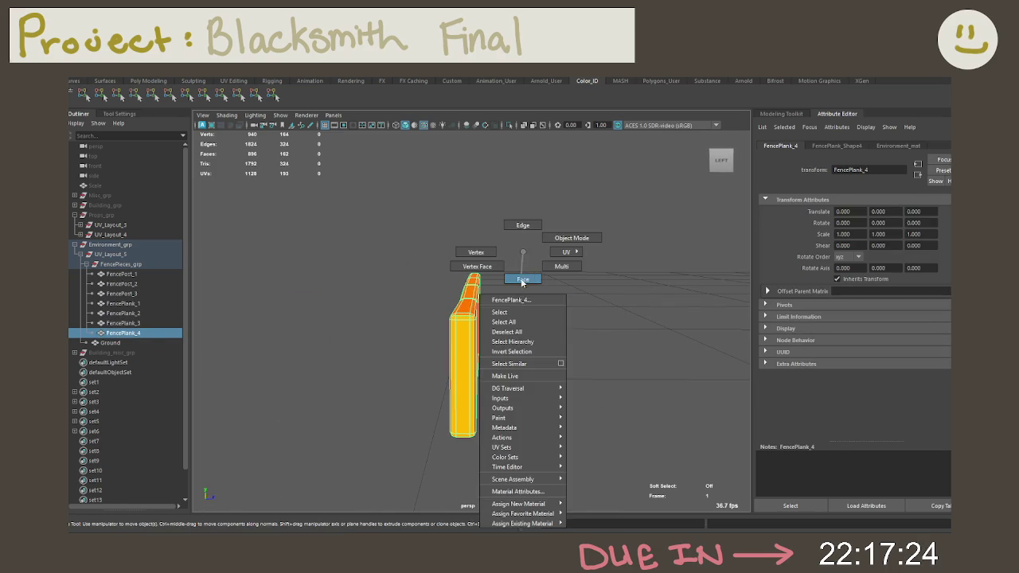
pyautogui.scroll(2, 494, 334)
pyautogui.scroll(3, 495, 334)
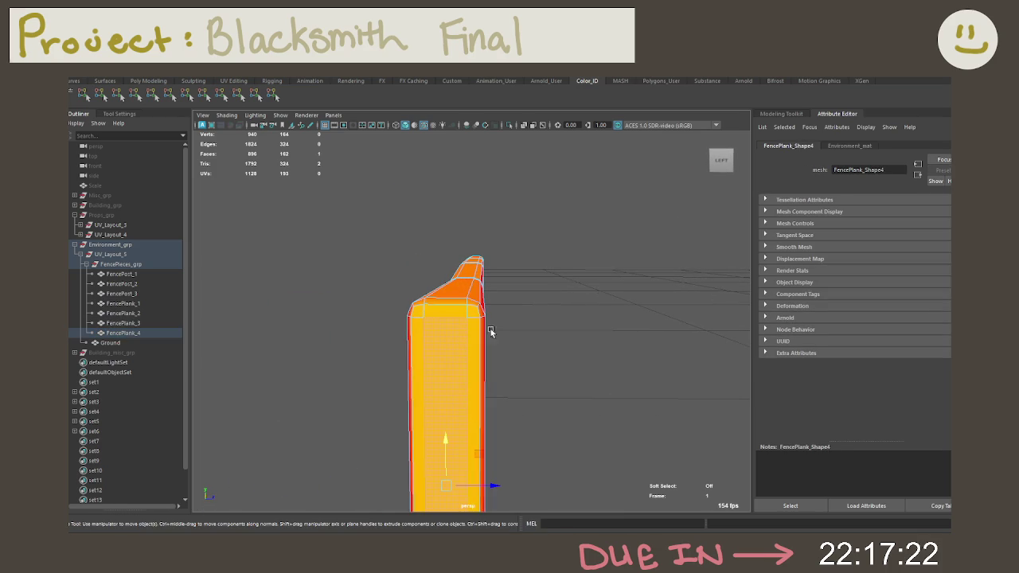
pyautogui.doubleClick(450, 315)
pyautogui.hotkey('shift', '.')
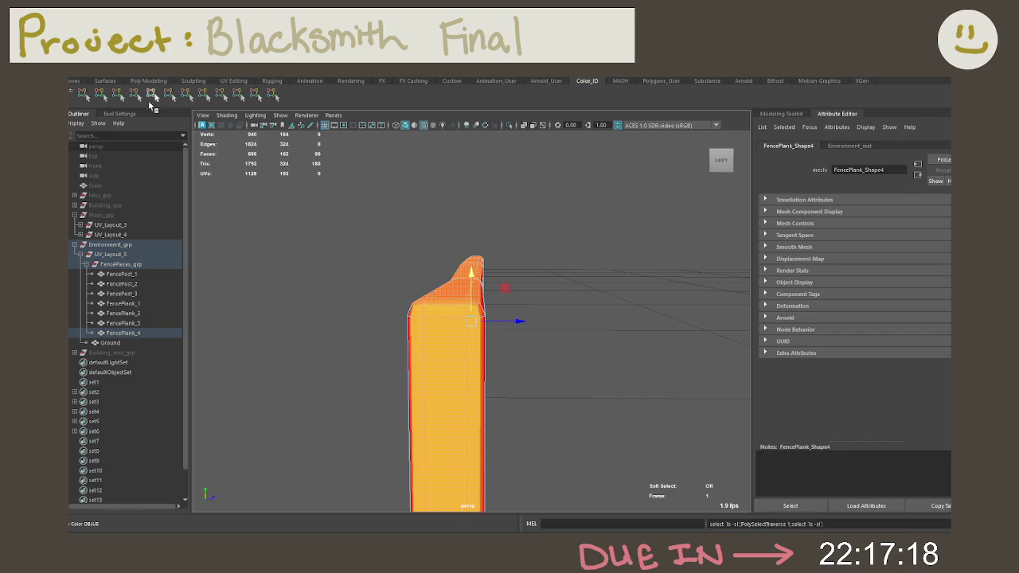
pyautogui.click(151, 94)
# Grow FencePlank_4's edge faces into a strip and colour them magenta.
pyautogui.moveTo(418, 251); pyautogui.dragTo(420, 344, button='right')
pyautogui.click(420, 344)
pyautogui.moveTo(491, 482)
pyautogui.keyDown('alt'); pyautogui.mouseDown()
pyautogui.moveTo(593, 288)
pyautogui.moveTo(634, 289)
pyautogui.mouseUp(); pyautogui.keyUp('alt')
pyautogui.keyDown('shift'); pyautogui.click(468, 342); pyautogui.keyUp('shift')
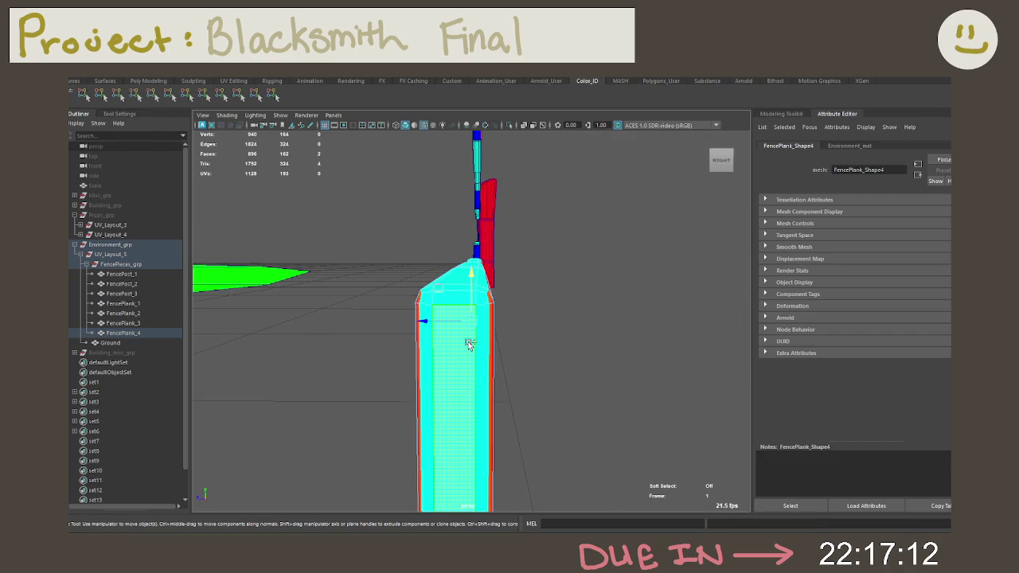
pyautogui.hotkey('shift', '.')
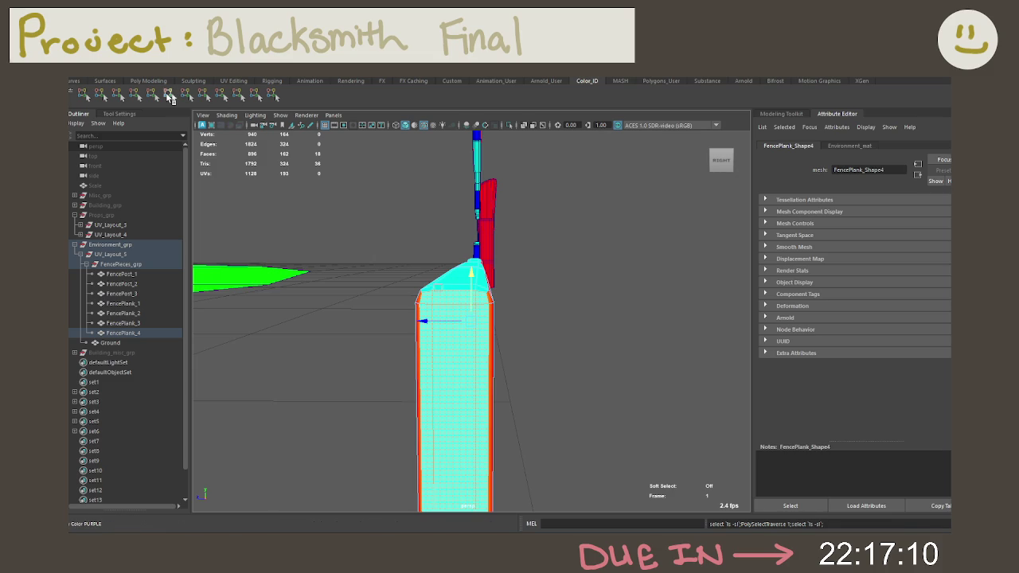
pyautogui.click(170, 97)
pyautogui.moveTo(374, 227)
pyautogui.keyDown('alt'); pyautogui.mouseDown()
pyautogui.moveTo(449, 262)
pyautogui.moveTo(529, 245)
pyautogui.mouseUp(); pyautogui.keyUp('alt')
pyautogui.moveTo(529, 245); pyautogui.dragTo(573, 230, button='right')
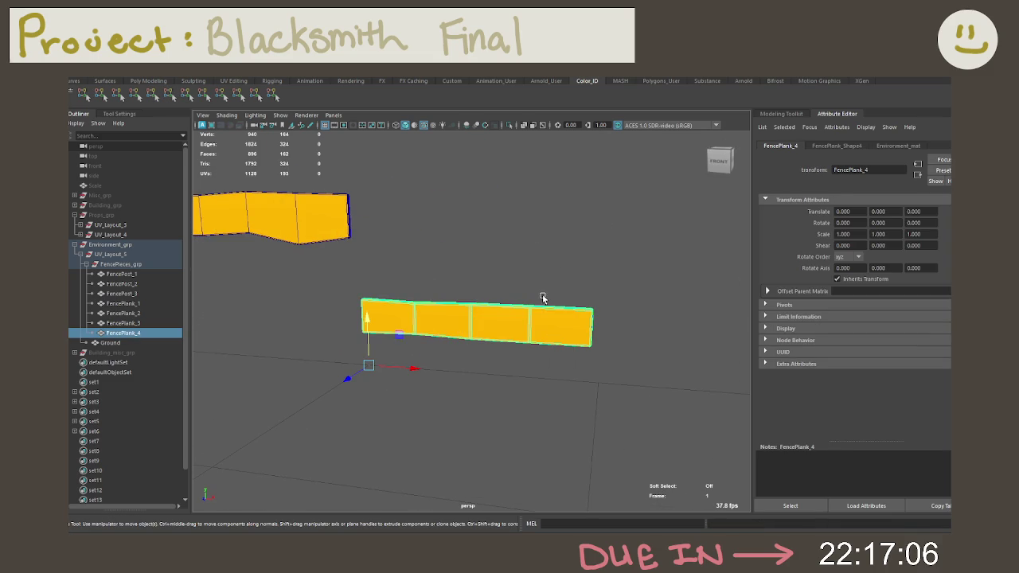
pyautogui.moveTo(534, 269)
pyautogui.keyDown('alt'); pyautogui.mouseDown()
pyautogui.moveTo(478, 237)
pyautogui.moveTo(550, 284)
pyautogui.moveTo(467, 291)
pyautogui.moveTo(339, 235)
pyautogui.moveTo(401, 172)
pyautogui.moveTo(352, 186)
pyautogui.moveTo(375, 226)
pyautogui.moveTo(359, 238)
pyautogui.mouseUp(); pyautogui.keyUp('alt')
# Collapse UV_Layout_5 and Environment_grp in the Outliner and select Environment_grp.
pyautogui.click(375, 223)
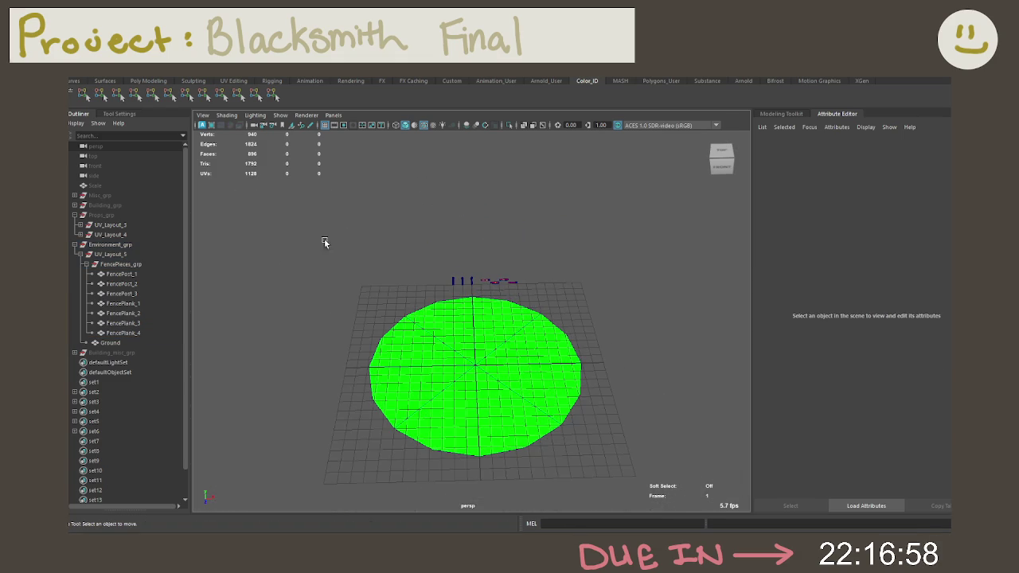
pyautogui.click(80, 254)
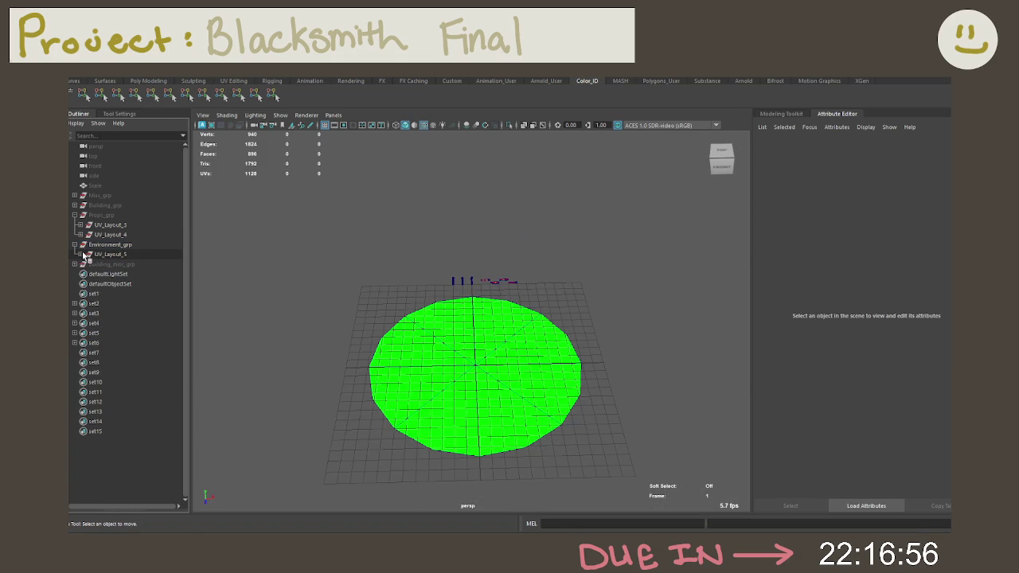
pyautogui.click(75, 245)
pyautogui.click(91, 245)
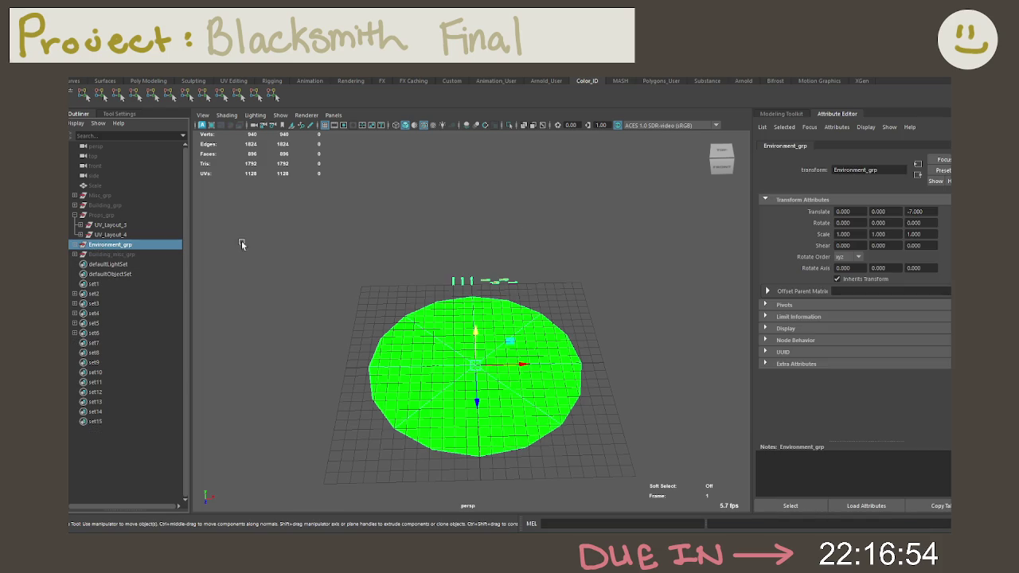
# Switch to the UV Editing workspace and back to Modeling - Standard.
pyautogui.click(903, 80)
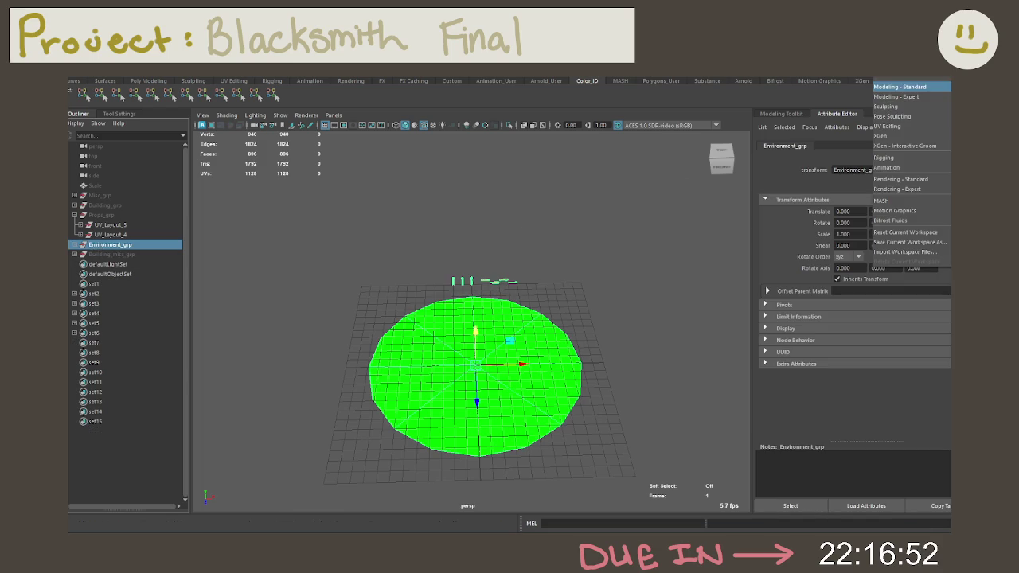
pyautogui.click(904, 126)
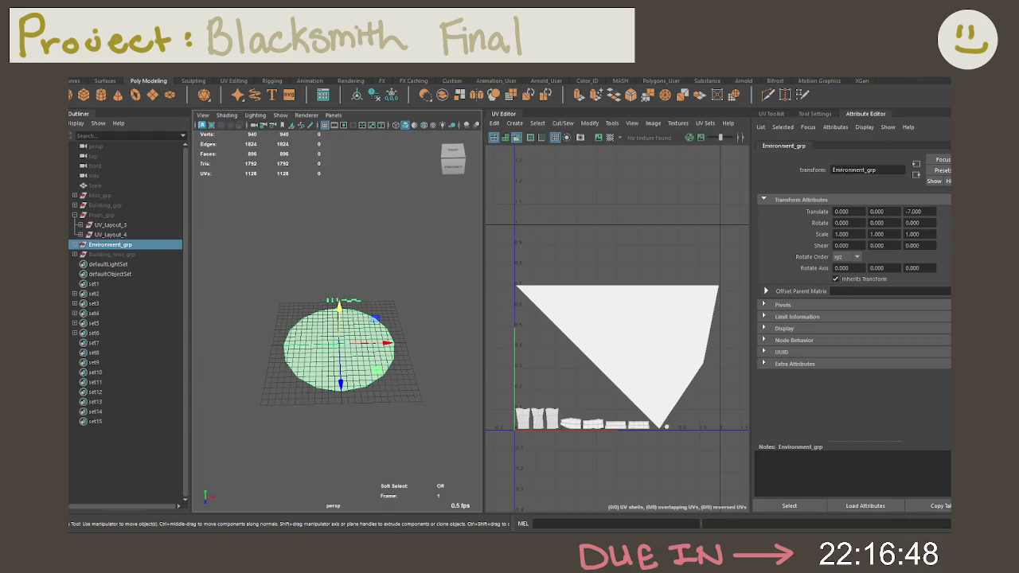
pyautogui.click(904, 82)
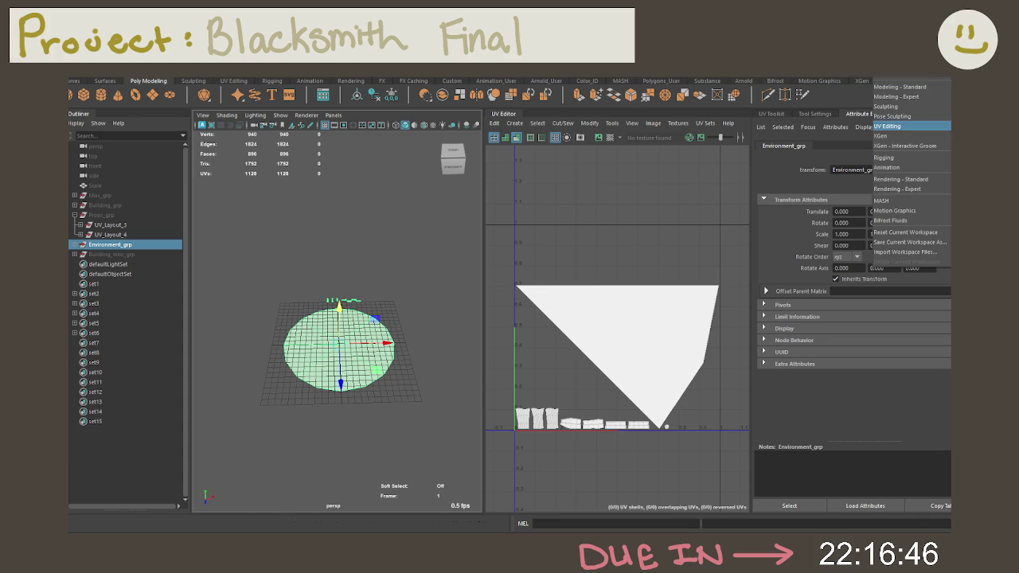
pyautogui.click(905, 88)
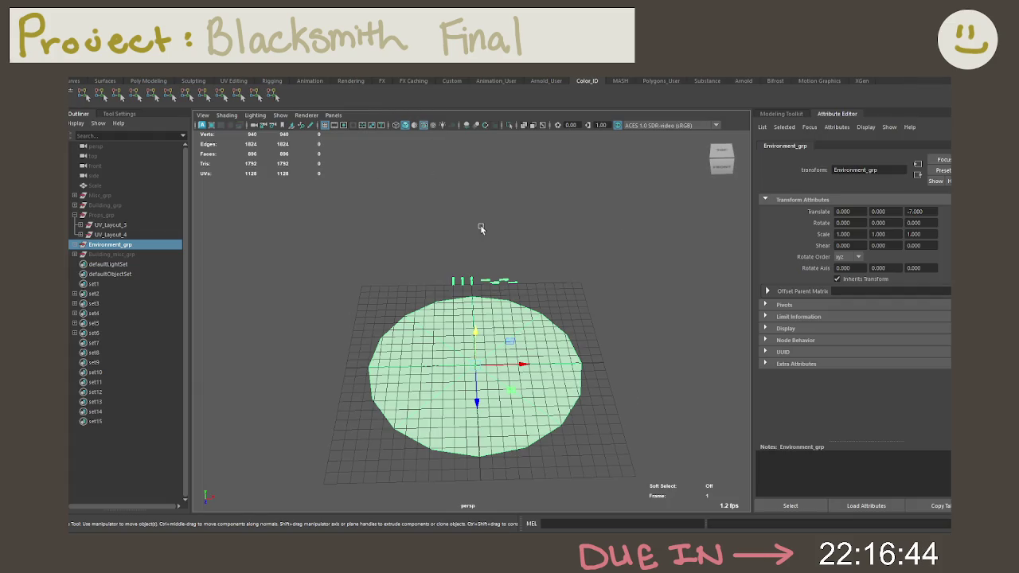
pyautogui.click(77, 71)
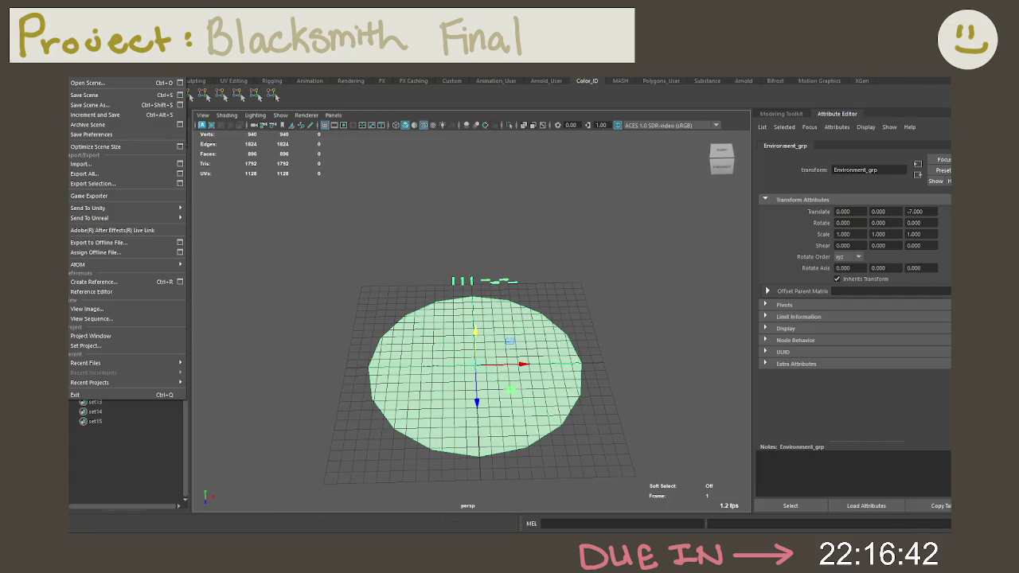
# Cancel the Export Selection of Environment_grp and deselect everything.
pyautogui.click(129, 184)
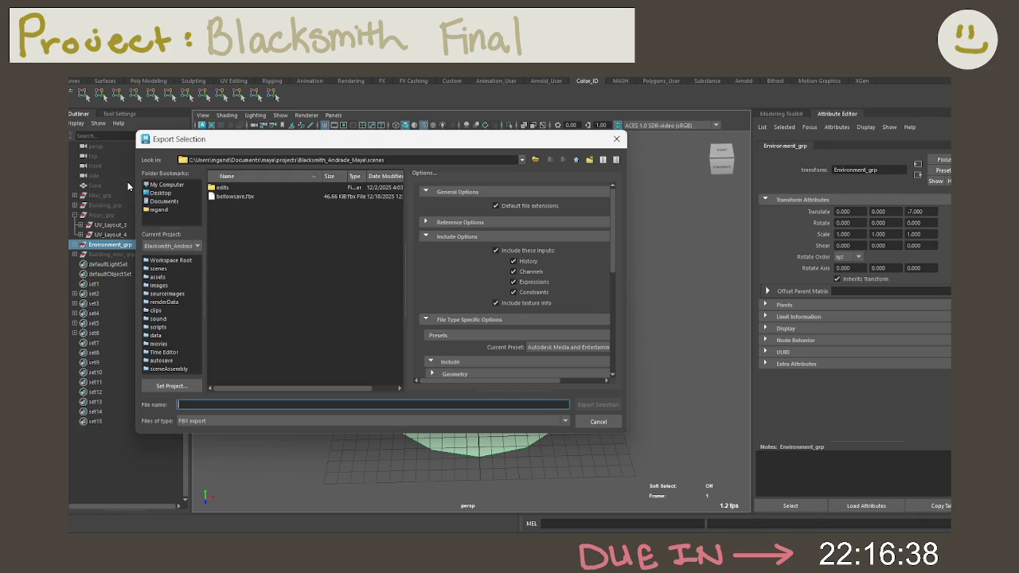
pyautogui.click(597, 423)
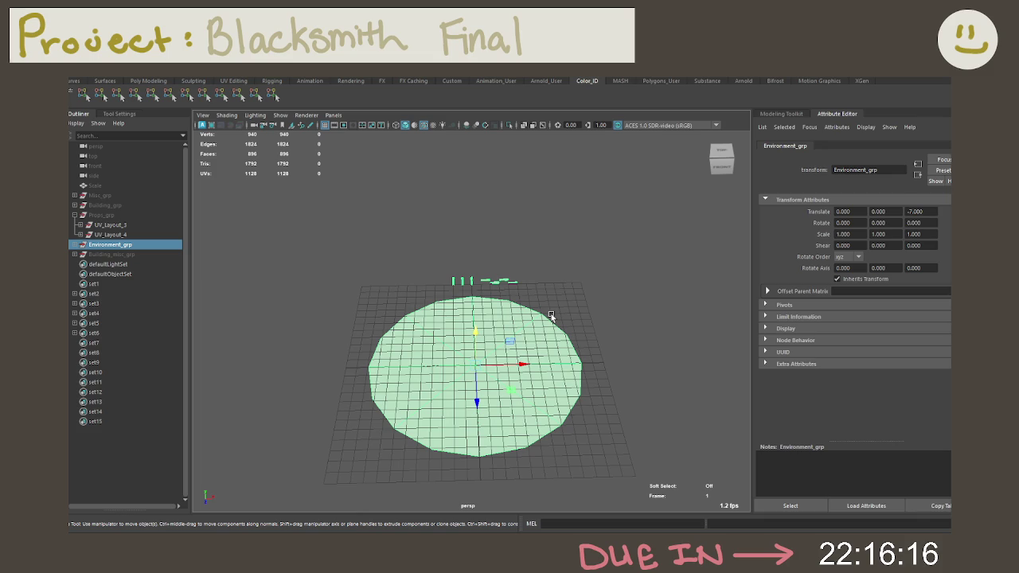
pyautogui.click(564, 296)
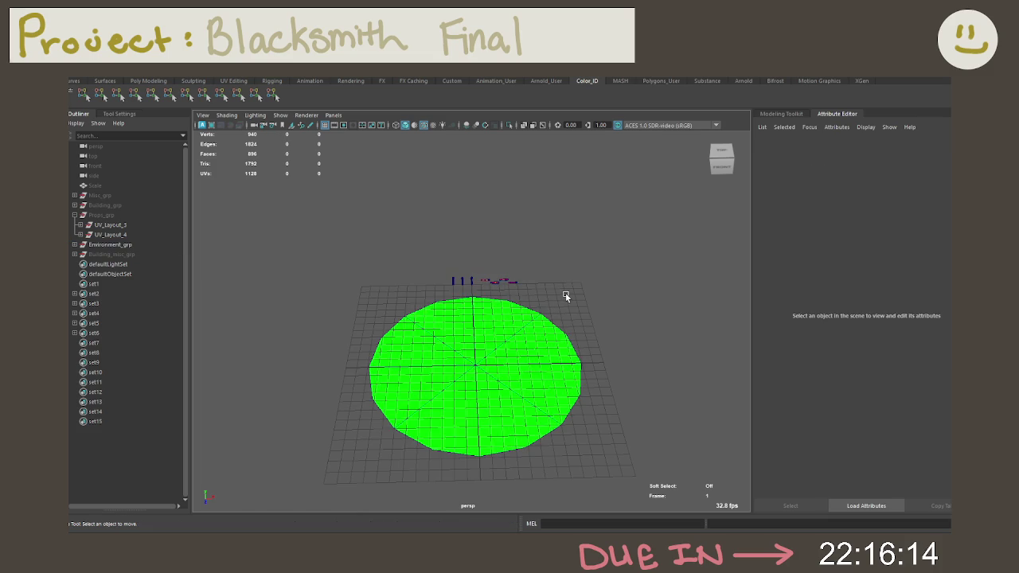
# Dock the Channel Box/Layer Editor and show the Outliner.
pyautogui.moveTo(611, 328)
pyautogui.keyDown('alt'); pyautogui.mouseDown()
pyautogui.moveTo(566, 284)
pyautogui.moveTo(576, 250)
pyautogui.moveTo(486, 257)
pyautogui.moveTo(454, 291)
pyautogui.moveTo(525, 319)
pyautogui.moveTo(610, 295)
pyautogui.moveTo(612, 275)
pyautogui.moveTo(464, 278)
pyautogui.moveTo(586, 289)
pyautogui.mouseUp(); pyautogui.keyUp('alt')
pyautogui.scroll(3, 565, 281)
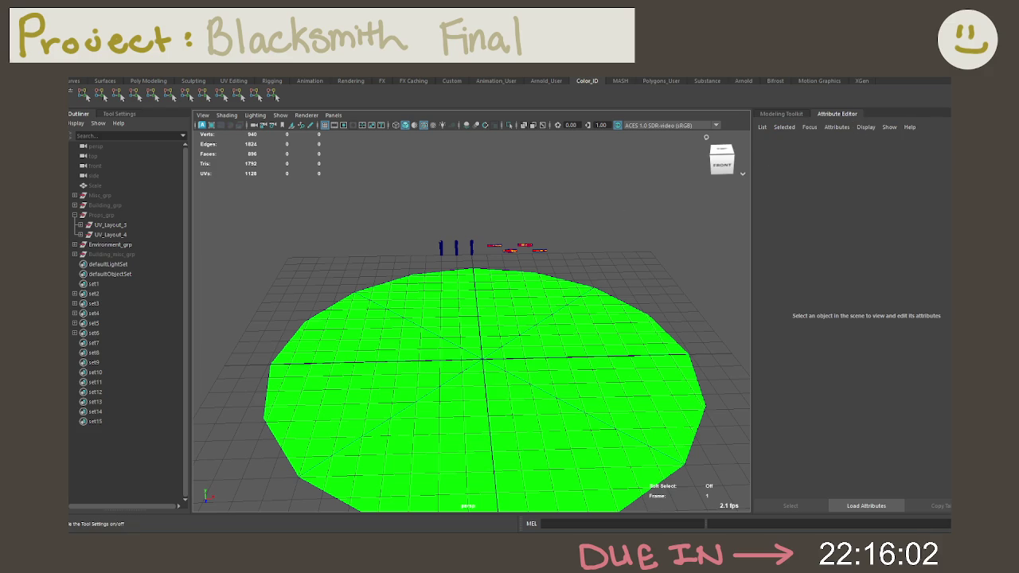
pyautogui.hotkey('ctrl', 'shift', 't')
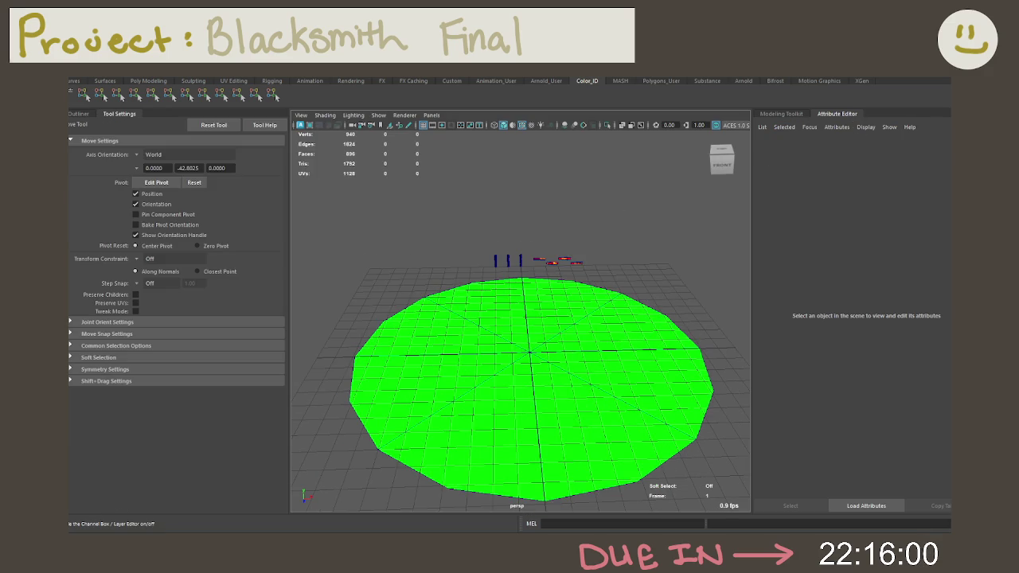
pyautogui.hotkey('ctrl', 'shift', 'a')
pyautogui.moveTo(199, 123)
pyautogui.mouseDown()
pyautogui.moveTo(610, 129)
pyautogui.moveTo(923, 117)
pyautogui.mouseUp()
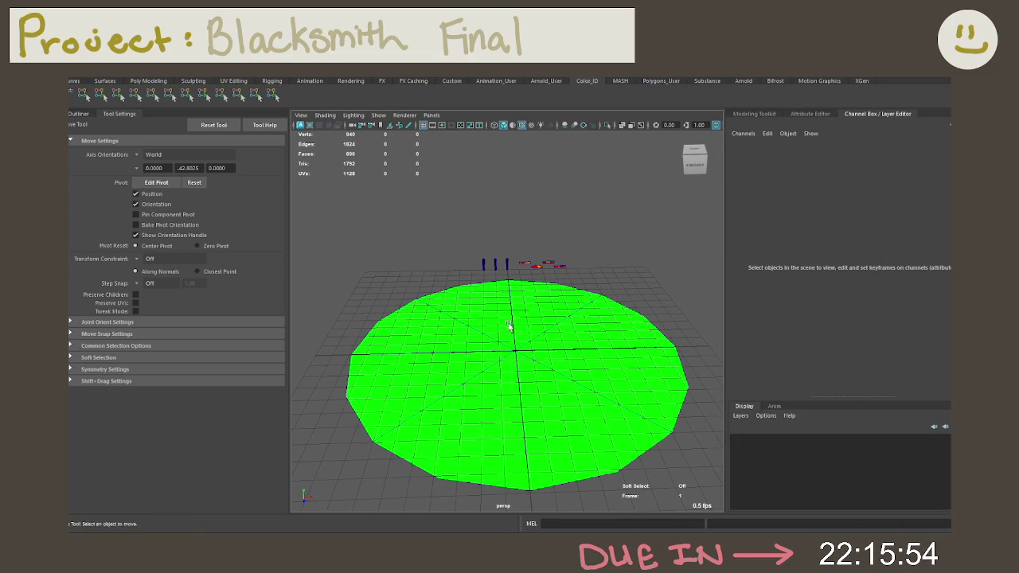
pyautogui.click(78, 114)
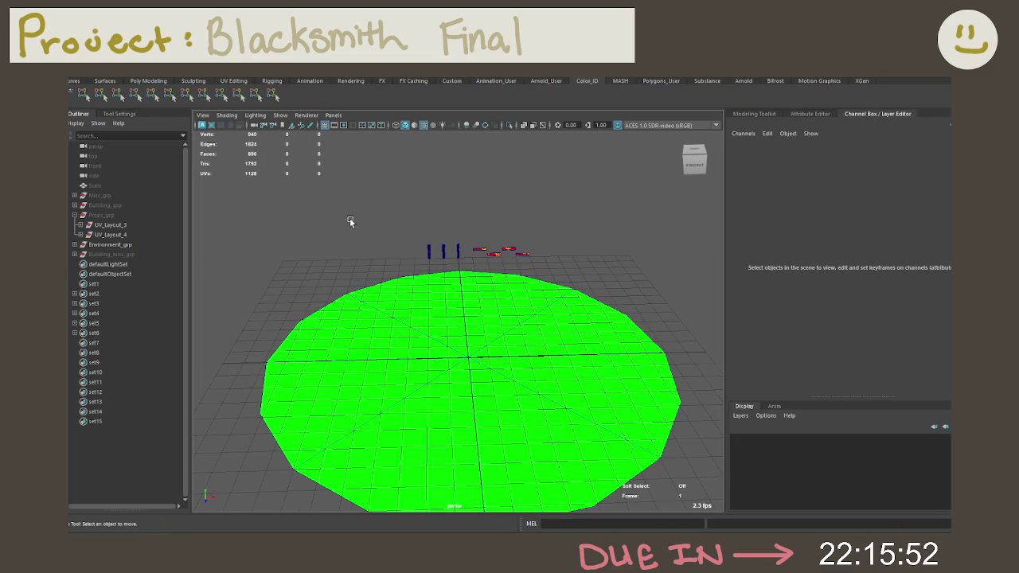
pyautogui.keyDown('alt'); pyautogui.moveTo(327, 215); pyautogui.dragTo(609, 250); pyautogui.keyUp('alt')
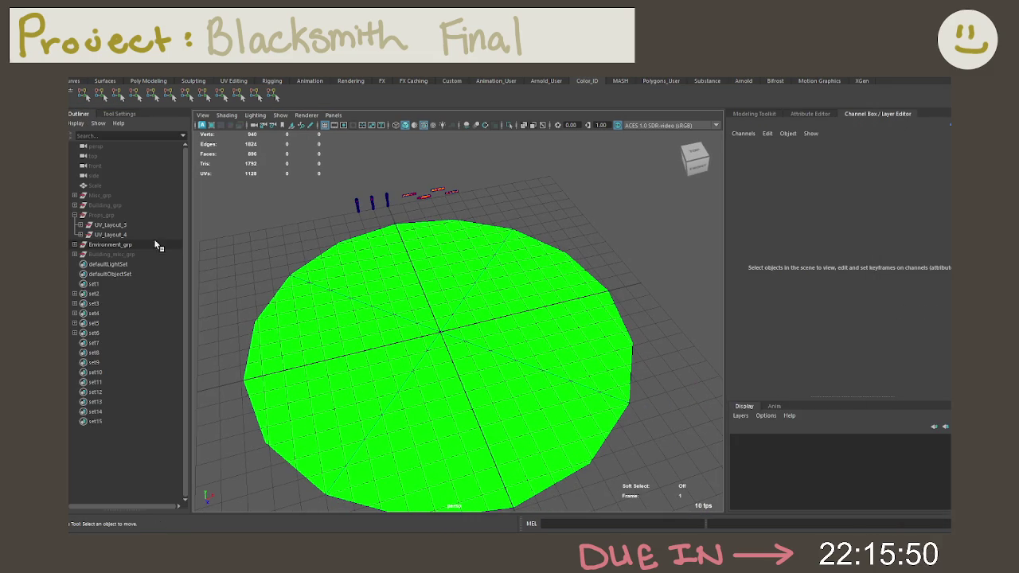
# Put Environment_grp on a new display layer, layer1, set to Reference.
pyautogui.click(105, 245)
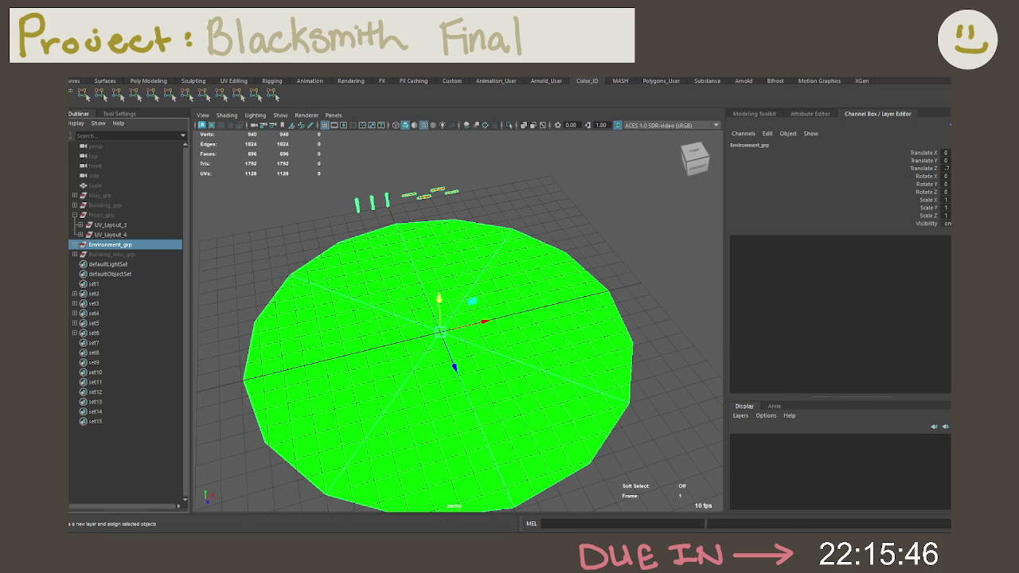
pyautogui.click(945, 427)
pyautogui.click(764, 439)
pyautogui.click(764, 439)
pyautogui.click(562, 350)
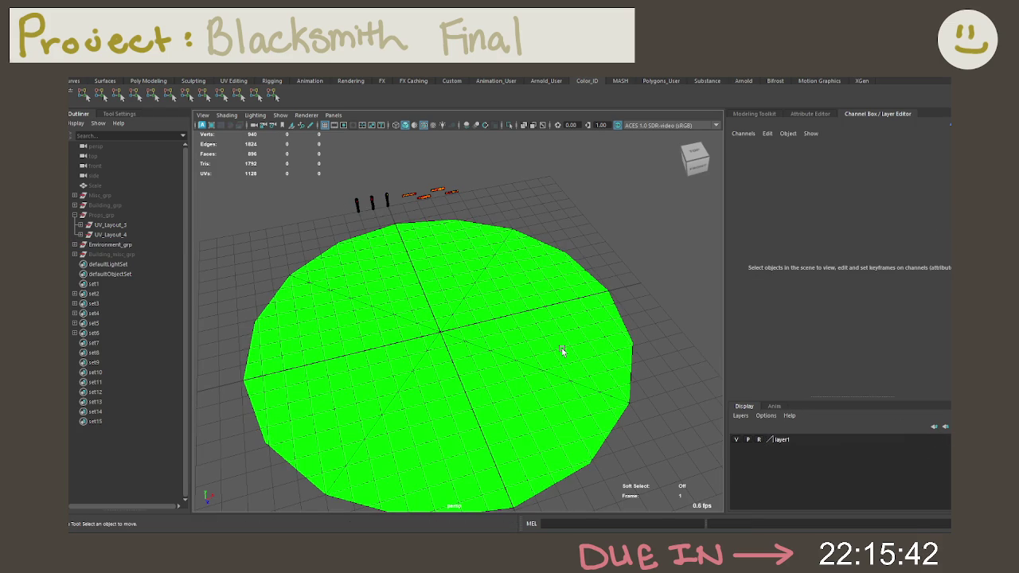
pyautogui.click(111, 244)
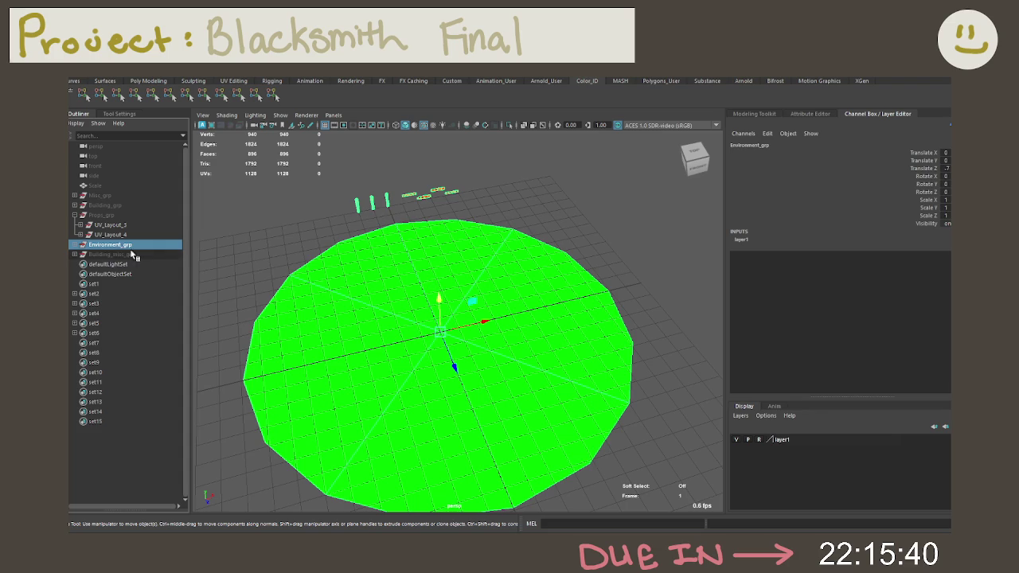
pyautogui.click(398, 179)
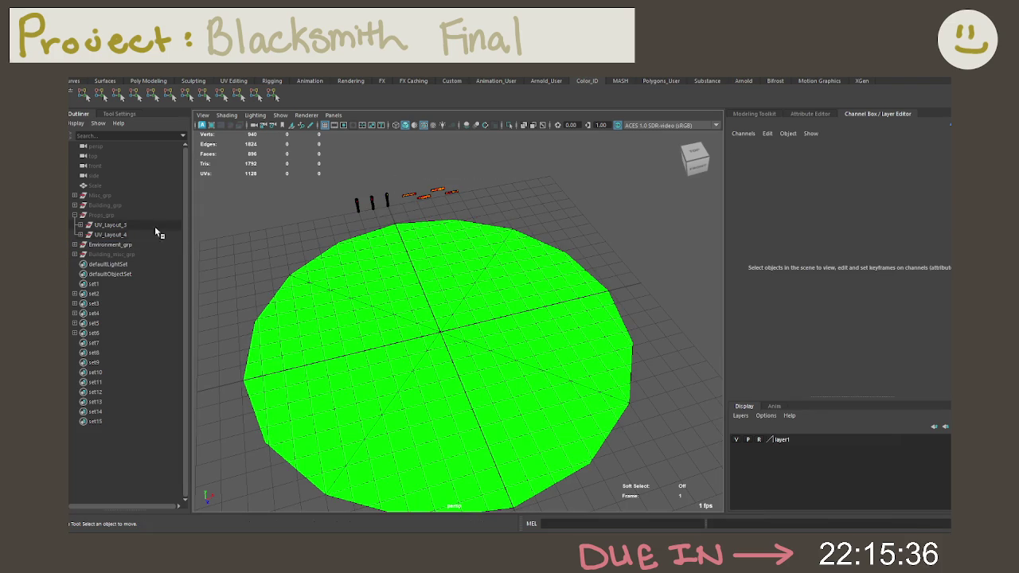
pyautogui.click(111, 245)
pyautogui.moveTo(824, 437); pyautogui.dragTo(806, 448)
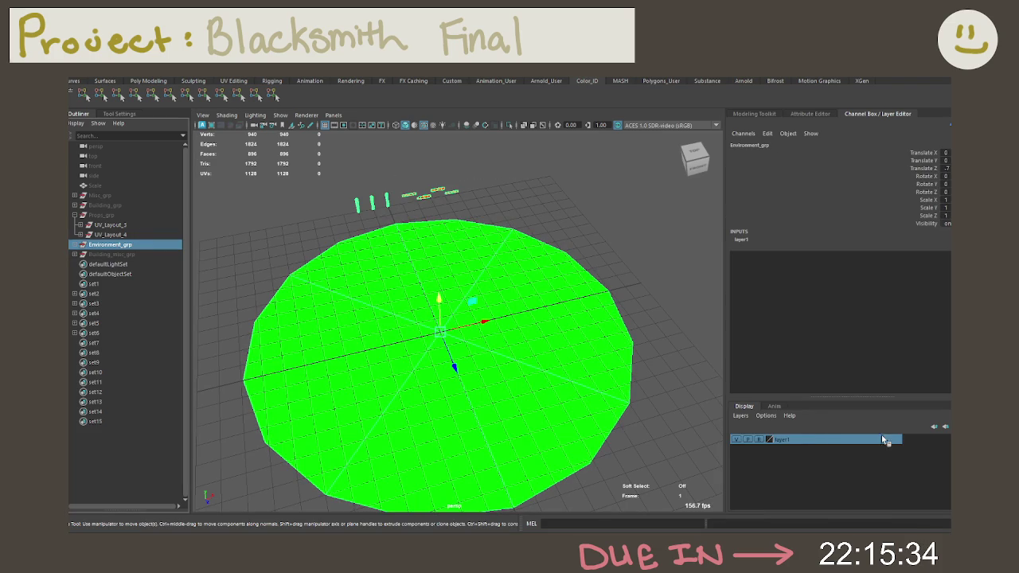
# Enter a new name for layer1 and dismiss the invalid-name warning.
pyautogui.doubleClick(776, 440)
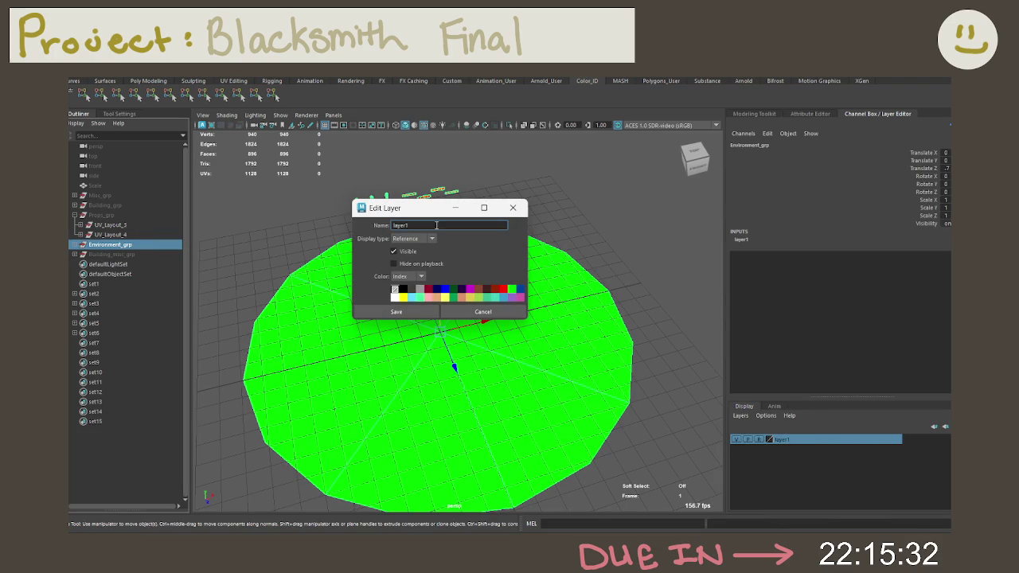
pyautogui.write('Environment')
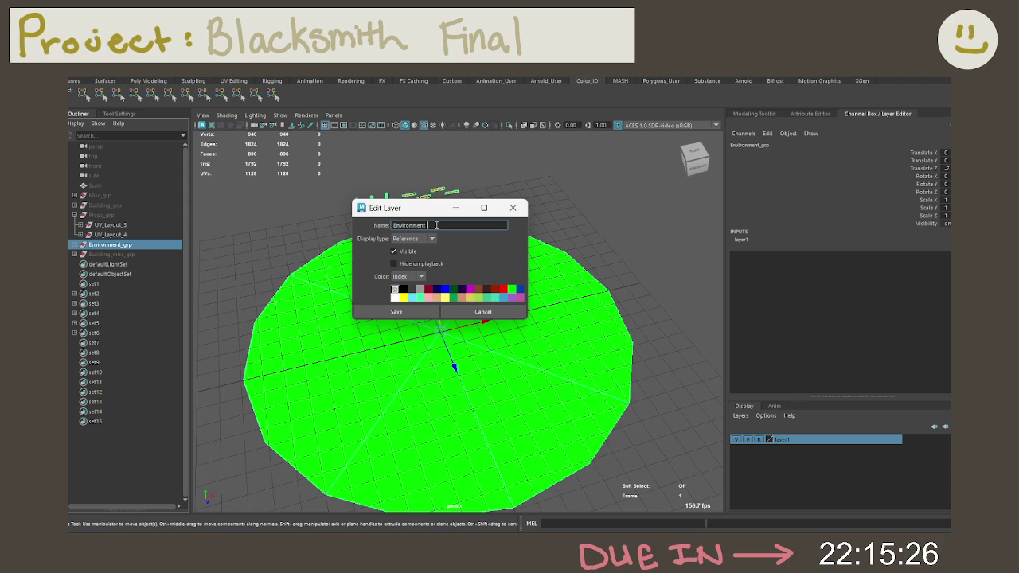
pyautogui.press('BackSpace')
pyautogui.press('BackSpace')
pyautogui.write('co')
pyautogui.press('Return')
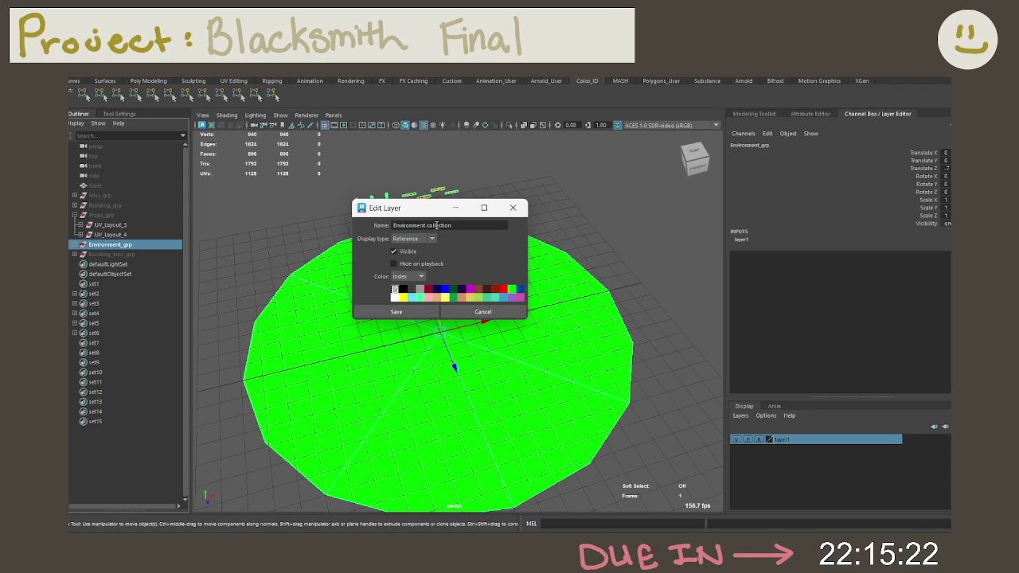
pyautogui.click(414, 310)
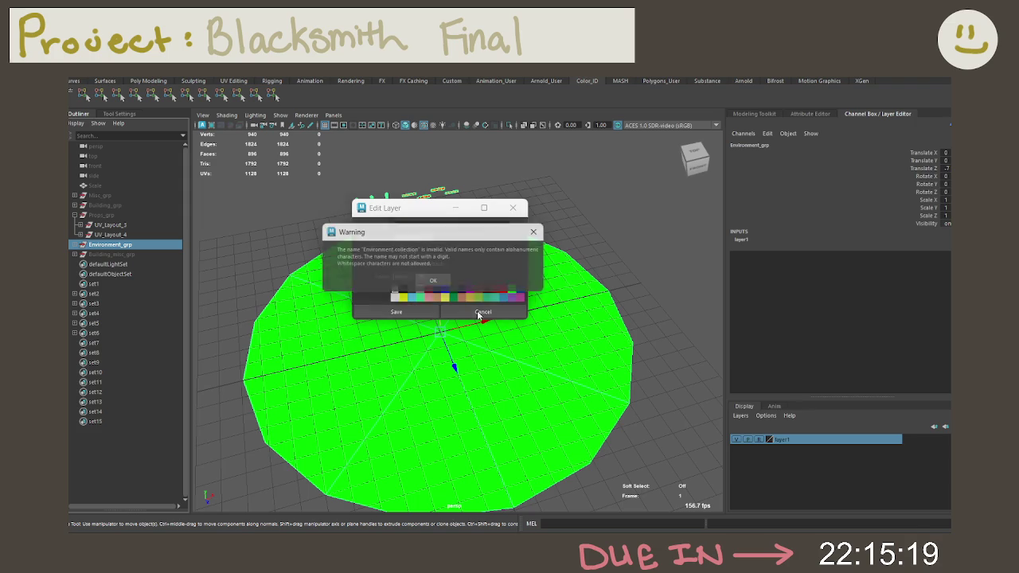
pyautogui.click(447, 285)
# Remove the extra word, save the layer as Environment, and frame the green disk.
pyautogui.moveTo(451, 225); pyautogui.dragTo(431, 225)
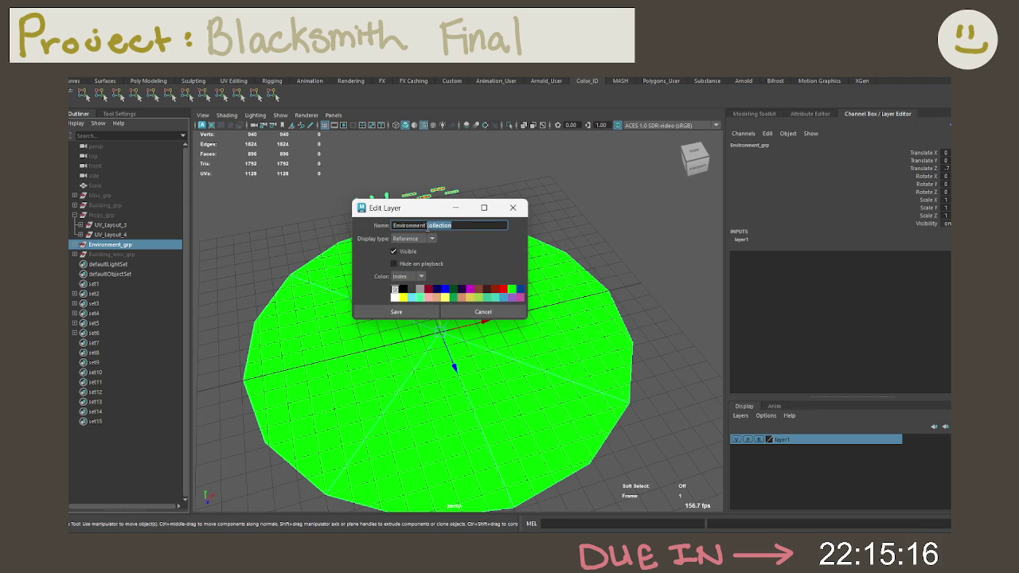
pyautogui.press('BackSpace')
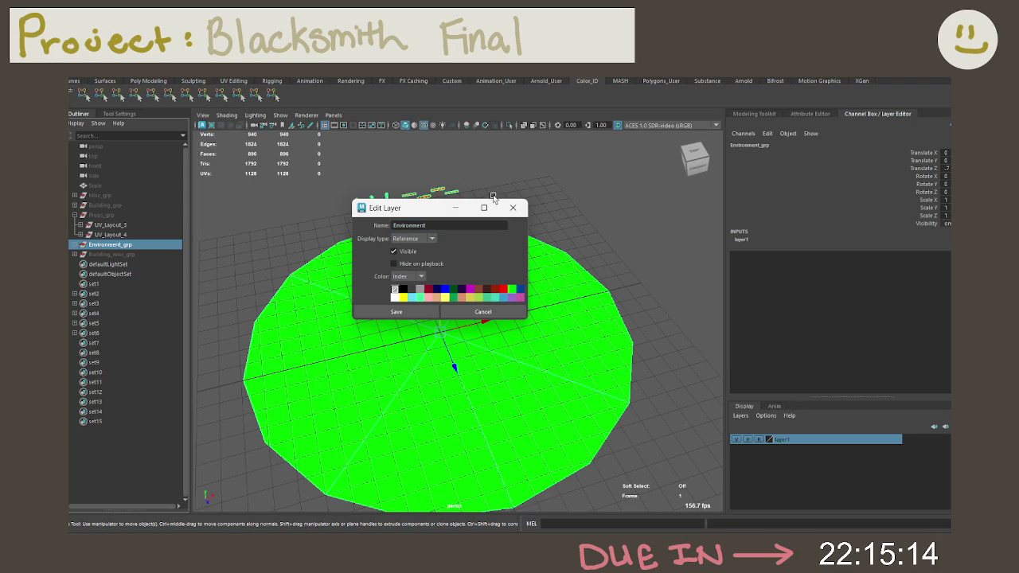
pyautogui.click(419, 314)
pyautogui.click(573, 248)
pyautogui.press('f')
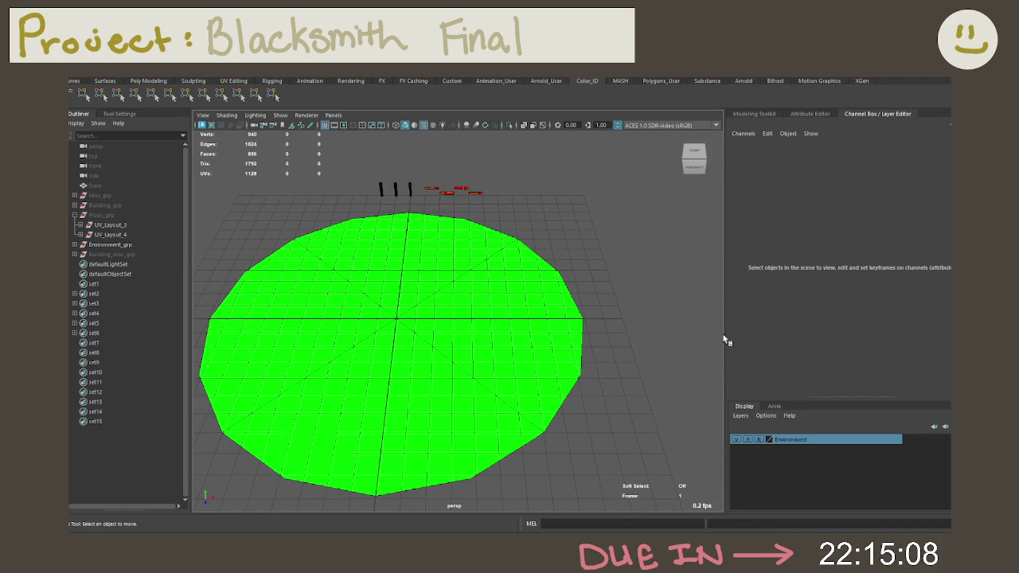
pyautogui.moveTo(724, 341); pyautogui.dragTo(786, 339)
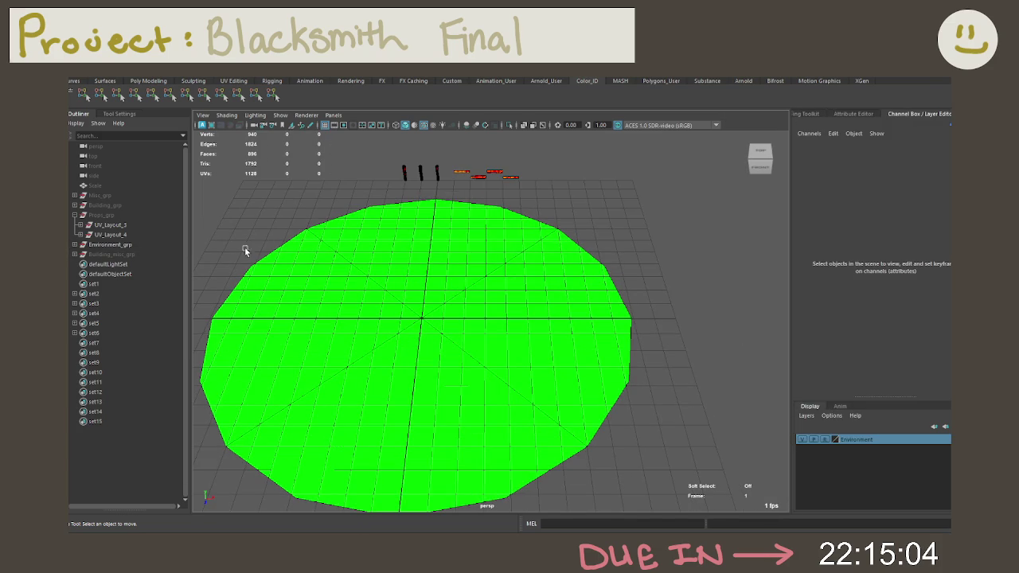
# Hide Environment_grp's green ground disk.
pyautogui.click(75, 244)
pyautogui.click(75, 245)
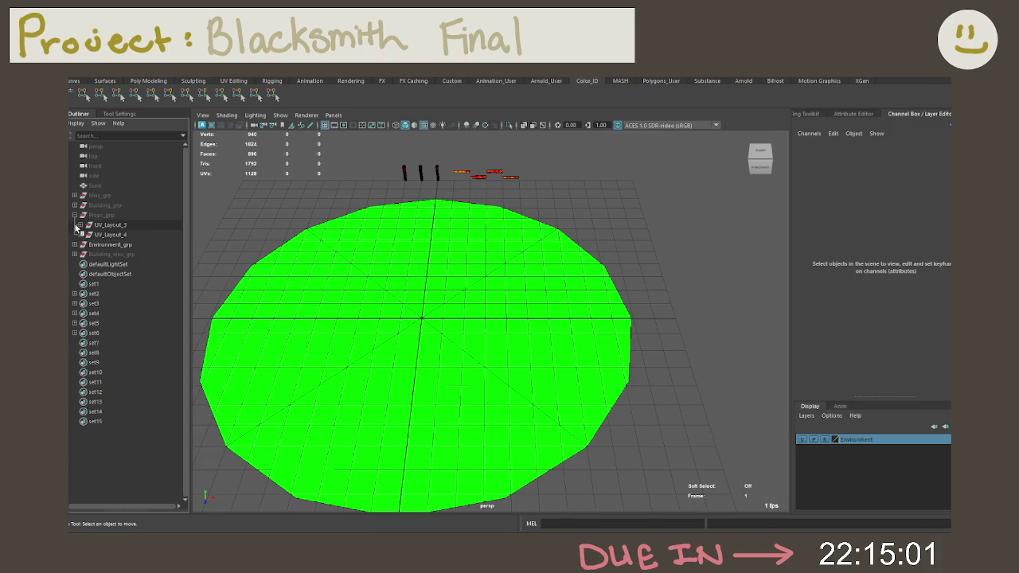
pyautogui.click(119, 245)
pyautogui.press('h')
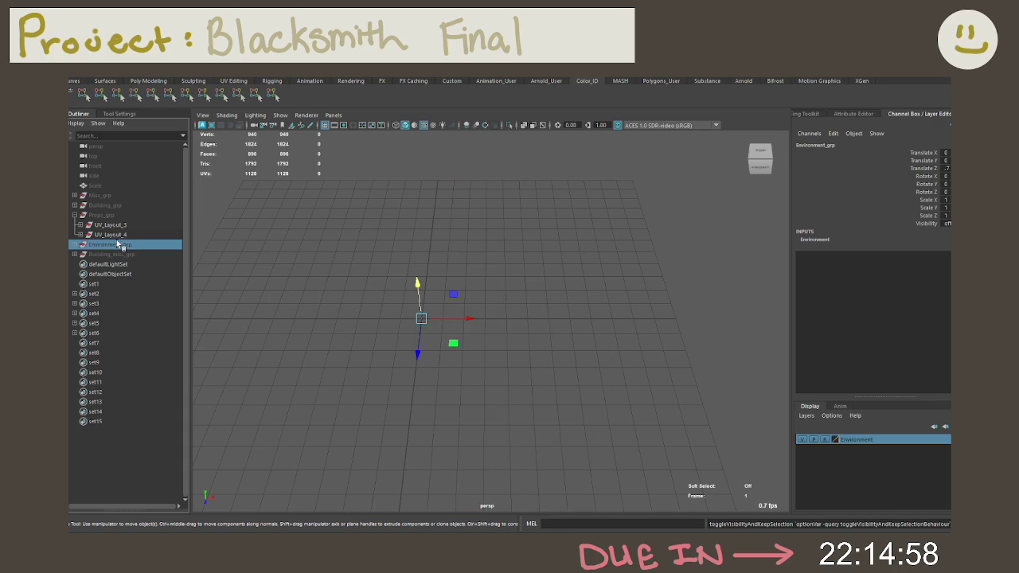
# Unhide UV_Layout_4 and Props_grp so the blacksmith props reappear.
pyautogui.click(119, 235)
pyautogui.press('h')
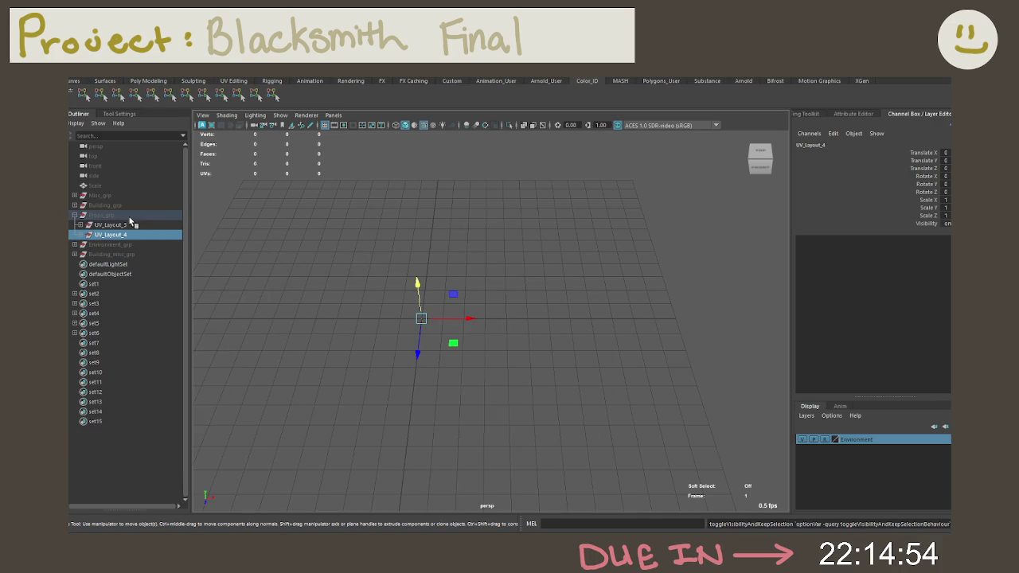
pyautogui.click(130, 216)
pyautogui.press('h')
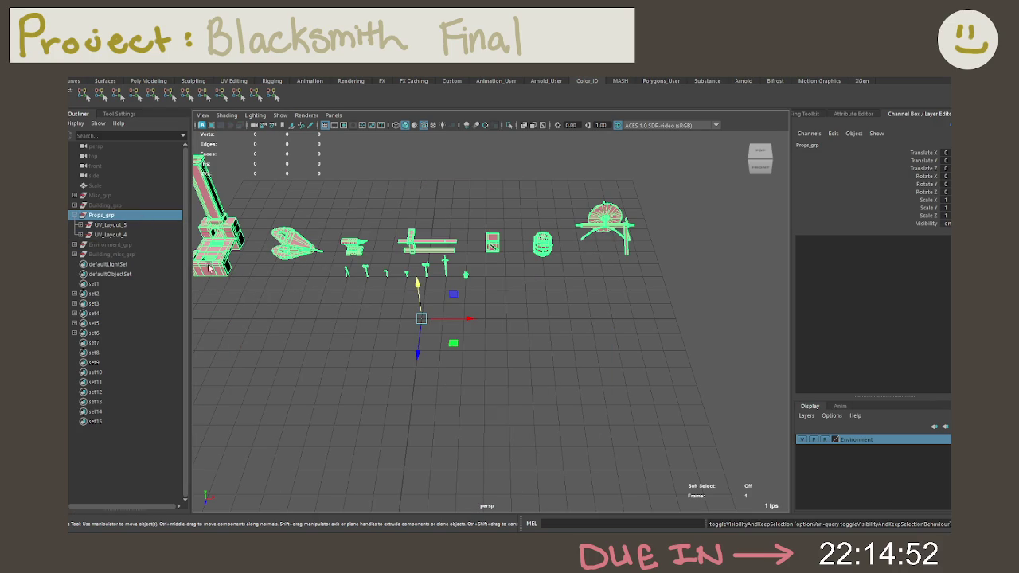
pyautogui.keyDown('alt'); pyautogui.moveTo(197, 261); pyautogui.dragTo(442, 296); pyautogui.keyUp('alt')
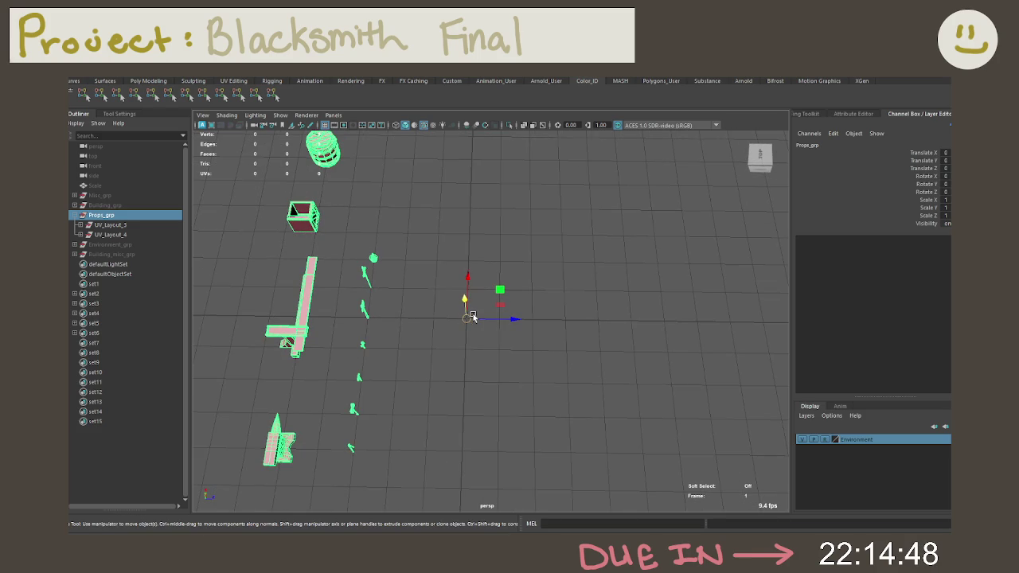
pyautogui.moveTo(477, 318); pyautogui.dragTo(505, 323)
pyautogui.moveTo(533, 323); pyautogui.dragTo(592, 323)
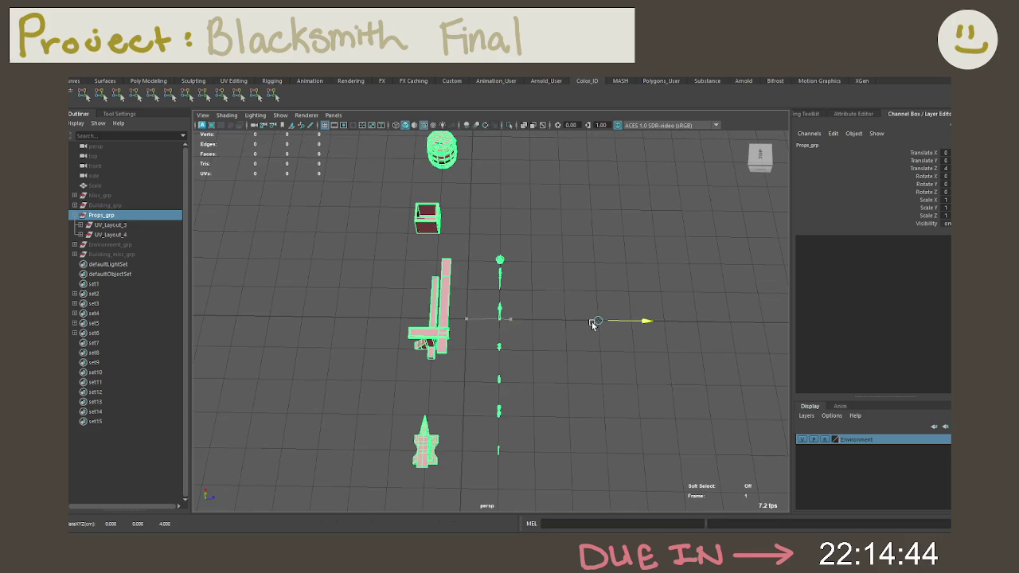
pyautogui.press('d')
pyautogui.moveTo(643, 322); pyautogui.dragTo(466, 319)
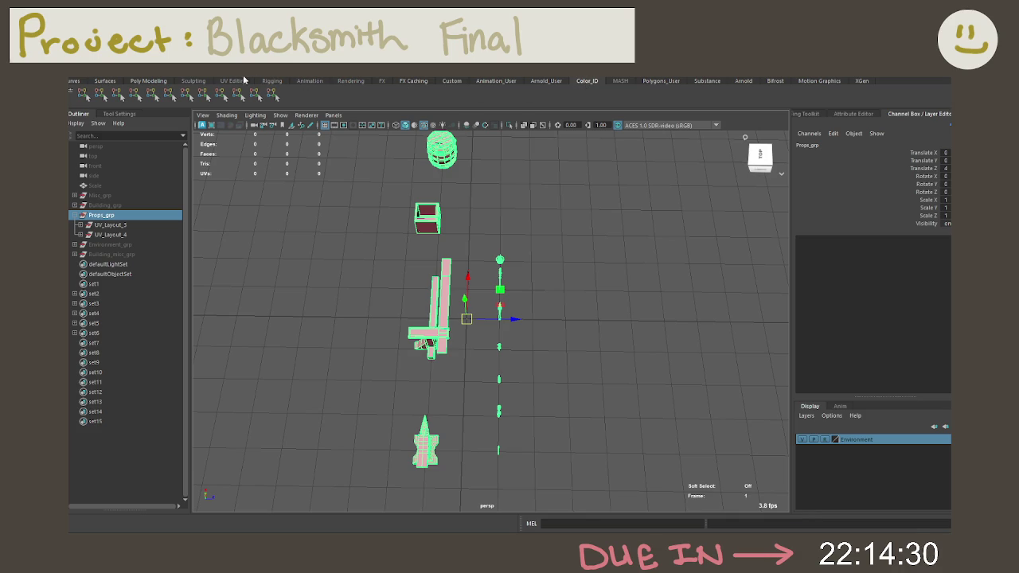
pyautogui.click(162, 82)
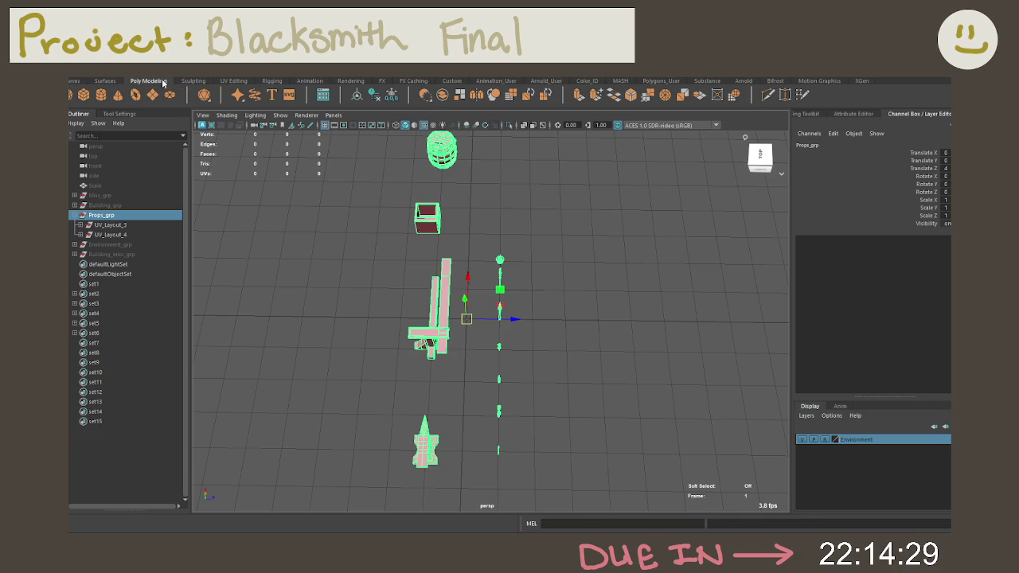
pyautogui.click(390, 94)
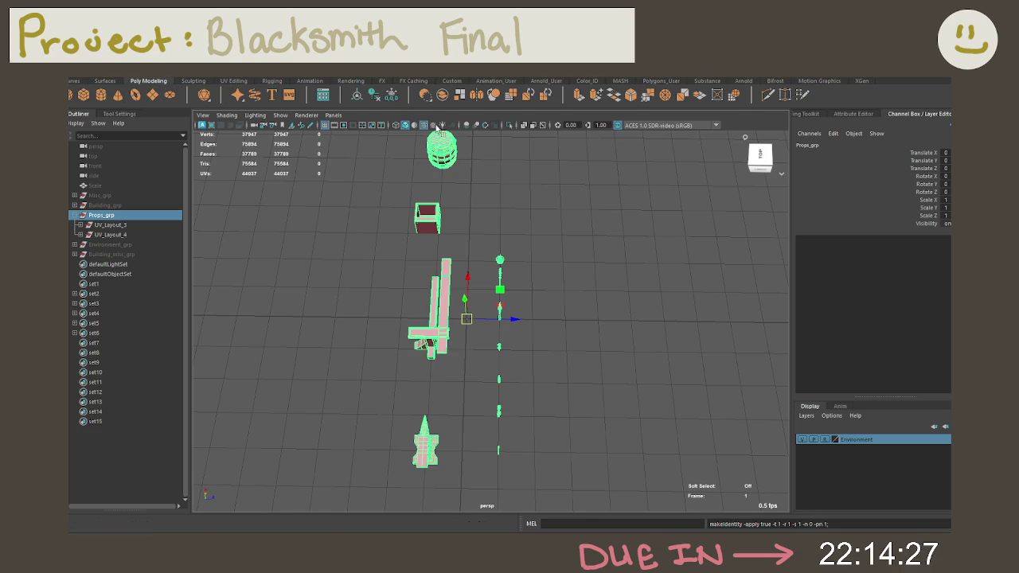
pyautogui.click(128, 235)
pyautogui.keyDown('alt'); pyautogui.moveTo(477, 303); pyautogui.dragTo(495, 283); pyautogui.keyUp('alt')
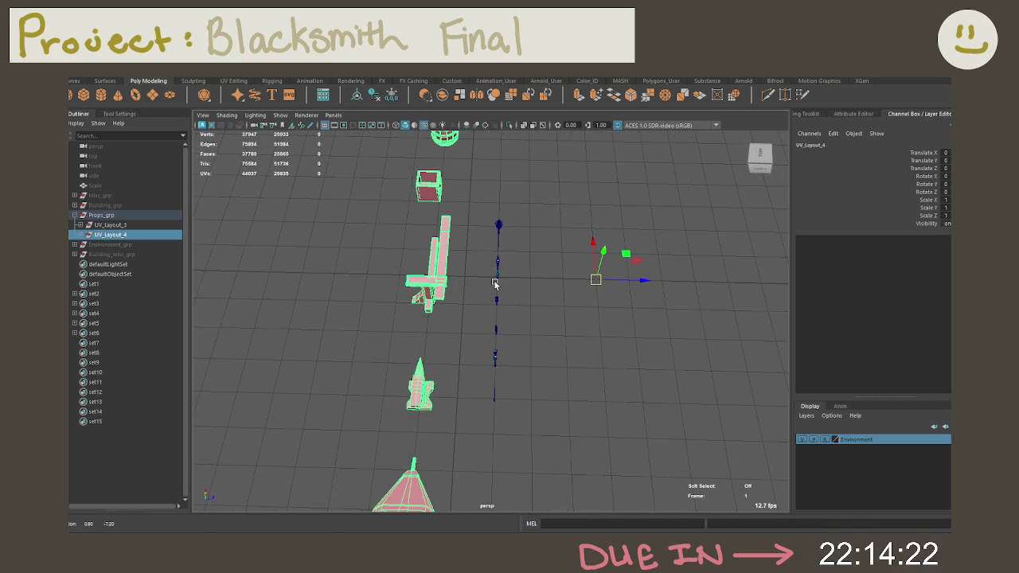
pyautogui.press('d')
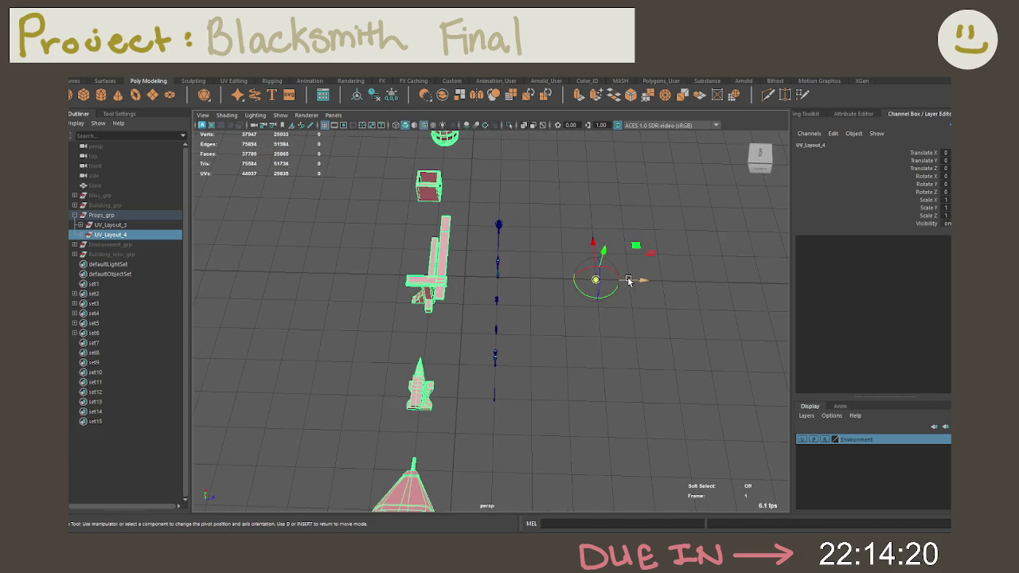
pyautogui.moveTo(629, 280); pyautogui.dragTo(475, 278)
pyautogui.press('d')
pyautogui.moveTo(501, 277); pyautogui.dragTo(437, 276)
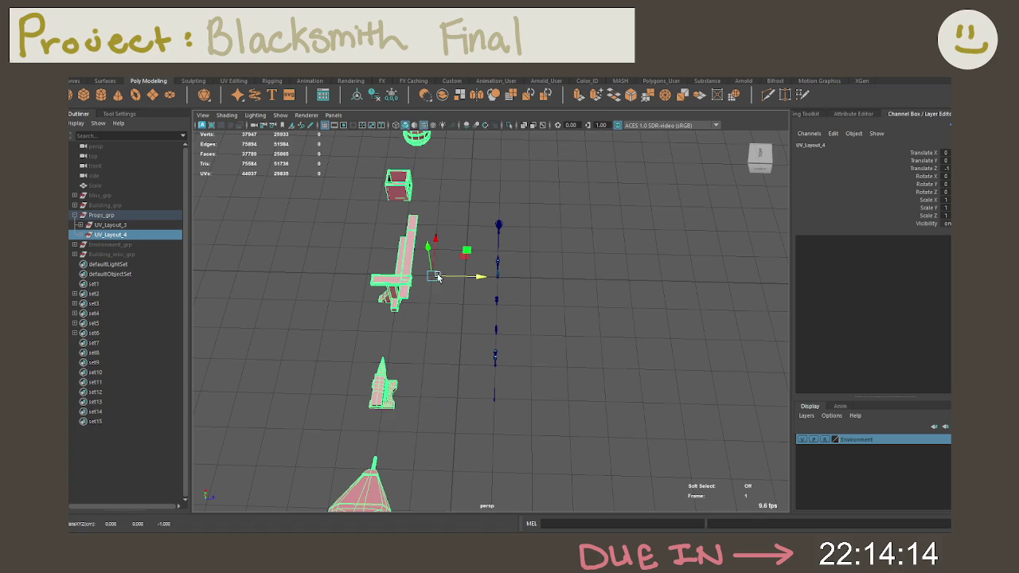
pyautogui.click(392, 97)
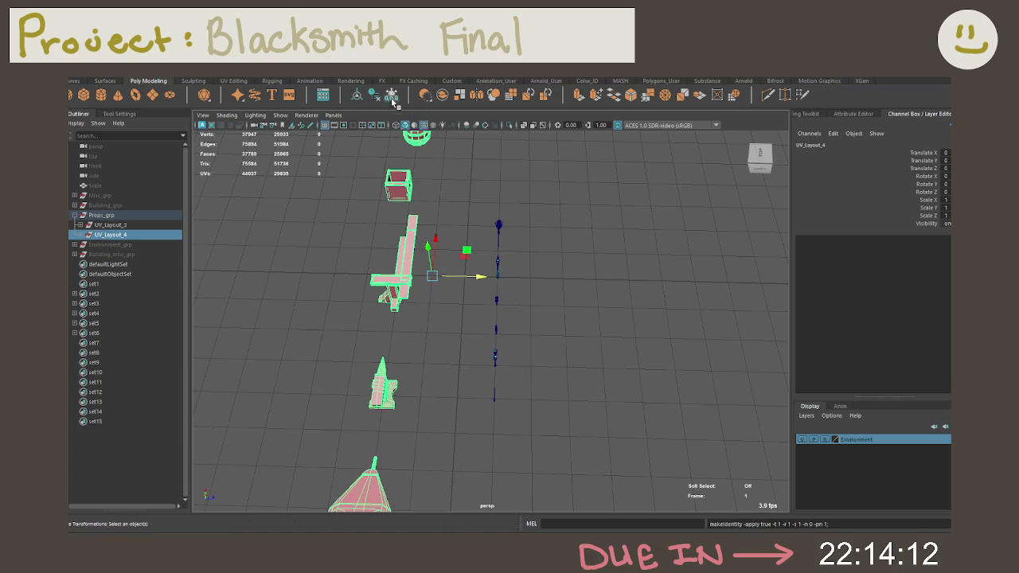
pyautogui.click(510, 262)
pyautogui.moveTo(510, 262)
pyautogui.keyDown('alt'); pyautogui.mouseDown()
pyautogui.moveTo(521, 223)
pyautogui.moveTo(559, 364)
pyautogui.moveTo(448, 273)
pyautogui.moveTo(610, 323)
pyautogui.moveTo(638, 320)
pyautogui.mouseUp(); pyautogui.keyUp('alt')
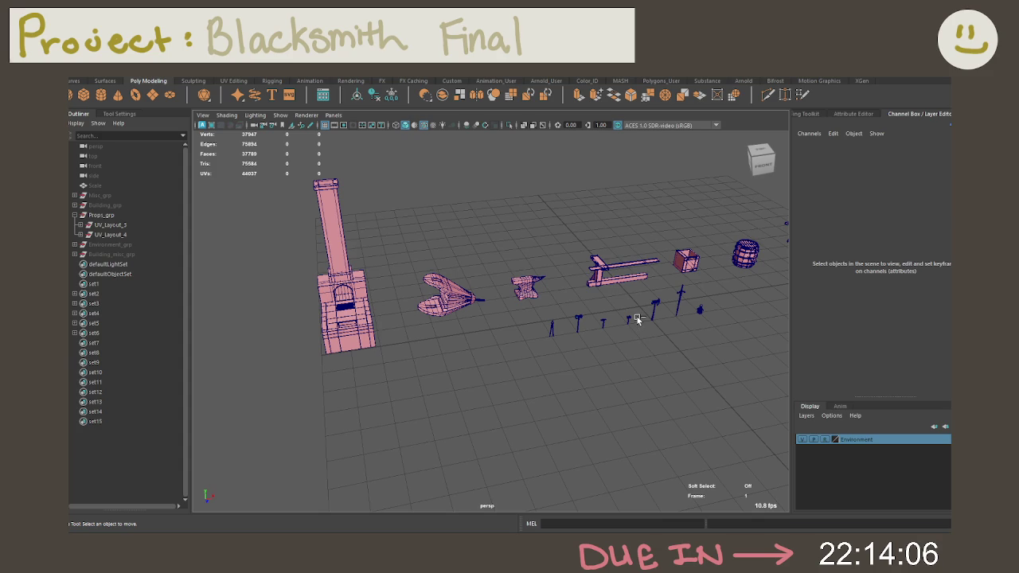
pyautogui.hotkey('ctrl', 's')
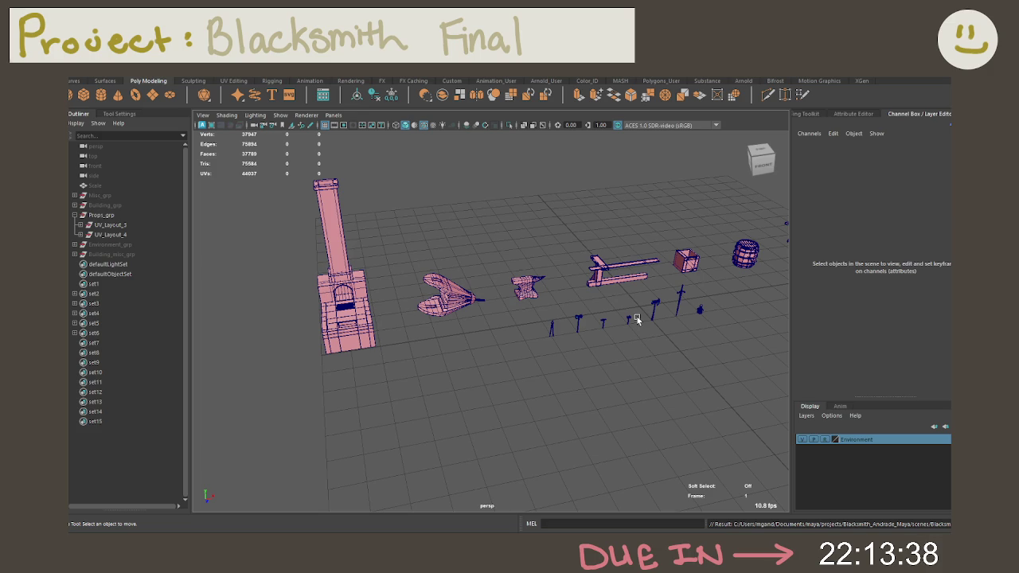
# Pan the view toward the grindstone's wheel.
pyautogui.keyDown('alt'); pyautogui.moveTo(683, 311); pyautogui.dragTo(621, 311, button='middle'); pyautogui.keyUp('alt')
# Hide the UV_Layout_3 props and frame the view on UV_Layout_4.
pyautogui.keyDown('alt'); pyautogui.moveTo(621, 311); pyautogui.dragTo(557, 318); pyautogui.keyUp('alt')
pyautogui.click(124, 234)
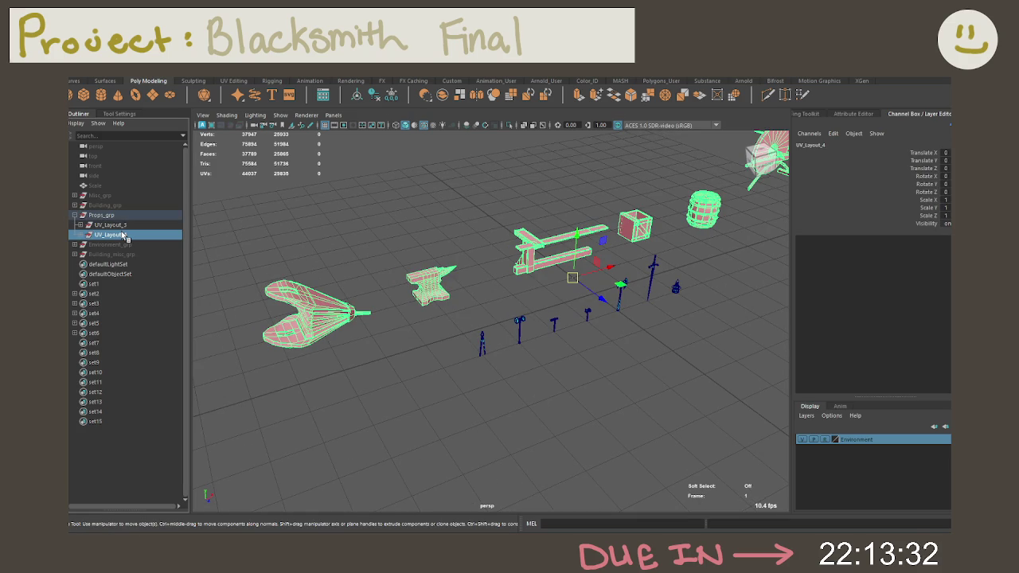
pyautogui.click(125, 225)
pyautogui.press('h')
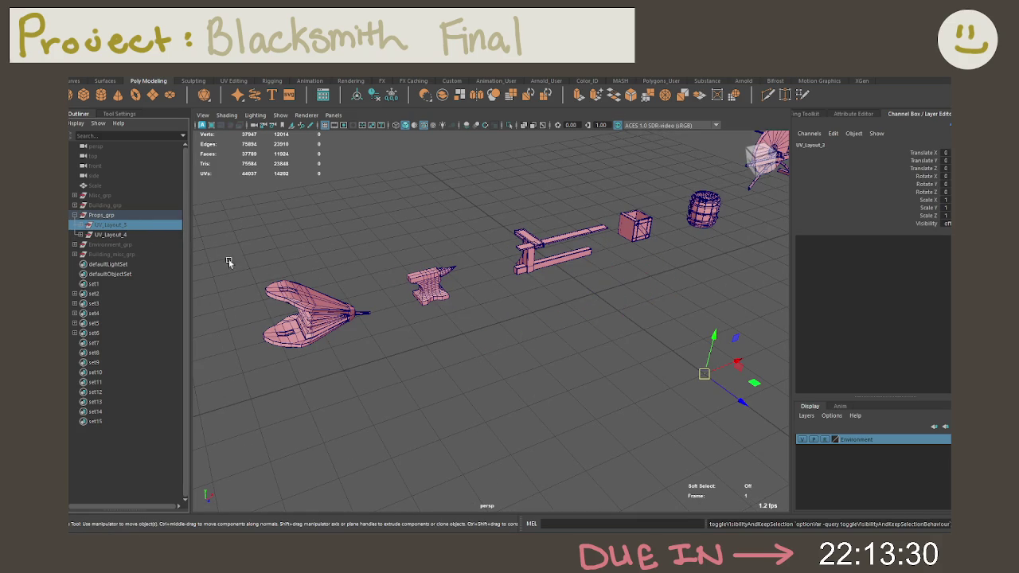
pyautogui.press('Down')
pyautogui.press('f')
# Zoom and orbit in to an angled close-up of the grindstone wheel.
pyautogui.moveTo(369, 305)
pyautogui.keyDown('alt'); pyautogui.mouseDown(button='right')
pyautogui.moveTo(582, 289)
pyautogui.moveTo(639, 297)
pyautogui.mouseUp(button='right'); pyautogui.keyUp('alt')
pyautogui.keyDown('alt'); pyautogui.moveTo(639, 298); pyautogui.dragTo(602, 405); pyautogui.keyUp('alt')
pyautogui.keyDown('alt'); pyautogui.moveTo(602, 405); pyautogui.dragTo(665, 367, button='right'); pyautogui.keyUp('alt')
pyautogui.moveTo(665, 367)
pyautogui.keyDown('alt'); pyautogui.mouseDown()
pyautogui.moveTo(605, 374)
pyautogui.moveTo(647, 374)
pyautogui.moveTo(629, 372)
pyautogui.mouseUp(); pyautogui.keyUp('alt')
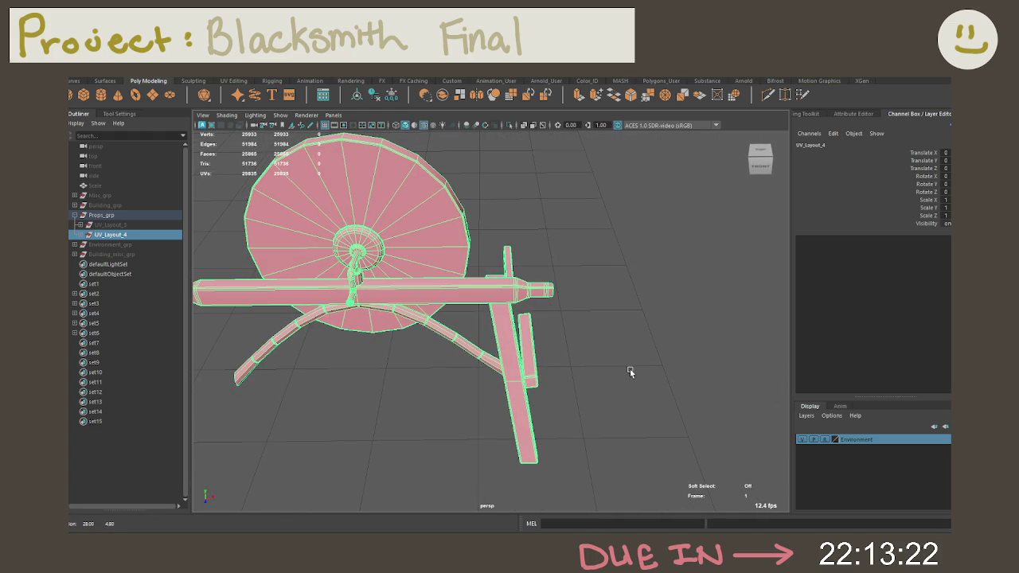
pyautogui.click(630, 369)
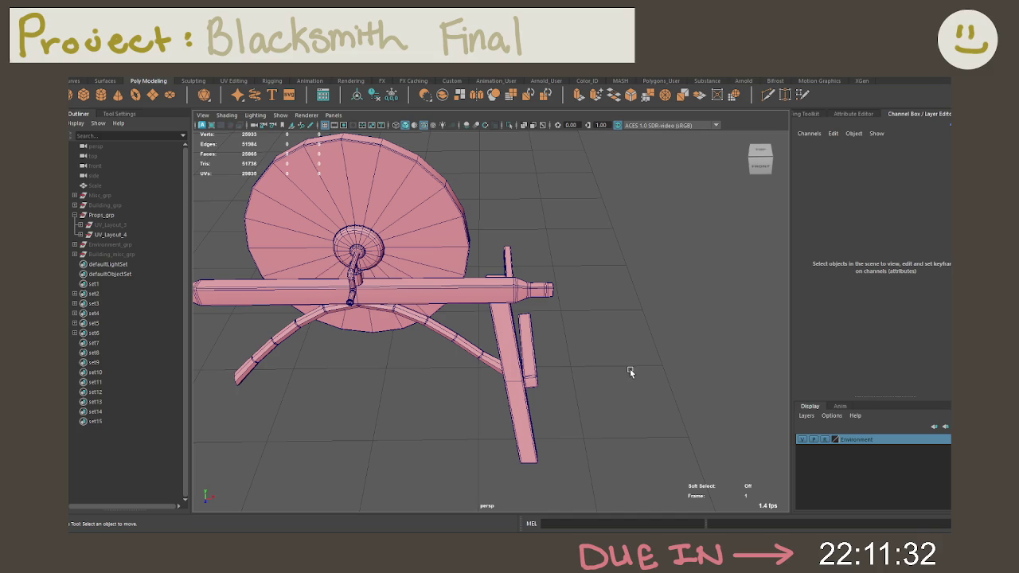
pyautogui.keyDown('alt'); pyautogui.moveTo(528, 337); pyautogui.dragTo(612, 338); pyautogui.keyUp('alt')
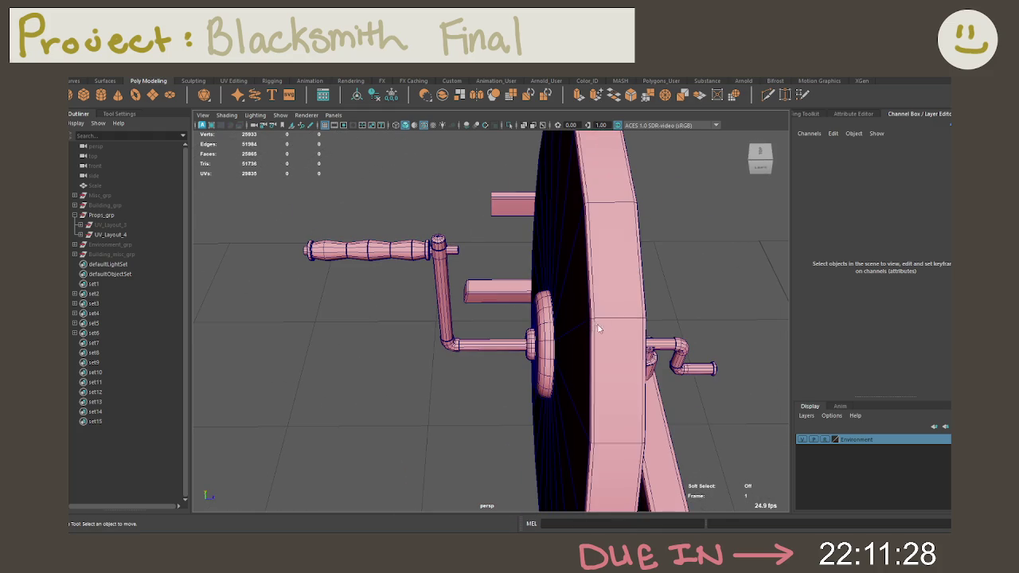
pyautogui.moveTo(599, 328); pyautogui.dragTo(593, 247, button='right')
pyautogui.moveTo(674, 287)
pyautogui.keyDown('alt'); pyautogui.mouseDown()
pyautogui.moveTo(677, 296)
pyautogui.moveTo(605, 259)
pyautogui.moveTo(538, 252)
pyautogui.mouseUp(); pyautogui.keyUp('alt')
pyautogui.moveTo(538, 252); pyautogui.dragTo(540, 351, button='right')
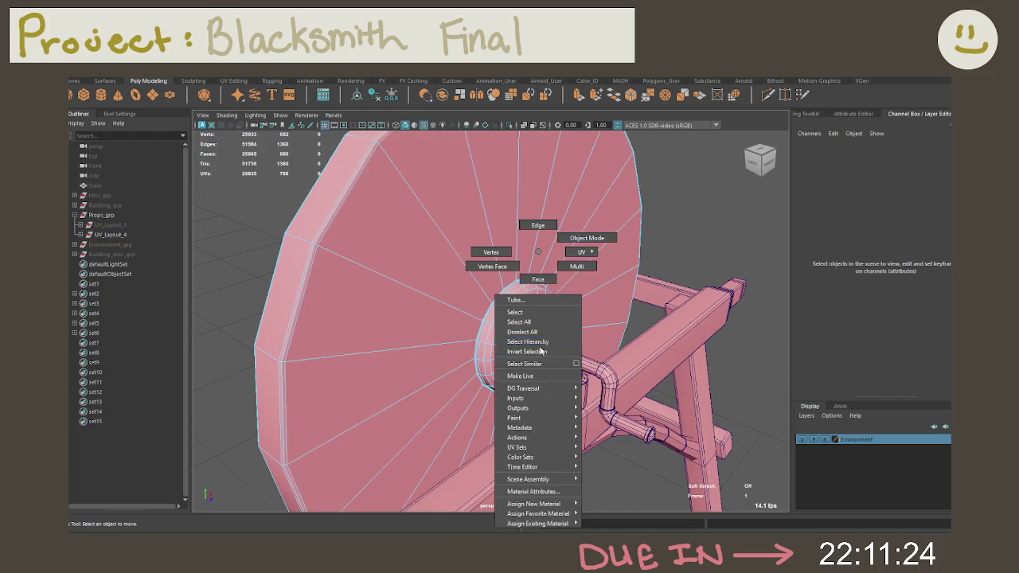
# Select the grindstone's crank tube and inspect its Tube attributes.
pyautogui.click(540, 352)
pyautogui.keyDown('alt'); pyautogui.moveTo(567, 353); pyautogui.dragTo(641, 356); pyautogui.keyUp('alt')
pyautogui.keyDown('alt'); pyautogui.moveTo(665, 348); pyautogui.dragTo(543, 338); pyautogui.keyUp('alt')
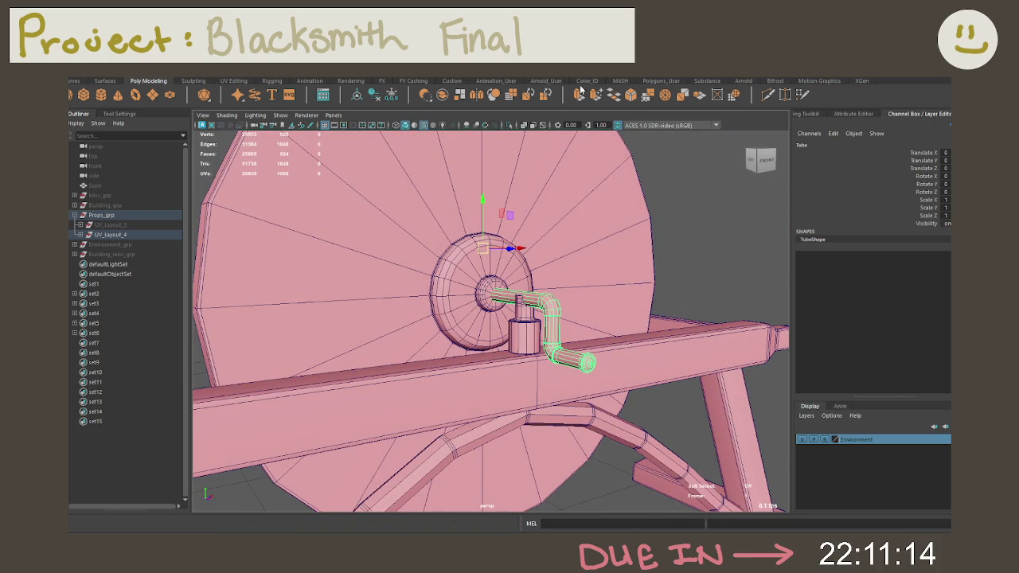
pyautogui.click(805, 116)
pyautogui.click(836, 114)
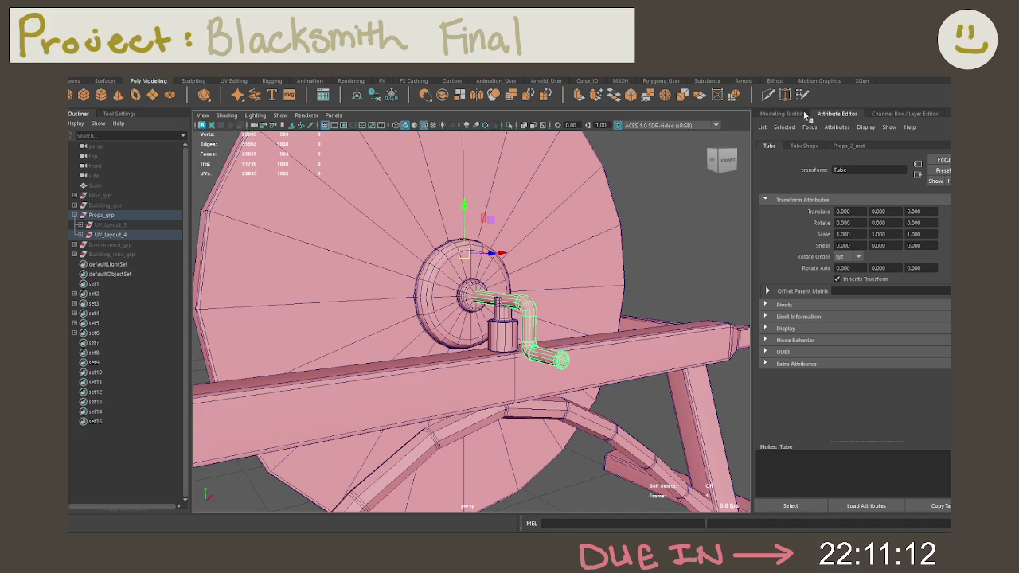
# Save the scene and give the crank tube a flat cyan colour ID.
pyautogui.click(586, 81)
pyautogui.hotkey('ctrl', 's')
pyautogui.click(135, 95)
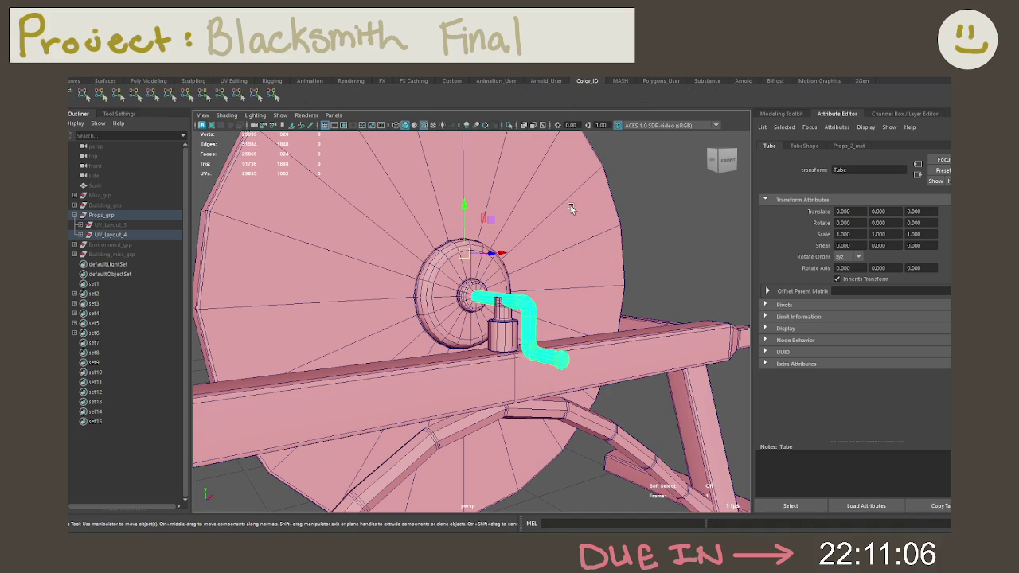
pyautogui.click(578, 253)
# Zoom in close on the cyan crank and bring up its component options.
pyautogui.moveTo(579, 253)
pyautogui.keyDown('alt'); pyautogui.mouseDown()
pyautogui.moveTo(503, 212)
pyautogui.moveTo(448, 293)
pyautogui.mouseUp(); pyautogui.keyUp('alt')
pyautogui.scroll(3, 502, 211)
pyautogui.scroll(3, 448, 292)
pyautogui.keyDown('alt'); pyautogui.moveTo(530, 311); pyautogui.dragTo(518, 323, button='middle'); pyautogui.keyUp('alt')
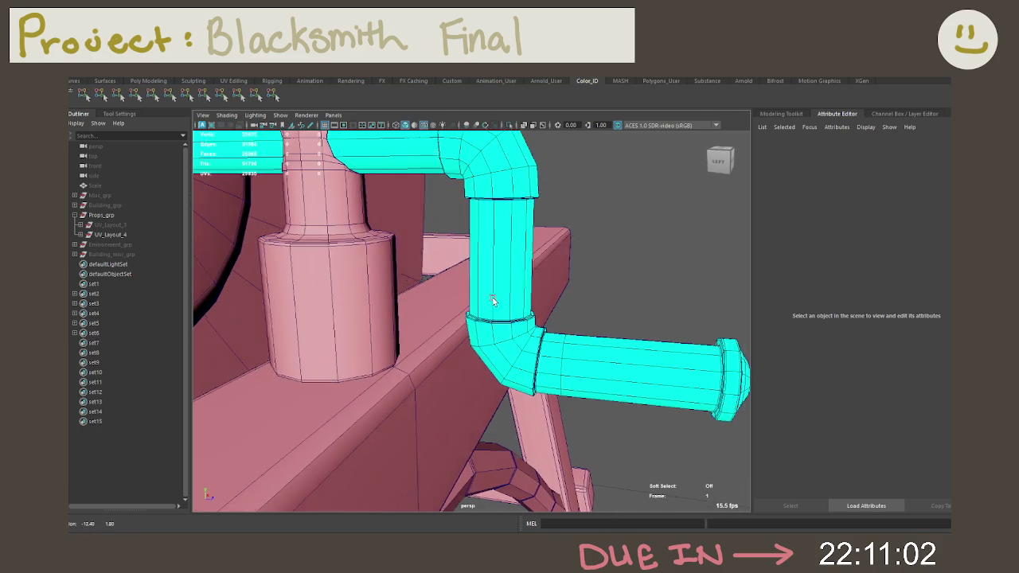
pyautogui.rightClick(513, 322)
# Select faces at both of the crank tube's elbow bends.
pyautogui.click(511, 350)
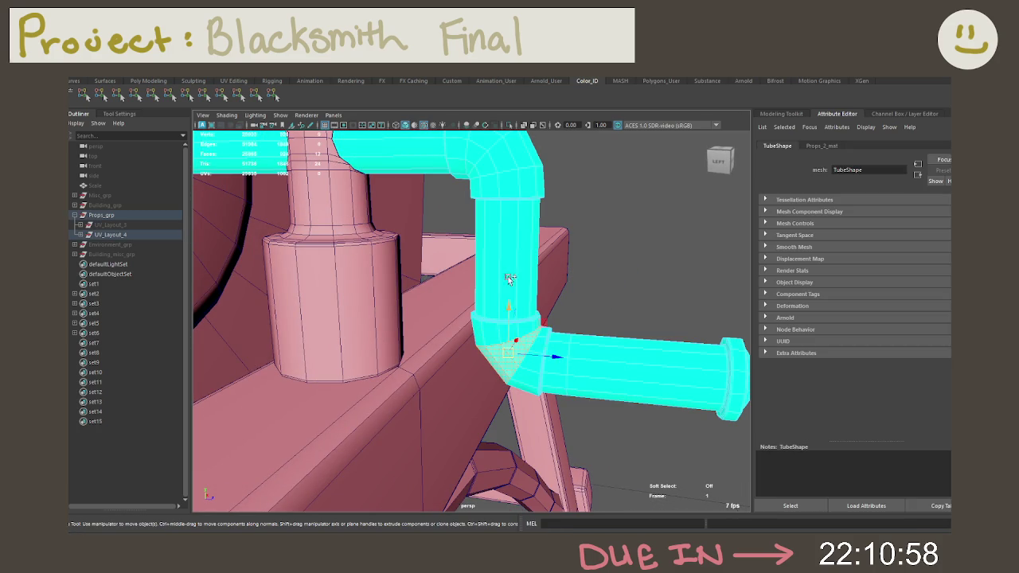
pyautogui.keyDown('alt'); pyautogui.moveTo(510, 207); pyautogui.dragTo(531, 248); pyautogui.keyUp('alt')
pyautogui.keyDown('shift'); pyautogui.click(532, 248); pyautogui.keyUp('shift')
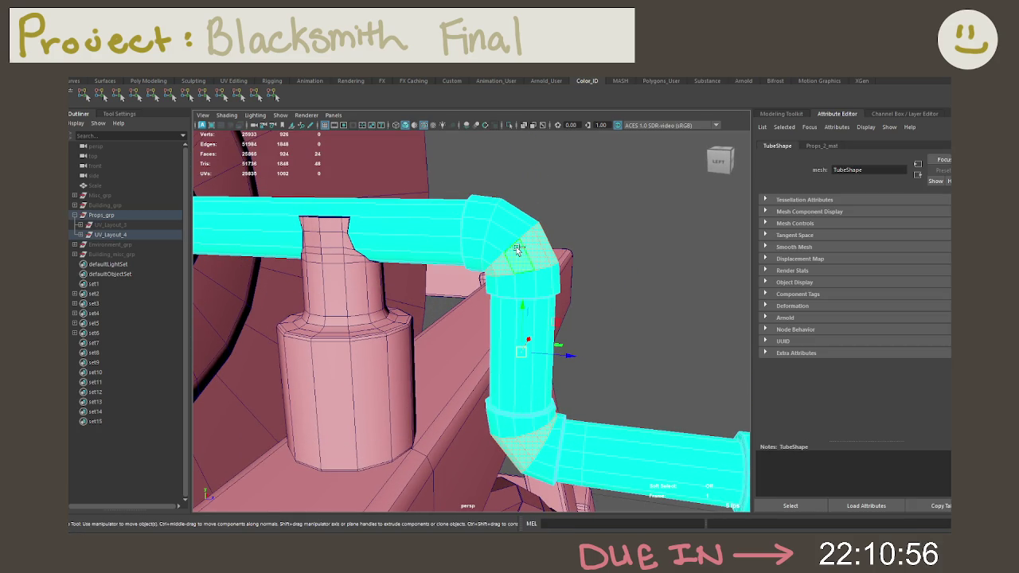
pyautogui.keyDown('alt'); pyautogui.moveTo(615, 278); pyautogui.dragTo(595, 281); pyautogui.keyUp('alt')
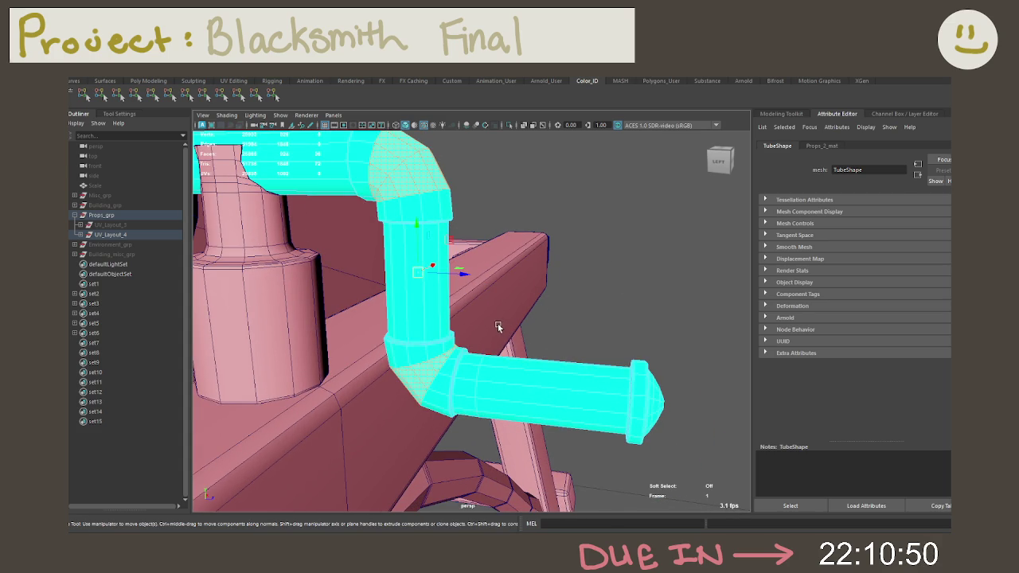
pyautogui.scroll(5, 483, 328)
pyautogui.scroll(3, 525, 340)
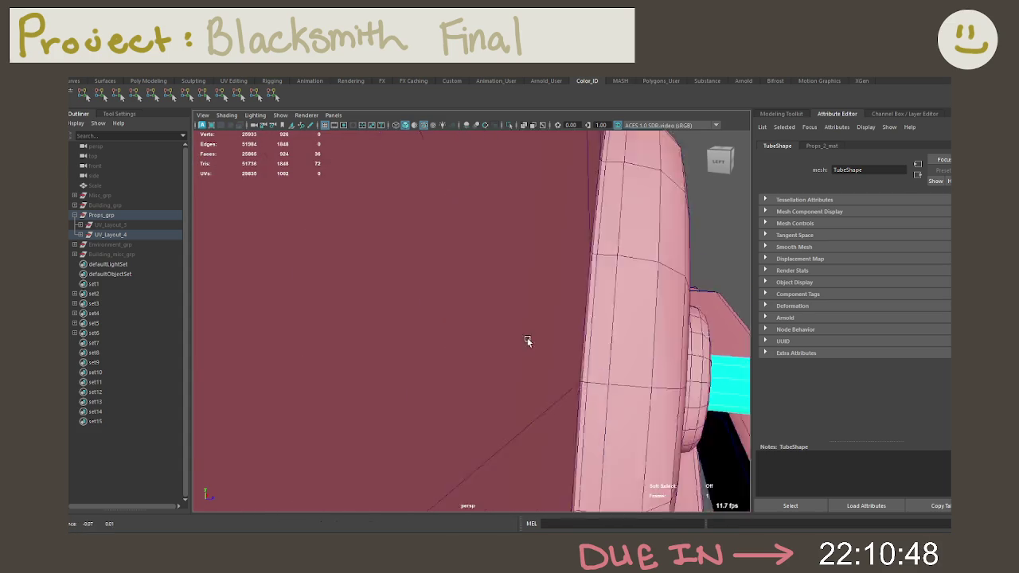
pyautogui.scroll(-6, 525, 341)
pyautogui.scroll(1, 429, 334)
pyautogui.keyDown('shift'); pyautogui.click(430, 332); pyautogui.keyUp('shift')
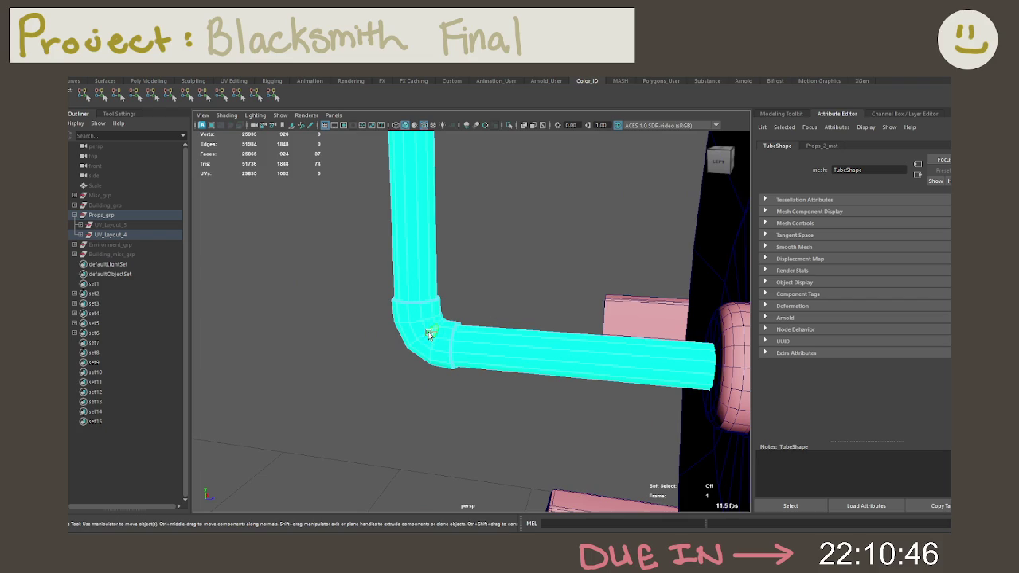
pyautogui.keyDown('shift'); pyautogui.moveTo(430, 333); pyautogui.dragTo(404, 325); pyautogui.keyUp('shift')
pyautogui.keyDown('alt'); pyautogui.moveTo(488, 261); pyautogui.dragTo(546, 387, button='middle'); pyautogui.keyUp('alt')
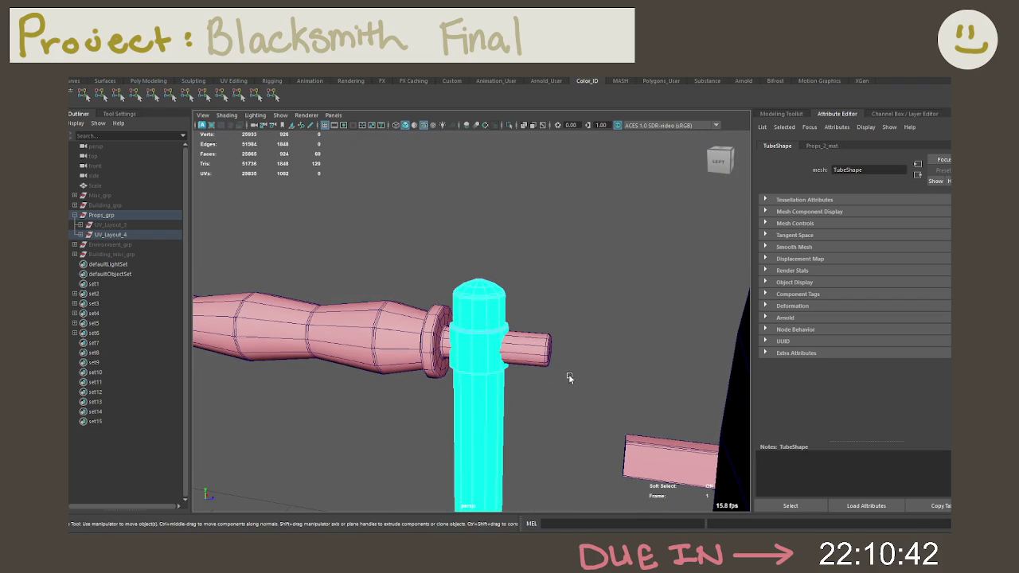
pyautogui.scroll(-3, 604, 383)
pyautogui.keyDown('alt'); pyautogui.moveTo(604, 384); pyautogui.dragTo(531, 271); pyautogui.keyUp('alt')
pyautogui.scroll(3, 531, 271)
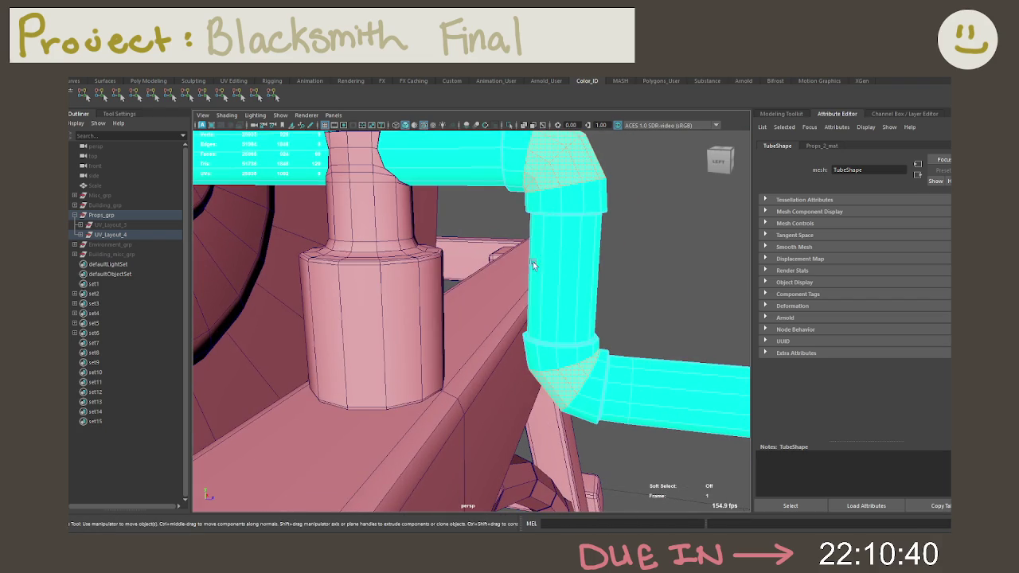
# Grow the elbow selection twice and colour it dark blue.
pyautogui.hotkey('shift', '.')
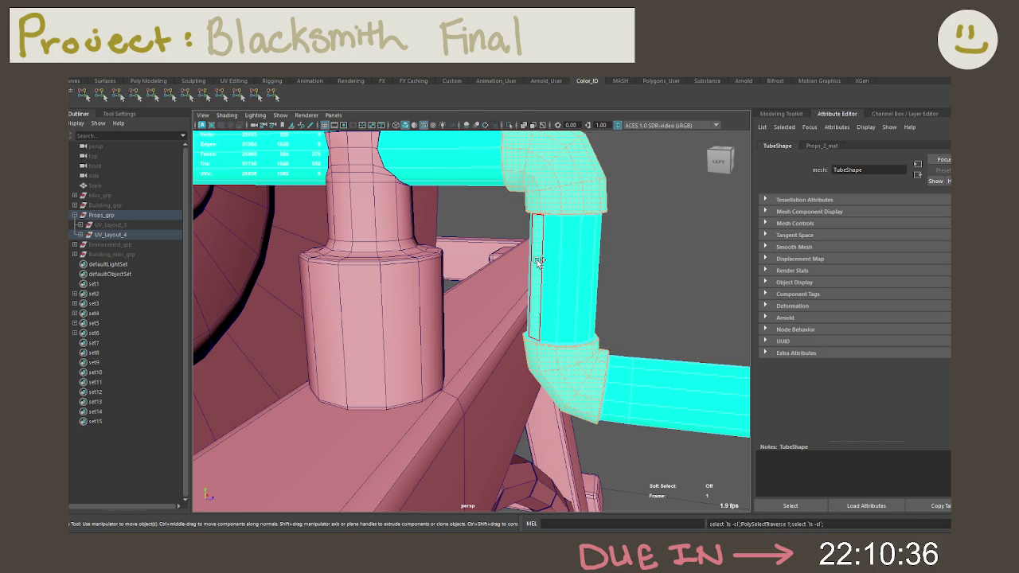
pyautogui.moveTo(537, 263)
pyautogui.keyDown('alt'); pyautogui.mouseDown()
pyautogui.moveTo(571, 248)
pyautogui.moveTo(584, 269)
pyautogui.mouseUp(); pyautogui.keyUp('alt')
pyautogui.hotkey('shift', '.')
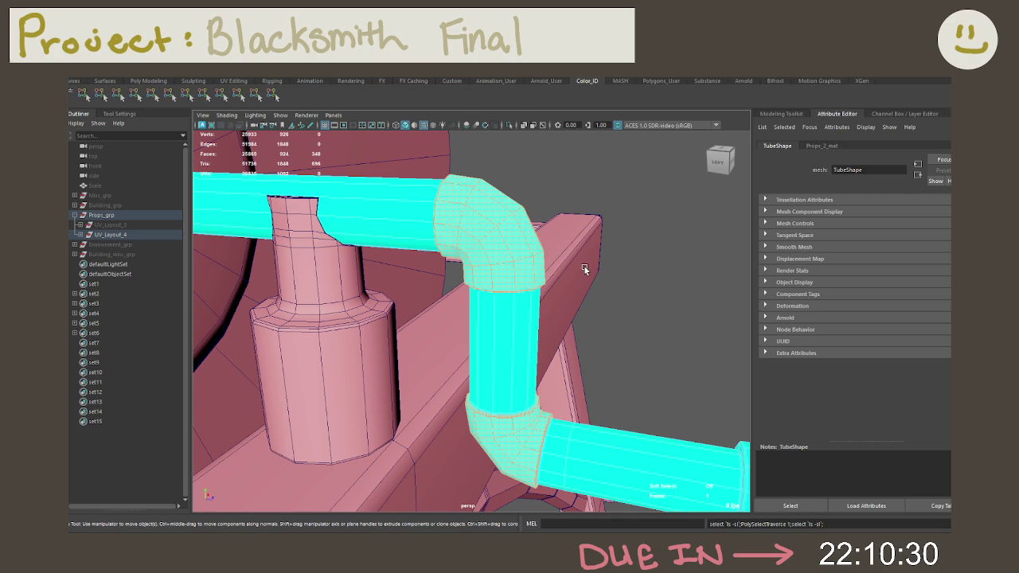
pyautogui.moveTo(518, 314)
pyautogui.keyDown('alt'); pyautogui.mouseDown()
pyautogui.moveTo(516, 272)
pyautogui.moveTo(580, 281)
pyautogui.mouseUp(); pyautogui.keyUp('alt')
pyautogui.scroll(5, 517, 271)
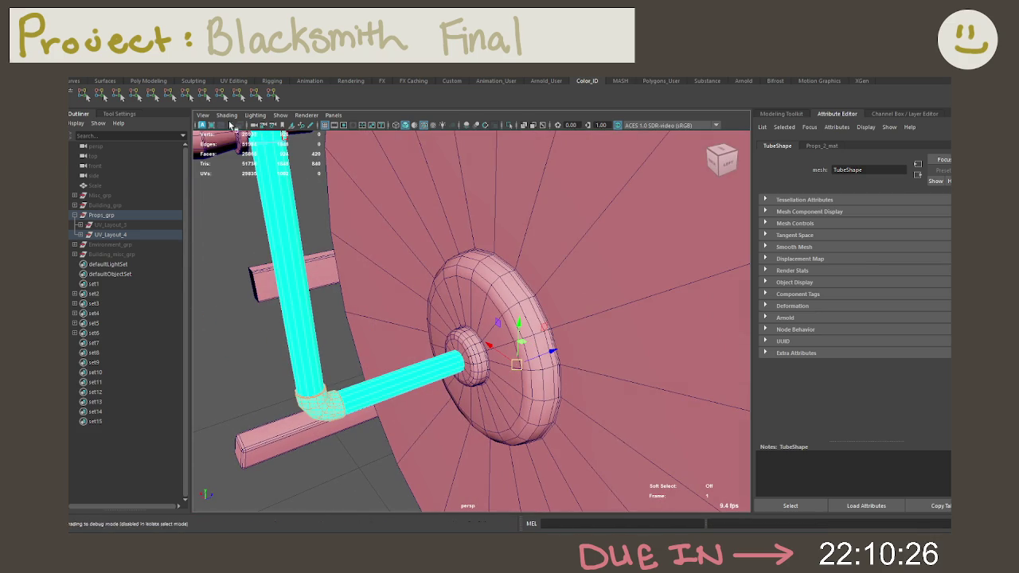
pyautogui.click(153, 94)
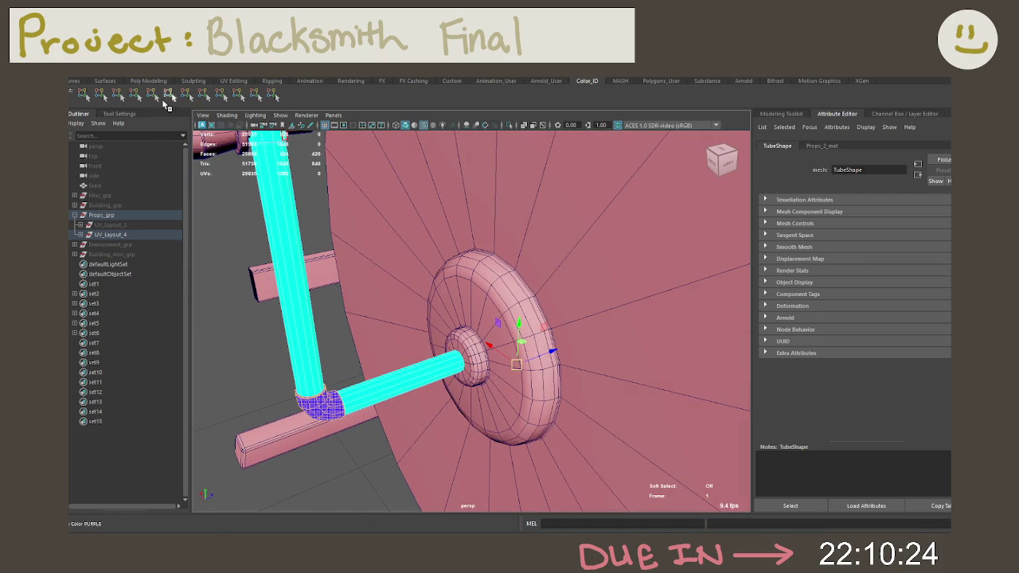
# Select the faces of the crank's end-cap collar and grow them around the ring.
pyautogui.moveTo(433, 250)
pyautogui.keyDown('alt'); pyautogui.mouseDown()
pyautogui.moveTo(496, 259)
pyautogui.moveTo(455, 255)
pyautogui.moveTo(572, 306)
pyautogui.mouseUp(); pyautogui.keyUp('alt')
pyautogui.scroll(5, 448, 268)
pyautogui.keyDown('alt'); pyautogui.moveTo(448, 268); pyautogui.dragTo(512, 315); pyautogui.keyUp('alt')
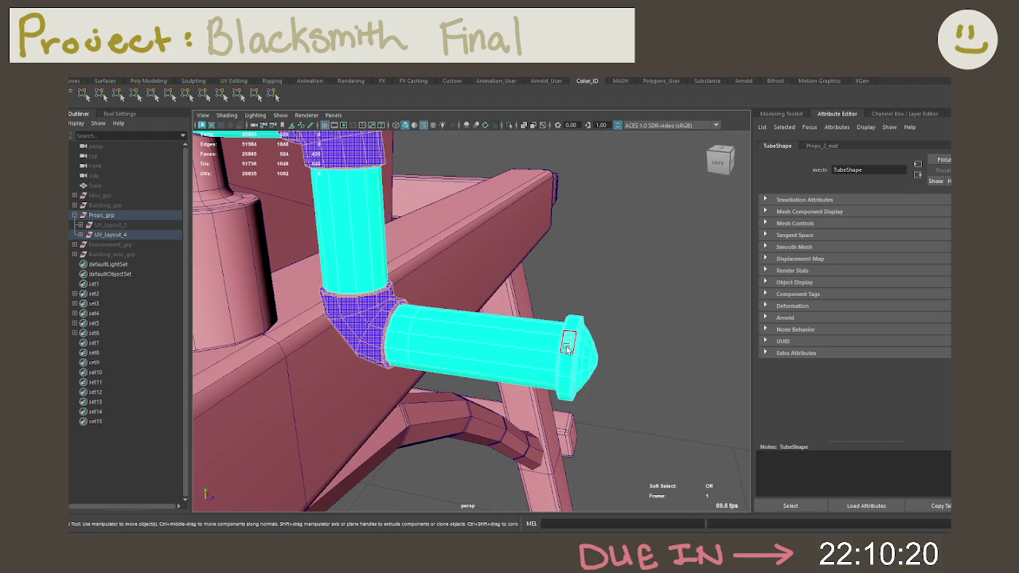
pyautogui.click(567, 346)
pyautogui.moveTo(567, 347)
pyautogui.keyDown('alt'); pyautogui.mouseDown()
pyautogui.moveTo(492, 316)
pyautogui.moveTo(514, 343)
pyautogui.moveTo(496, 265)
pyautogui.moveTo(462, 243)
pyautogui.moveTo(466, 279)
pyautogui.mouseUp(); pyautogui.keyUp('alt')
pyautogui.scroll(5, 477, 286)
pyautogui.scroll(-3, 520, 298)
pyautogui.click(487, 296)
pyautogui.keyDown('shift'); pyautogui.click(470, 296); pyautogui.keyUp('shift')
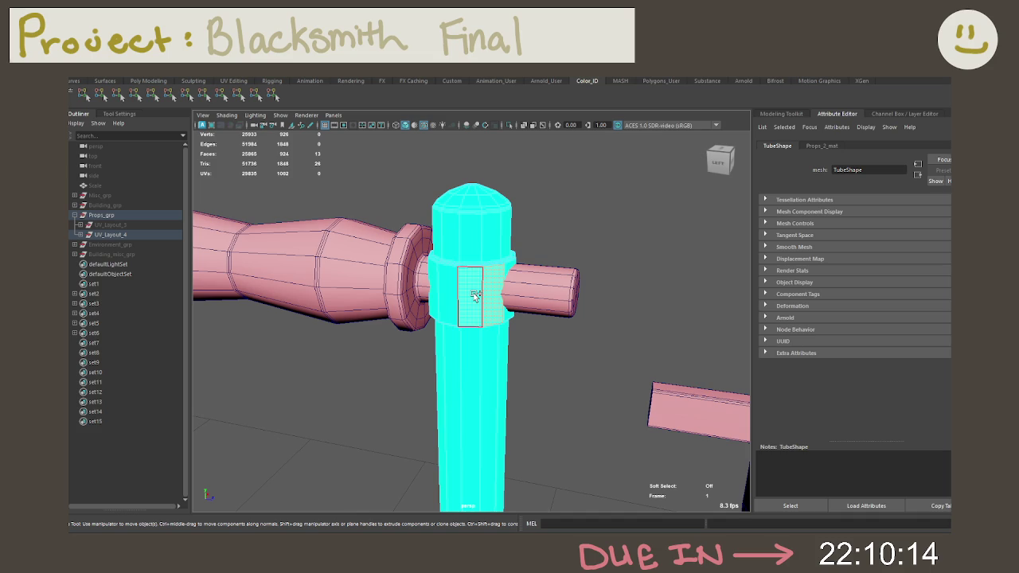
pyautogui.keyDown('shift'); pyautogui.doubleClick(473, 296); pyautogui.keyUp('shift')
pyautogui.hotkey('shift', '.')
pyautogui.hotkey('shift', '.')
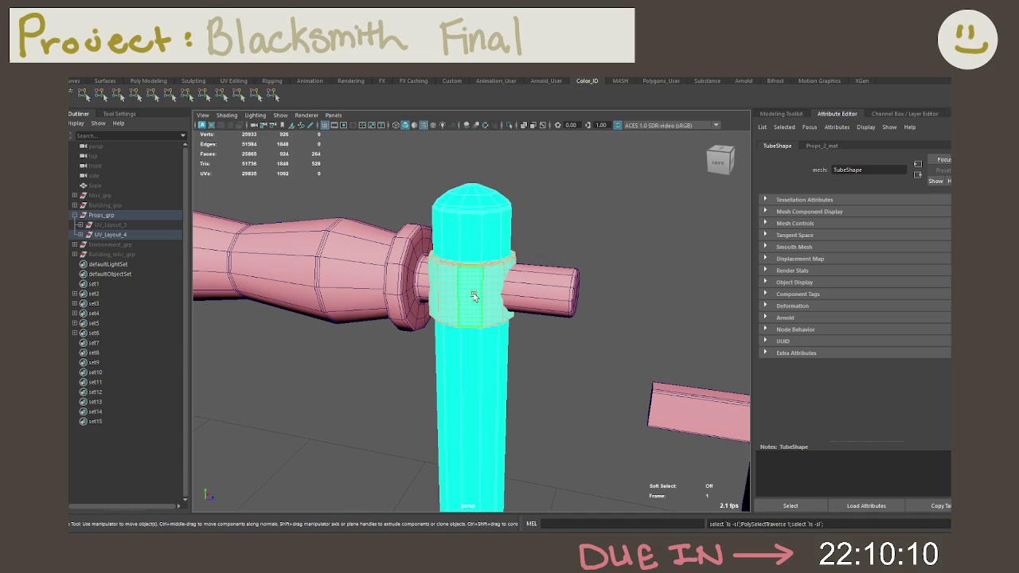
# Deselect and zoom out to review the blue elbows and end cap on the grinder.
pyautogui.moveTo(589, 382)
pyautogui.keyDown('alt'); pyautogui.mouseDown()
pyautogui.moveTo(630, 390)
pyautogui.moveTo(495, 350)
pyautogui.mouseUp(); pyautogui.keyUp('alt')
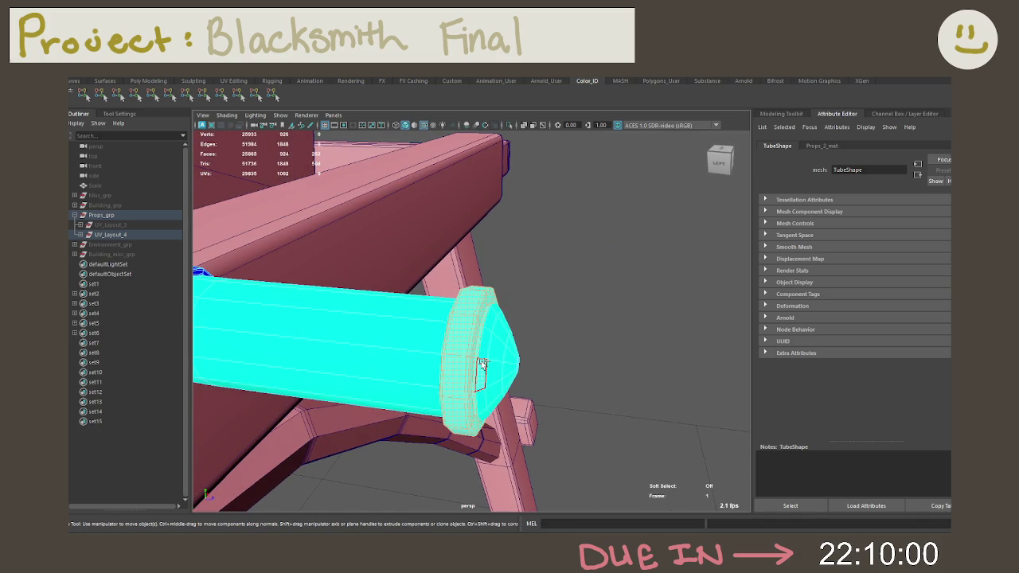
pyautogui.keyDown('alt'); pyautogui.moveTo(515, 357); pyautogui.dragTo(539, 364); pyautogui.keyUp('alt')
pyautogui.keyDown('alt'); pyautogui.moveTo(538, 364); pyautogui.dragTo(538, 364, button='right'); pyautogui.keyUp('alt')
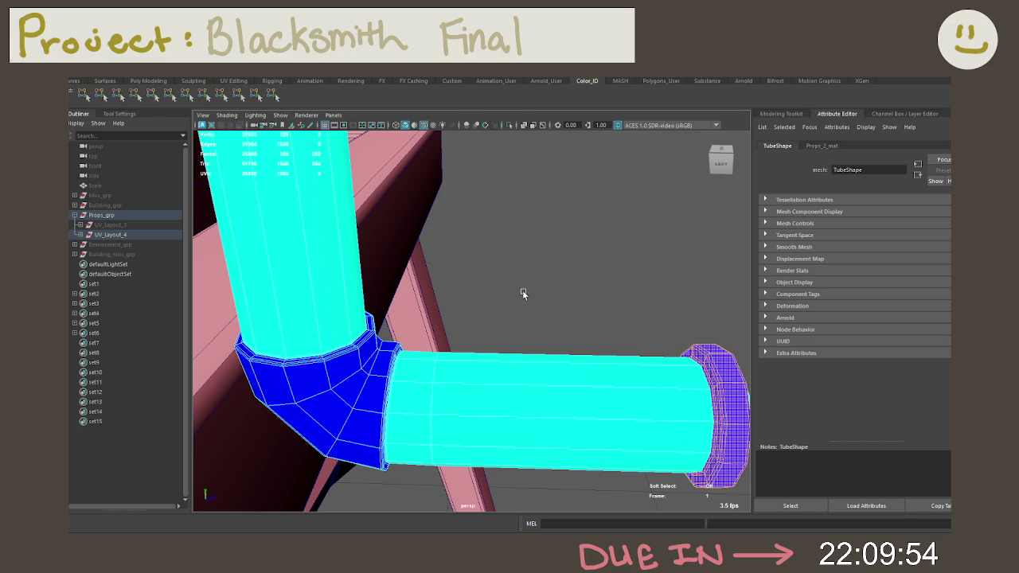
pyautogui.click(572, 315)
pyautogui.scroll(-5, 571, 315)
pyautogui.keyDown('alt'); pyautogui.moveTo(557, 303); pyautogui.dragTo(494, 263); pyautogui.keyUp('alt')
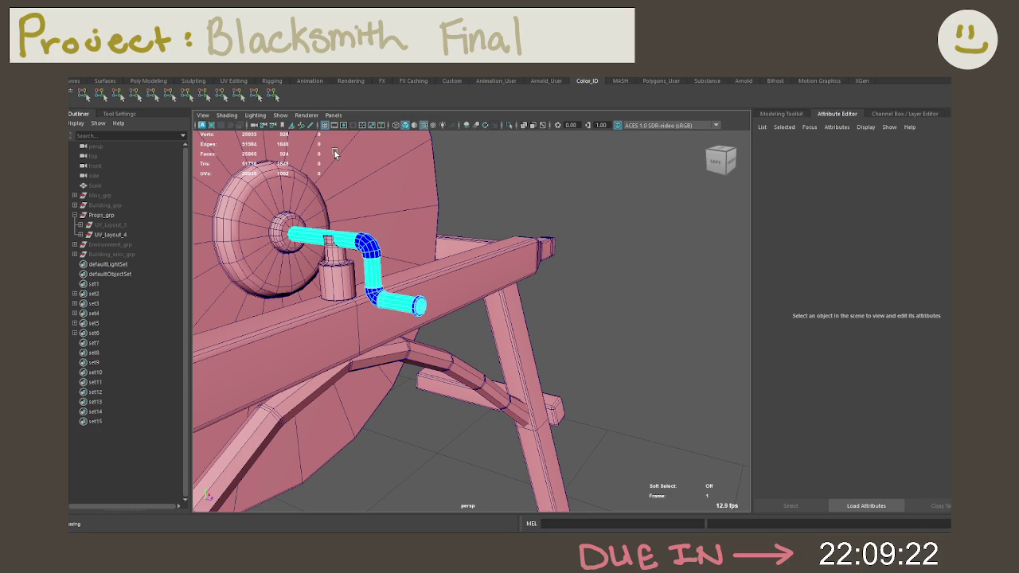
pyautogui.click(338, 280)
# Give the wheel-support cylinder the cyan colour ID.
pyautogui.moveTo(337, 280)
pyautogui.keyDown('alt'); pyautogui.mouseDown()
pyautogui.moveTo(358, 290)
pyautogui.moveTo(425, 284)
pyautogui.moveTo(258, 226)
pyautogui.mouseUp(); pyautogui.keyUp('alt')
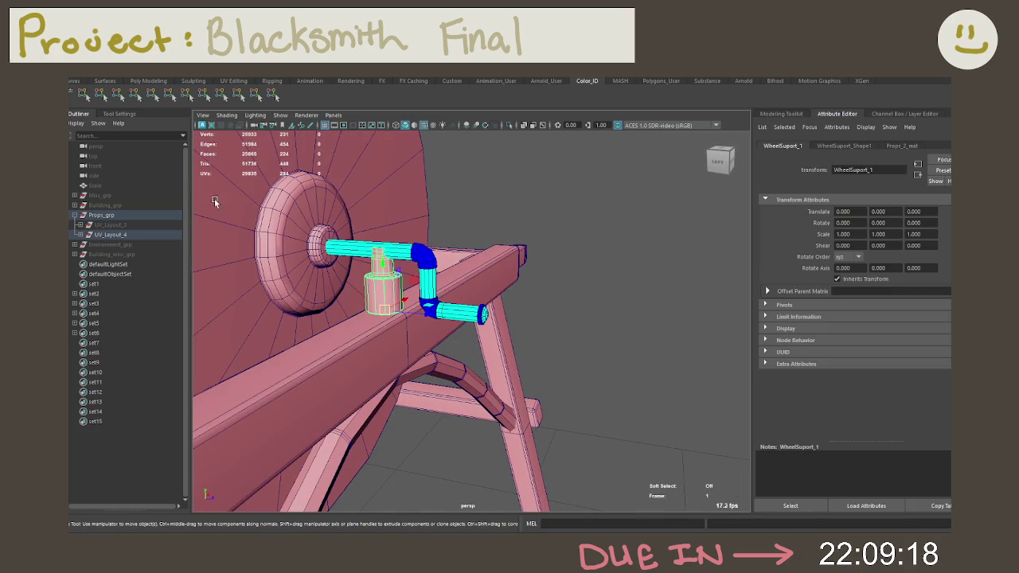
pyautogui.click(358, 234)
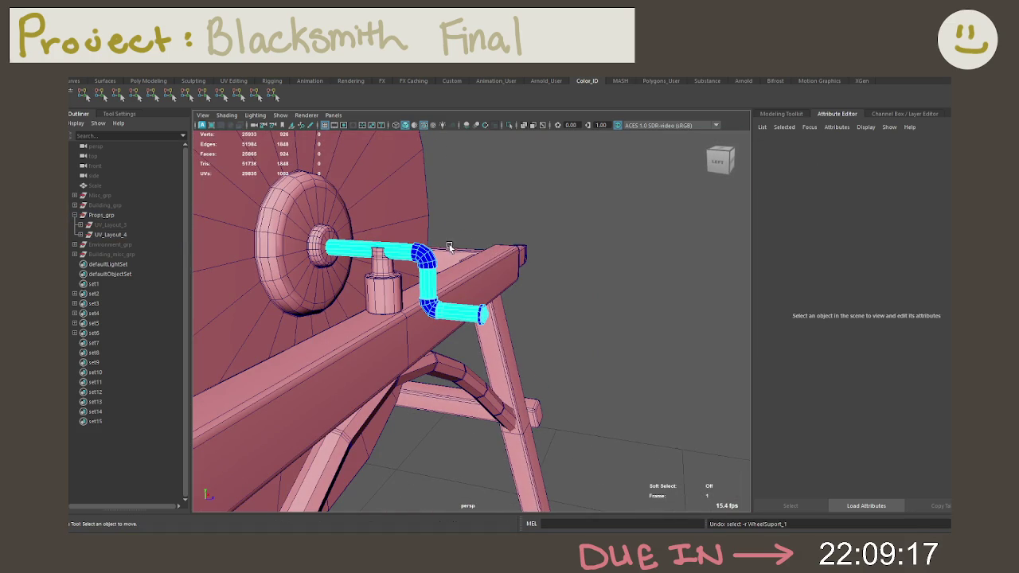
pyautogui.click(370, 296)
pyautogui.scroll(2, 370, 296)
pyautogui.scroll(2, 446, 271)
pyautogui.scroll(3, 538, 239)
pyautogui.scroll(1, 538, 238)
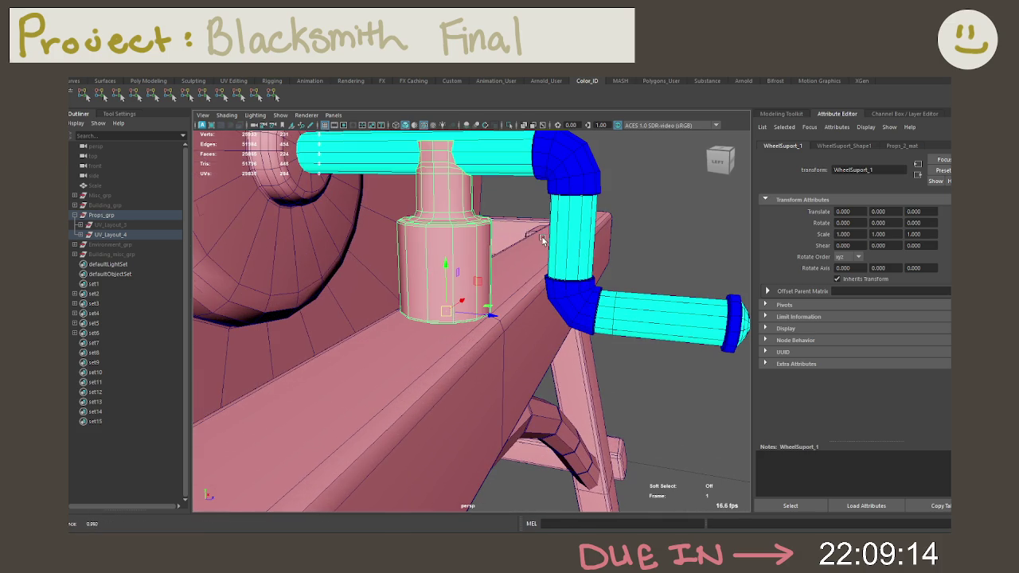
pyautogui.click(121, 97)
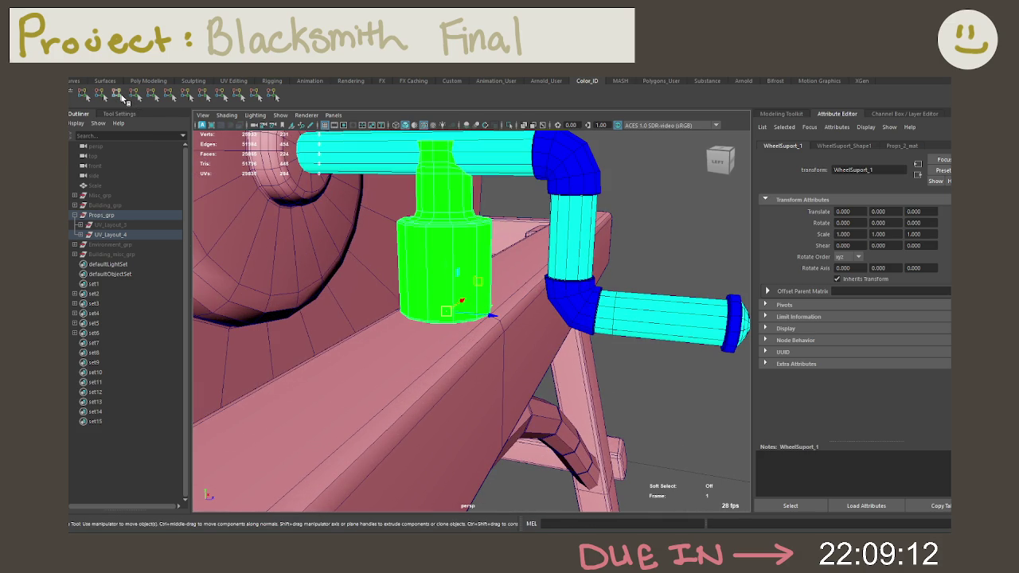
pyautogui.click(135, 96)
# Switch the cylinder to face selection and inspect it in isolation.
pyautogui.moveTo(437, 208); pyautogui.dragTo(437, 241, button='right')
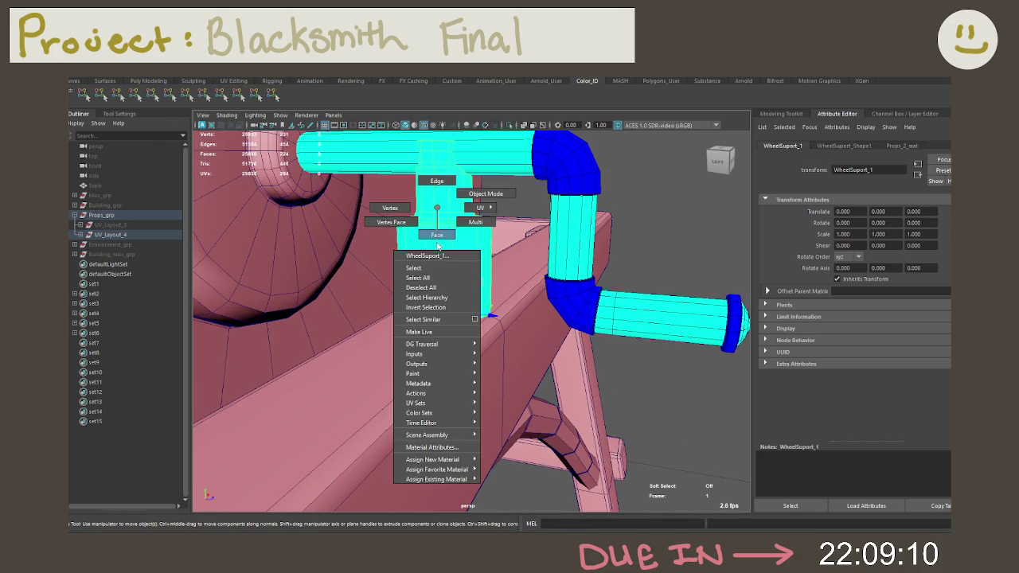
pyautogui.click(439, 271)
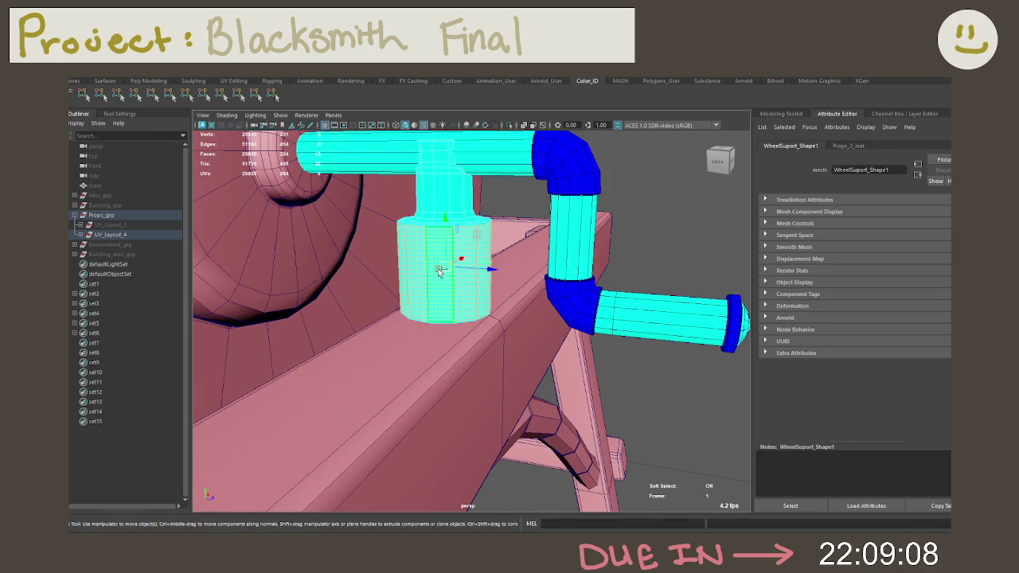
pyautogui.keyDown('alt'); pyautogui.moveTo(440, 270); pyautogui.dragTo(432, 275); pyautogui.keyUp('alt')
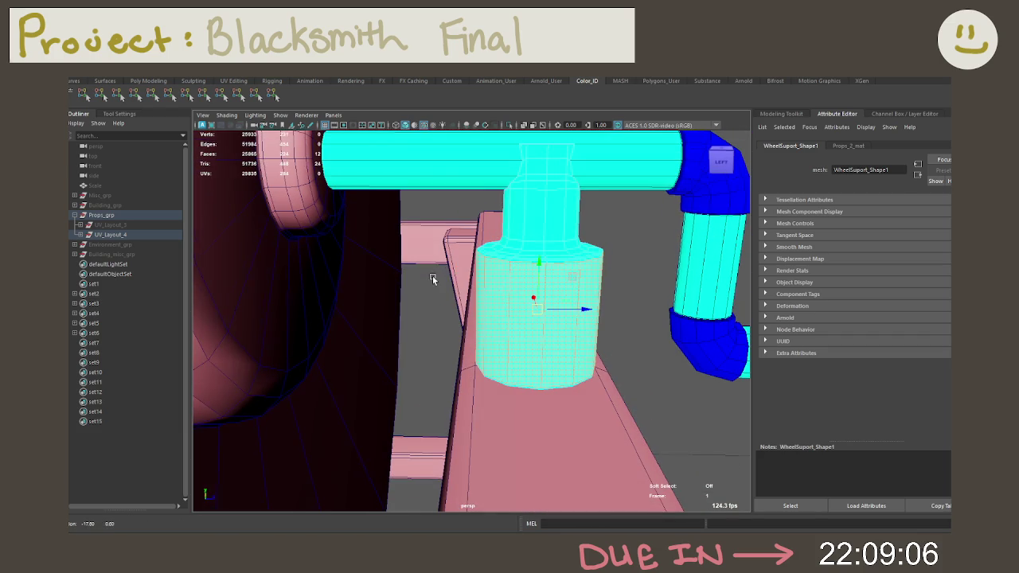
pyautogui.hotkey('ctrl', '1')
pyautogui.hotkey('ctrl', '1')
pyautogui.hotkey('ctrl', '1')
pyautogui.keyDown('alt'); pyautogui.moveTo(530, 292); pyautogui.dragTo(509, 293); pyautogui.keyUp('alt')
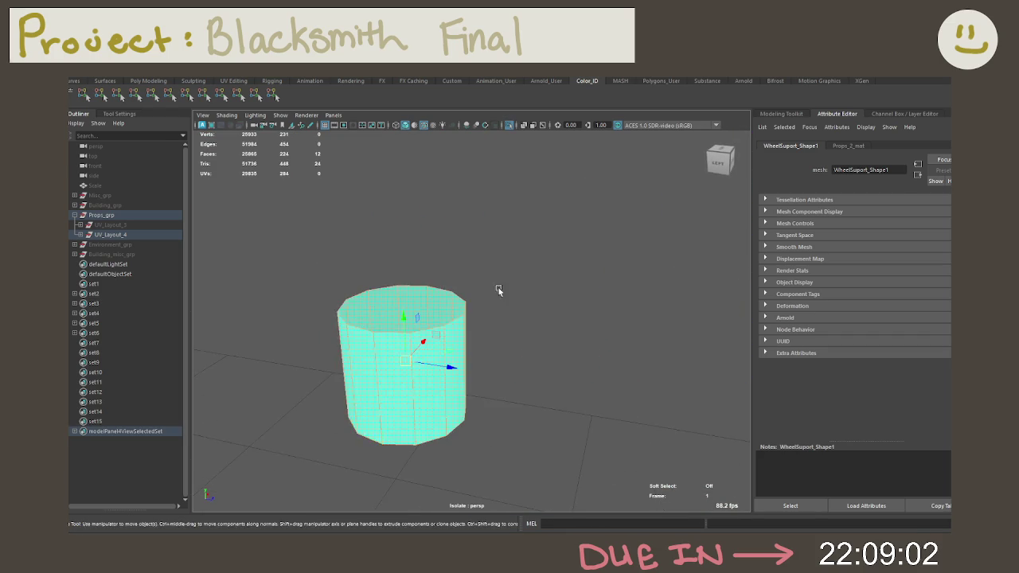
pyautogui.press('f')
pyautogui.moveTo(462, 216)
pyautogui.keyDown('alt'); pyautogui.mouseDown(button='right')
pyautogui.moveTo(483, 261)
pyautogui.moveTo(491, 255)
pyautogui.mouseUp(button='right'); pyautogui.keyUp('alt')
pyautogui.hotkey('ctrl', '1')
pyautogui.keyDown('alt'); pyautogui.moveTo(491, 259); pyautogui.dragTo(464, 257); pyautogui.keyUp('alt')
pyautogui.scroll(-1, 464, 258)
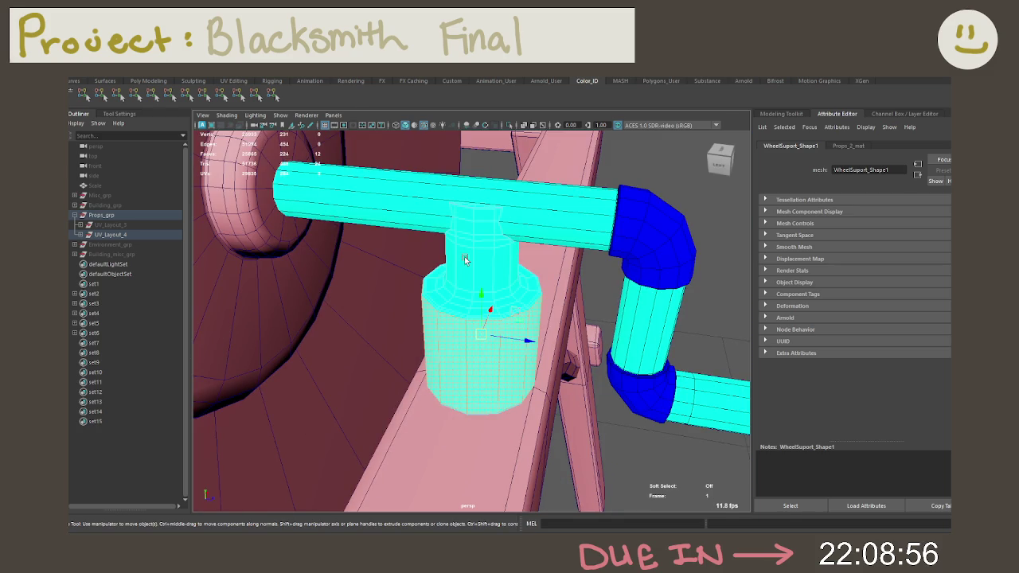
# Grow the cylinder's lower face selection and colour it dark blue.
pyautogui.hotkey('shift', '.')
pyautogui.click(151, 94)
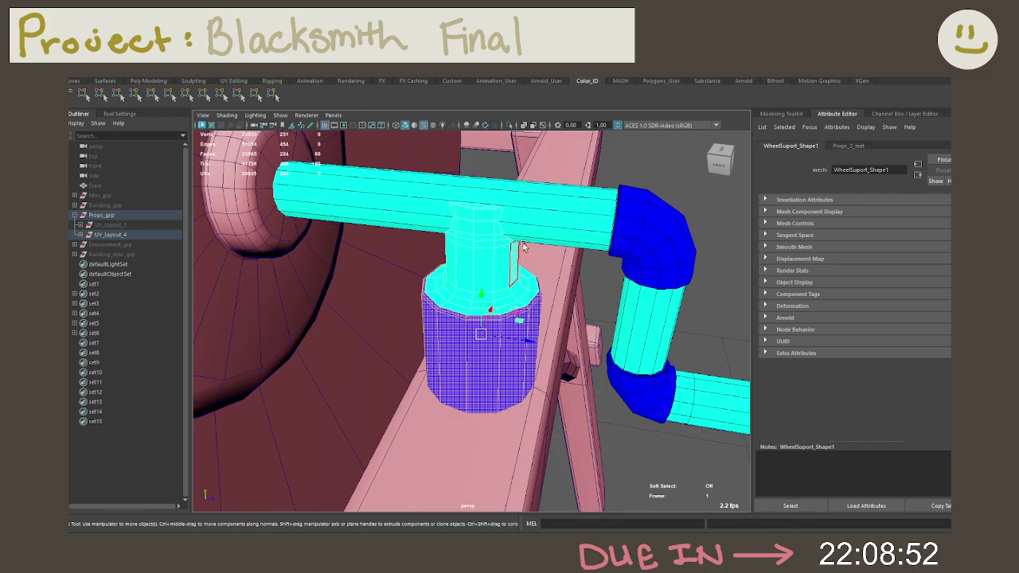
pyautogui.scroll(-5, 563, 229)
pyautogui.click(563, 230)
pyautogui.keyDown('alt'); pyautogui.moveTo(563, 229); pyautogui.dragTo(512, 243); pyautogui.keyUp('alt')
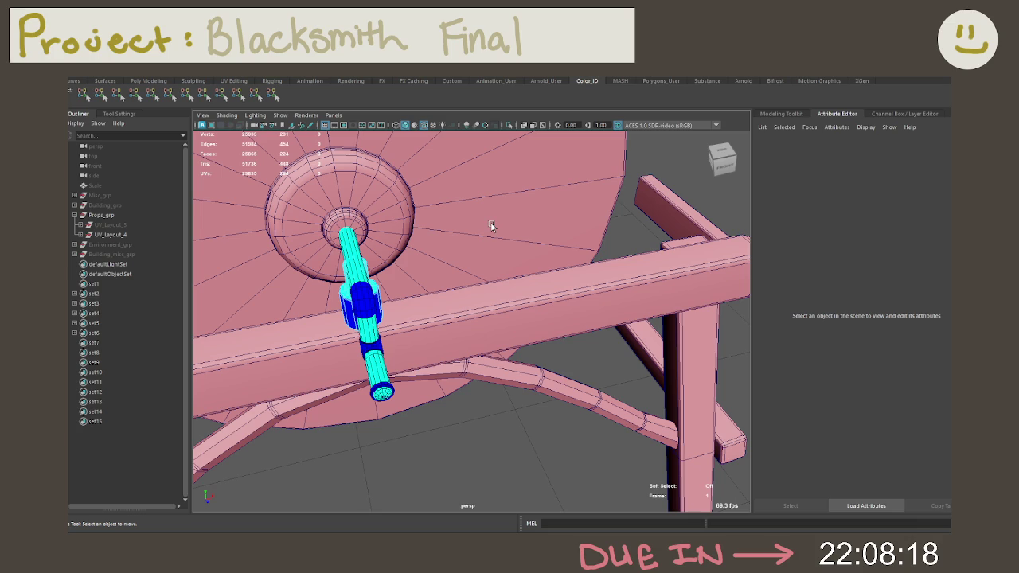
pyautogui.keyDown('alt'); pyautogui.moveTo(217, 206); pyautogui.dragTo(321, 224); pyautogui.keyUp('alt')
# Select the ring of hub faces on the stone wheel in face mode.
pyautogui.rightClick(322, 225)
pyautogui.click(322, 252)
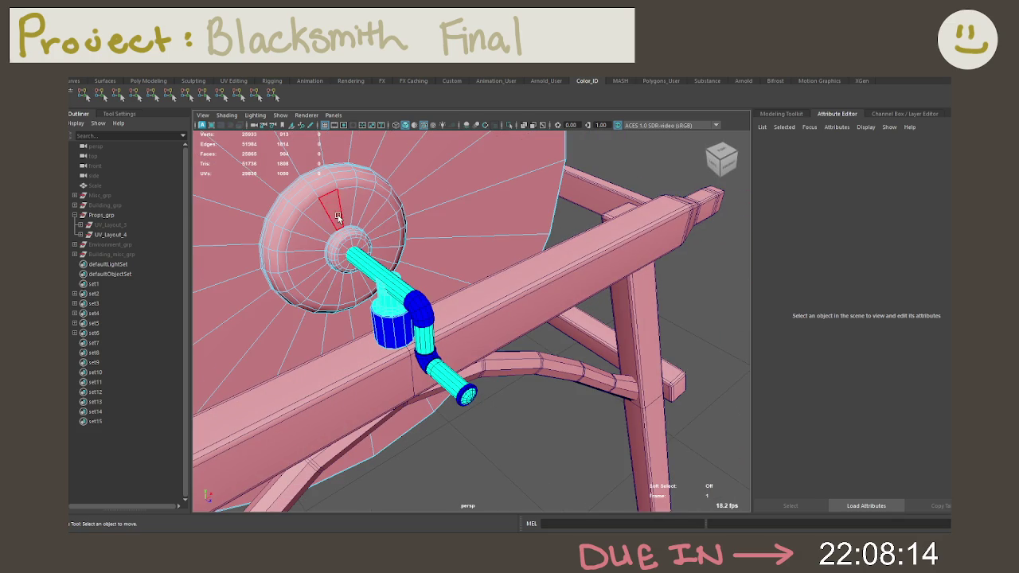
pyautogui.click(318, 216)
pyautogui.keyDown('alt'); pyautogui.moveTo(318, 221); pyautogui.dragTo(416, 314); pyautogui.keyUp('alt')
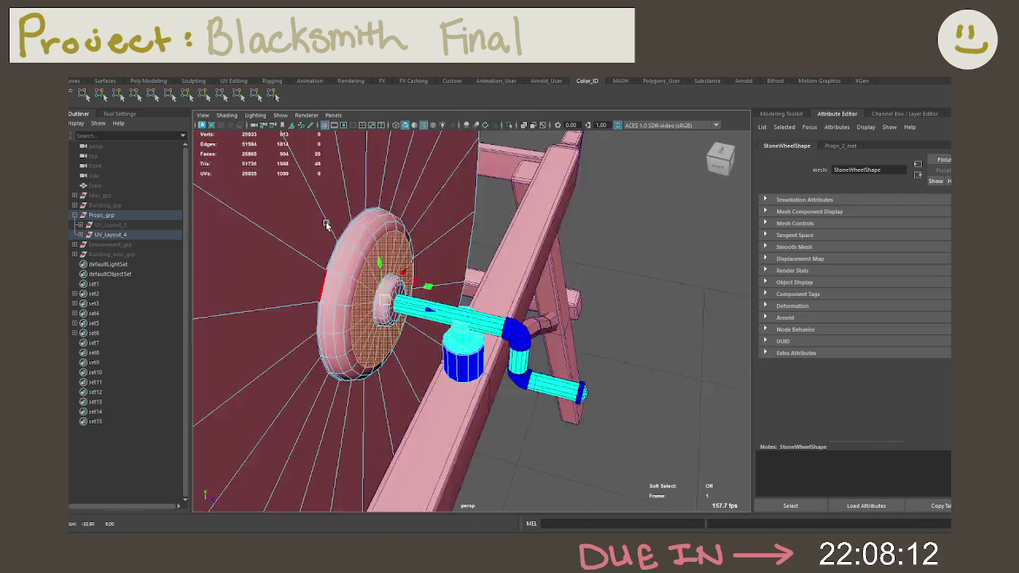
pyautogui.click(417, 314)
pyautogui.doubleClick(418, 317)
pyautogui.keyDown('alt'); pyautogui.moveTo(418, 317); pyautogui.dragTo(393, 334); pyautogui.keyUp('alt')
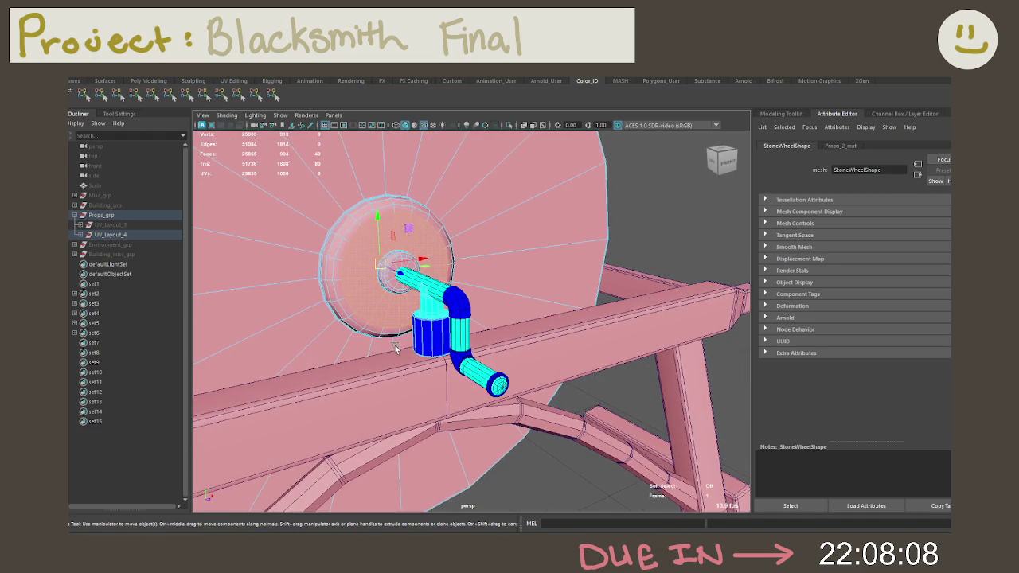
pyautogui.press('f')
# Grow the selection across the whole hub and colour it dark blue.
pyautogui.hotkey('ctrl', 'shift', ',')
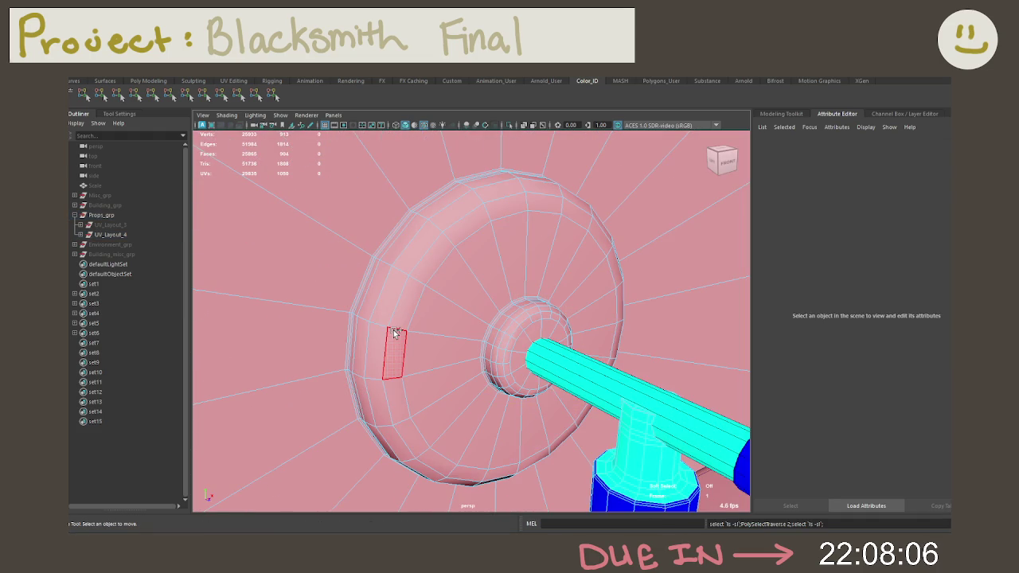
pyautogui.hotkey('ctrl', 'z')
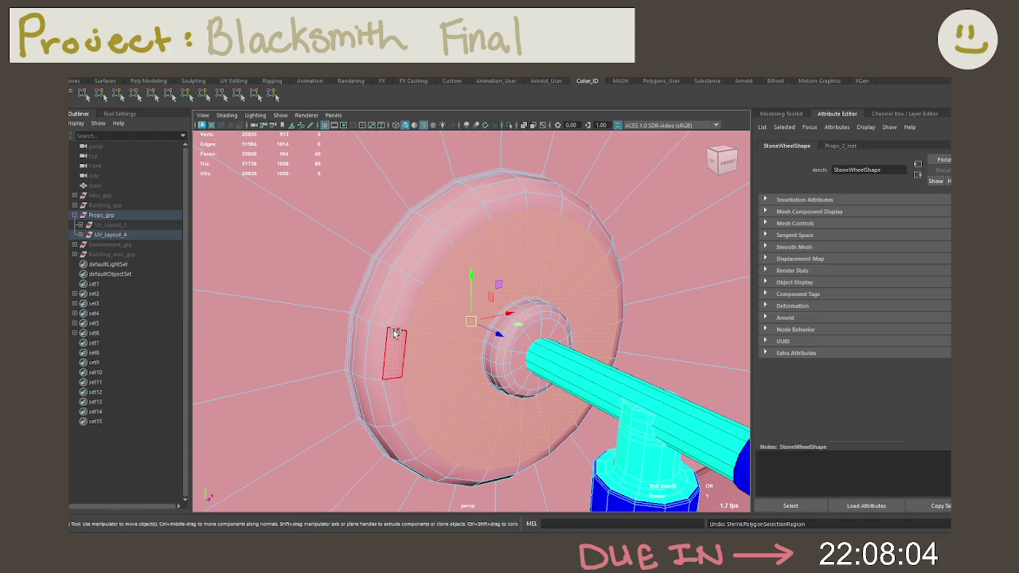
pyautogui.hotkey('ctrl', 'shift', '.')
pyautogui.hotkey('ctrl', 'shift', '.')
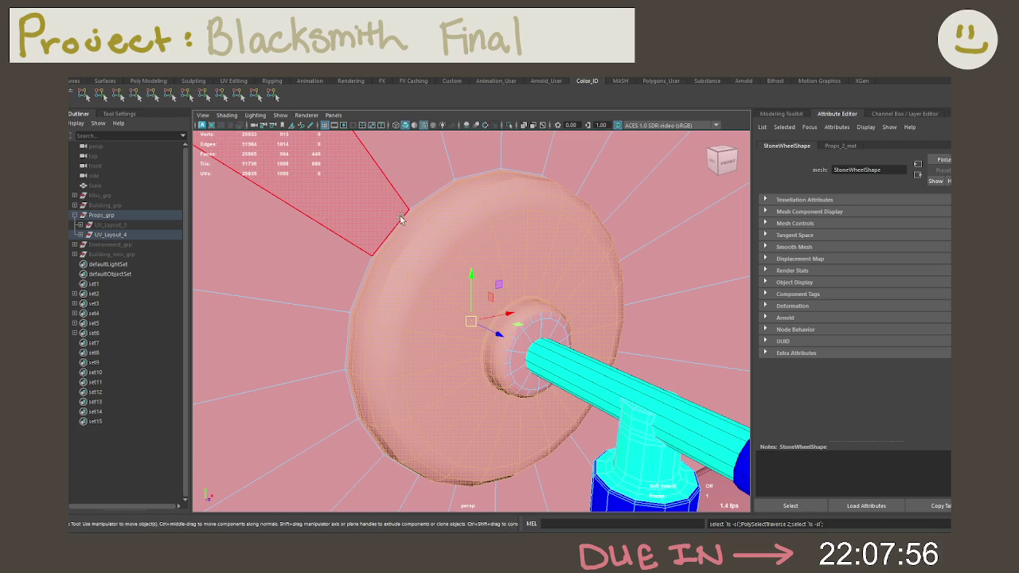
pyautogui.scroll(-5, 360, 201)
pyautogui.scroll(-1, 360, 202)
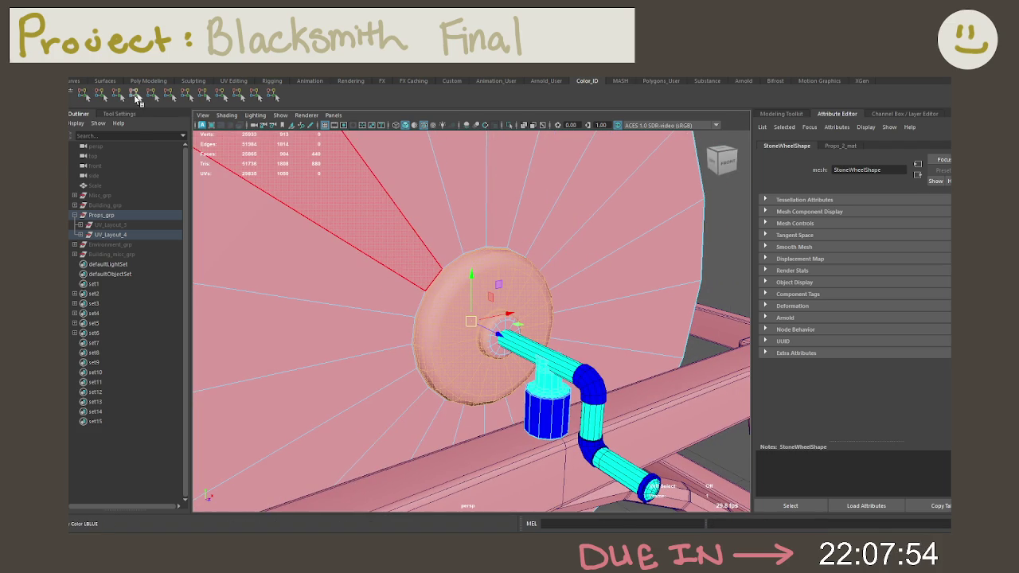
pyautogui.click(136, 98)
pyautogui.click(153, 97)
# Orbit to check the dark blue hub, then select the whole stone wheel.
pyautogui.moveTo(319, 191)
pyautogui.keyDown('alt'); pyautogui.mouseDown()
pyautogui.moveTo(471, 205)
pyautogui.moveTo(411, 191)
pyautogui.mouseUp(); pyautogui.keyUp('alt')
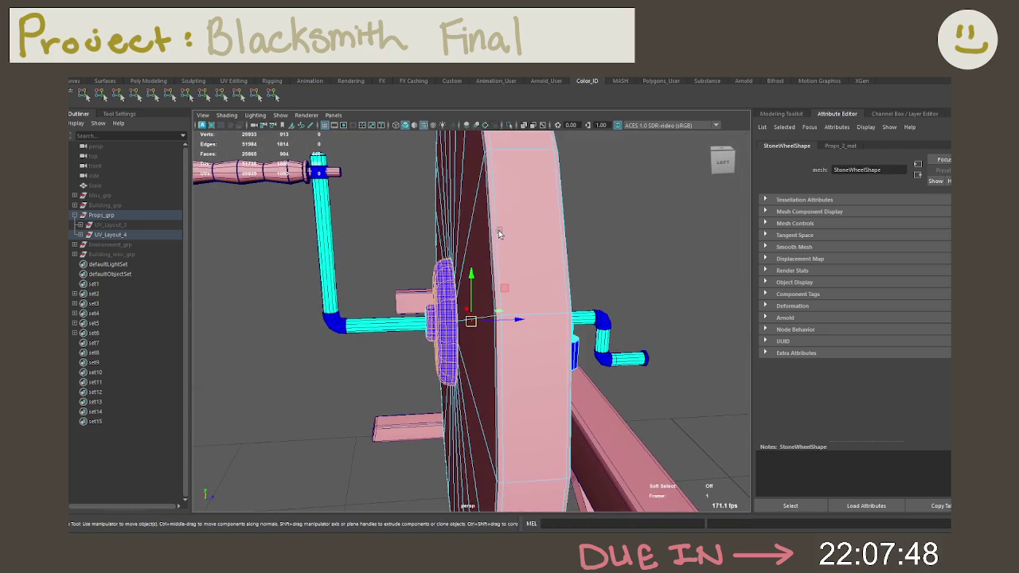
pyautogui.scroll(-4, 498, 232)
pyautogui.scroll(-2, 498, 233)
pyautogui.moveTo(370, 151)
pyautogui.mouseDown()
pyautogui.moveTo(568, 487)
pyautogui.moveTo(581, 481)
pyautogui.mouseUp()
# Apply magenta to the stone wheel, then select and grow a band of rim faces.
pyautogui.keyDown('alt'); pyautogui.moveTo(567, 388); pyautogui.dragTo(558, 382); pyautogui.keyUp('alt')
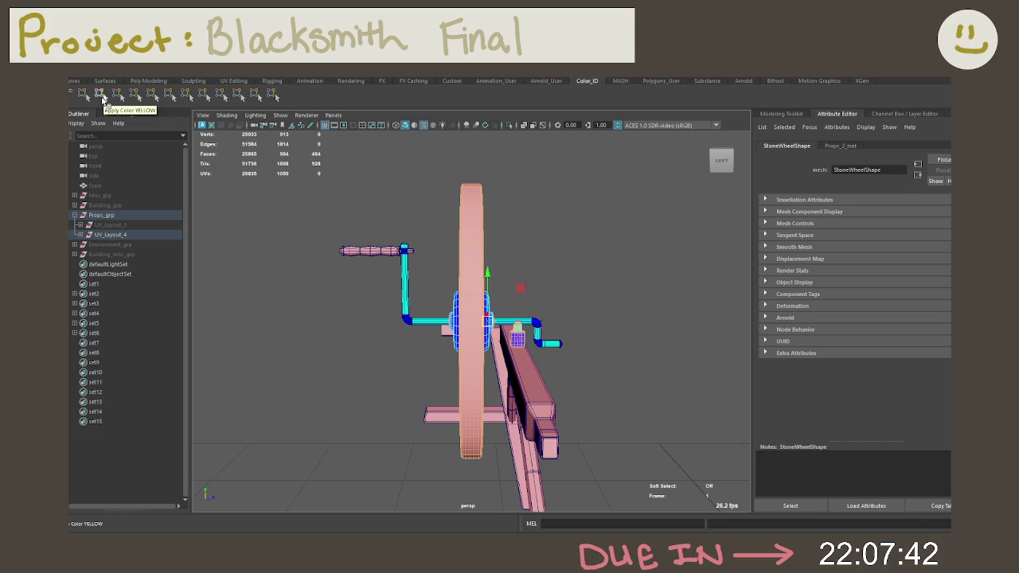
pyautogui.keyDown('alt'); pyautogui.moveTo(477, 318); pyautogui.dragTo(541, 311); pyautogui.keyUp('alt')
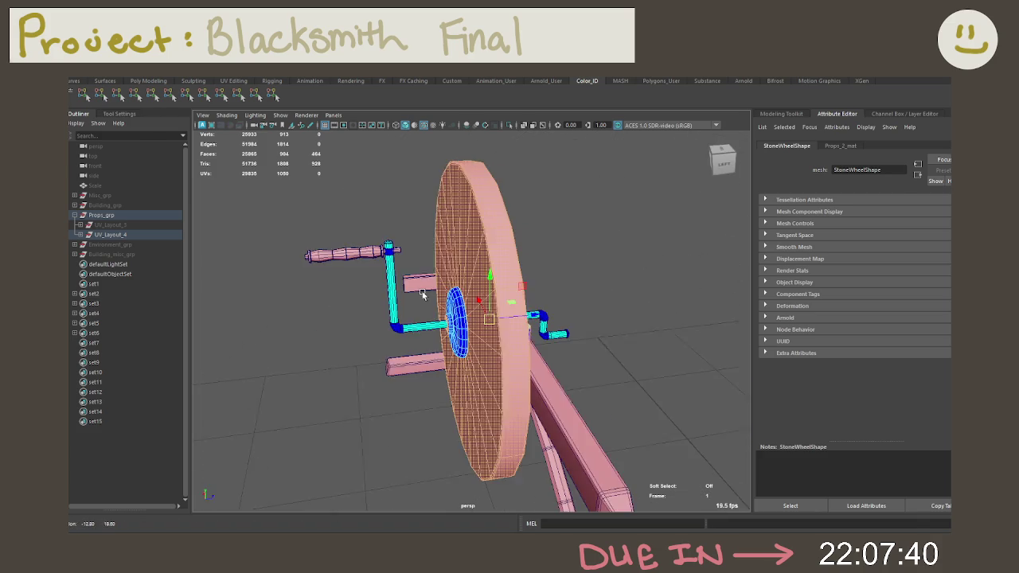
pyautogui.click(173, 97)
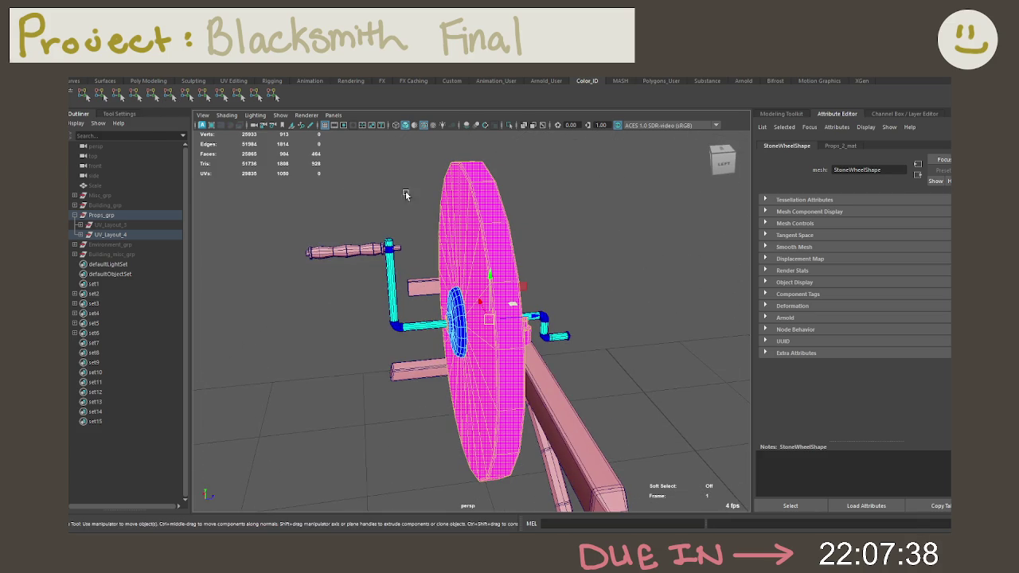
pyautogui.keyDown('alt'); pyautogui.moveTo(364, 171); pyautogui.dragTo(472, 223); pyautogui.keyUp('alt')
pyautogui.moveTo(482, 215); pyautogui.dragTo(477, 208, button='right')
pyautogui.moveTo(493, 147); pyautogui.dragTo(481, 204)
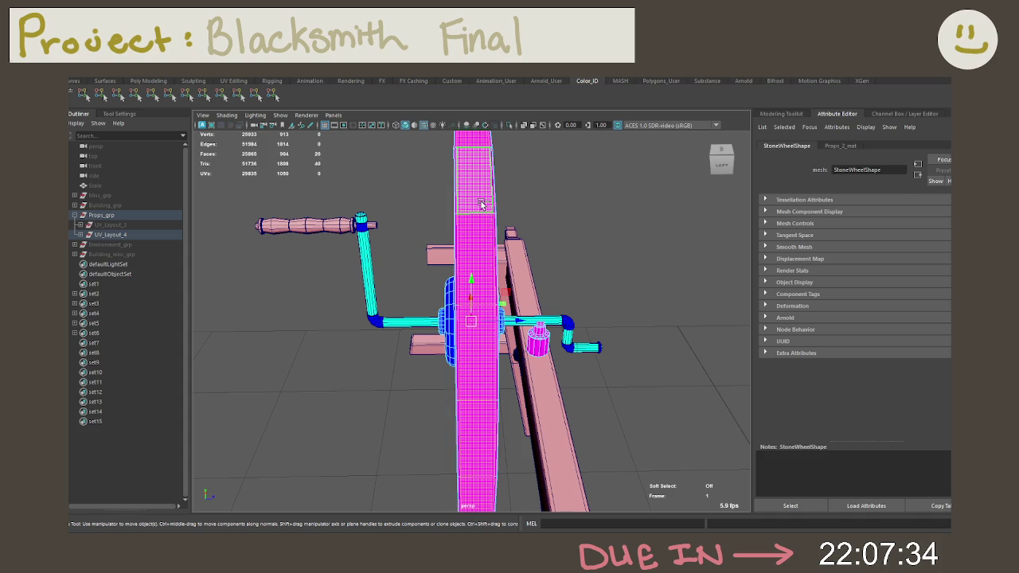
pyautogui.hotkey('shift', '.')
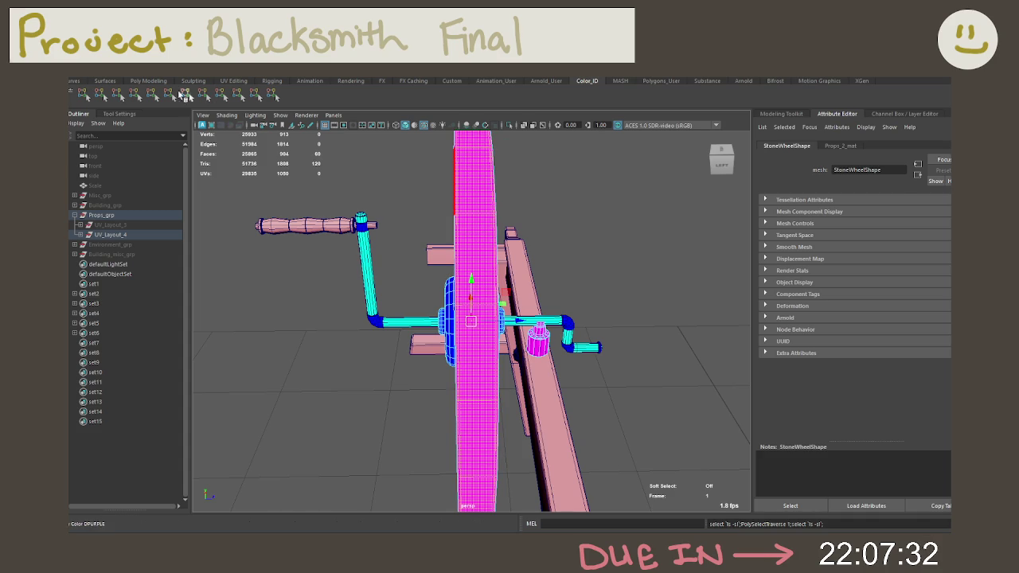
# Clear the rim faces, reselect the wheel, and box-select faces along its edge.
pyautogui.keyDown('alt'); pyautogui.moveTo(364, 205); pyautogui.dragTo(591, 230); pyautogui.keyUp('alt')
pyautogui.click(514, 240)
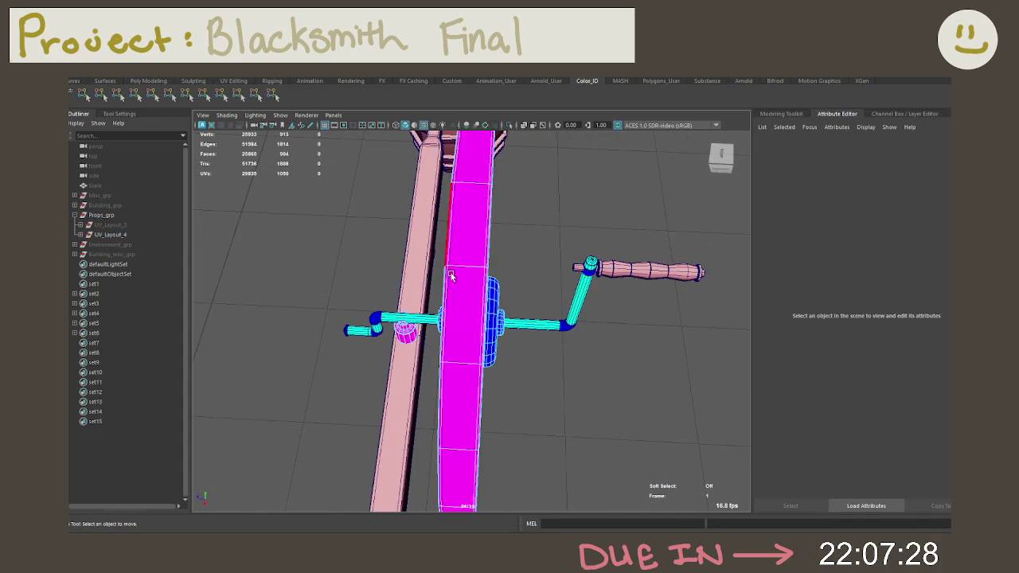
pyautogui.keyDown('alt'); pyautogui.moveTo(514, 240); pyautogui.dragTo(361, 220, button='right'); pyautogui.keyUp('alt')
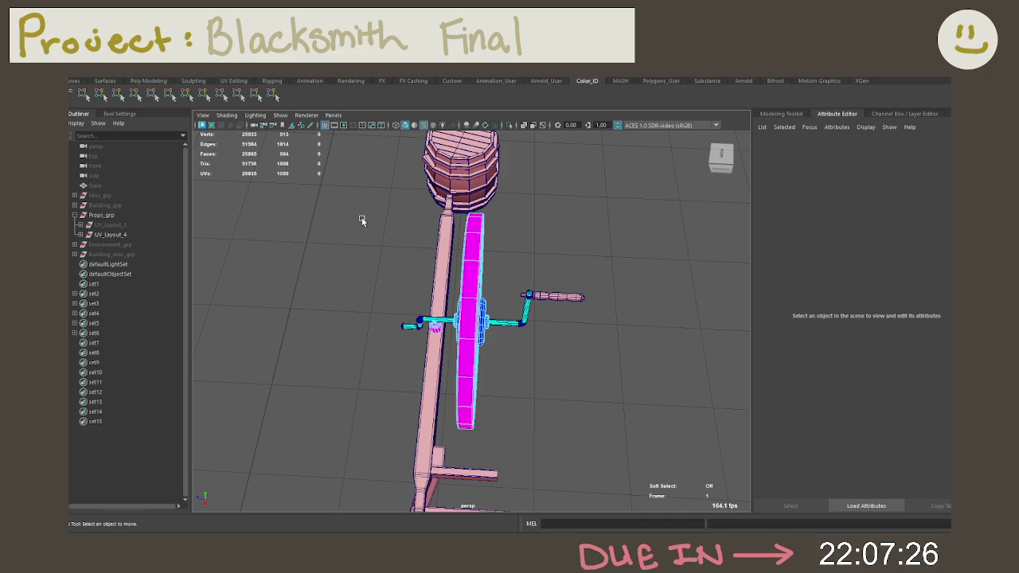
pyautogui.keyDown('alt'); pyautogui.moveTo(467, 219); pyautogui.dragTo(469, 326); pyautogui.keyUp('alt')
pyautogui.keyDown('alt'); pyautogui.moveTo(470, 326); pyautogui.dragTo(506, 328, button='right'); pyautogui.keyUp('alt')
pyautogui.click(510, 322)
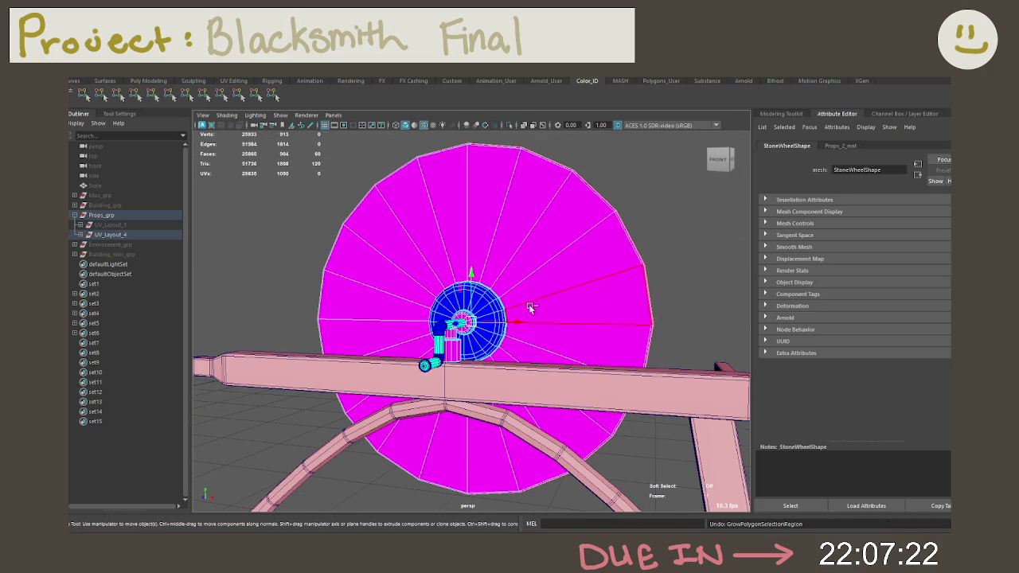
pyautogui.press('F11')
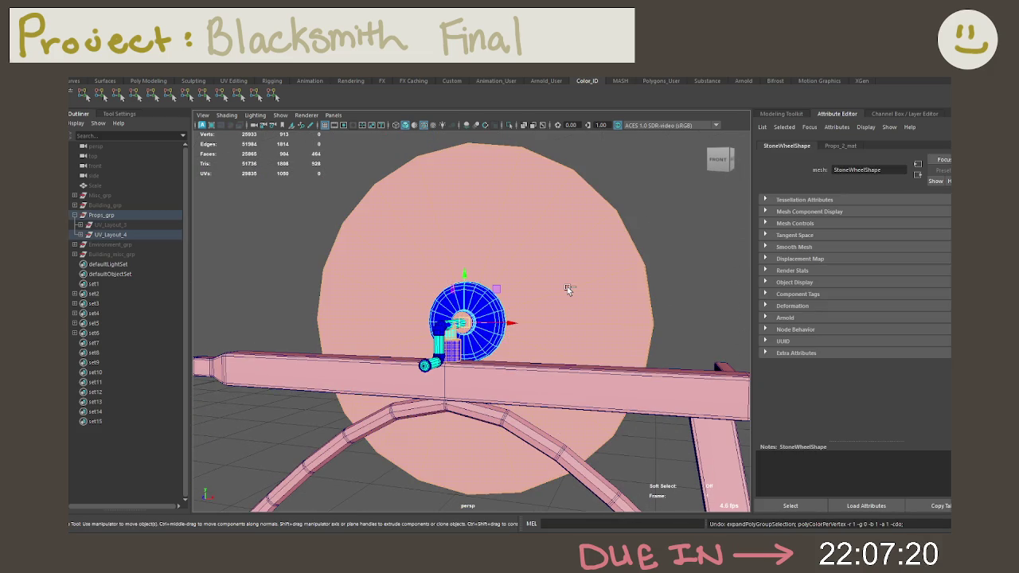
pyautogui.moveTo(567, 289)
pyautogui.keyDown('alt'); pyautogui.mouseDown()
pyautogui.moveTo(421, 288)
pyautogui.moveTo(482, 253)
pyautogui.mouseUp(); pyautogui.keyUp('alt')
pyautogui.moveTo(344, 266); pyautogui.dragTo(422, 396)
# Select the crank tube and grow a face selection over the wheel hub.
pyautogui.click(514, 321)
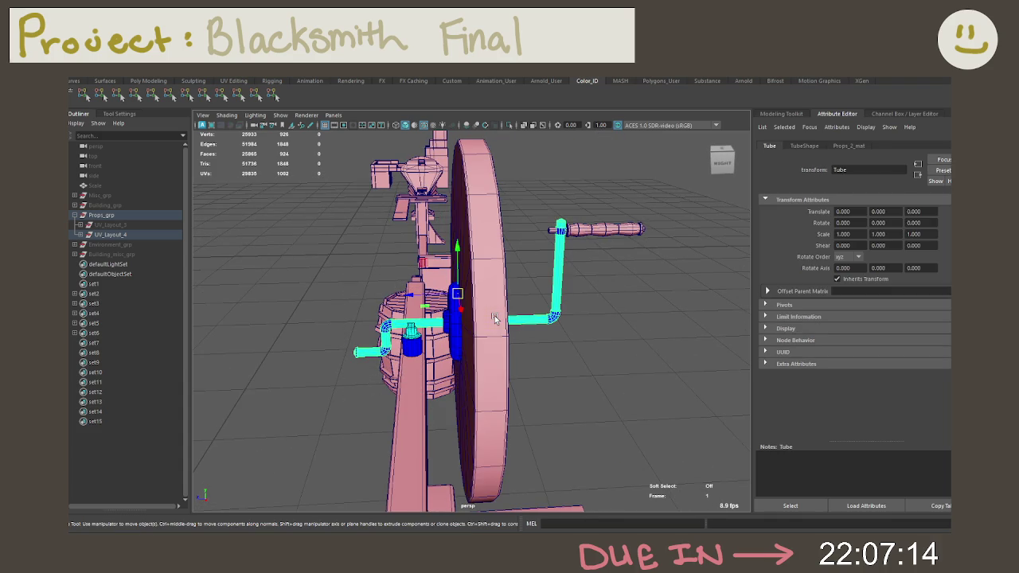
pyautogui.moveTo(488, 252); pyautogui.dragTo(491, 282, button='right')
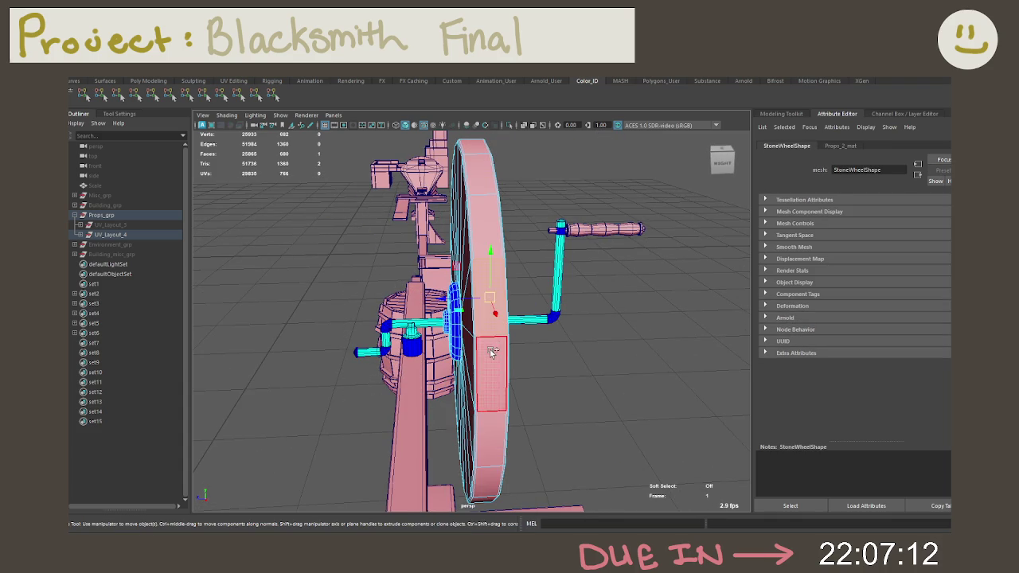
pyautogui.keyDown('alt'); pyautogui.moveTo(489, 353); pyautogui.dragTo(573, 334); pyautogui.keyUp('alt')
pyautogui.keyDown('alt'); pyautogui.moveTo(574, 334); pyautogui.dragTo(606, 399, button='right'); pyautogui.keyUp('alt')
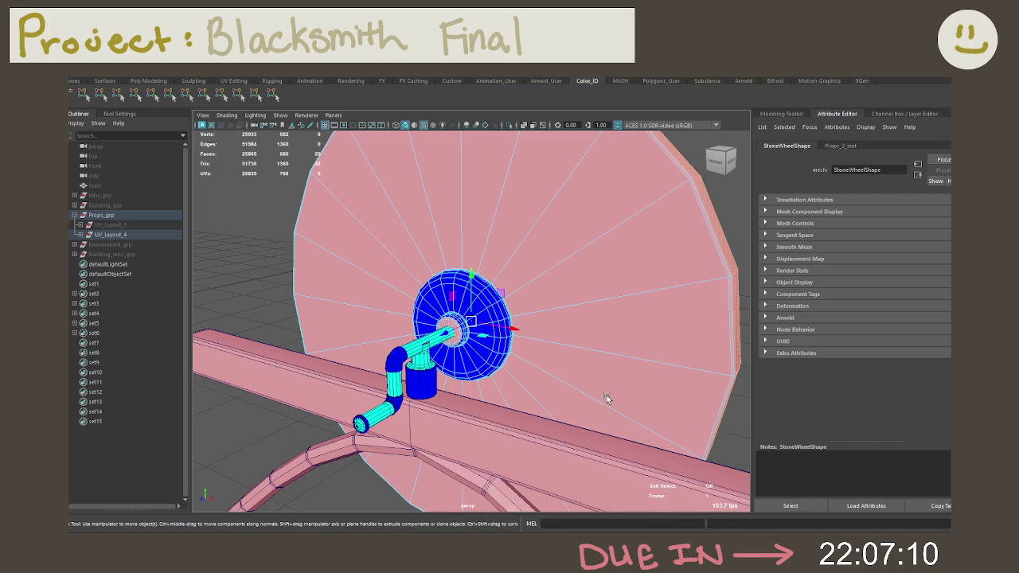
pyautogui.hotkey('shift', '.')
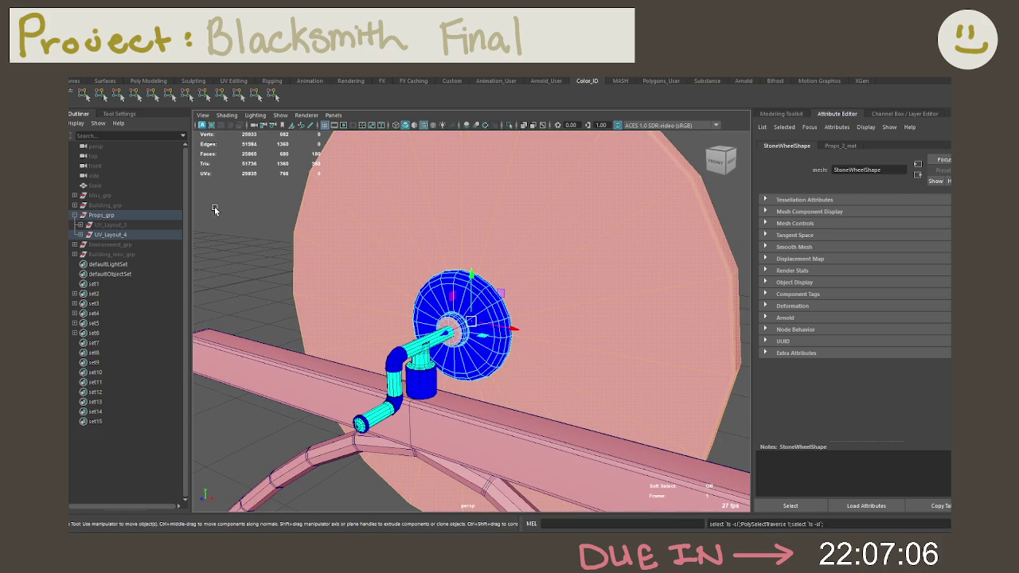
# Frame the stone wheel, apply the magenta colour ID, and deselect to check it.
pyautogui.press('f')
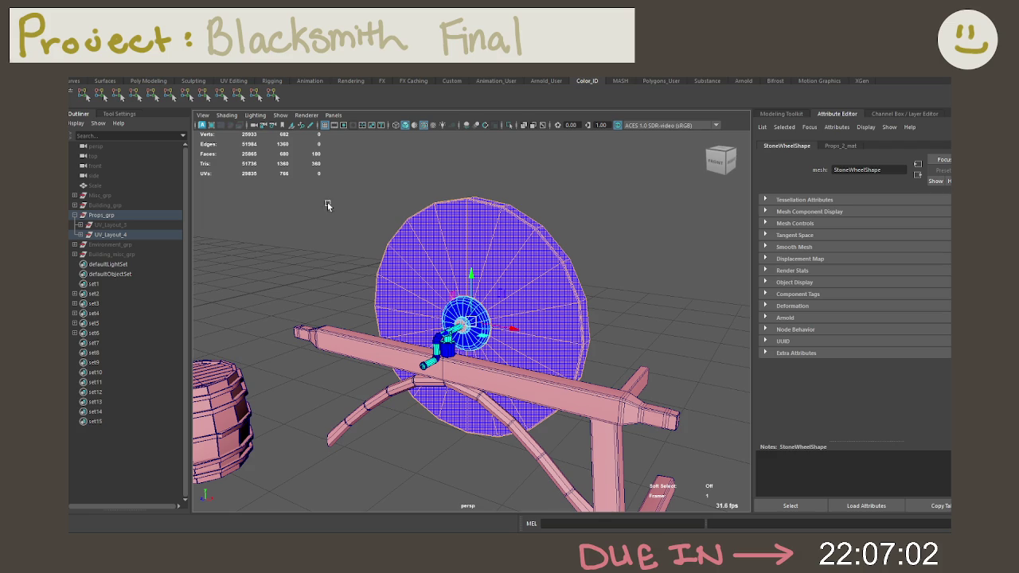
pyautogui.click(169, 96)
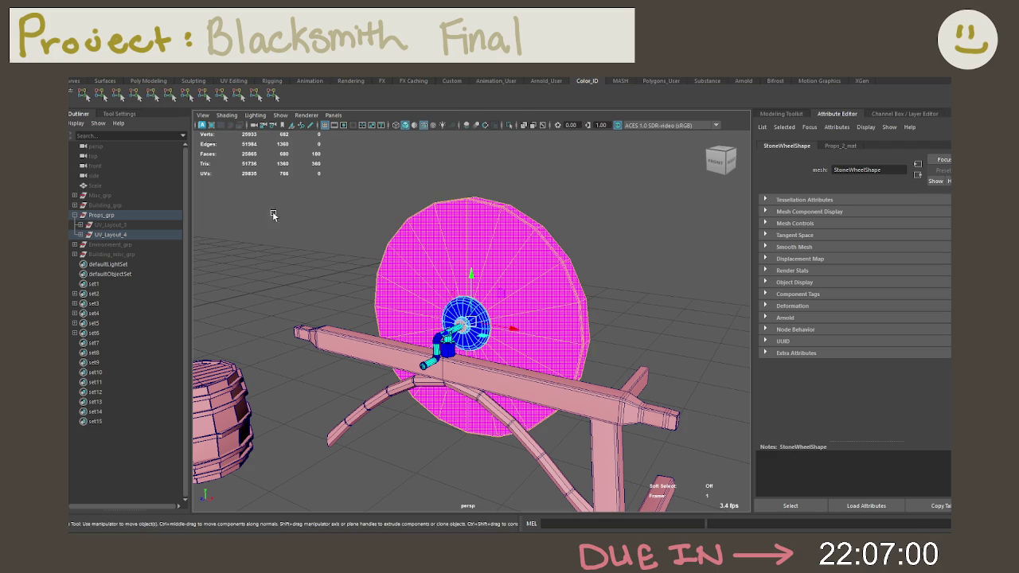
pyautogui.click(306, 236)
pyautogui.moveTo(306, 237)
pyautogui.keyDown('alt'); pyautogui.mouseDown()
pyautogui.moveTo(449, 299)
pyautogui.moveTo(407, 237)
pyautogui.moveTo(466, 277)
pyautogui.mouseUp(); pyautogui.keyUp('alt')
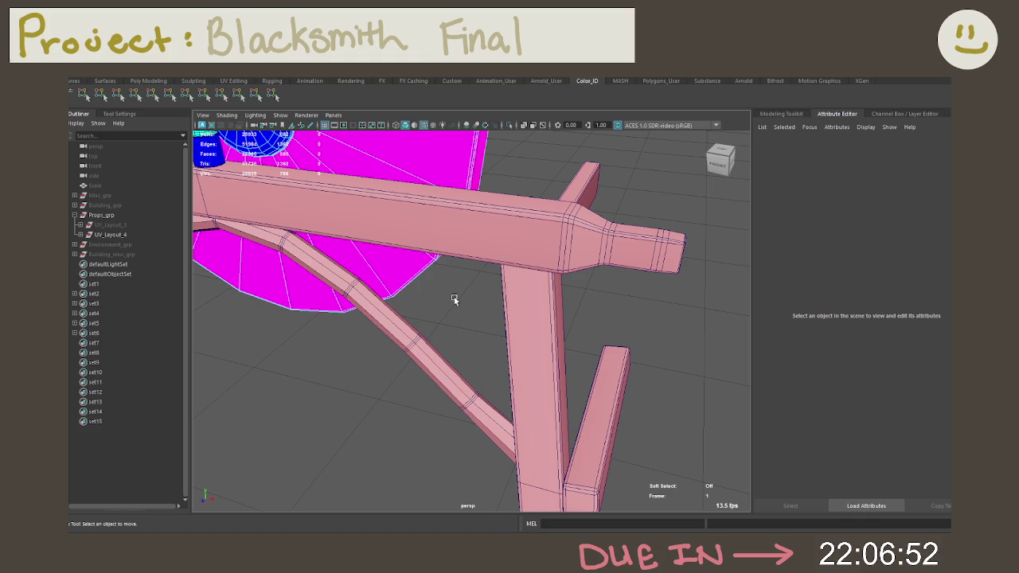
# In Object Mode, select the frame's curved brace, orbit the stand, then deselect it.
pyautogui.moveTo(374, 296); pyautogui.dragTo(430, 240, button='right')
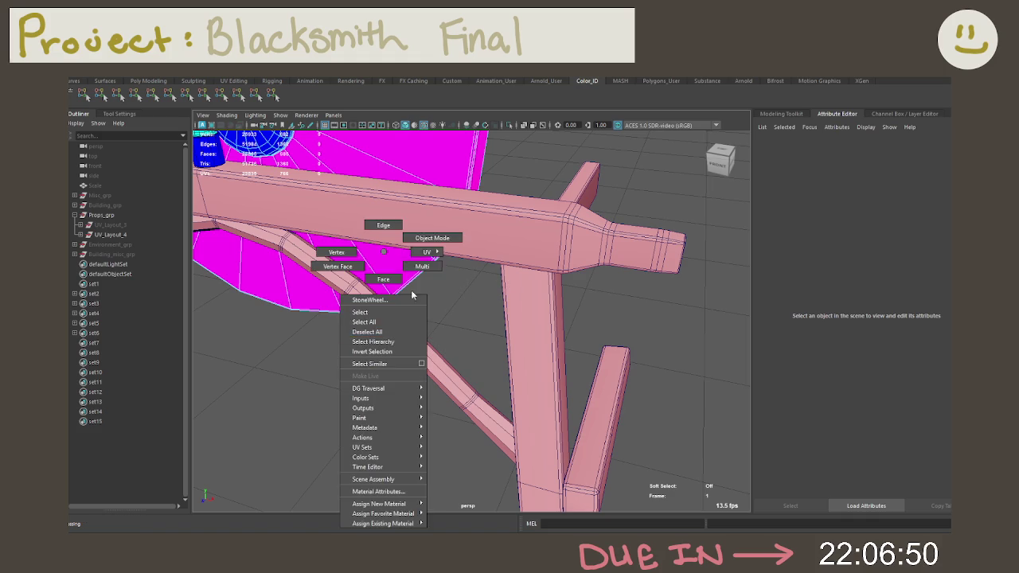
pyautogui.click(385, 301)
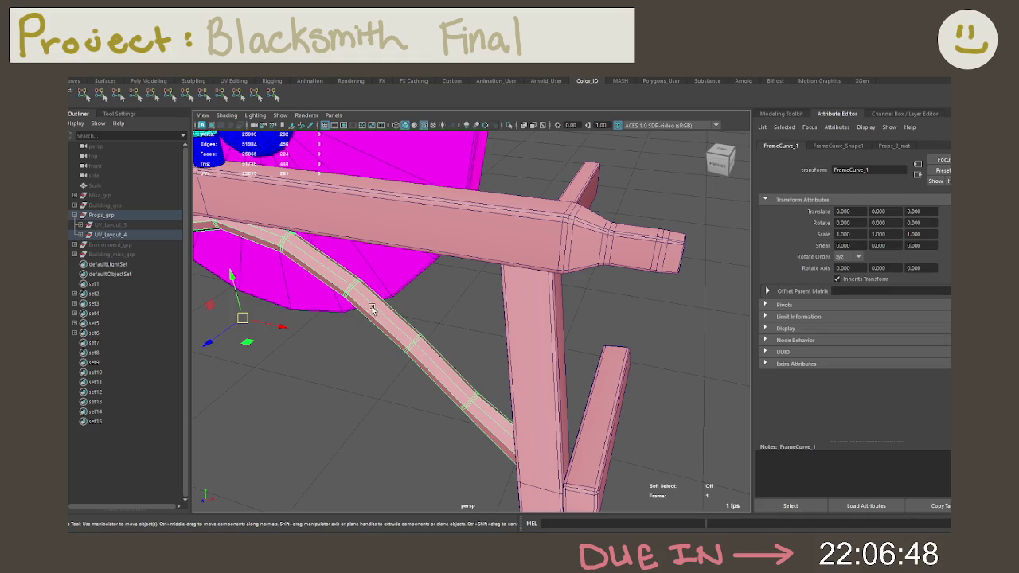
pyautogui.keyDown('alt'); pyautogui.moveTo(371, 312); pyautogui.dragTo(318, 303); pyautogui.keyUp('alt')
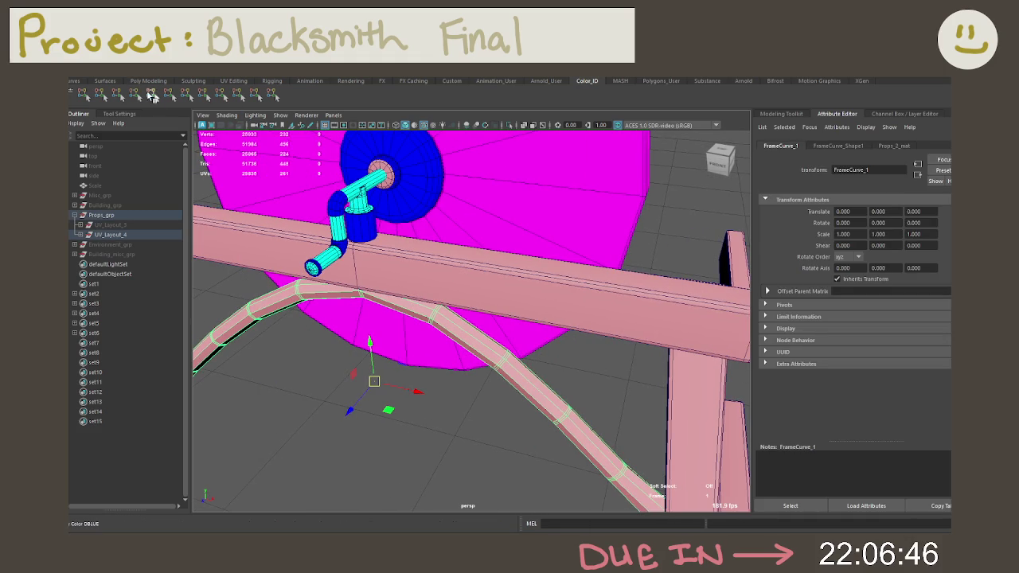
pyautogui.keyDown('alt'); pyautogui.moveTo(494, 249); pyautogui.dragTo(522, 239); pyautogui.keyUp('alt')
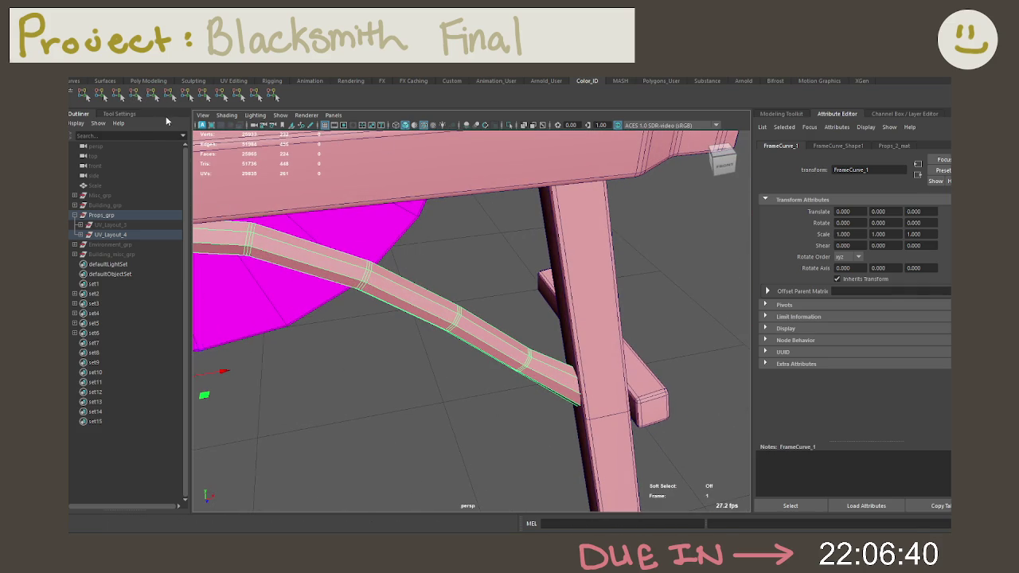
pyautogui.moveTo(542, 285)
pyautogui.keyDown('alt'); pyautogui.mouseDown()
pyautogui.moveTo(389, 265)
pyautogui.moveTo(453, 261)
pyautogui.moveTo(562, 231)
pyautogui.moveTo(402, 278)
pyautogui.moveTo(477, 282)
pyautogui.mouseUp(); pyautogui.keyUp('alt')
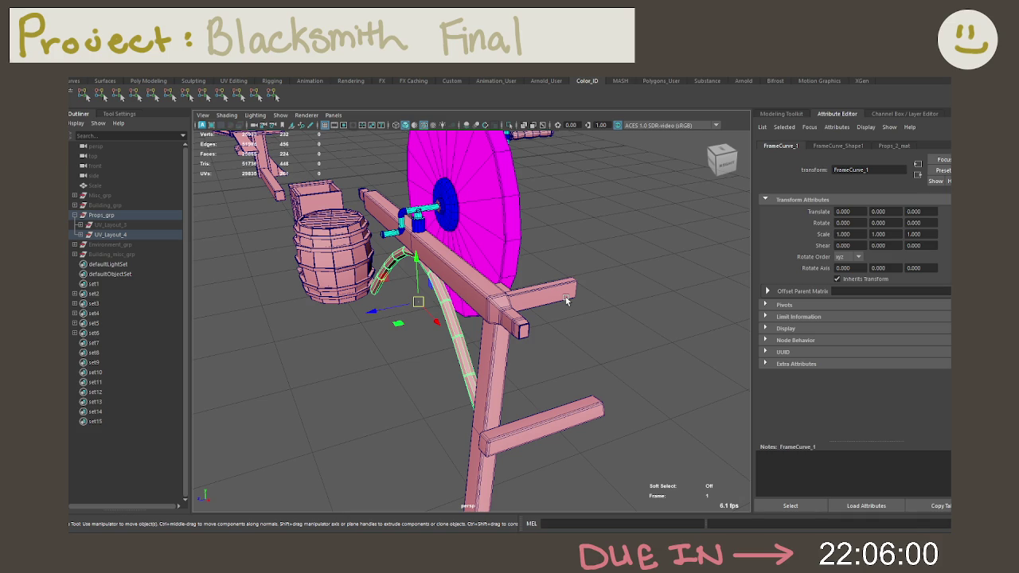
pyautogui.keyDown('alt'); pyautogui.moveTo(515, 323); pyautogui.dragTo(551, 257); pyautogui.keyUp('alt')
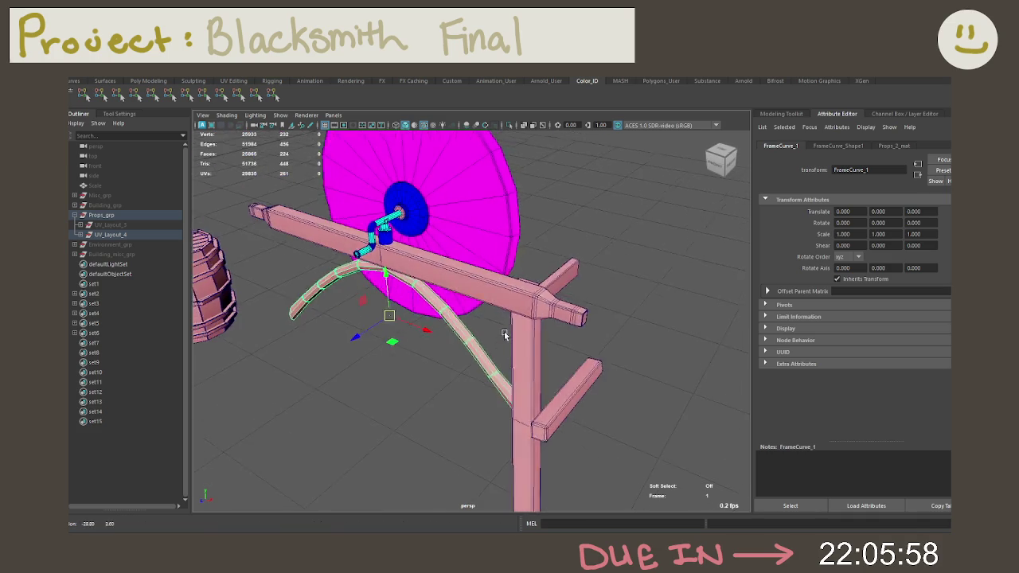
pyautogui.click(551, 257)
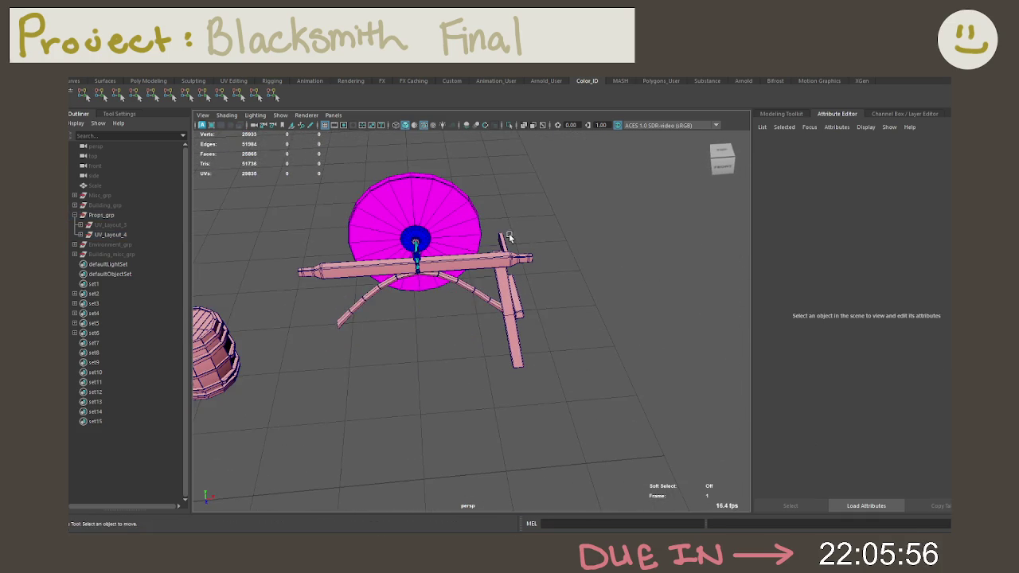
# Select the side support, two frame pieces and the curved brace, and apply red.
pyautogui.scroll(5, 628, 307)
pyautogui.keyDown('alt'); pyautogui.moveTo(628, 307); pyautogui.dragTo(557, 328); pyautogui.keyUp('alt')
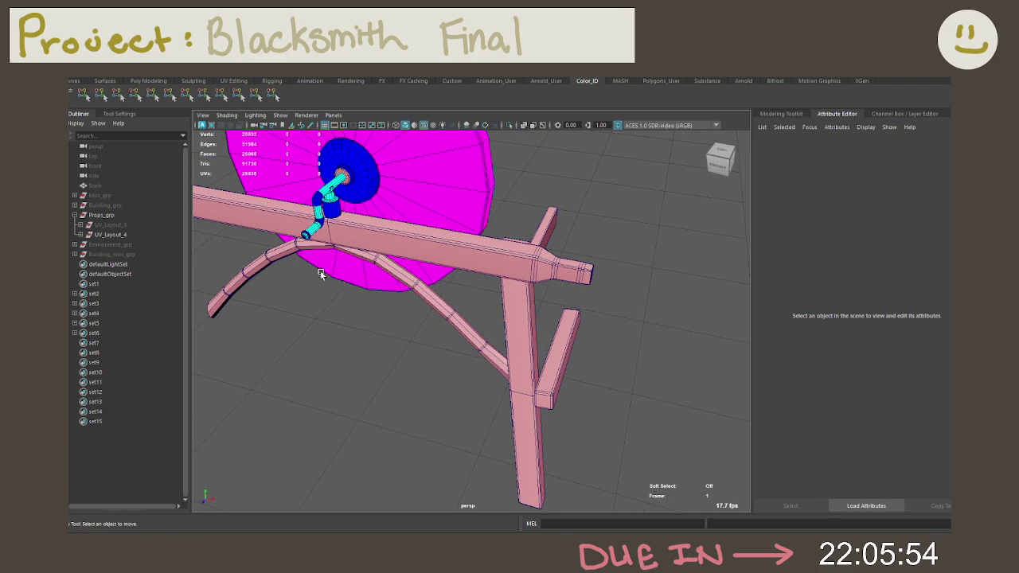
pyautogui.moveTo(434, 278)
pyautogui.keyDown('alt'); pyautogui.mouseDown()
pyautogui.moveTo(454, 303)
pyautogui.moveTo(509, 290)
pyautogui.mouseUp(); pyautogui.keyUp('alt')
pyautogui.click(494, 305)
pyautogui.click(516, 410)
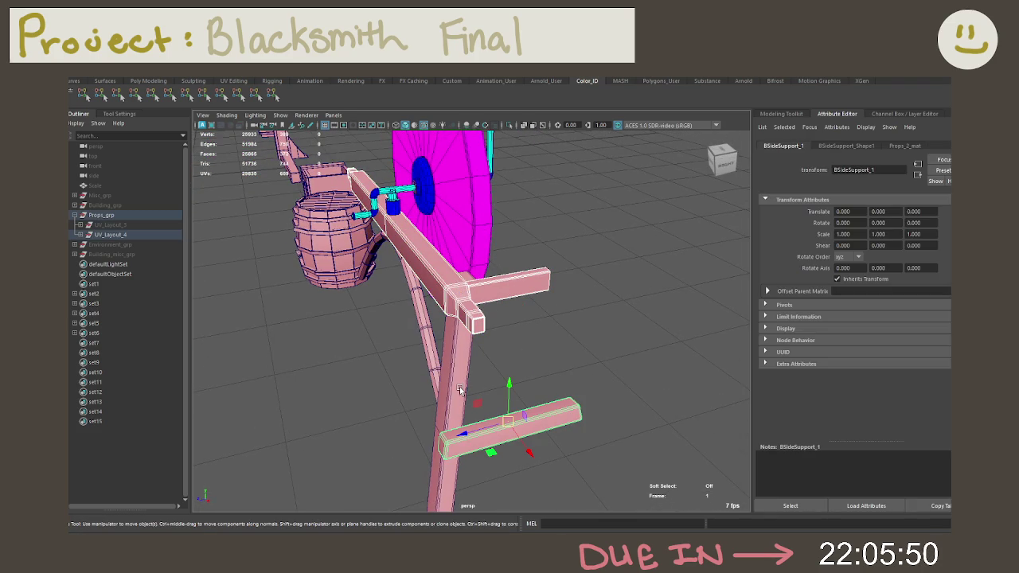
pyautogui.click(458, 382)
pyautogui.click(437, 358)
pyautogui.moveTo(437, 358)
pyautogui.keyDown('alt'); pyautogui.mouseDown()
pyautogui.moveTo(430, 352)
pyautogui.moveTo(658, 259)
pyautogui.moveTo(566, 223)
pyautogui.moveTo(605, 241)
pyautogui.moveTo(598, 278)
pyautogui.moveTo(539, 303)
pyautogui.moveTo(557, 273)
pyautogui.moveTo(419, 293)
pyautogui.mouseUp(); pyautogui.keyUp('alt')
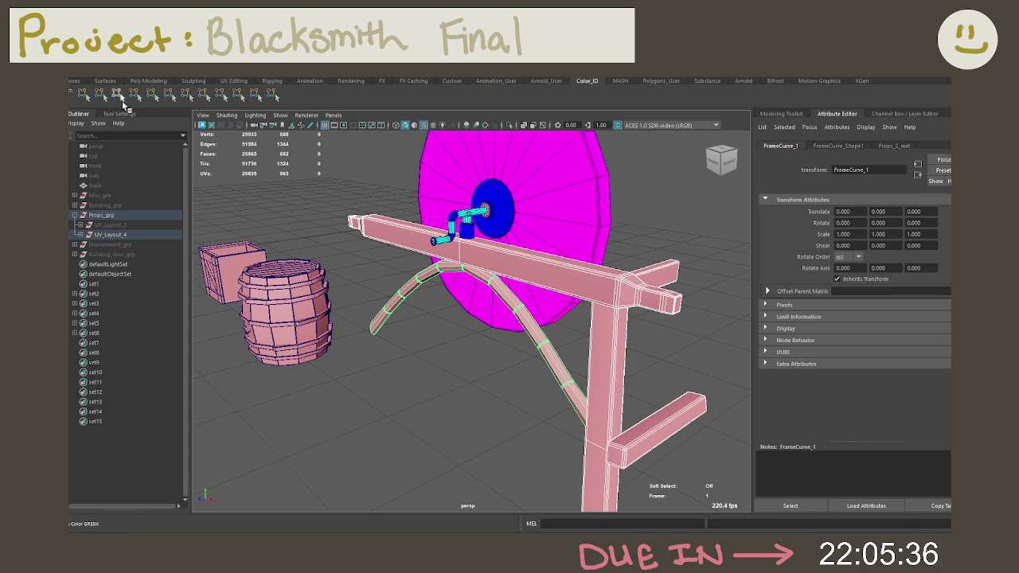
pyautogui.click(82, 93)
# Switch to the front view and zoom in on the grindstone.
pyautogui.press('f')
pyautogui.press('space')
pyautogui.press('space')
pyautogui.scroll(3, 401, 350)
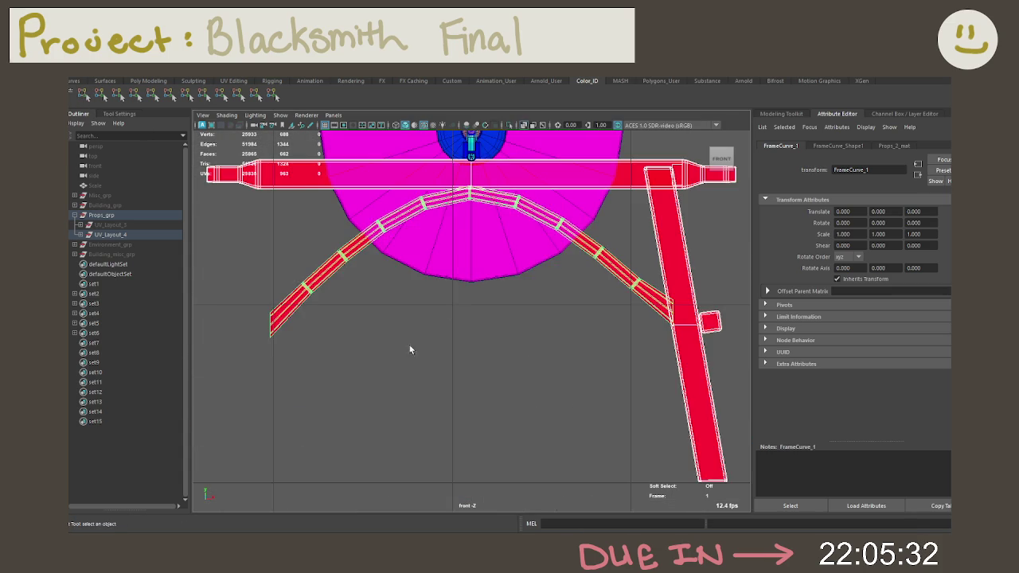
pyautogui.scroll(3, 403, 348)
pyautogui.scroll(3, 448, 379)
pyautogui.scroll(2, 495, 304)
# Inspect a wedge face of the grindstone wheel in face mode, then return to object mode.
pyautogui.click(494, 304)
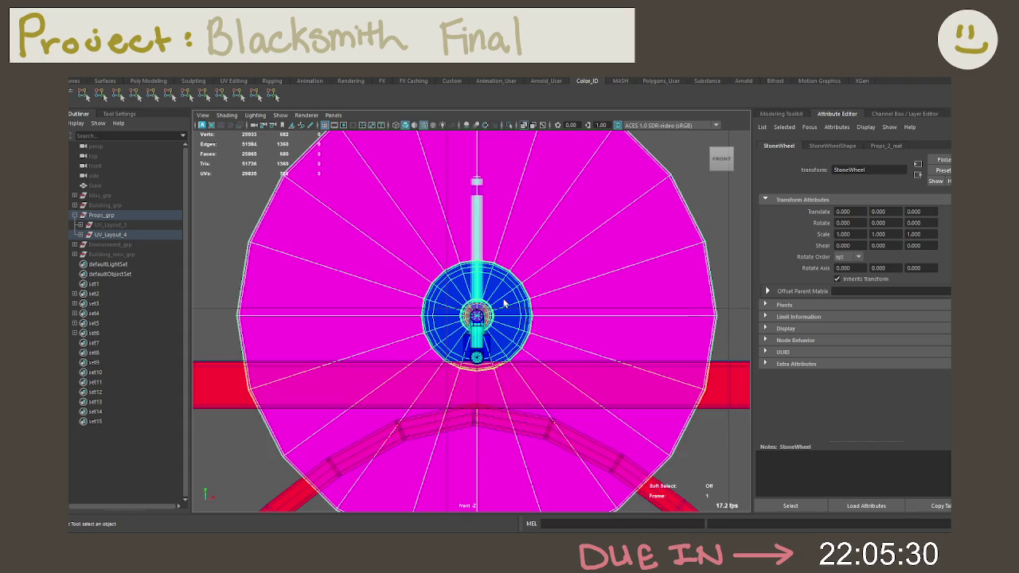
pyautogui.moveTo(466, 295); pyautogui.dragTo(451, 296, button='right')
pyautogui.scroll(2, 451, 296)
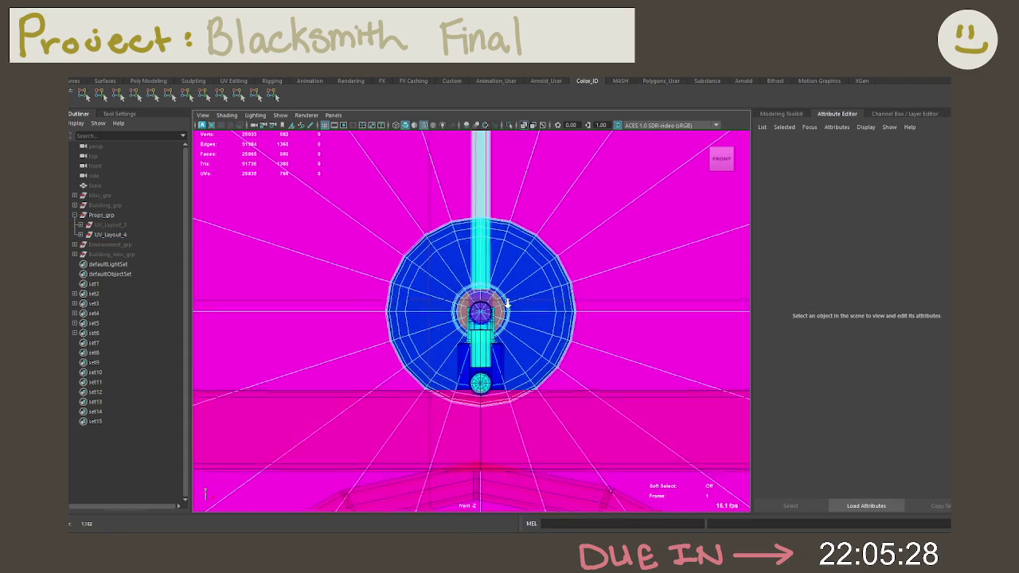
pyautogui.scroll(2, 445, 262)
pyautogui.click(553, 366)
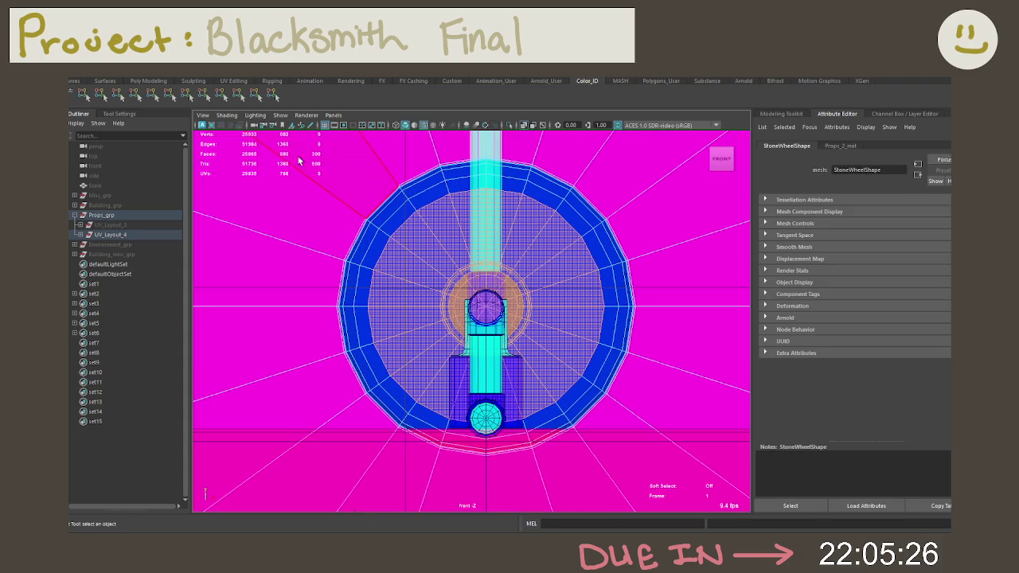
pyautogui.moveTo(541, 277); pyautogui.dragTo(580, 270, button='right')
pyautogui.scroll(-5, 581, 270)
pyautogui.scroll(-3, 562, 257)
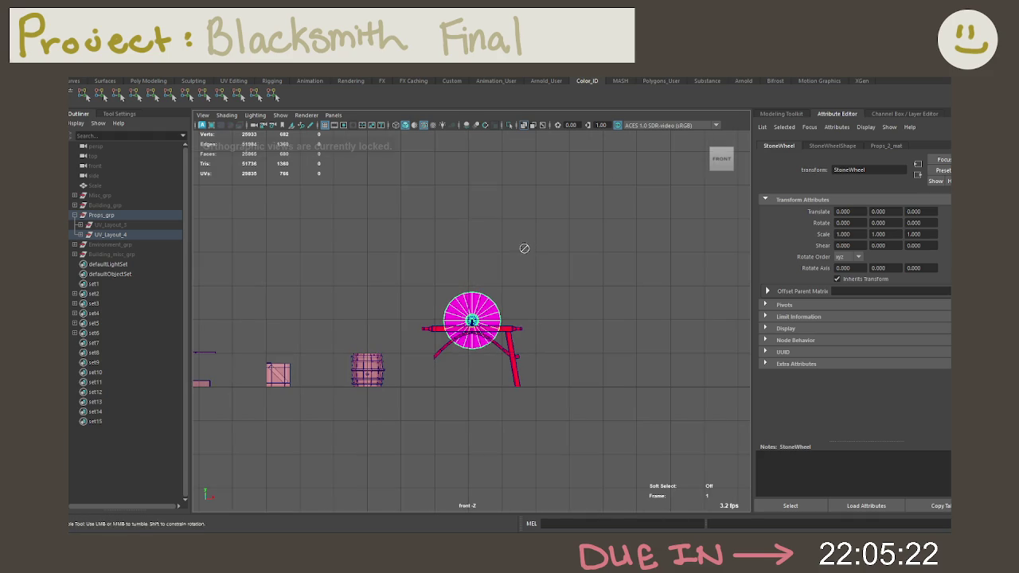
# Show front and perspective views side by side and frame the crank handle.
pyautogui.press('space')
pyautogui.click(647, 230)
pyautogui.moveTo(648, 231)
pyautogui.keyDown('alt'); pyautogui.mouseDown()
pyautogui.moveTo(542, 318)
pyautogui.moveTo(549, 291)
pyautogui.moveTo(643, 291)
pyautogui.moveTo(582, 257)
pyautogui.moveTo(659, 256)
pyautogui.moveTo(557, 236)
pyautogui.moveTo(558, 272)
pyautogui.moveTo(569, 274)
pyautogui.moveTo(529, 257)
pyautogui.mouseUp(); pyautogui.keyUp('alt')
pyautogui.click(558, 272)
pyautogui.press('f')
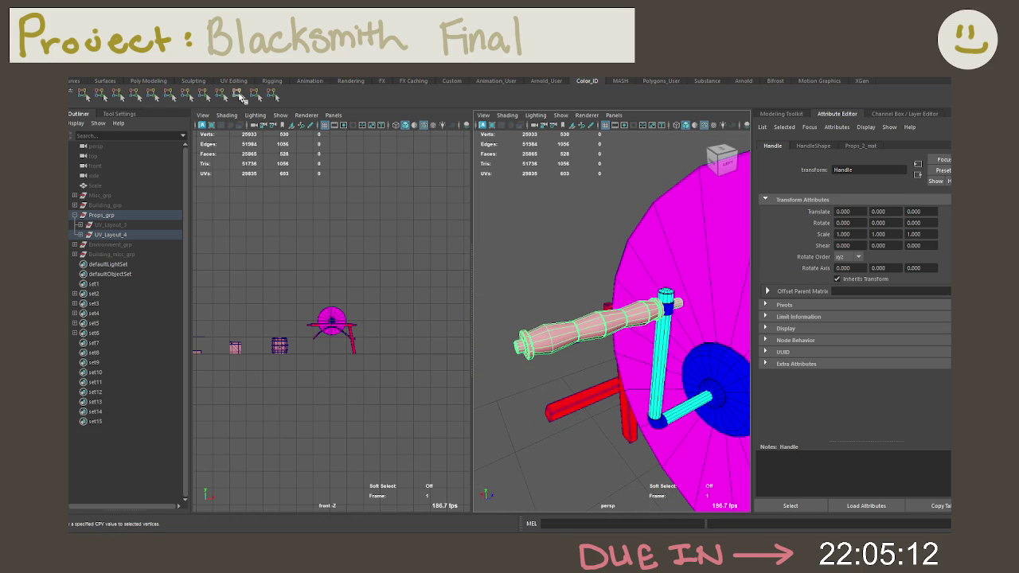
# Apply the pink colour ID to the crank handle and orbit around it.
pyautogui.click(239, 95)
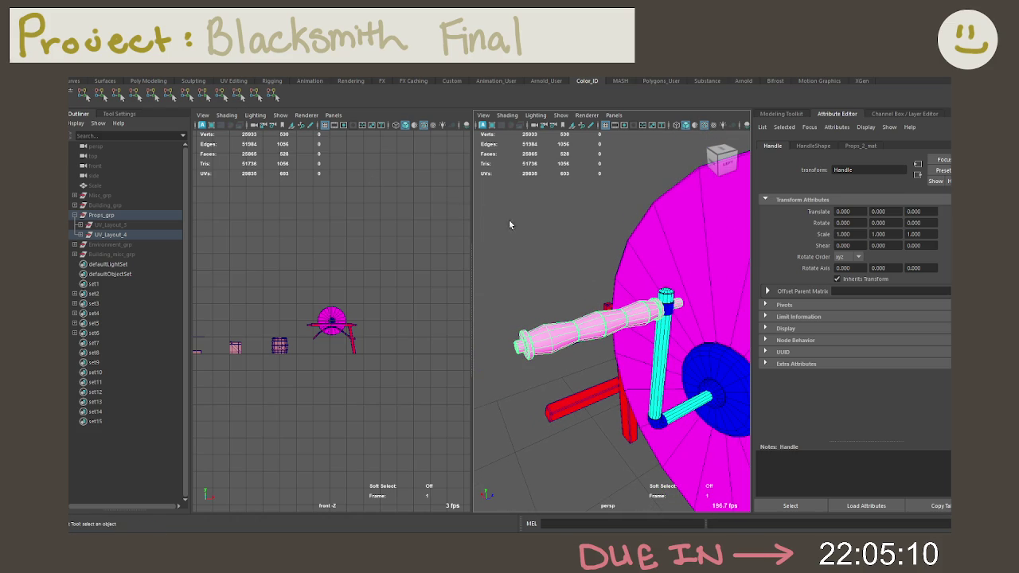
pyautogui.moveTo(544, 271)
pyautogui.keyDown('alt'); pyautogui.mouseDown()
pyautogui.moveTo(642, 271)
pyautogui.moveTo(635, 266)
pyautogui.moveTo(662, 259)
pyautogui.moveTo(615, 263)
pyautogui.moveTo(606, 230)
pyautogui.mouseUp(); pyautogui.keyUp('alt')
pyautogui.scroll(5, 628, 273)
pyautogui.scroll(-5, 628, 272)
pyautogui.scroll(3, 615, 263)
# Inspect the handle's faces, growing the selection across its end cap.
pyautogui.moveTo(607, 230); pyautogui.dragTo(605, 260, button='right')
pyautogui.click(604, 222)
pyautogui.moveTo(644, 231)
pyautogui.keyDown('alt'); pyautogui.mouseDown()
pyautogui.moveTo(578, 243)
pyautogui.moveTo(609, 291)
pyautogui.mouseUp(); pyautogui.keyUp('alt')
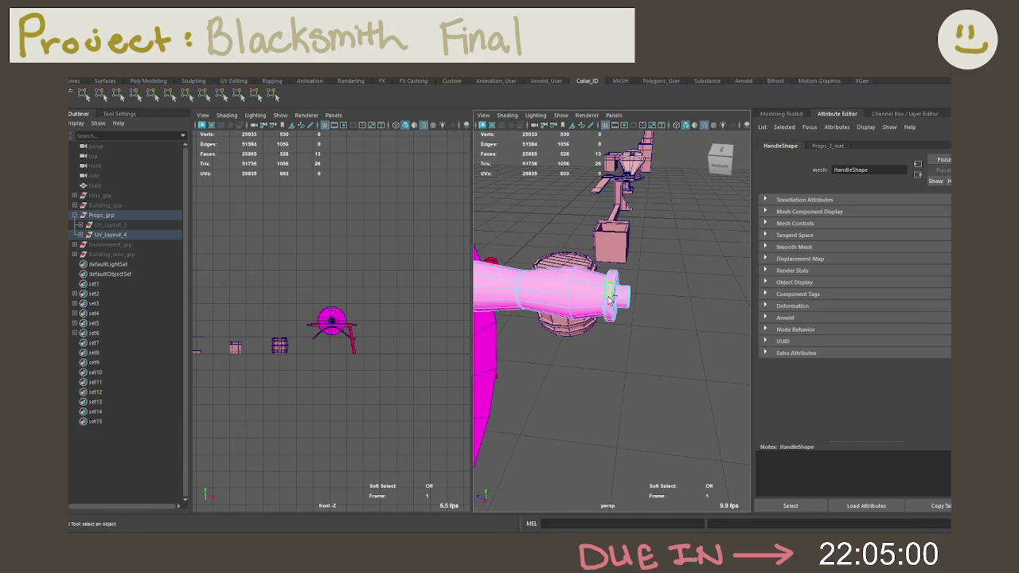
pyautogui.keyDown('shift'); pyautogui.click(609, 296); pyautogui.keyUp('shift')
pyautogui.press('f')
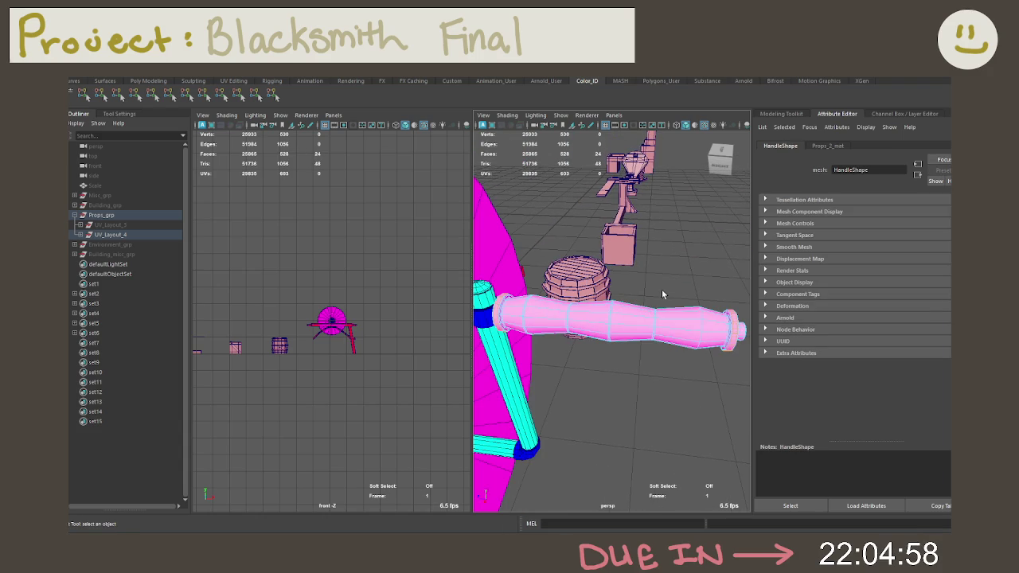
pyautogui.keyDown('alt'); pyautogui.moveTo(632, 288); pyautogui.dragTo(646, 272); pyautogui.keyUp('alt')
pyautogui.scroll(-2, 647, 271)
pyautogui.scroll(-3, 646, 272)
pyautogui.hotkey('shift', '.')
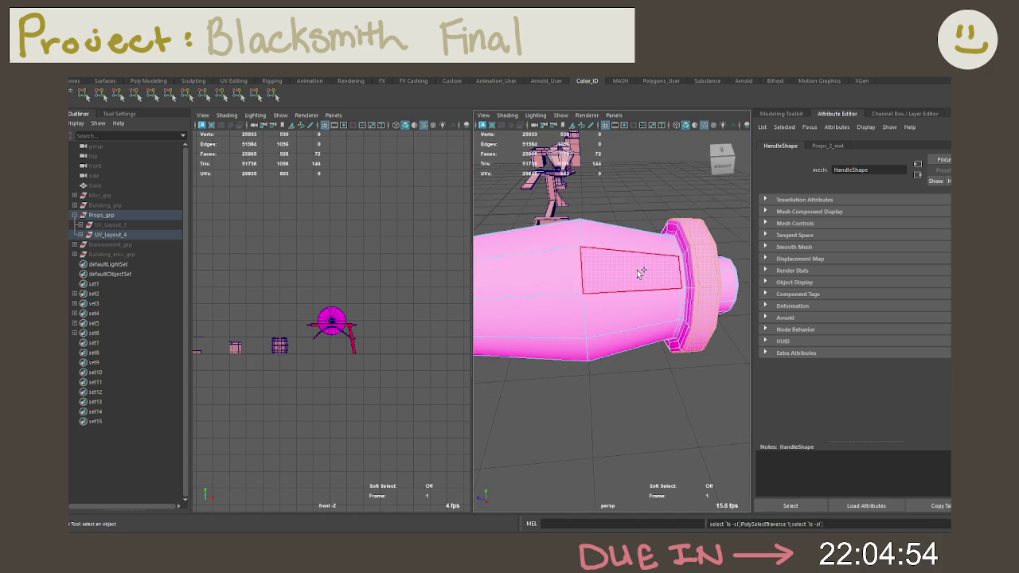
pyautogui.hotkey('shift', '.')
# Check the handle's flange ring and shaft faces, then clear the selection.
pyautogui.moveTo(636, 274)
pyautogui.keyDown('alt'); pyautogui.mouseDown()
pyautogui.moveTo(590, 264)
pyautogui.moveTo(673, 273)
pyautogui.mouseUp(); pyautogui.keyUp('alt')
pyautogui.click(156, 91)
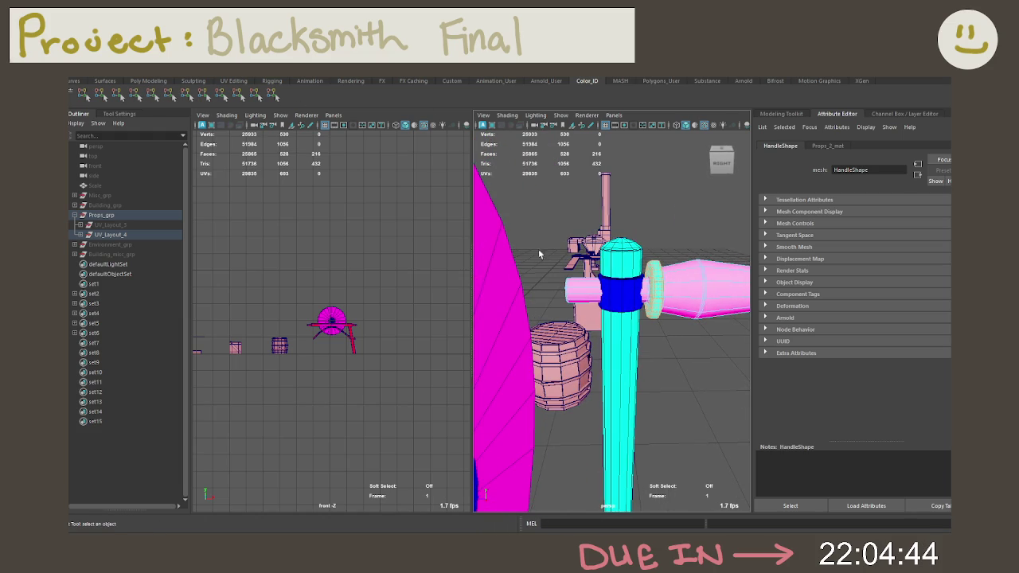
pyautogui.moveTo(600, 319)
pyautogui.mouseDown()
pyautogui.moveTo(612, 342)
pyautogui.moveTo(667, 299)
pyautogui.mouseUp()
pyautogui.keyDown('ctrl'); pyautogui.click(643, 276); pyautogui.keyUp('ctrl')
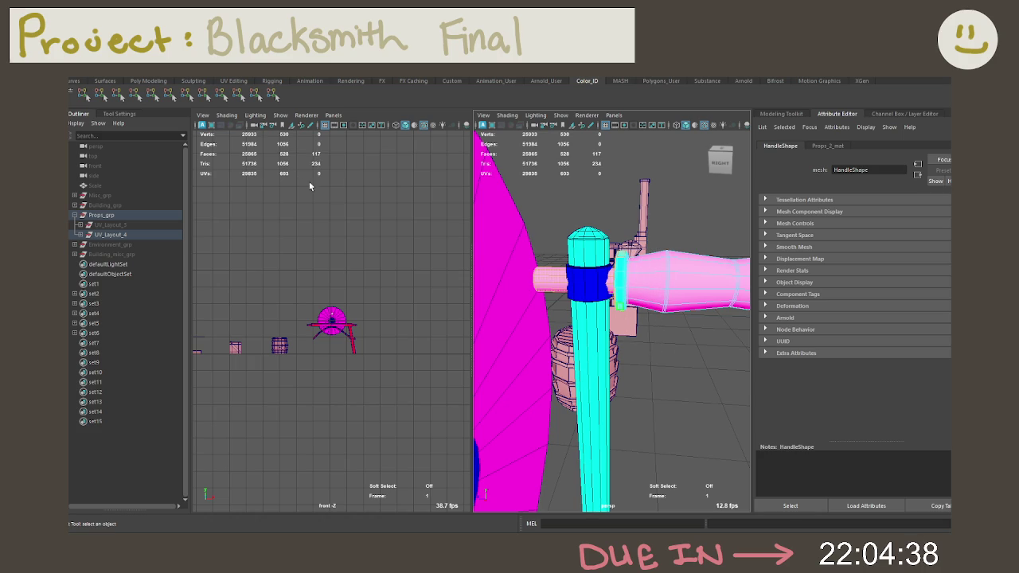
pyautogui.moveTo(562, 244)
pyautogui.keyDown('alt'); pyautogui.mouseDown()
pyautogui.moveTo(625, 300)
pyautogui.moveTo(631, 294)
pyautogui.moveTo(614, 316)
pyautogui.moveTo(490, 282)
pyautogui.moveTo(586, 323)
pyautogui.moveTo(573, 320)
pyautogui.moveTo(611, 321)
pyautogui.moveTo(557, 318)
pyautogui.mouseUp(); pyautogui.keyUp('alt')
pyautogui.click(625, 300)
# Orbit from the crank handle close-up out to the barrel and stand.
pyautogui.keyDown('alt'); pyautogui.moveTo(557, 318); pyautogui.dragTo(652, 352, button='right'); pyautogui.keyUp('alt')
pyautogui.moveTo(652, 353)
pyautogui.keyDown('alt'); pyautogui.mouseDown()
pyautogui.moveTo(628, 346)
pyautogui.moveTo(769, 353)
pyautogui.moveTo(662, 328)
pyautogui.mouseUp(); pyautogui.keyUp('alt')
pyautogui.keyDown('alt'); pyautogui.moveTo(661, 327); pyautogui.dragTo(685, 322, button='right'); pyautogui.keyUp('alt')
pyautogui.moveTo(684, 322)
pyautogui.keyDown('alt'); pyautogui.mouseDown()
pyautogui.moveTo(622, 322)
pyautogui.moveTo(595, 273)
pyautogui.moveTo(683, 261)
pyautogui.mouseUp(); pyautogui.keyUp('alt')
# Frame the barrel, then pan back to view the colour-coded grindstone head-on.
pyautogui.moveTo(576, 270); pyautogui.dragTo(602, 239, button='right')
pyautogui.click(574, 344)
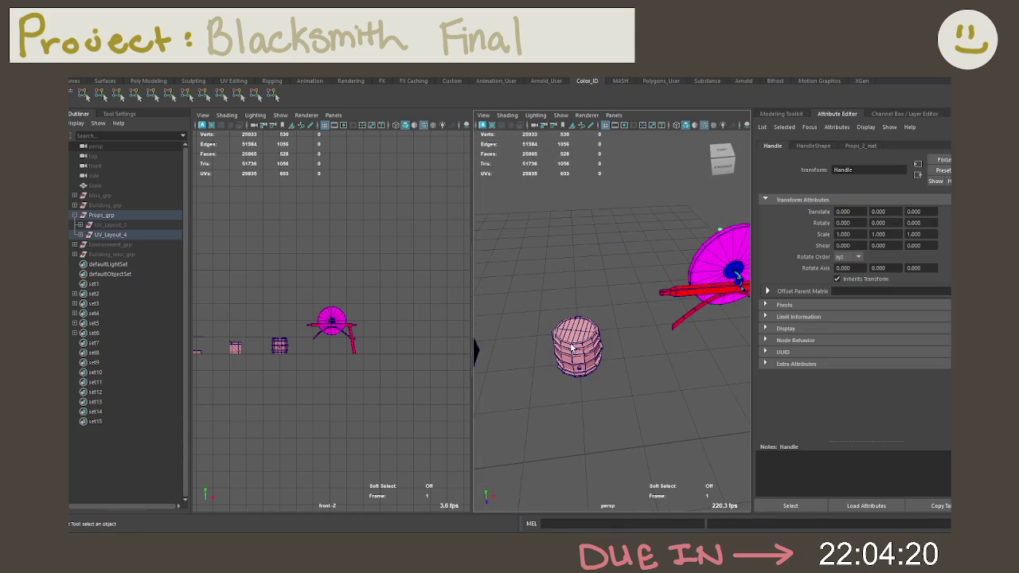
pyautogui.press('f')
pyautogui.scroll(-3, 543, 289)
pyautogui.scroll(-2, 543, 290)
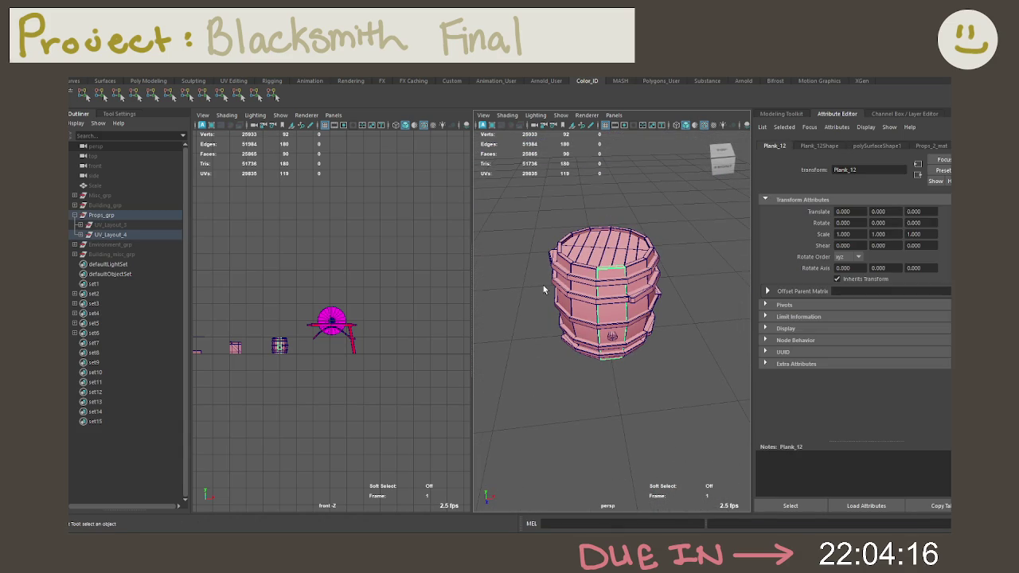
pyautogui.click(660, 373)
pyautogui.keyDown('alt'); pyautogui.moveTo(677, 380); pyautogui.dragTo(552, 378, button='middle'); pyautogui.keyUp('alt')
pyautogui.moveTo(552, 377)
pyautogui.keyDown('alt'); pyautogui.mouseDown()
pyautogui.moveTo(637, 331)
pyautogui.moveTo(582, 387)
pyautogui.mouseUp(); pyautogui.keyUp('alt')
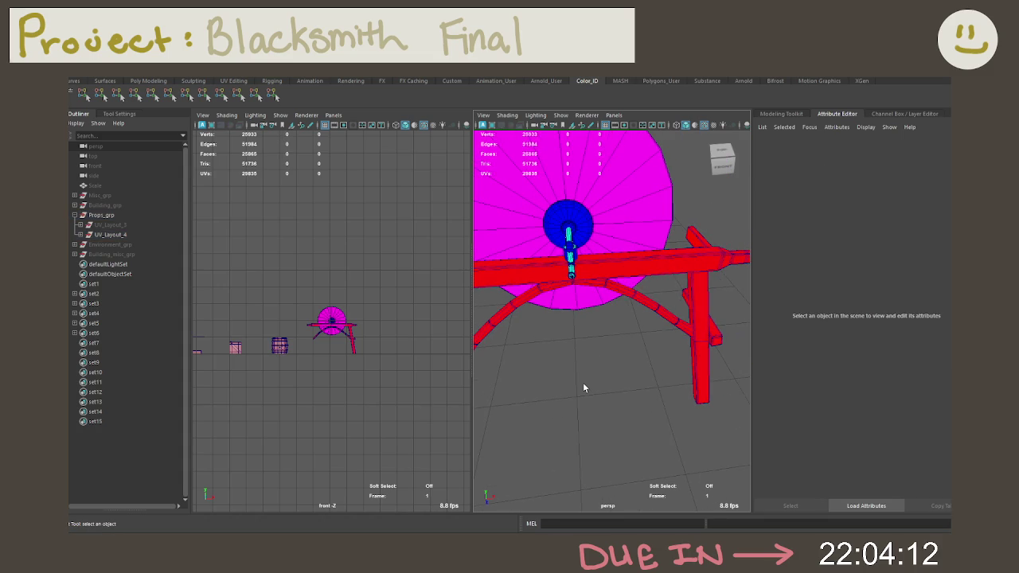
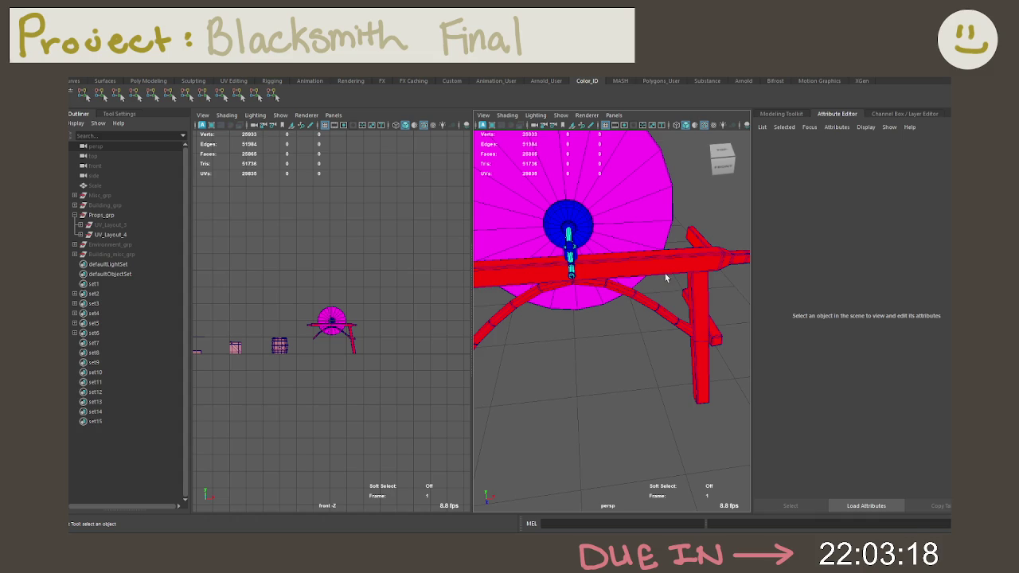
# Isolate one leg of the grinding wheel stand and inspect it in face mode.
pyautogui.moveTo(679, 246); pyautogui.dragTo(727, 408)
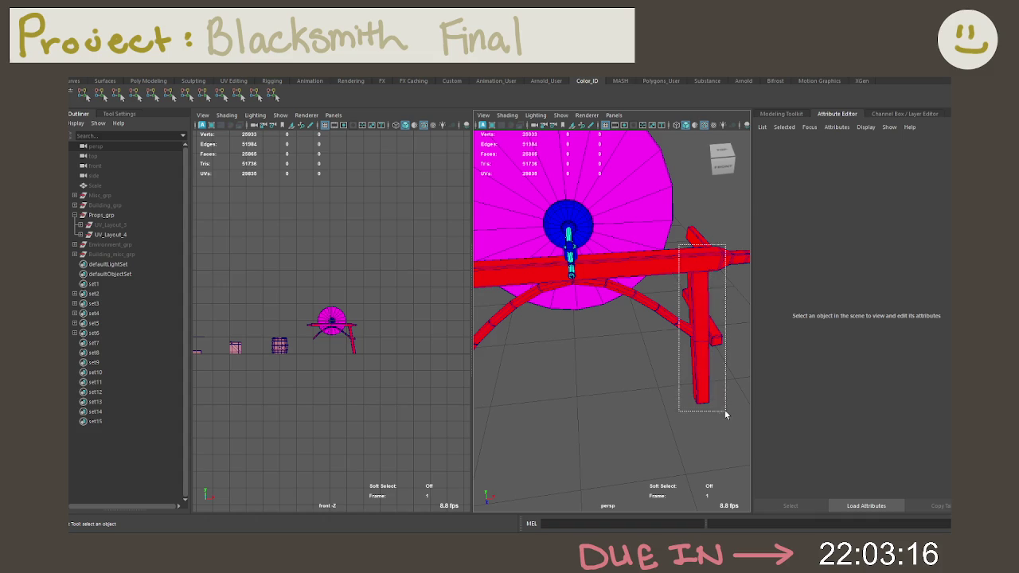
pyautogui.hotkey('ctrl', '1')
pyautogui.moveTo(626, 380)
pyautogui.keyDown('alt'); pyautogui.mouseDown()
pyautogui.moveTo(610, 379)
pyautogui.moveTo(611, 331)
pyautogui.mouseUp(); pyautogui.keyUp('alt')
pyautogui.moveTo(611, 331); pyautogui.dragTo(572, 299, button='right')
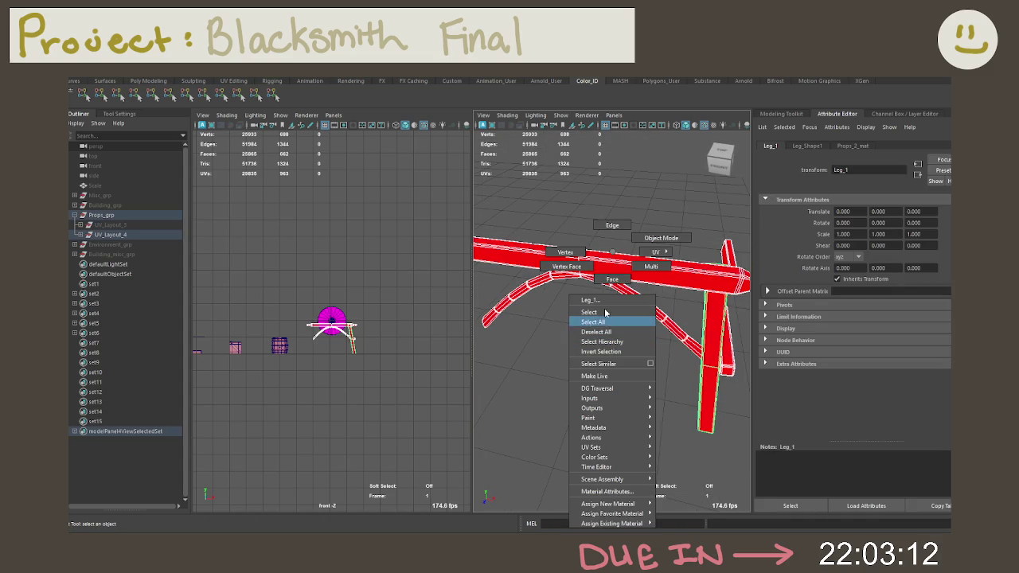
pyautogui.moveTo(572, 299)
pyautogui.keyDown('alt'); pyautogui.mouseDown()
pyautogui.moveTo(546, 409)
pyautogui.moveTo(477, 377)
pyautogui.moveTo(536, 362)
pyautogui.moveTo(602, 398)
pyautogui.mouseUp(); pyautogui.keyUp('alt')
pyautogui.moveTo(596, 251); pyautogui.dragTo(615, 274, button='right')
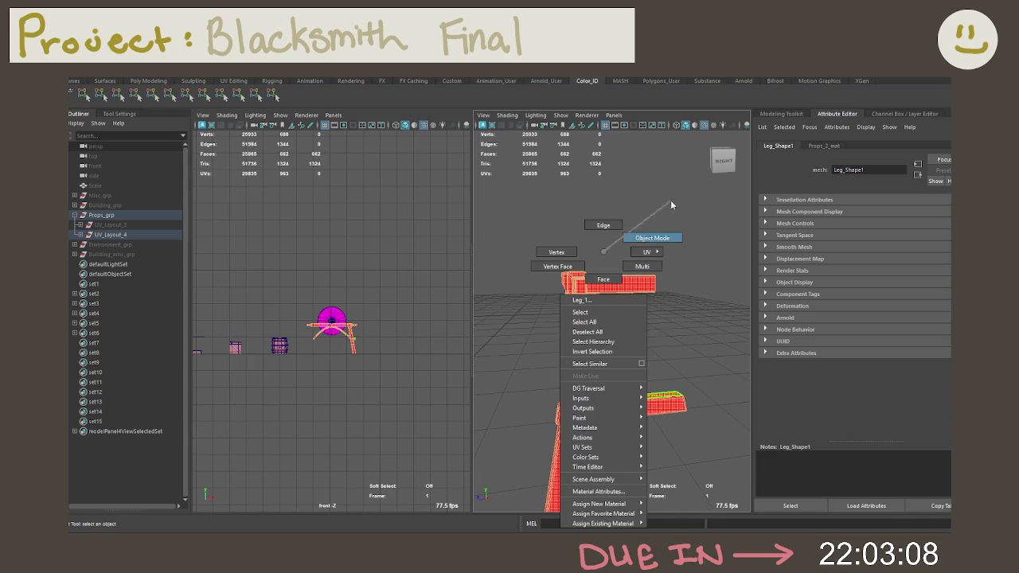
# Isolate the two red crossbars and frame their faces.
pyautogui.click(621, 410)
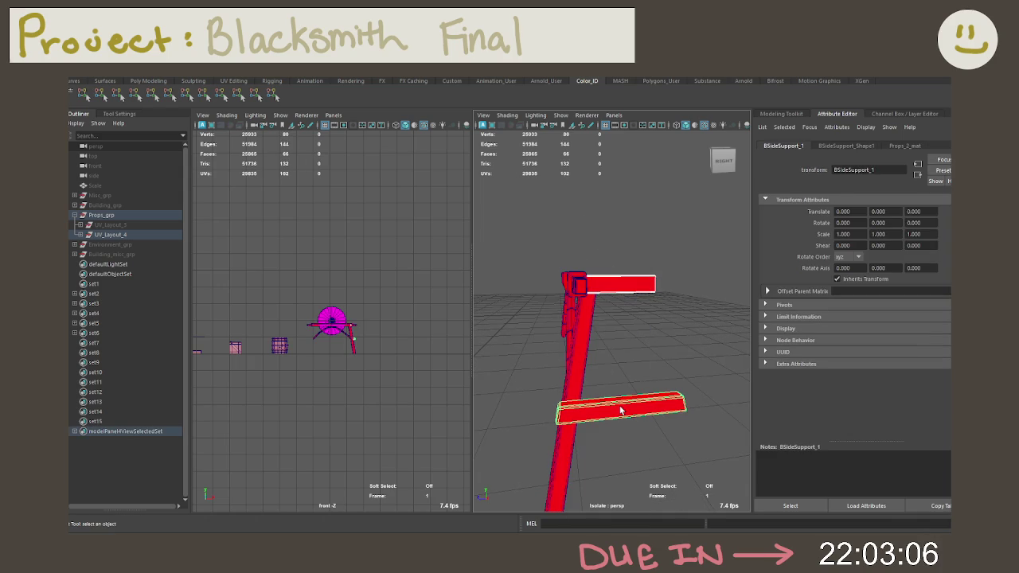
pyautogui.hotkey('ctrl', '1')
pyautogui.rightClick(606, 284)
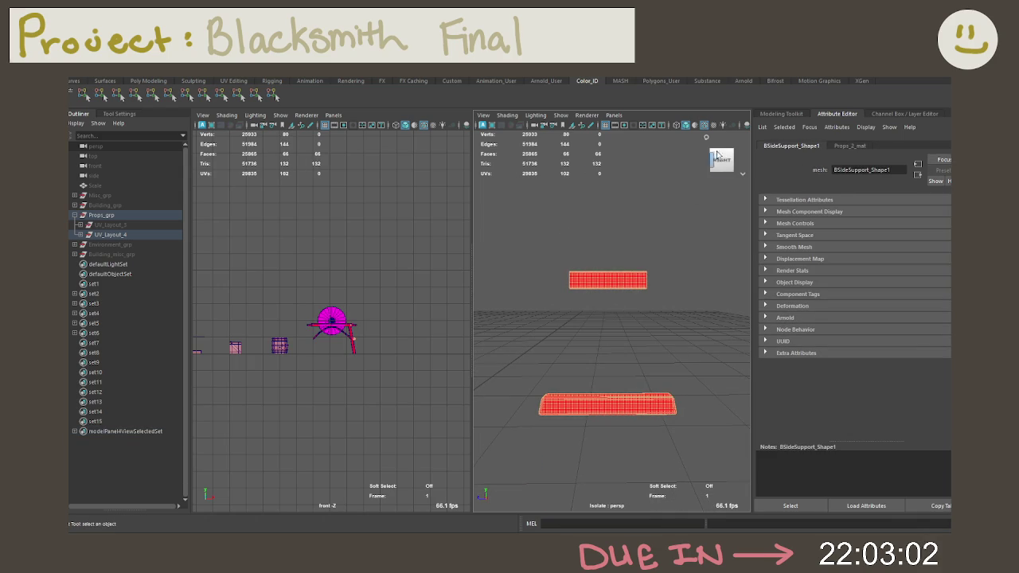
pyautogui.press('f')
pyautogui.scroll(-3, 614, 273)
pyautogui.scroll(-3, 625, 311)
pyautogui.scroll(-2, 616, 295)
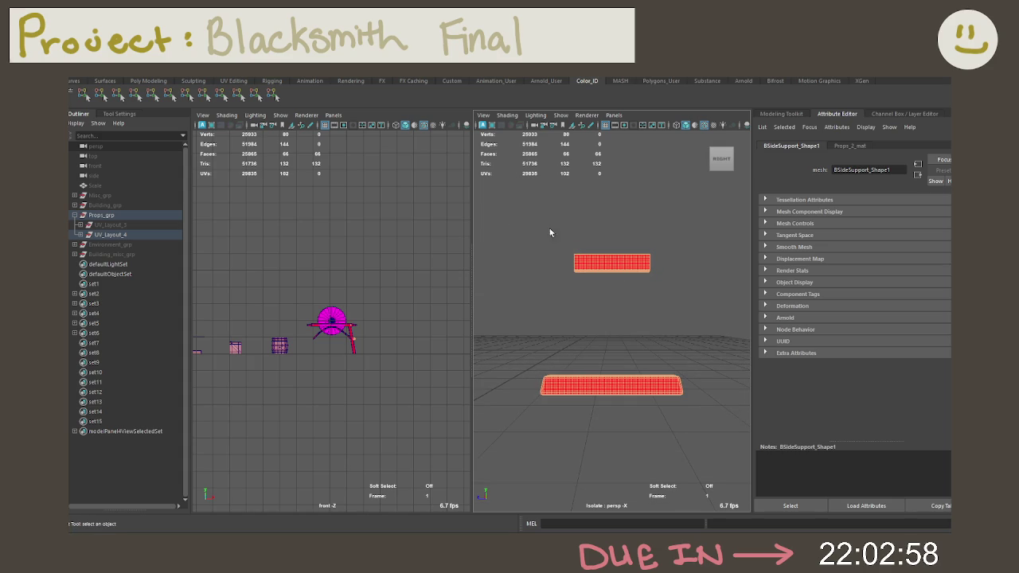
# Select and shrink the crossbar faces, inspect them, then restore the full scene.
pyautogui.moveTo(589, 222)
pyautogui.mouseDown()
pyautogui.moveTo(585, 438)
pyautogui.moveTo(616, 423)
pyautogui.mouseUp()
pyautogui.hotkey('shift', ',')
pyautogui.keyDown('alt'); pyautogui.moveTo(616, 422); pyautogui.dragTo(504, 376); pyautogui.keyUp('alt')
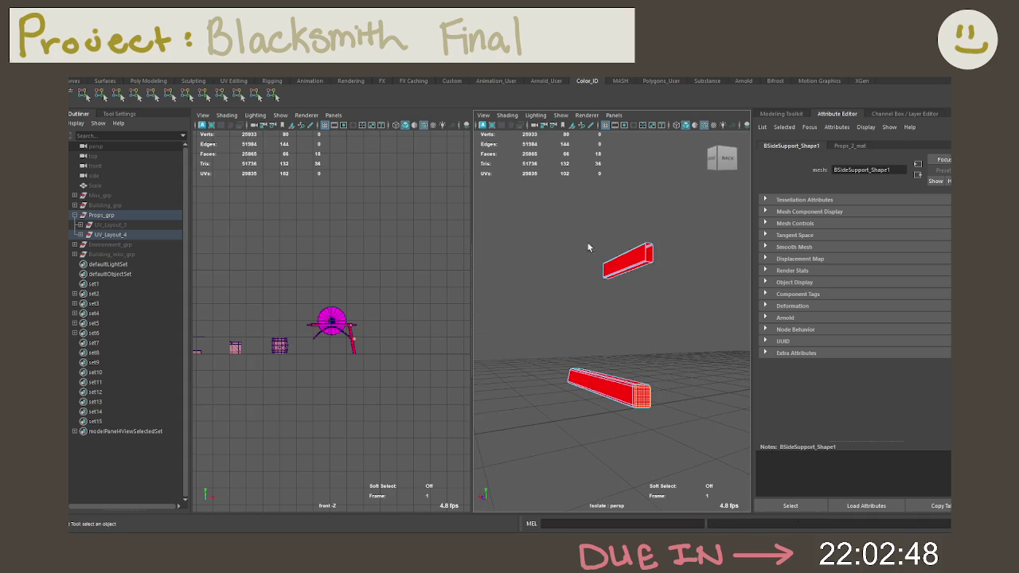
pyautogui.moveTo(682, 302)
pyautogui.keyDown('alt'); pyautogui.mouseDown()
pyautogui.moveTo(659, 284)
pyautogui.moveTo(705, 299)
pyautogui.moveTo(692, 289)
pyautogui.mouseUp(); pyautogui.keyUp('alt')
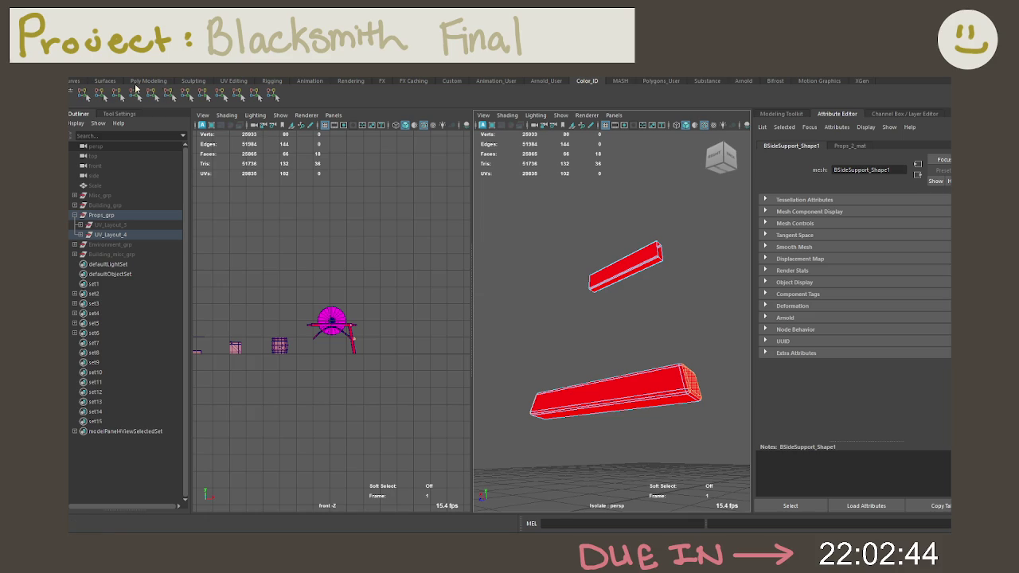
pyautogui.moveTo(554, 309)
pyautogui.keyDown('alt'); pyautogui.mouseDown()
pyautogui.moveTo(623, 332)
pyautogui.moveTo(612, 339)
pyautogui.moveTo(563, 352)
pyautogui.moveTo(615, 279)
pyautogui.mouseUp(); pyautogui.keyUp('alt')
pyautogui.click(618, 332)
pyautogui.hotkey('ctrl', '1')
# Isolate the top bar TopSide_1 in face mode and zoom in on it.
pyautogui.click(615, 278)
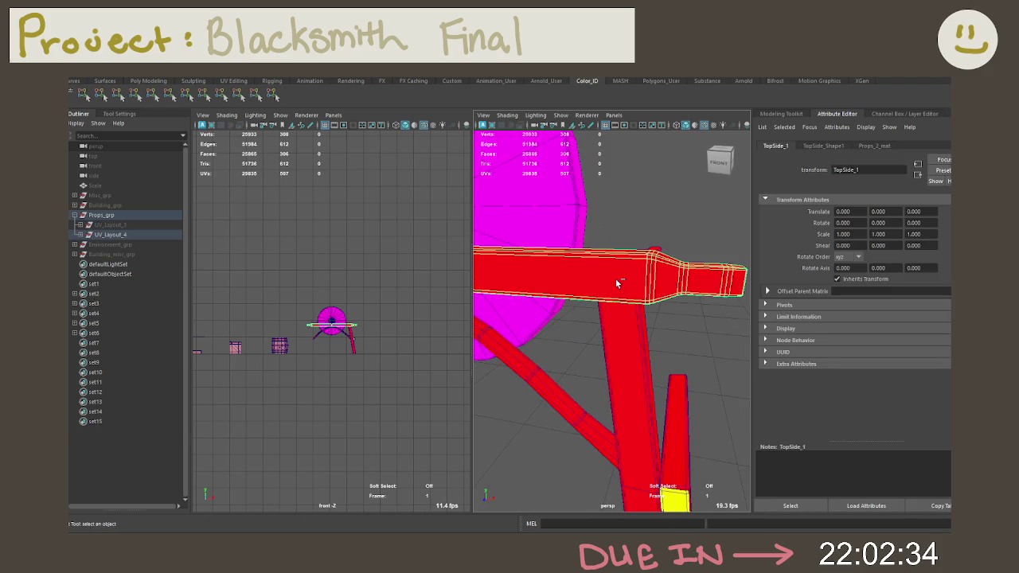
pyautogui.hotkey('ctrl', '1')
pyautogui.moveTo(616, 279)
pyautogui.keyDown('alt'); pyautogui.mouseDown()
pyautogui.moveTo(587, 292)
pyautogui.moveTo(604, 287)
pyautogui.mouseUp(); pyautogui.keyUp('alt')
pyautogui.rightClick(603, 288)
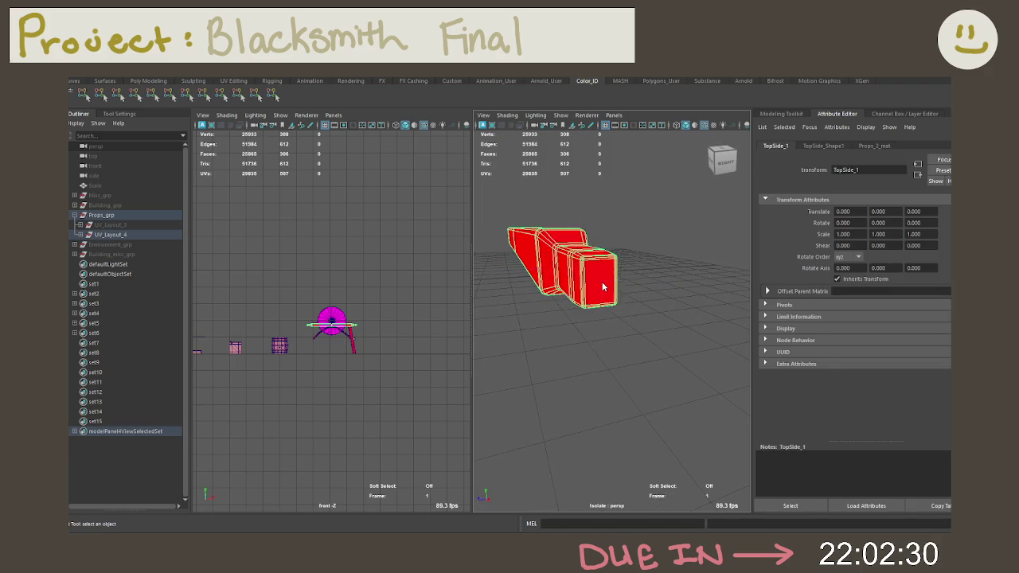
pyautogui.click(602, 284)
pyautogui.keyDown('alt'); pyautogui.moveTo(603, 284); pyautogui.dragTo(683, 221); pyautogui.keyUp('alt')
pyautogui.press('space')
pyautogui.press('space')
pyautogui.press('space')
pyautogui.scroll(2, 521, 354)
pyautogui.scroll(2, 643, 347)
# Select the bar's end faces using Shrink Selection and colour them yellow.
pyautogui.moveTo(411, 266); pyautogui.dragTo(628, 392)
pyautogui.hotkey('shift', ',')
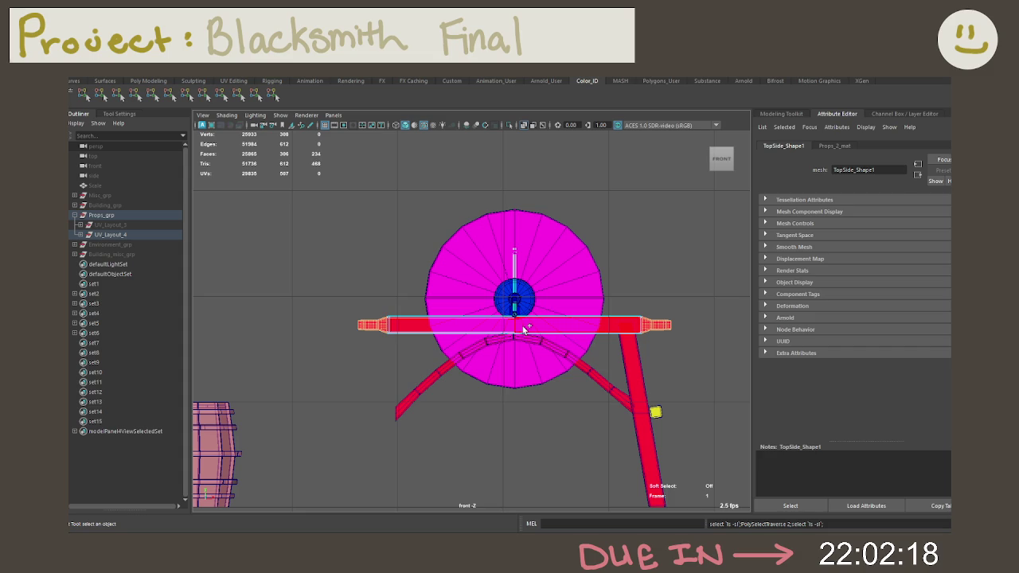
pyautogui.press('space')
pyautogui.press('space')
pyautogui.keyDown('alt'); pyautogui.moveTo(641, 318); pyautogui.dragTo(478, 323); pyautogui.keyUp('alt')
pyautogui.click(103, 97)
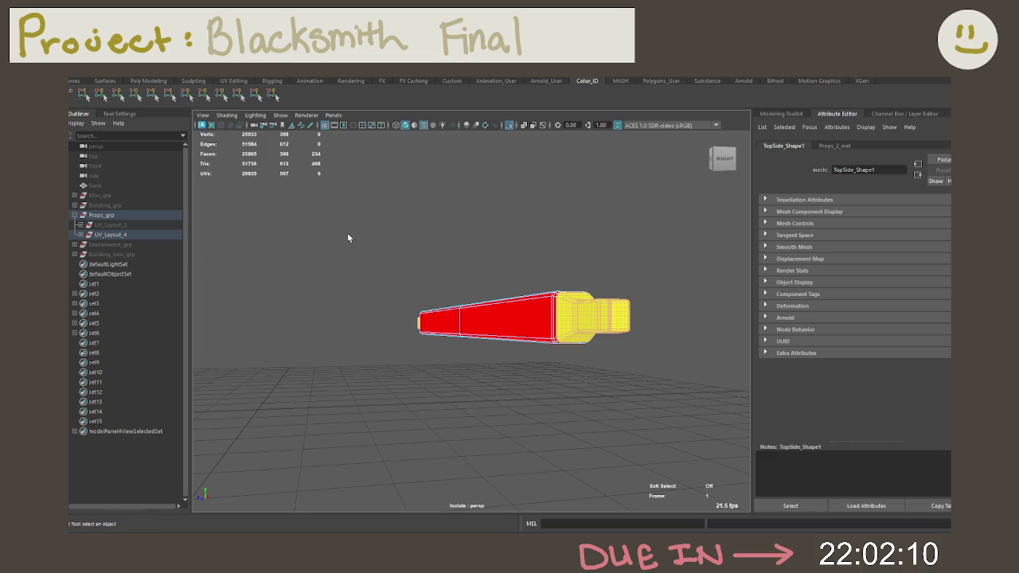
# Reselect the bar's faces in front view, apply the red colour ID, and clear the selection.
pyautogui.moveTo(302, 253)
pyautogui.keyDown('alt'); pyautogui.mouseDown()
pyautogui.moveTo(403, 275)
pyautogui.moveTo(388, 269)
pyautogui.mouseUp(); pyautogui.keyUp('alt')
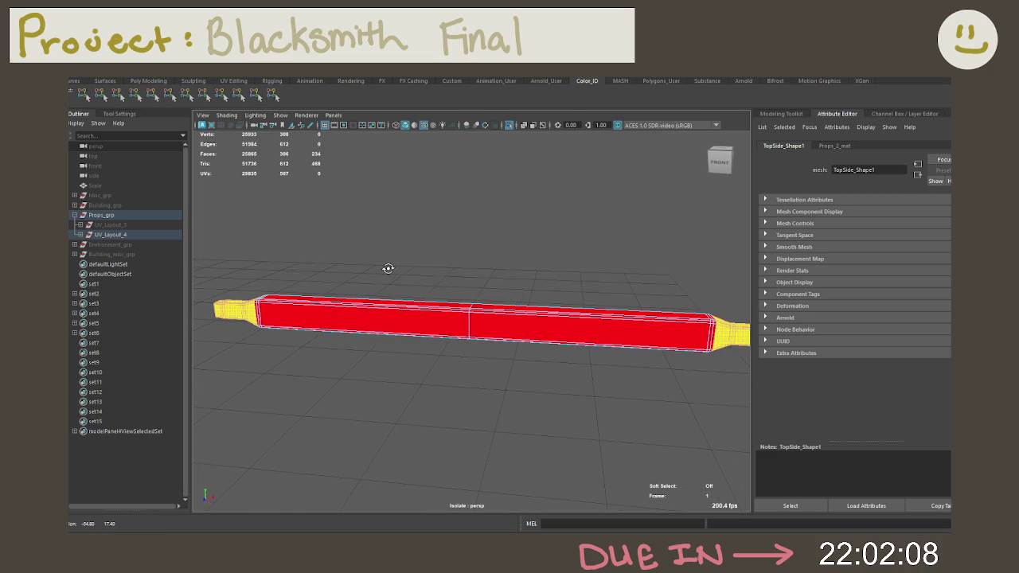
pyautogui.press('F8')
pyautogui.press('space')
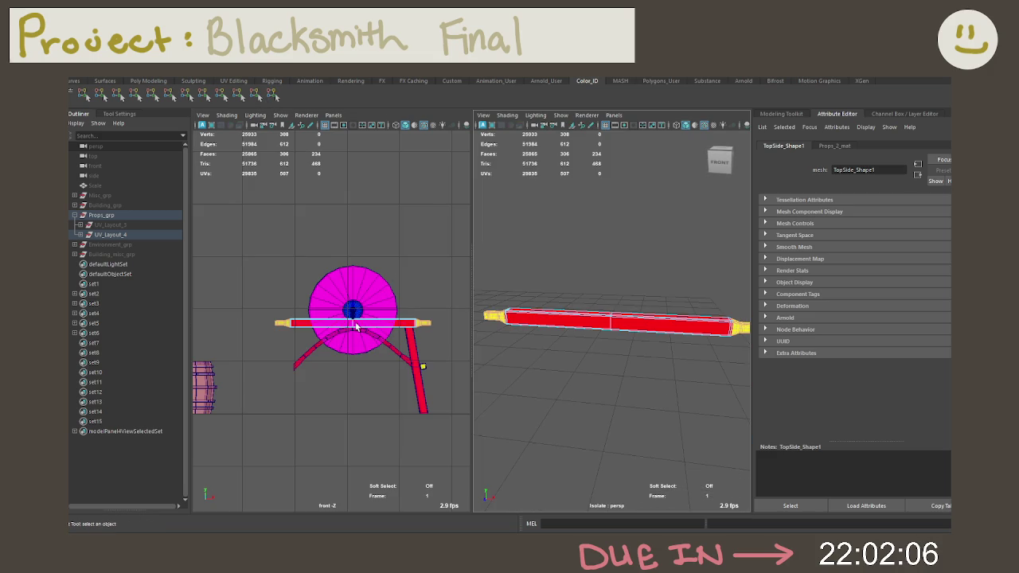
pyautogui.press('space')
pyautogui.moveTo(316, 277)
pyautogui.mouseDown()
pyautogui.moveTo(659, 407)
pyautogui.moveTo(718, 412)
pyautogui.mouseUp()
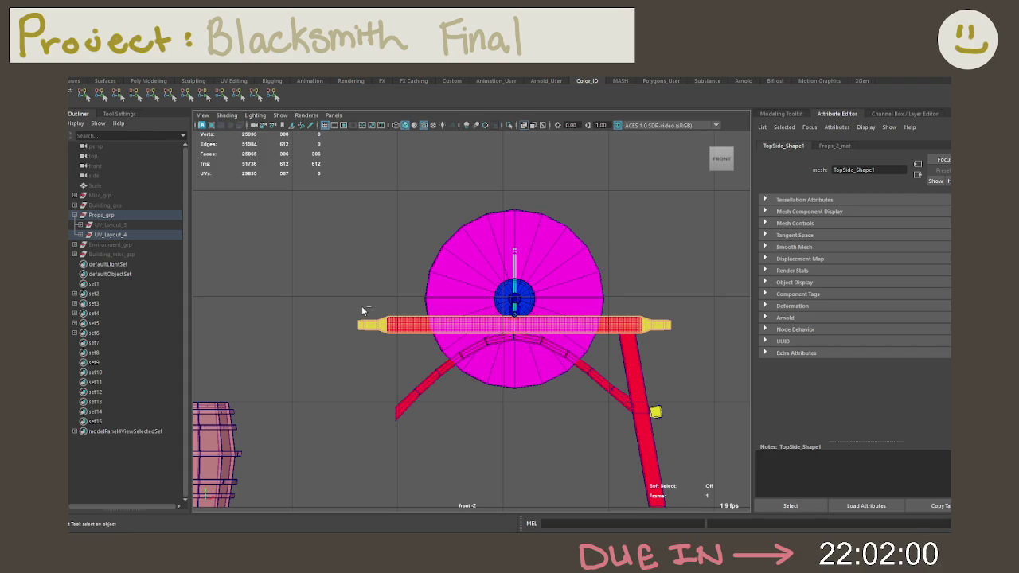
pyautogui.moveTo(361, 307); pyautogui.dragTo(664, 344)
pyautogui.click(82, 94)
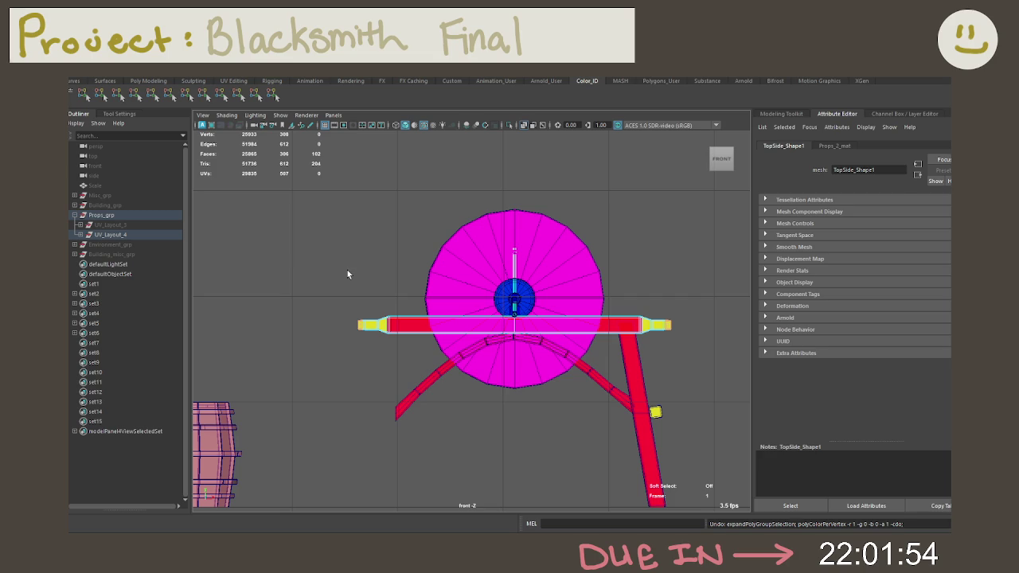
pyautogui.moveTo(299, 258); pyautogui.dragTo(777, 503)
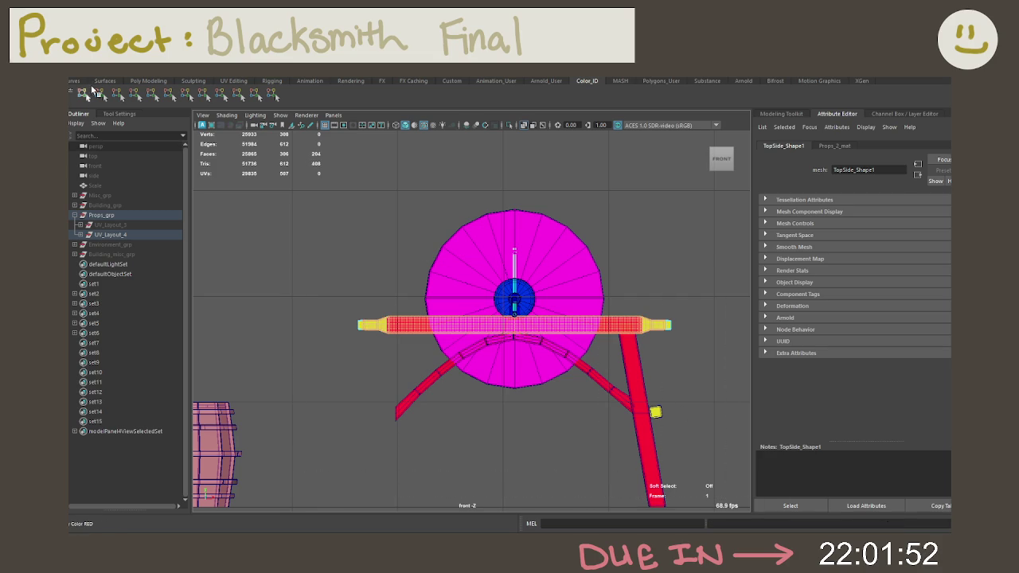
pyautogui.click(390, 272)
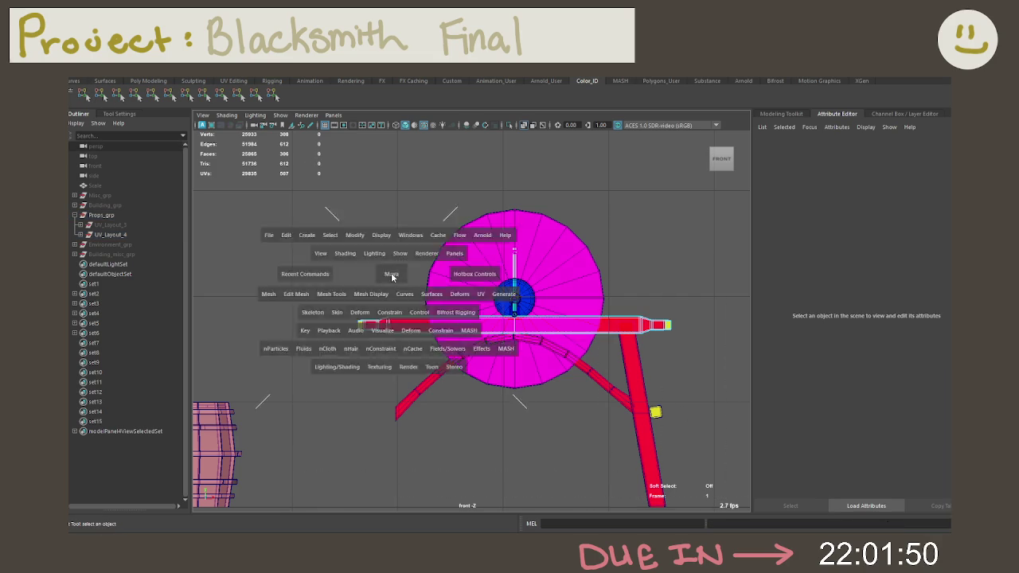
pyautogui.press('space')
pyautogui.press('space')
pyautogui.press('f')
pyautogui.keyDown('alt'); pyautogui.moveTo(478, 268); pyautogui.dragTo(341, 284); pyautogui.keyUp('alt')
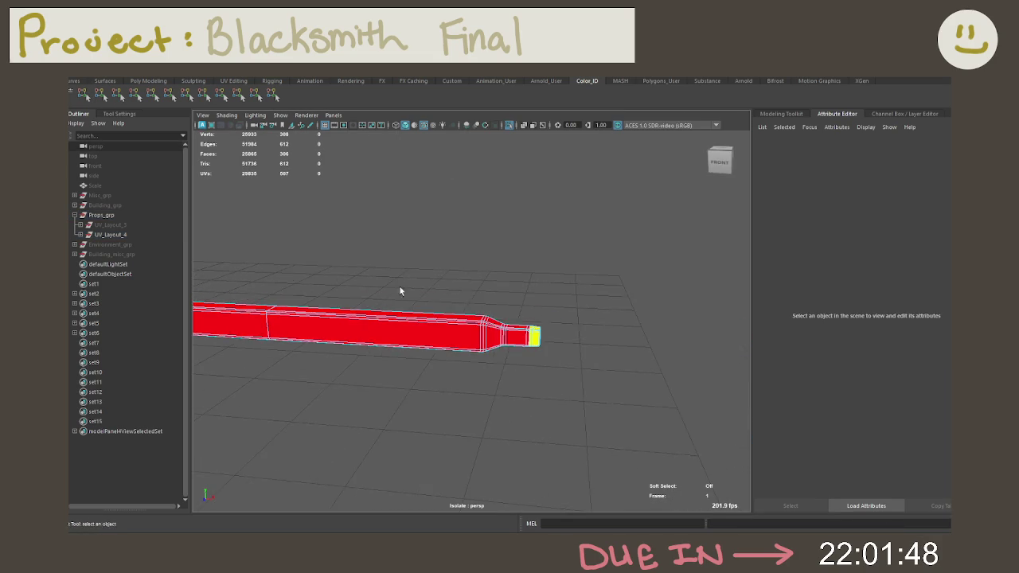
pyautogui.scroll(5, 478, 311)
pyautogui.scroll(1, 477, 311)
pyautogui.scroll(2, 527, 319)
pyautogui.scroll(1, 478, 310)
pyautogui.scroll(4, 420, 306)
pyautogui.moveTo(337, 256); pyautogui.dragTo(336, 280, button='right')
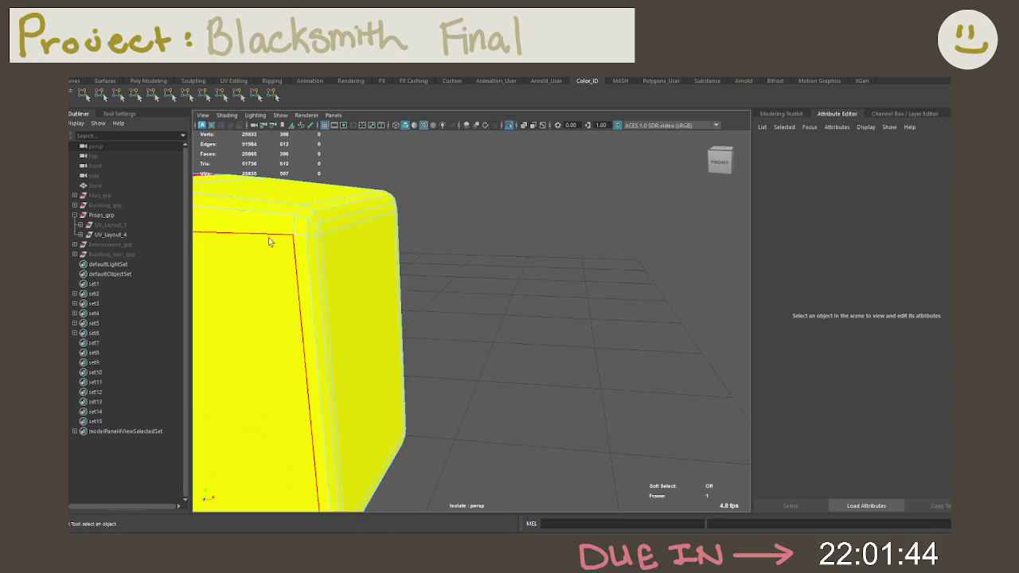
pyautogui.click(271, 227)
pyautogui.keyDown('alt'); pyautogui.moveTo(295, 286); pyautogui.dragTo(337, 289); pyautogui.keyUp('alt')
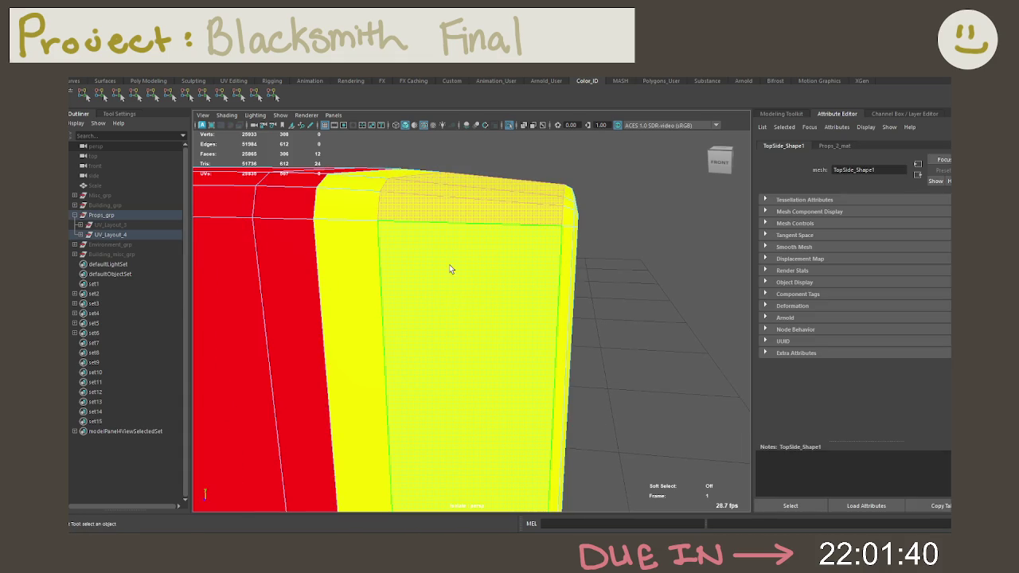
pyautogui.click(452, 218)
pyautogui.scroll(-5, 452, 217)
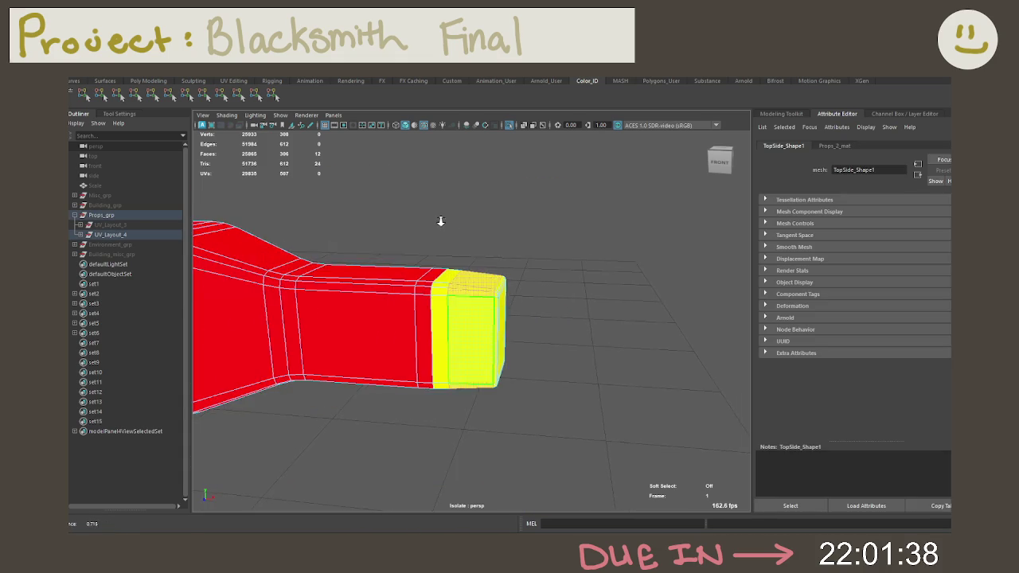
pyautogui.moveTo(452, 218)
pyautogui.keyDown('alt'); pyautogui.mouseDown()
pyautogui.moveTo(435, 215)
pyautogui.moveTo(392, 248)
pyautogui.moveTo(501, 182)
pyautogui.moveTo(491, 229)
pyautogui.mouseUp(); pyautogui.keyUp('alt')
pyautogui.press('f')
pyautogui.scroll(-5, 403, 225)
pyautogui.scroll(3, 467, 293)
pyautogui.moveTo(467, 293)
pyautogui.keyDown('alt'); pyautogui.mouseDown()
pyautogui.moveTo(464, 309)
pyautogui.moveTo(438, 287)
pyautogui.moveTo(338, 354)
pyautogui.mouseUp(); pyautogui.keyUp('alt')
pyautogui.scroll(3, 415, 318)
pyautogui.keyDown('shift'); pyautogui.click(334, 374); pyautogui.keyUp('shift')
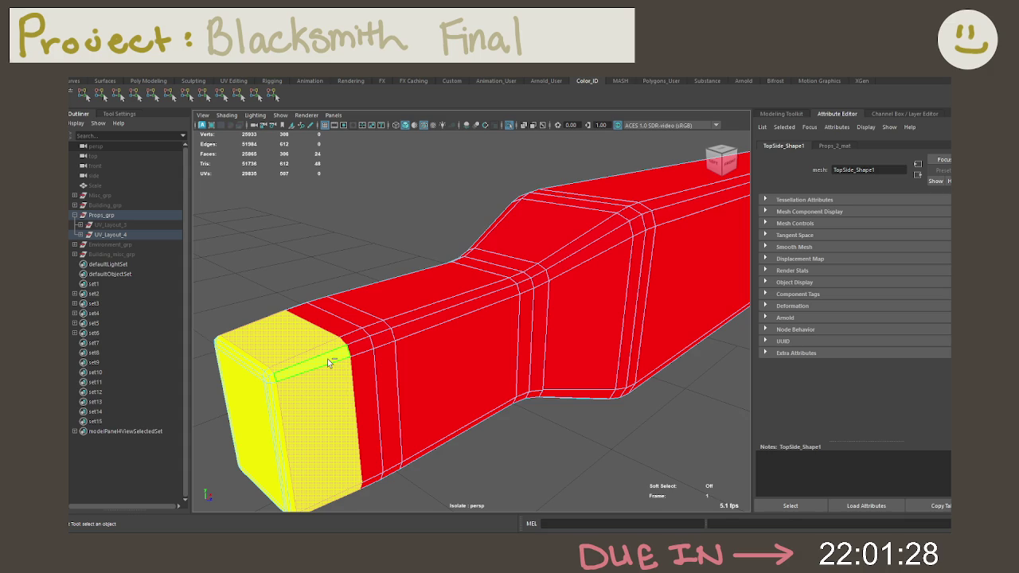
pyautogui.hotkey('shift', '.')
pyautogui.hotkey('shift', '.')
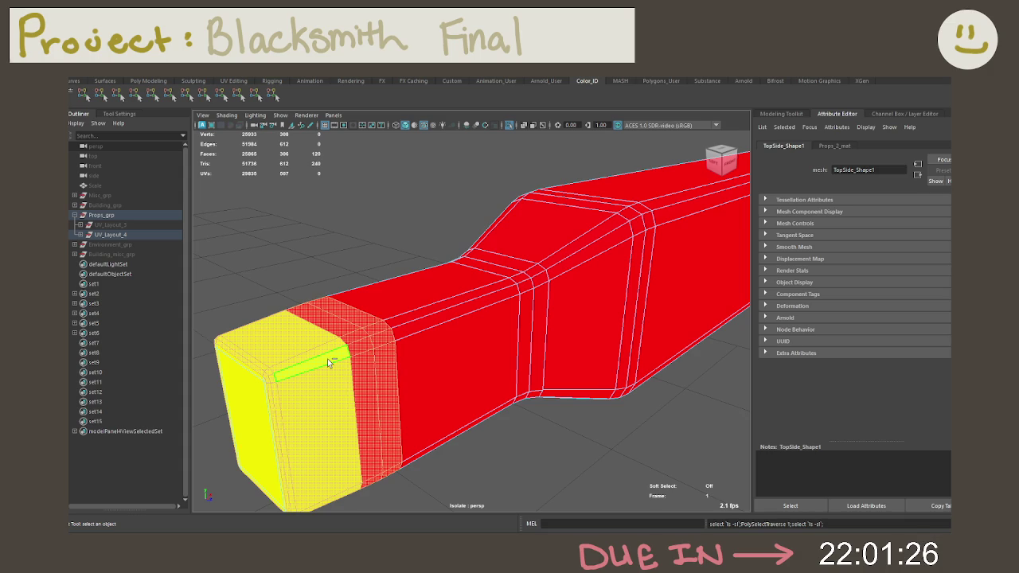
pyautogui.hotkey('shift', ',')
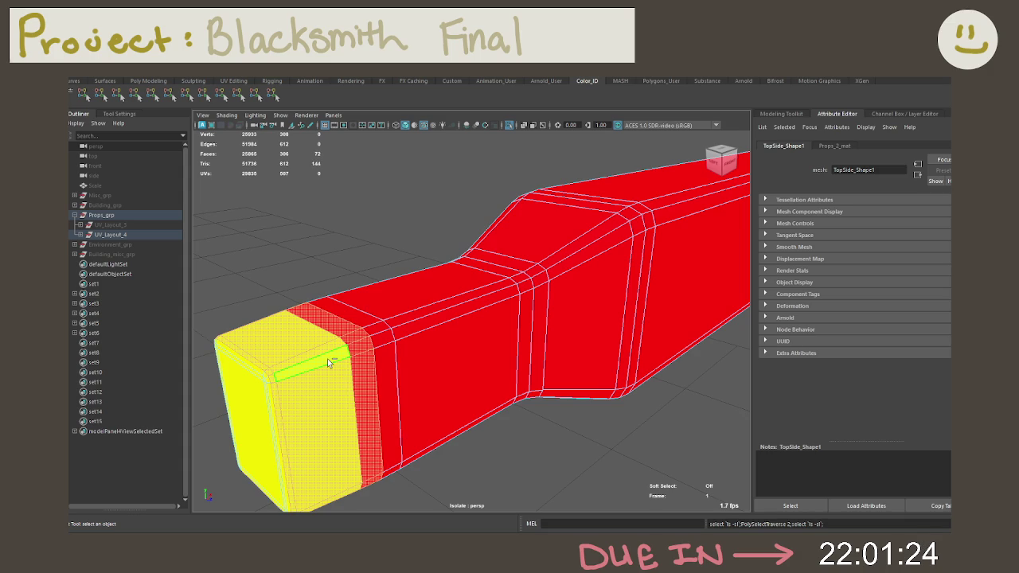
pyautogui.keyDown('alt'); pyautogui.moveTo(557, 316); pyautogui.dragTo(468, 282, button='right'); pyautogui.keyUp('alt')
pyautogui.keyDown('alt'); pyautogui.moveTo(468, 282); pyautogui.dragTo(454, 302); pyautogui.keyUp('alt')
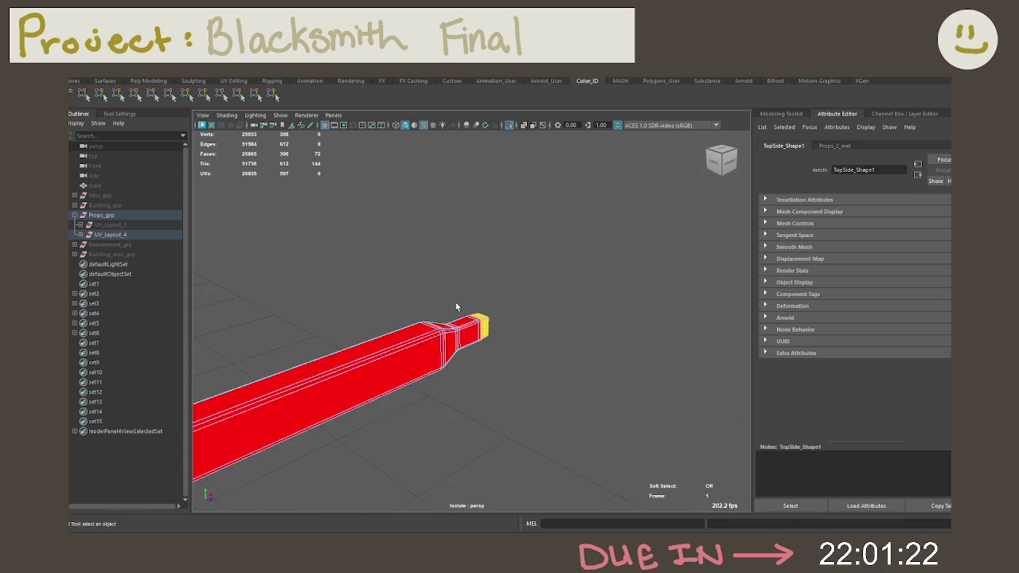
pyautogui.keyDown('alt'); pyautogui.moveTo(455, 303); pyautogui.dragTo(639, 448, button='right'); pyautogui.keyUp('alt')
pyautogui.keyDown('alt'); pyautogui.moveTo(639, 448); pyautogui.dragTo(576, 375); pyautogui.keyUp('alt')
pyautogui.keyDown('alt'); pyautogui.moveTo(467, 350); pyautogui.dragTo(486, 371, button='right'); pyautogui.keyUp('alt')
pyautogui.moveTo(486, 370)
pyautogui.keyDown('alt'); pyautogui.mouseDown()
pyautogui.moveTo(362, 346)
pyautogui.moveTo(364, 335)
pyautogui.moveTo(432, 375)
pyautogui.mouseUp(); pyautogui.keyUp('alt')
pyautogui.moveTo(325, 216)
pyautogui.keyDown('alt'); pyautogui.mouseDown()
pyautogui.moveTo(311, 212)
pyautogui.moveTo(391, 252)
pyautogui.moveTo(358, 250)
pyautogui.mouseUp(); pyautogui.keyUp('alt')
pyautogui.click(364, 256)
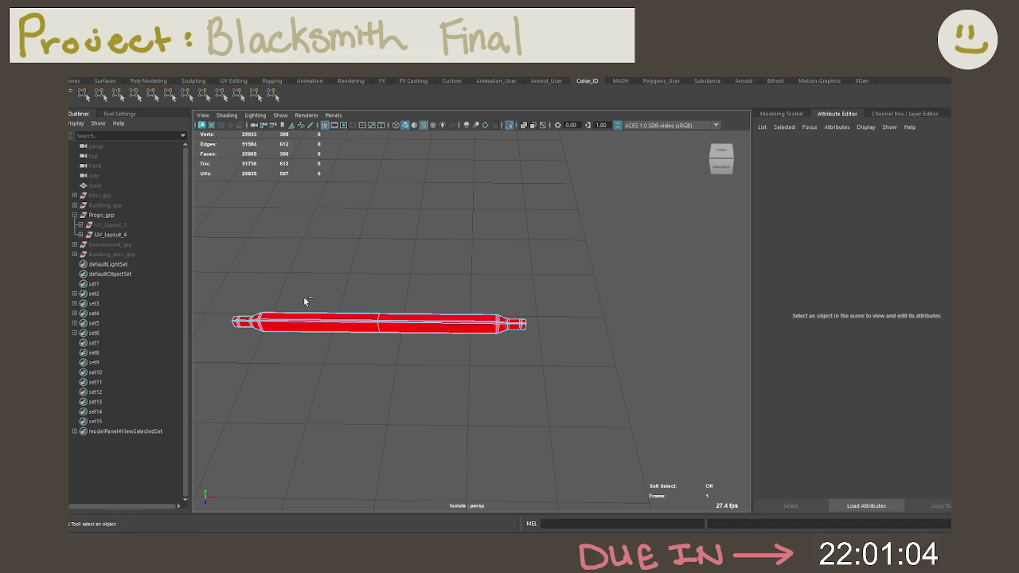
pyautogui.hotkey('ctrl', '1')
# Isolate the stand's leg Leg_1 and zoom in on it in front view.
pyautogui.click(433, 316)
pyautogui.rightClick(570, 264)
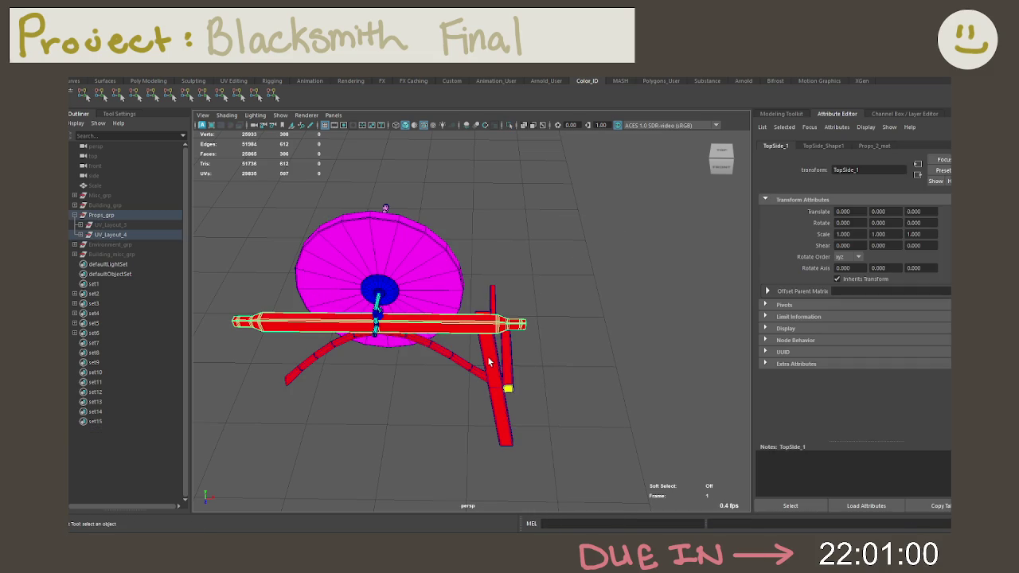
pyautogui.click(488, 362)
pyautogui.hotkey('ctrl', '1')
pyautogui.moveTo(488, 256); pyautogui.dragTo(486, 286, button='right')
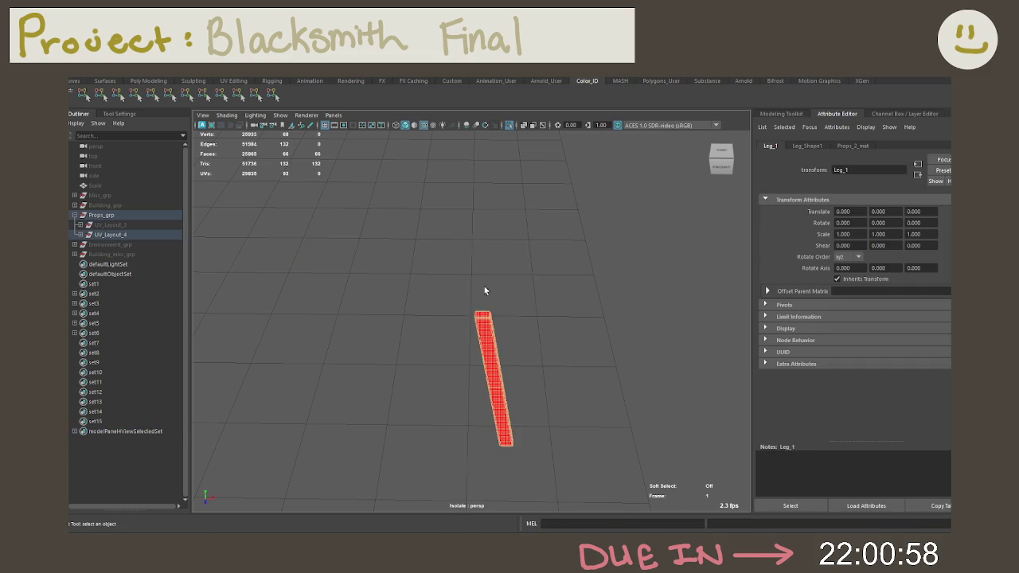
pyautogui.press('space')
pyautogui.press('space')
pyautogui.scroll(2, 422, 292)
pyautogui.scroll(2, 422, 292)
# Marquee the leg's faces and shrink the selection to its end faces.
pyautogui.moveTo(409, 233); pyautogui.dragTo(690, 398)
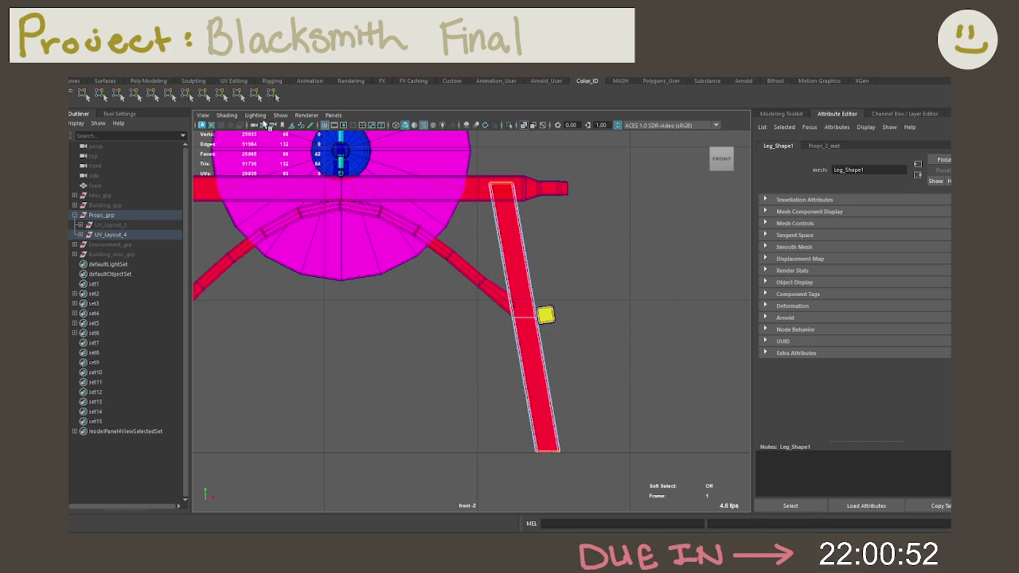
pyautogui.hotkey('shift', ',')
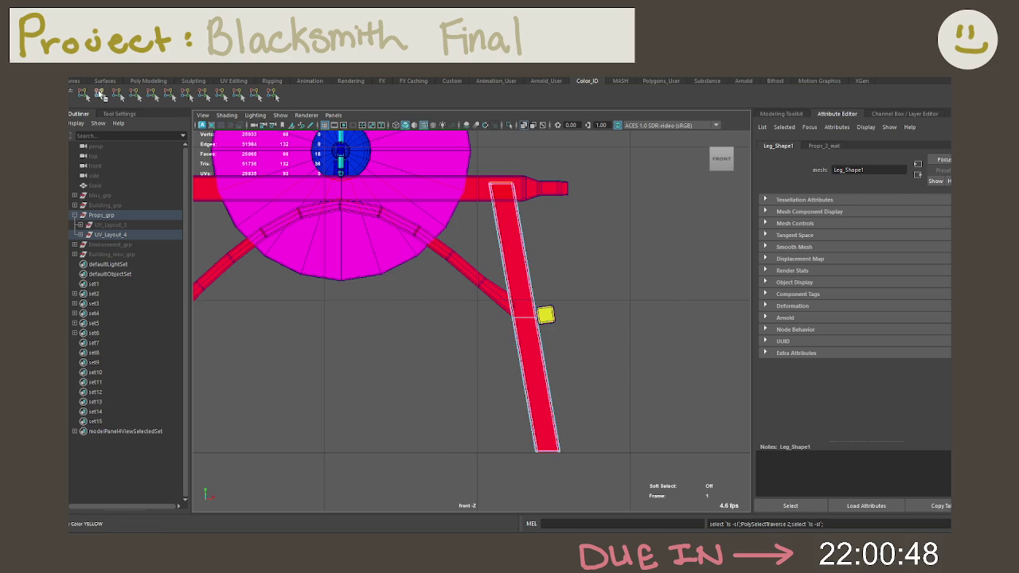
pyautogui.press('space')
pyautogui.press('space')
pyautogui.moveTo(553, 275)
pyautogui.keyDown('alt'); pyautogui.mouseDown()
pyautogui.moveTo(479, 299)
pyautogui.moveTo(448, 175)
pyautogui.moveTo(454, 264)
pyautogui.mouseUp(); pyautogui.keyUp('alt')
pyautogui.keyDown('alt'); pyautogui.moveTo(453, 264); pyautogui.dragTo(383, 236, button='right'); pyautogui.keyUp('alt')
# Check the leg's colours, then restore the full scene with the barrel in view.
pyautogui.click(384, 236)
pyautogui.keyDown('alt'); pyautogui.moveTo(384, 235); pyautogui.dragTo(394, 246); pyautogui.keyUp('alt')
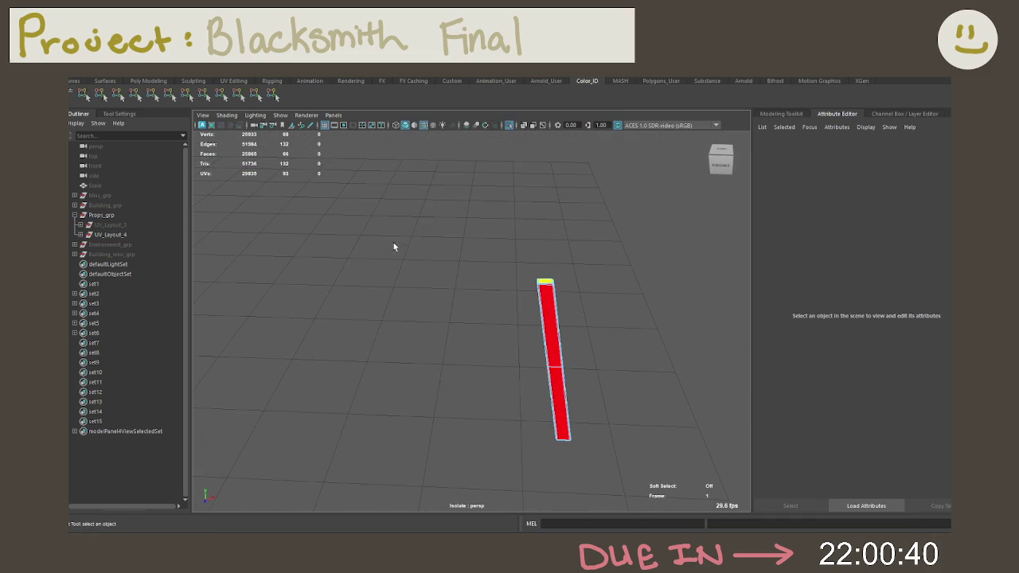
pyautogui.hotkey('ctrl', '1')
pyautogui.moveTo(593, 280); pyautogui.dragTo(635, 220, button='right')
pyautogui.keyDown('alt'); pyautogui.moveTo(634, 221); pyautogui.dragTo(600, 225); pyautogui.keyUp('alt')
# Inspect the curved frame FrameCurve_1 in isolation, then restore the scene.
pyautogui.click(490, 321)
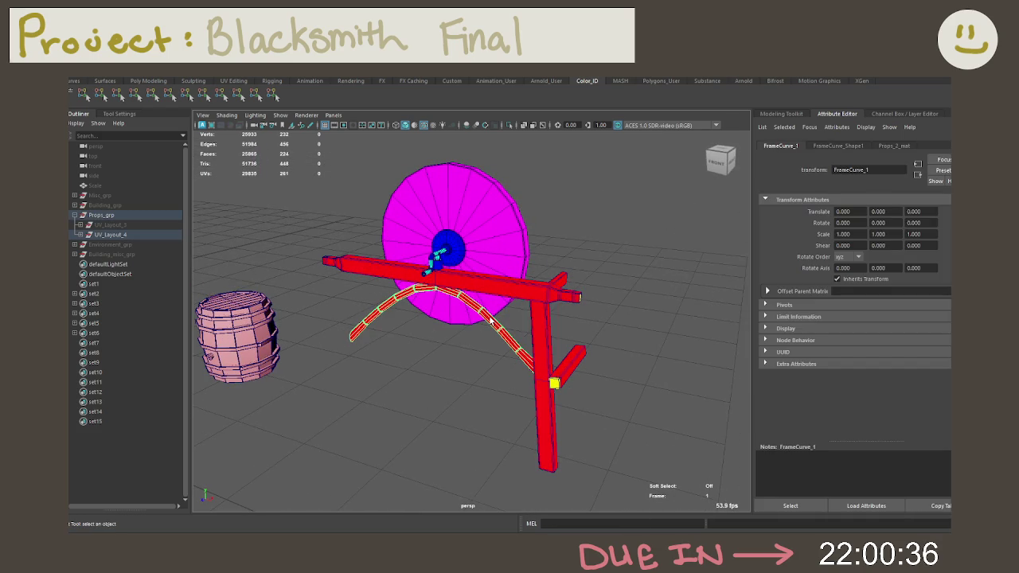
pyautogui.hotkey('ctrl', '1')
pyautogui.moveTo(457, 288)
pyautogui.keyDown('alt'); pyautogui.mouseDown()
pyautogui.moveTo(468, 301)
pyautogui.moveTo(498, 283)
pyautogui.moveTo(501, 263)
pyautogui.moveTo(536, 252)
pyautogui.mouseUp(); pyautogui.keyUp('alt')
pyautogui.hotkey('ctrl', '1')
pyautogui.click(528, 362)
pyautogui.moveTo(527, 362)
pyautogui.keyDown('alt'); pyautogui.mouseDown()
pyautogui.moveTo(466, 289)
pyautogui.moveTo(549, 311)
pyautogui.moveTo(542, 273)
pyautogui.moveTo(568, 262)
pyautogui.moveTo(486, 288)
pyautogui.moveTo(461, 271)
pyautogui.mouseUp(); pyautogui.keyUp('alt')
# Isolate the top beam TopSide_1 and zoom in on it for component editing.
pyautogui.keyDown('alt'); pyautogui.moveTo(362, 153); pyautogui.dragTo(414, 249); pyautogui.keyUp('alt')
pyautogui.click(414, 249)
pyautogui.hotkey('ctrl', '1')
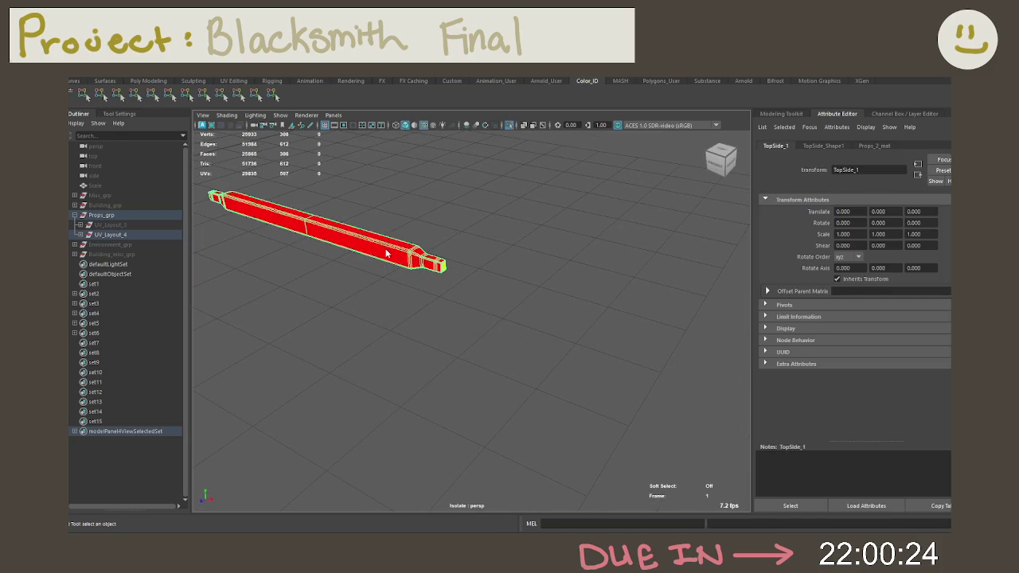
pyautogui.moveTo(386, 253); pyautogui.dragTo(476, 257, button='right')
pyautogui.scroll(3, 390, 237)
pyautogui.moveTo(389, 237)
pyautogui.keyDown('alt'); pyautogui.mouseDown()
pyautogui.moveTo(513, 276)
pyautogui.moveTo(541, 257)
pyautogui.mouseUp(); pyautogui.keyUp('alt')
pyautogui.scroll(2, 541, 257)
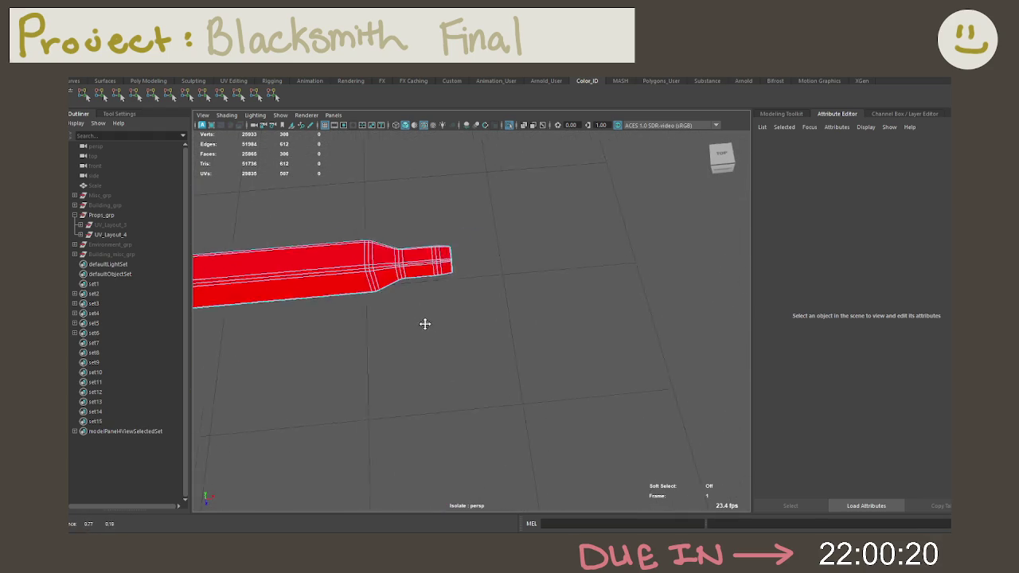
pyautogui.scroll(3, 429, 321)
pyautogui.scroll(-1, 411, 289)
pyautogui.scroll(2, 466, 279)
pyautogui.moveTo(454, 238)
pyautogui.keyDown('alt'); pyautogui.mouseDown()
pyautogui.moveTo(464, 255)
pyautogui.moveTo(454, 282)
pyautogui.mouseUp(); pyautogui.keyUp('alt')
# Inspect faces on the beam's end and tapered section, then restore the scene.
pyautogui.click(449, 282)
pyautogui.moveTo(345, 268)
pyautogui.keyDown('alt'); pyautogui.mouseDown(button='middle')
pyautogui.moveTo(432, 269)
pyautogui.moveTo(437, 281)
pyautogui.mouseUp(button='middle'); pyautogui.keyUp('alt')
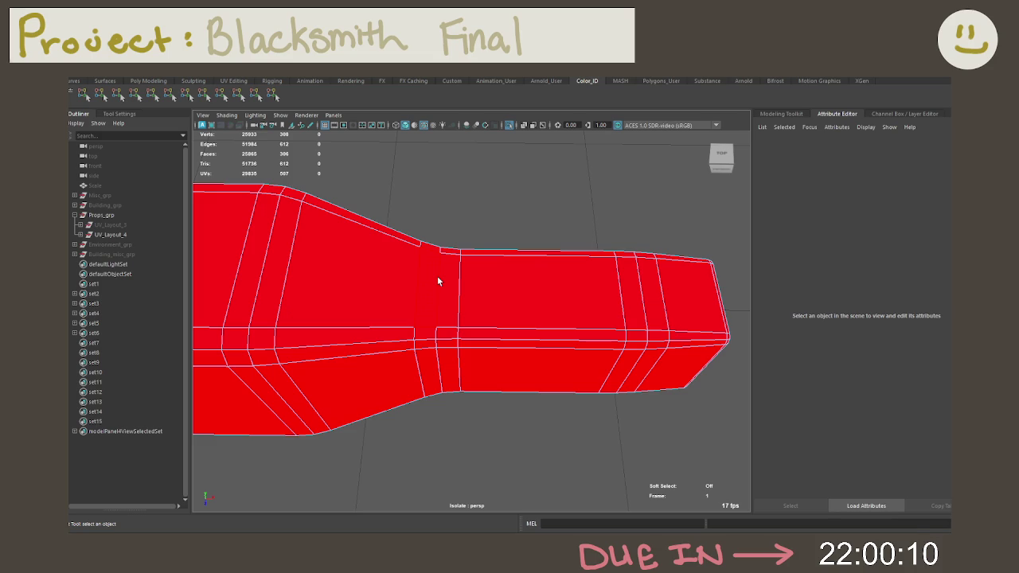
pyautogui.click(439, 279)
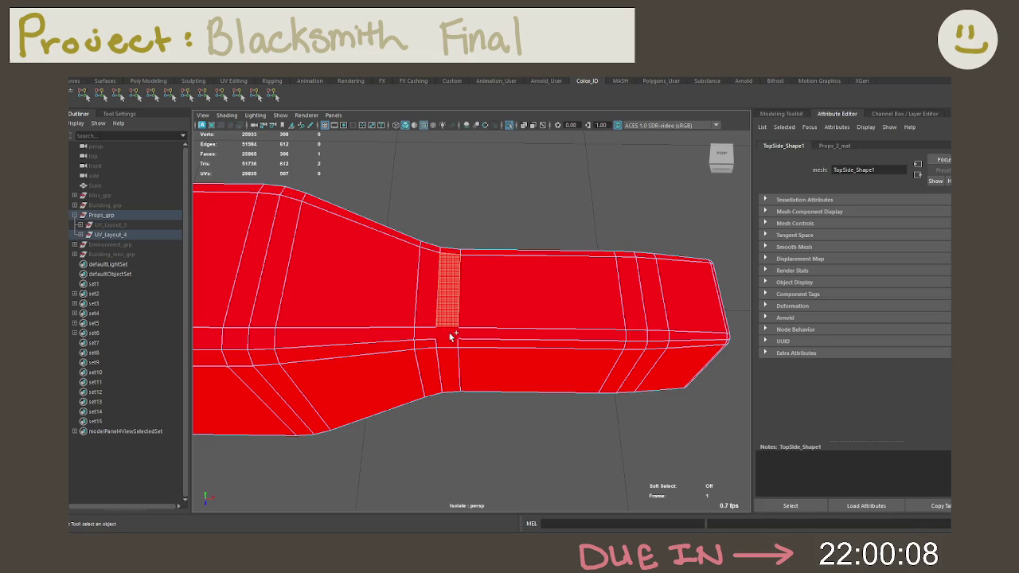
pyautogui.keyDown('shift'); pyautogui.moveTo(450, 338); pyautogui.dragTo(491, 332); pyautogui.keyUp('shift')
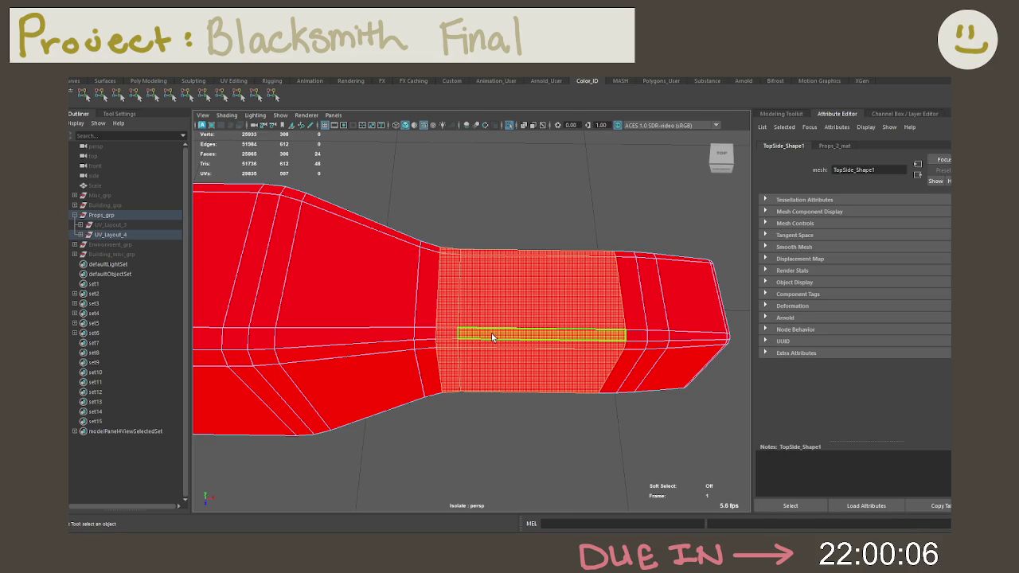
pyautogui.scroll(-5, 519, 346)
pyautogui.click(469, 269)
pyautogui.scroll(-2, 429, 246)
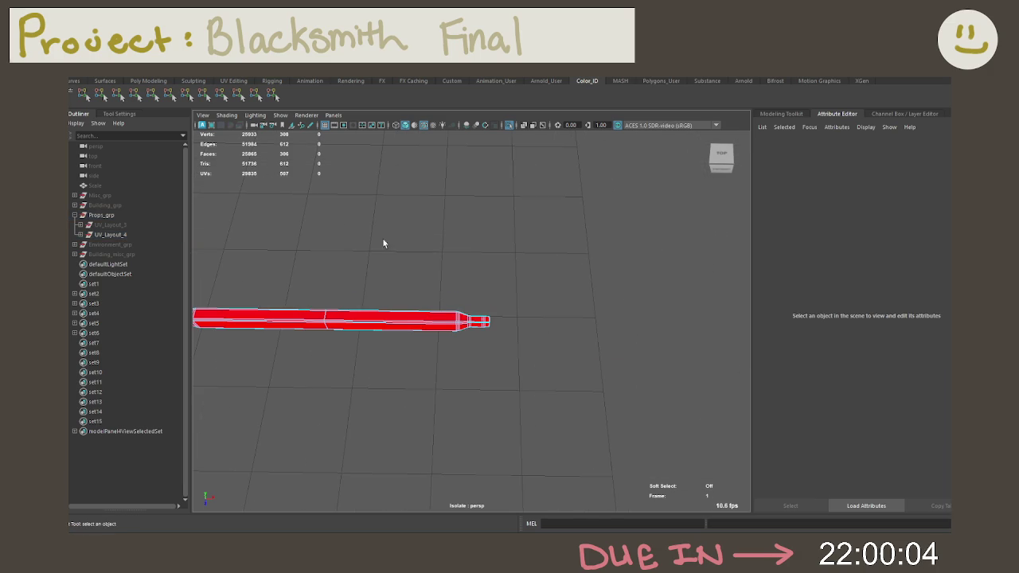
pyautogui.hotkey('ctrl', '1')
# Isolate the whole barrel and expand the UV_Layout_4 group in the Outliner.
pyautogui.moveTo(394, 252)
pyautogui.keyDown('alt'); pyautogui.mouseDown()
pyautogui.moveTo(357, 225)
pyautogui.moveTo(454, 297)
pyautogui.mouseUp(); pyautogui.keyUp('alt')
pyautogui.click(361, 350)
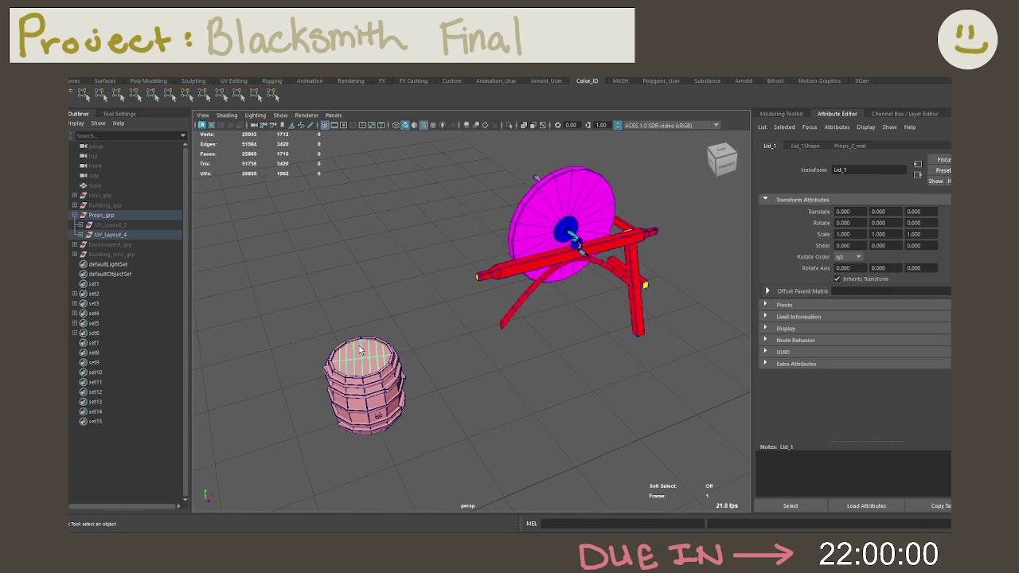
pyautogui.moveTo(354, 255); pyautogui.dragTo(415, 221, button='right')
pyautogui.moveTo(287, 302)
pyautogui.mouseDown()
pyautogui.moveTo(431, 457)
pyautogui.moveTo(511, 376)
pyautogui.mouseUp()
pyautogui.hotkey('ctrl', '1')
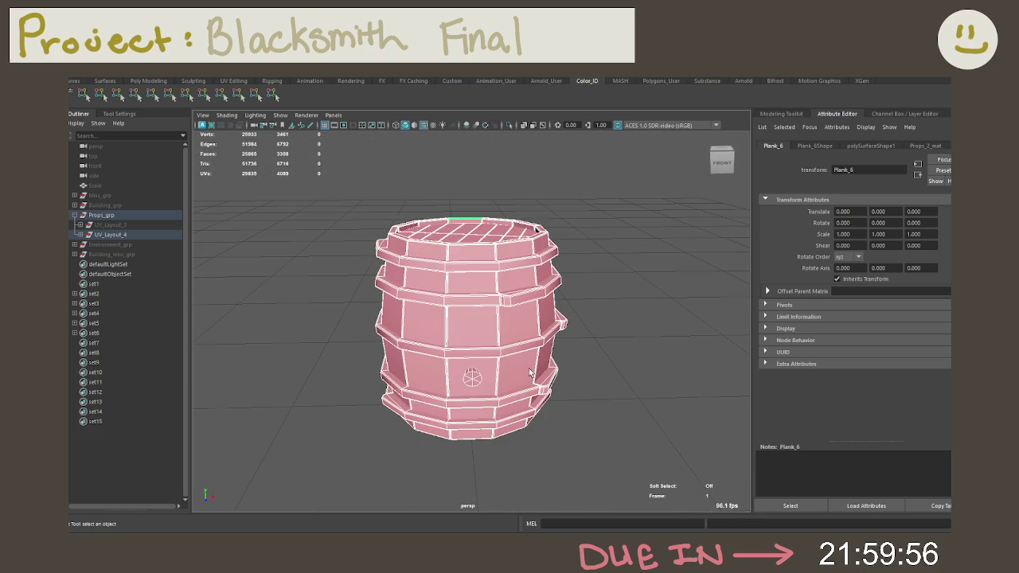
pyautogui.click(80, 234)
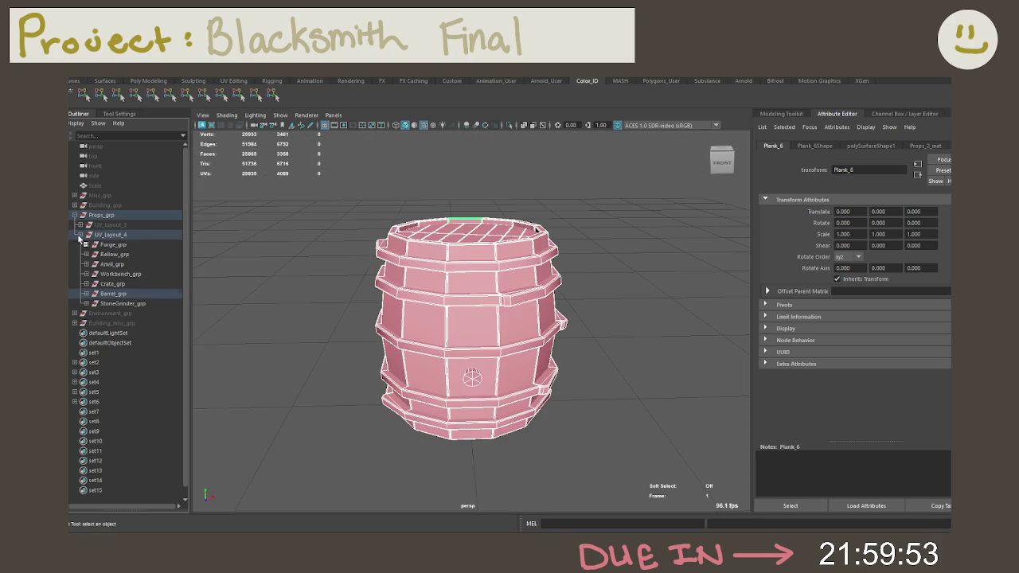
# Select Plank_grp under Barrel_grp, isolate the planks and colour them red.
pyautogui.click(86, 295)
pyautogui.click(93, 303)
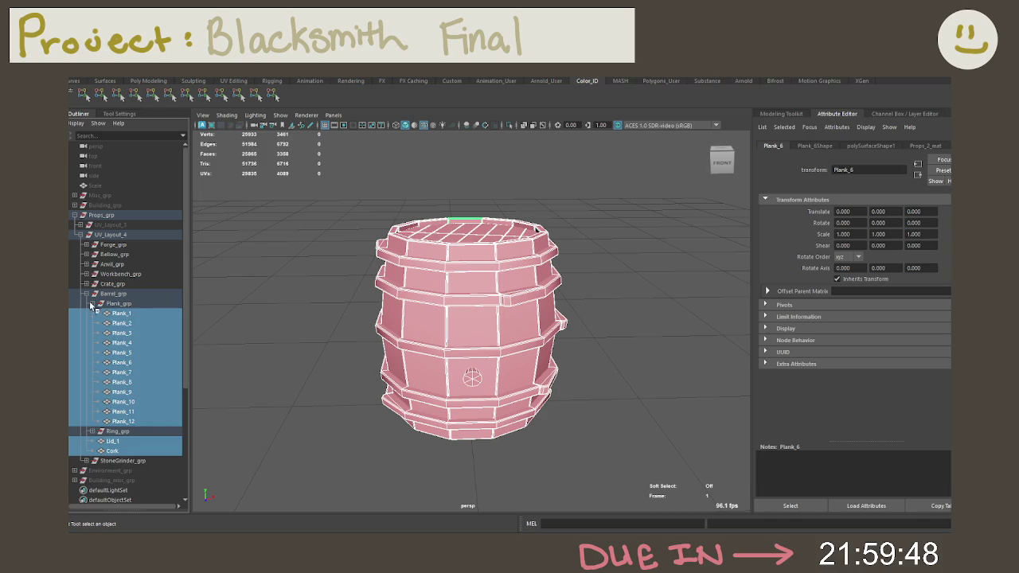
pyautogui.click(133, 303)
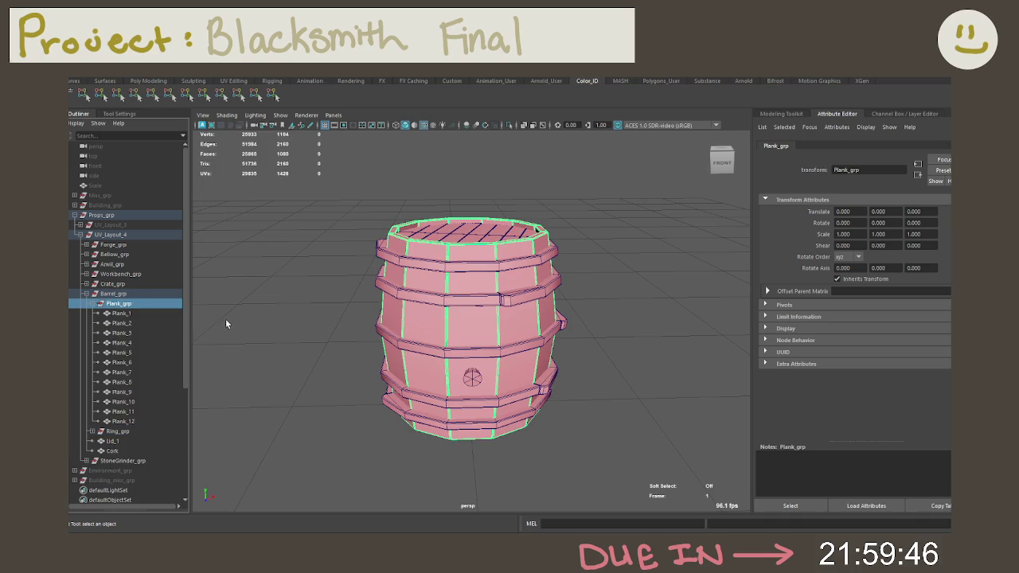
pyautogui.hotkey('ctrl', '1')
pyautogui.click(83, 94)
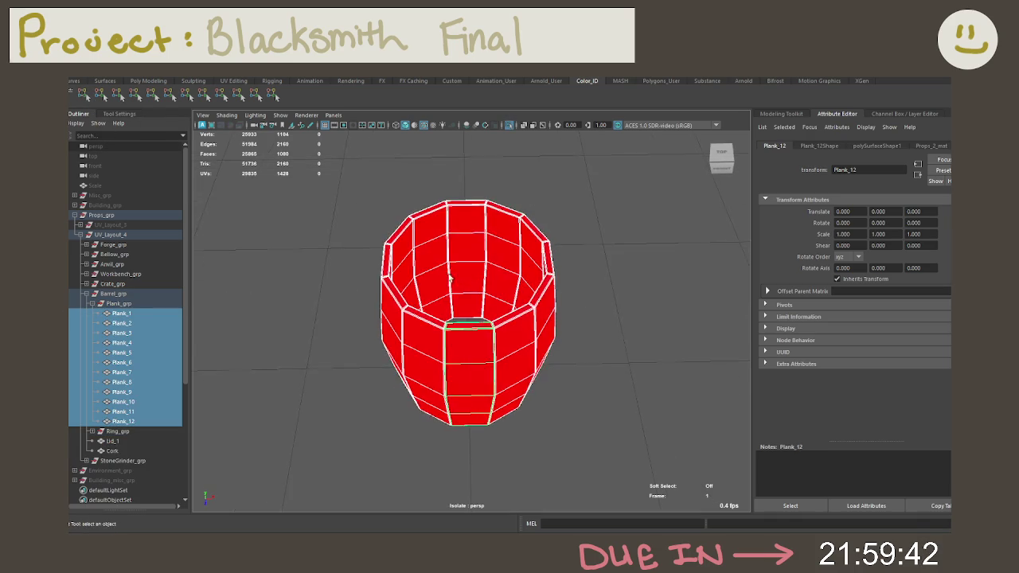
# Select Plank_11's top face, undoing an accidental selection grow.
pyautogui.keyDown('alt'); pyautogui.moveTo(458, 253); pyautogui.dragTo(454, 284); pyautogui.keyUp('alt')
pyautogui.scroll(5, 481, 251)
pyautogui.rightClick(481, 252)
pyautogui.click(482, 326)
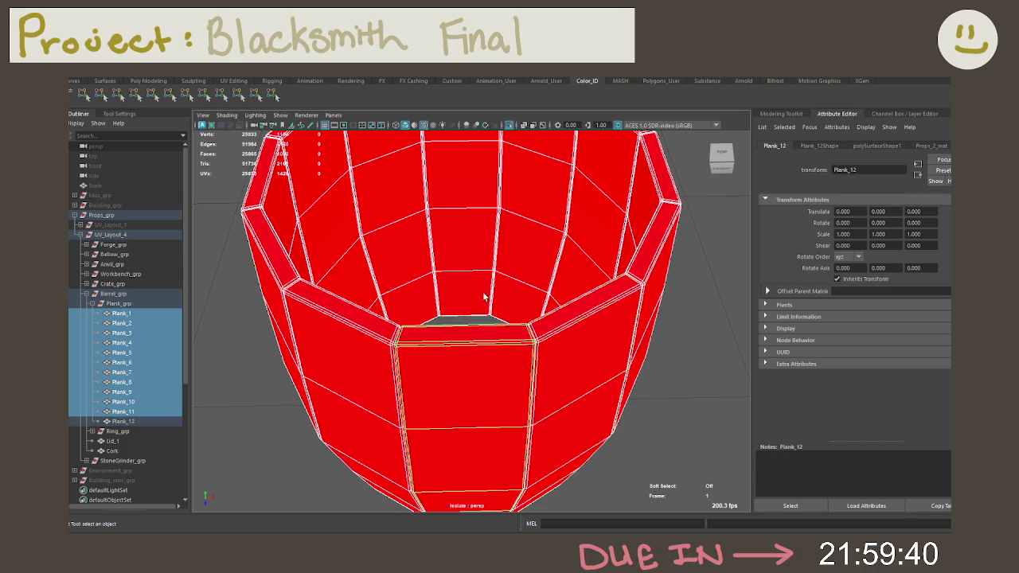
pyautogui.click(547, 319)
pyautogui.moveTo(549, 253); pyautogui.dragTo(549, 277, button='right')
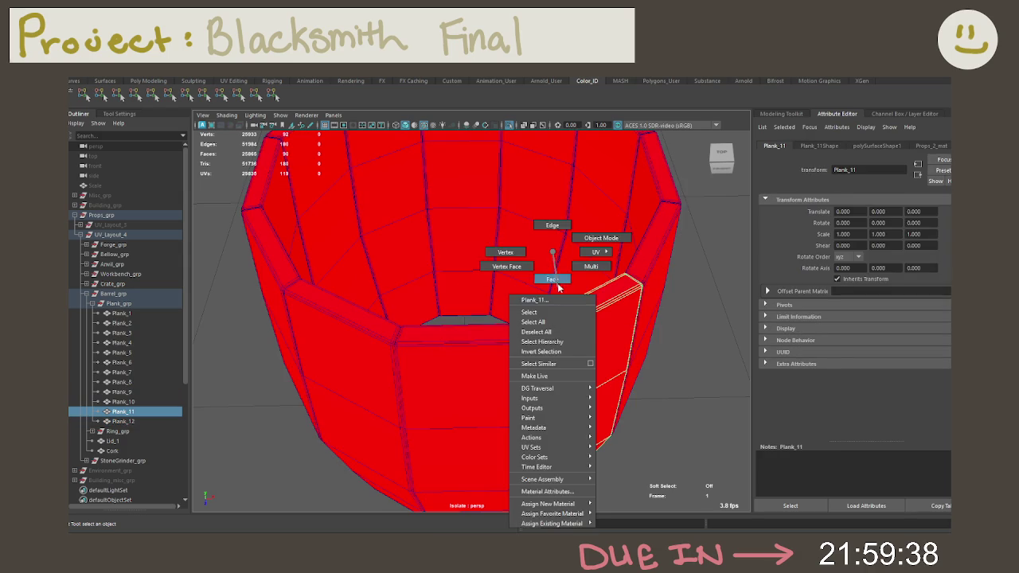
pyautogui.click(558, 319)
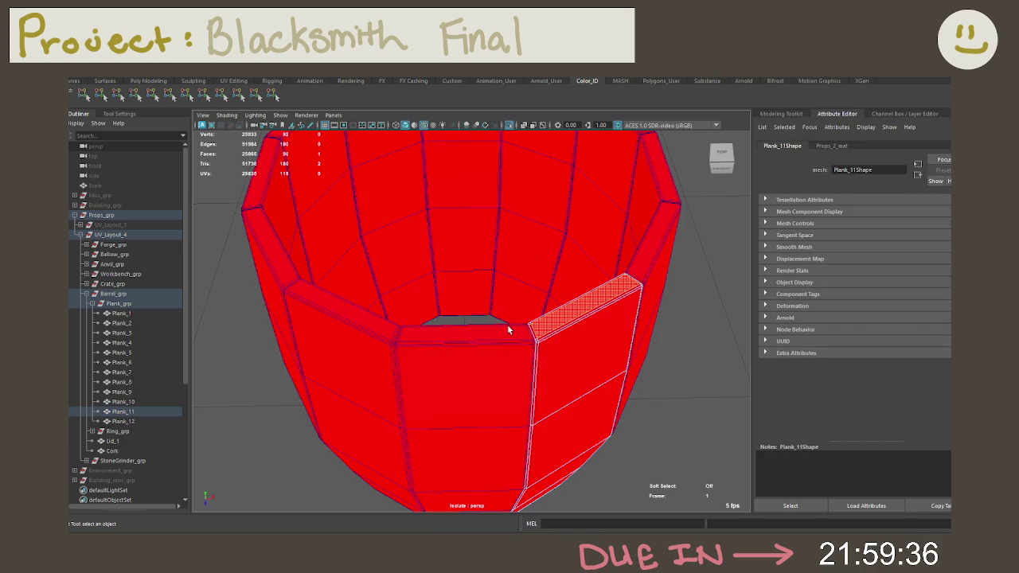
pyautogui.hotkey('shift', '.')
pyautogui.hotkey('ctrl', 'z')
# Marquee all twelve planks and switch them to face selection.
pyautogui.moveTo(526, 338); pyautogui.dragTo(586, 318, button='right')
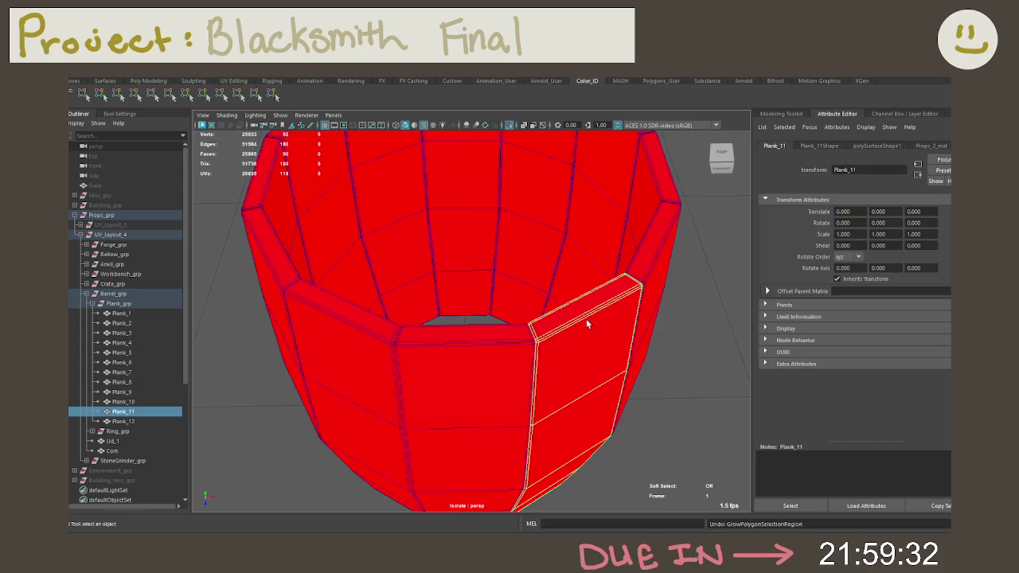
pyautogui.scroll(-3, 605, 376)
pyautogui.scroll(-3, 603, 371)
pyautogui.moveTo(661, 426); pyautogui.dragTo(369, 172)
pyautogui.moveTo(596, 200); pyautogui.dragTo(586, 221, button='right')
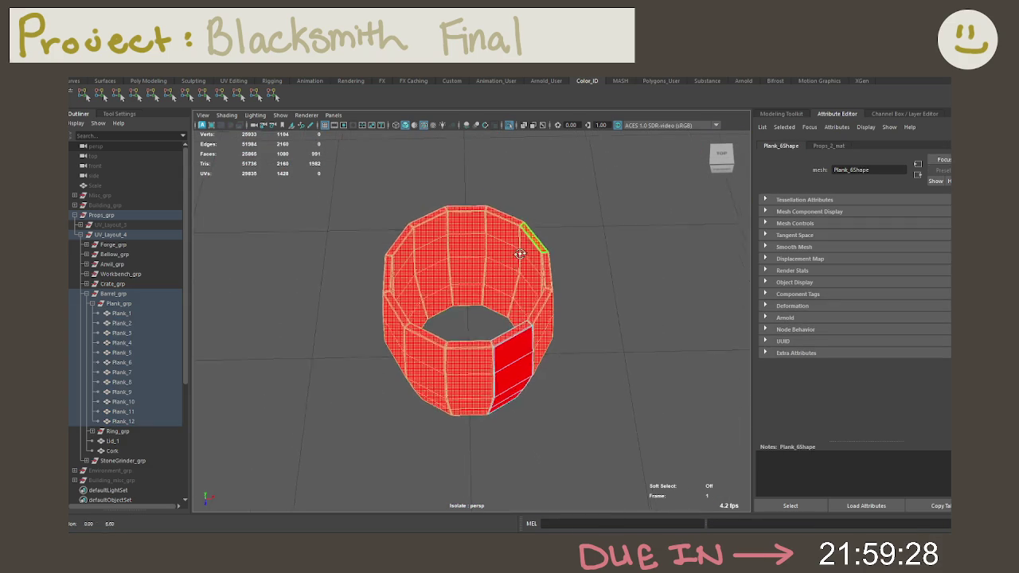
# Select the top faces of the planks around the front and left side of the barrel rim.
pyautogui.scroll(3, 527, 273)
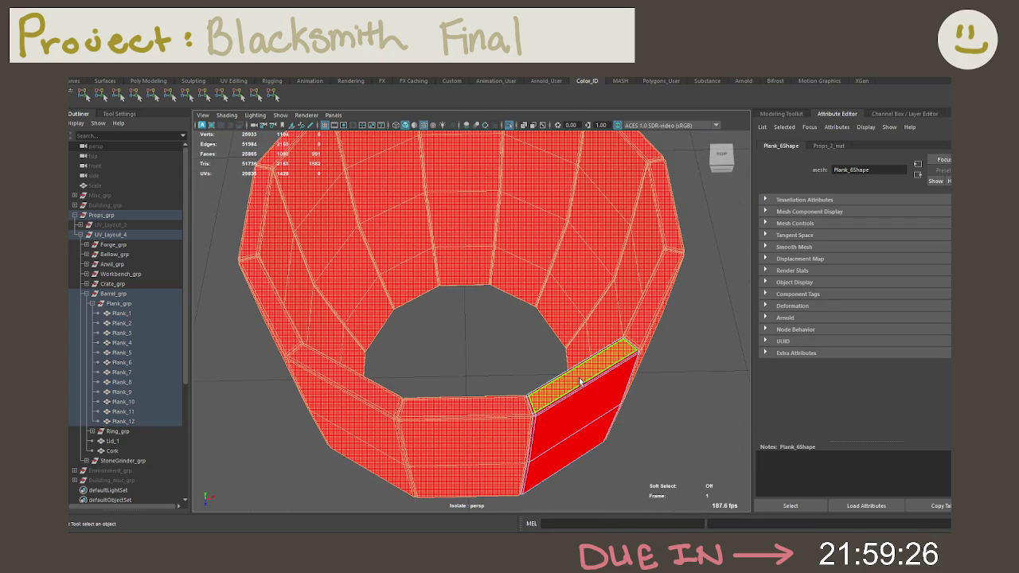
pyautogui.click(579, 377)
pyautogui.keyDown('shift'); pyautogui.click(481, 406); pyautogui.keyUp('shift')
pyautogui.moveTo(354, 379)
pyautogui.keyDown('alt'); pyautogui.mouseDown()
pyautogui.moveTo(423, 346)
pyautogui.moveTo(295, 382)
pyautogui.mouseUp(); pyautogui.keyUp('alt')
pyautogui.keyDown('shift'); pyautogui.click(299, 389); pyautogui.keyUp('shift')
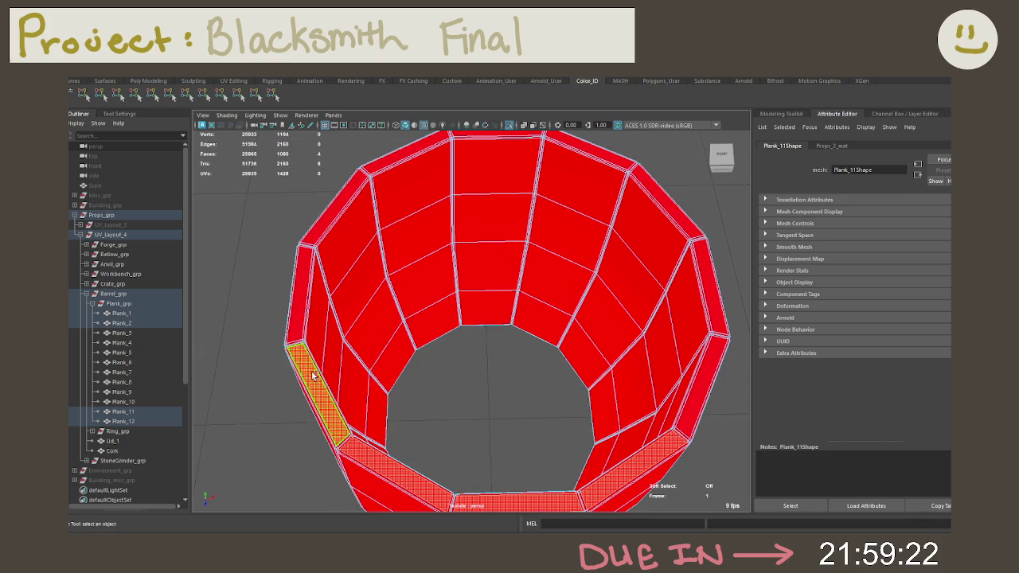
pyautogui.keyDown('shift'); pyautogui.click(302, 308); pyautogui.keyUp('shift')
pyautogui.keyDown('shift'); pyautogui.click(334, 206); pyautogui.keyUp('shift')
pyautogui.keyDown('shift'); pyautogui.click(406, 156); pyautogui.keyUp('shift')
pyautogui.moveTo(406, 156)
pyautogui.keyDown('alt'); pyautogui.mouseDown()
pyautogui.moveTo(434, 208)
pyautogui.moveTo(456, 176)
pyautogui.mouseUp(); pyautogui.keyUp('alt')
pyautogui.keyDown('shift'); pyautogui.click(458, 180); pyautogui.keyUp('shift')
pyautogui.keyDown('shift'); pyautogui.click(549, 199); pyautogui.keyUp('shift')
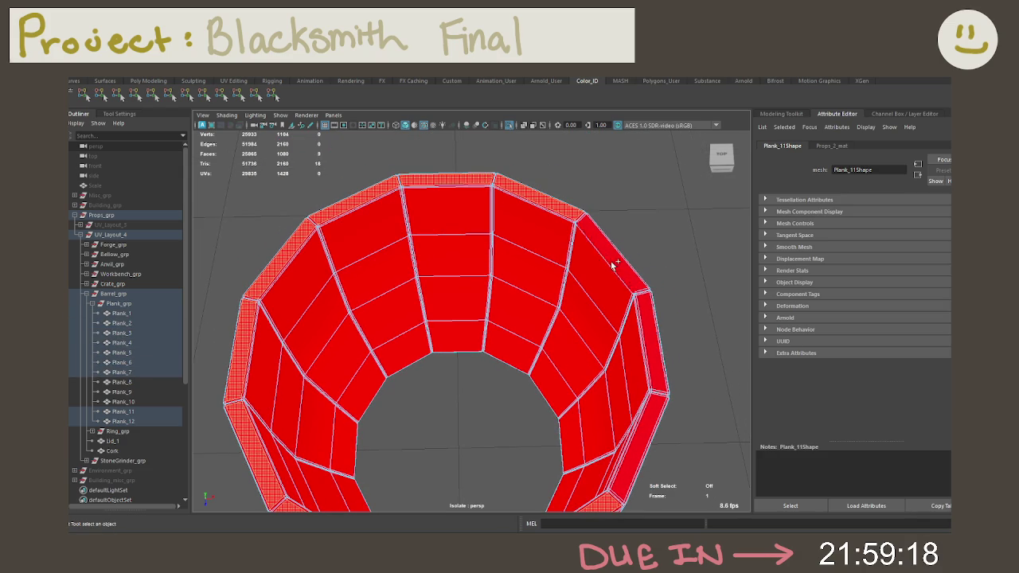
pyautogui.keyDown('shift'); pyautogui.click(609, 256); pyautogui.keyUp('shift')
pyautogui.keyDown('shift'); pyautogui.click(653, 328); pyautogui.keyUp('shift')
pyautogui.moveTo(653, 328)
pyautogui.keyDown('alt'); pyautogui.mouseDown()
pyautogui.moveTo(655, 383)
pyautogui.moveTo(596, 221)
pyautogui.mouseUp(); pyautogui.keyUp('alt')
pyautogui.keyDown('shift'); pyautogui.click(646, 362); pyautogui.keyUp('shift')
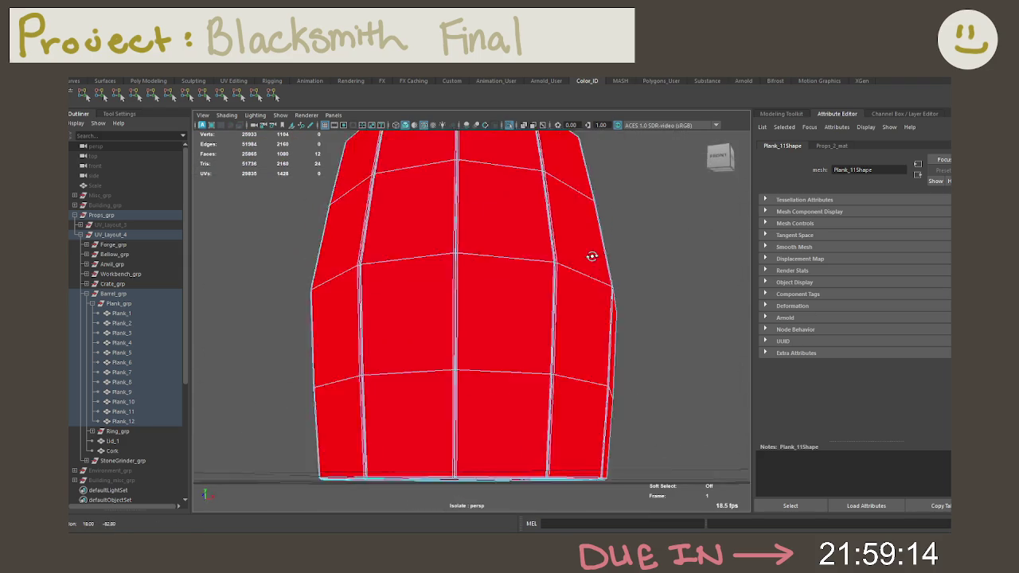
# Add the remaining plank top faces around the whole ring to the selection.
pyautogui.scroll(-3, 596, 221)
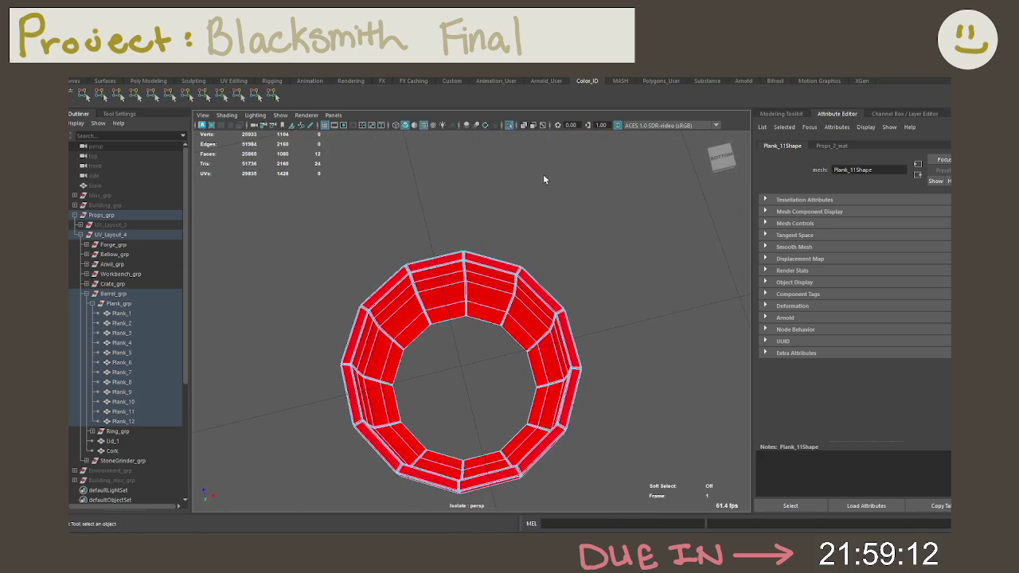
pyautogui.keyDown('alt'); pyautogui.moveTo(541, 173); pyautogui.dragTo(538, 236); pyautogui.keyUp('alt')
pyautogui.keyDown('shift'); pyautogui.click(537, 237); pyautogui.keyUp('shift')
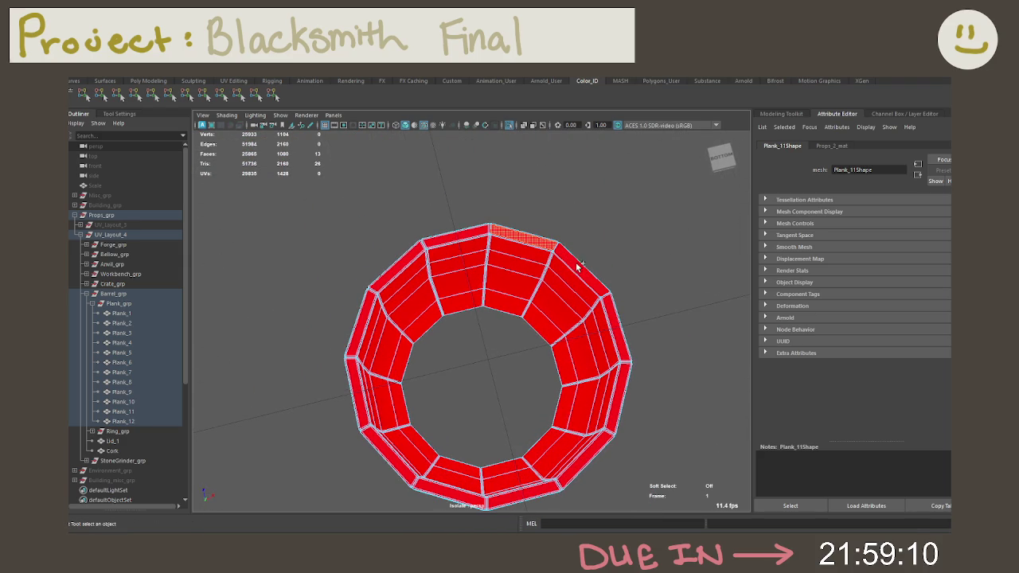
pyautogui.keyDown('shift'); pyautogui.click(581, 268); pyautogui.keyUp('shift')
pyautogui.keyDown('shift'); pyautogui.click(617, 322); pyautogui.keyUp('shift')
pyautogui.keyDown('shift'); pyautogui.click(617, 401); pyautogui.keyUp('shift')
pyautogui.keyDown('shift'); pyautogui.click(587, 460); pyautogui.keyUp('shift')
pyautogui.keyDown('shift'); pyautogui.click(527, 494); pyautogui.keyUp('shift')
pyautogui.keyDown('shift'); pyautogui.click(452, 495); pyautogui.keyUp('shift')
pyautogui.keyDown('shift'); pyautogui.click(390, 455); pyautogui.keyUp('shift')
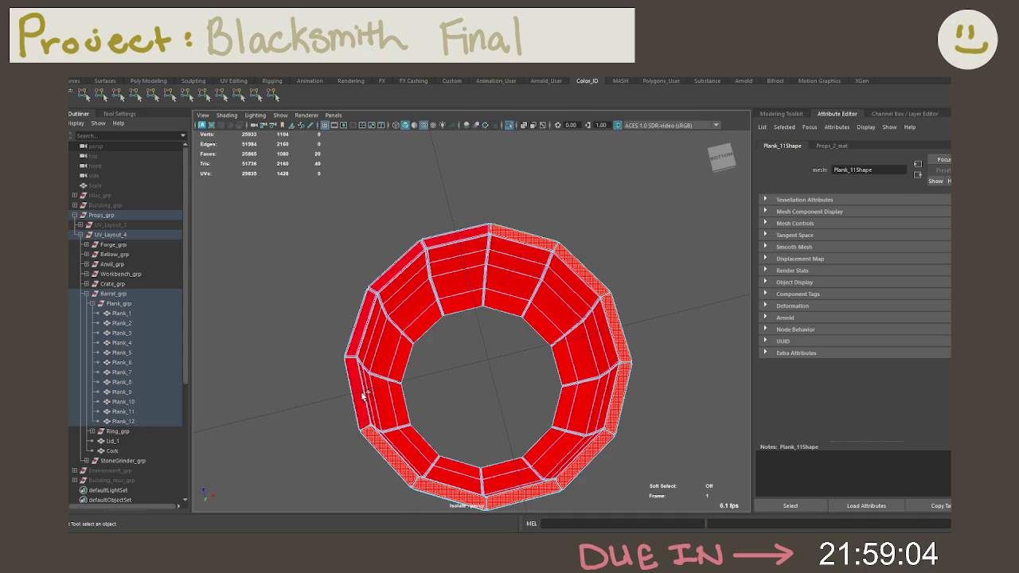
pyautogui.keyDown('shift'); pyautogui.click(358, 394); pyautogui.keyUp('shift')
pyautogui.keyDown('shift'); pyautogui.click(360, 323); pyautogui.keyUp('shift')
pyautogui.keyDown('shift'); pyautogui.click(392, 265); pyautogui.keyUp('shift')
pyautogui.keyDown('shift'); pyautogui.click(458, 232); pyautogui.keyUp('shift')
pyautogui.moveTo(541, 218)
pyautogui.keyDown('alt'); pyautogui.mouseDown()
pyautogui.moveTo(553, 217)
pyautogui.moveTo(573, 295)
pyautogui.mouseUp(); pyautogui.keyUp('alt')
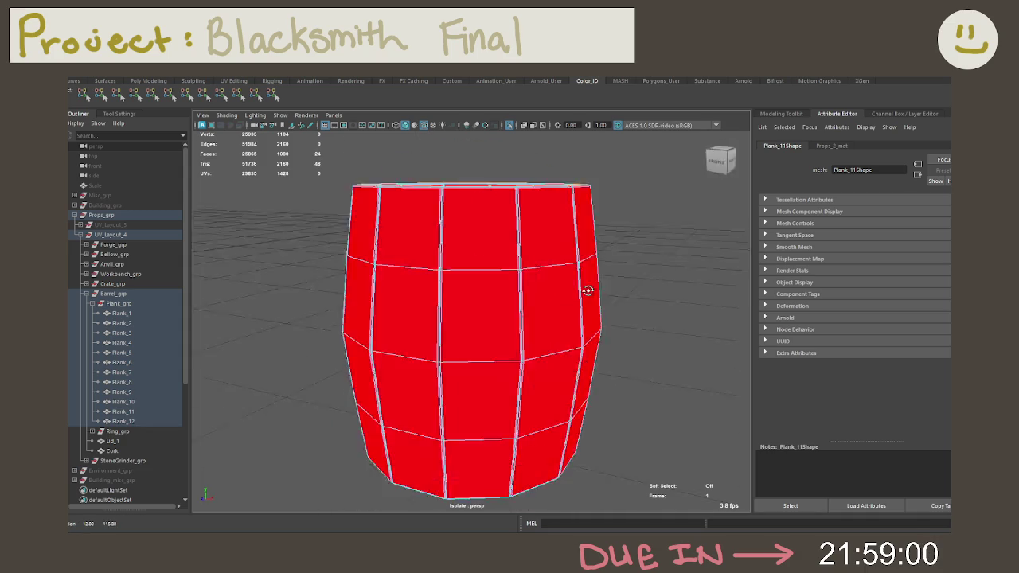
# Grow the rim face selection, colour it yellow, then clear the selection.
pyautogui.keyDown('alt'); pyautogui.moveTo(573, 294); pyautogui.dragTo(617, 320, button='right'); pyautogui.keyUp('alt')
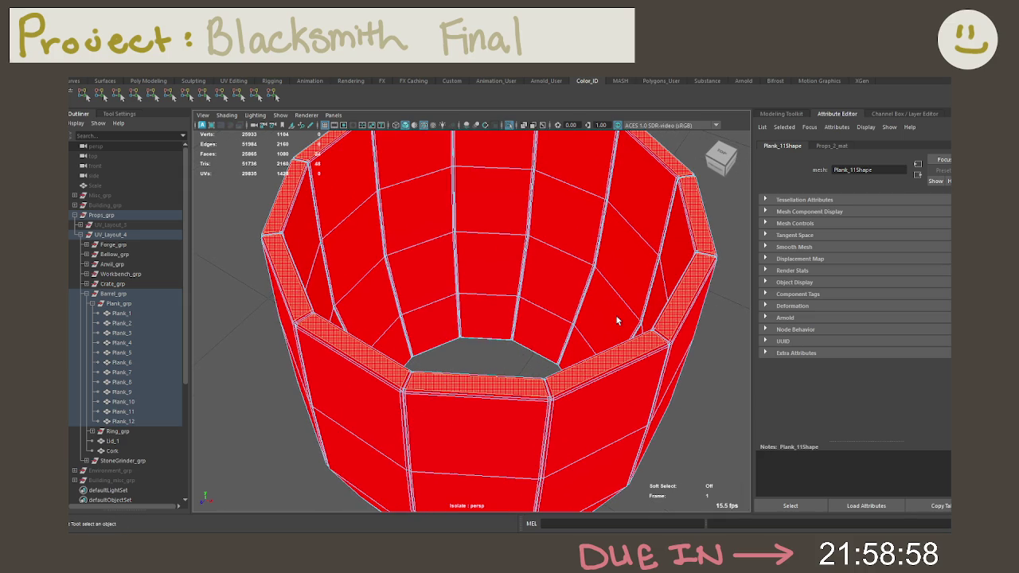
pyautogui.hotkey('shift', '.')
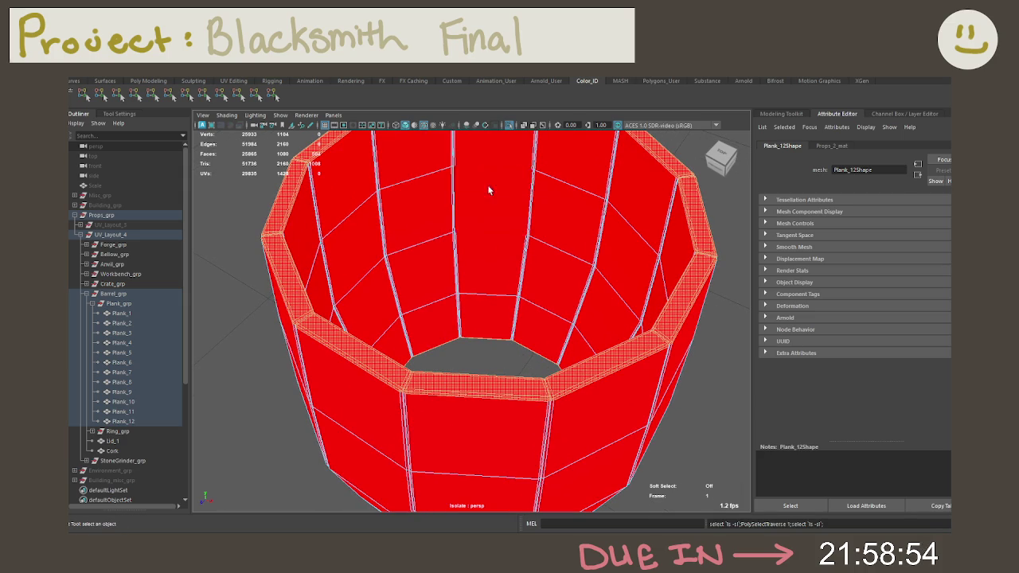
pyautogui.click(109, 97)
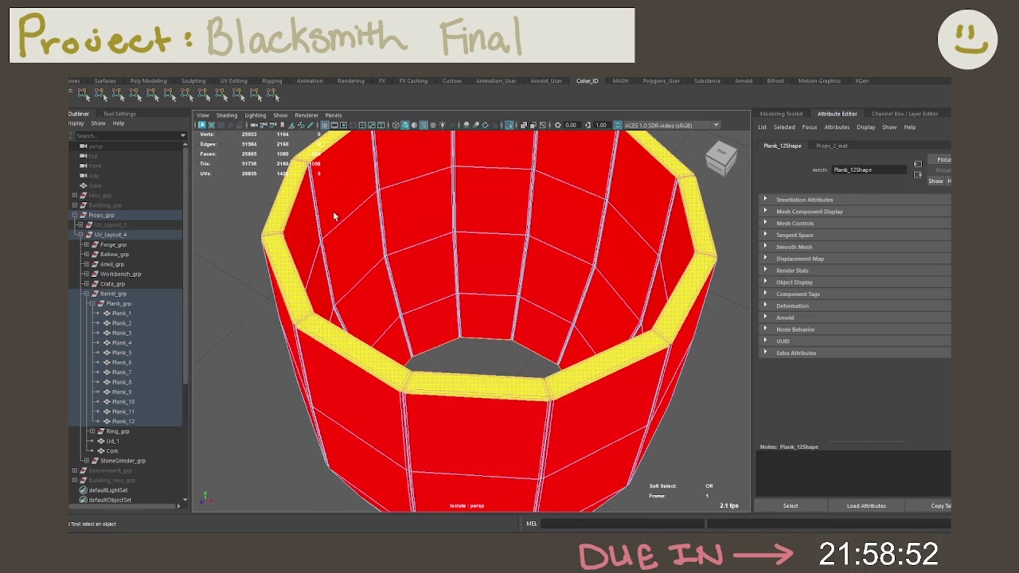
pyautogui.keyDown('alt'); pyautogui.moveTo(557, 239); pyautogui.dragTo(621, 229); pyautogui.keyUp('alt')
pyautogui.click(623, 225)
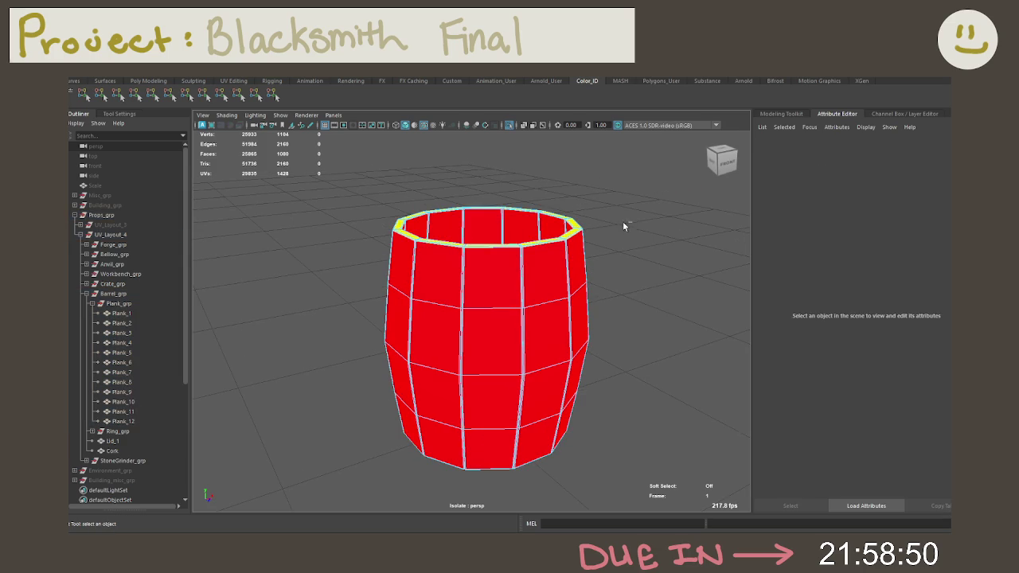
# Exit isolate, select Ring_grp in the Outliner and colour the barrel rings blue.
pyautogui.hotkey('ctrl', '1')
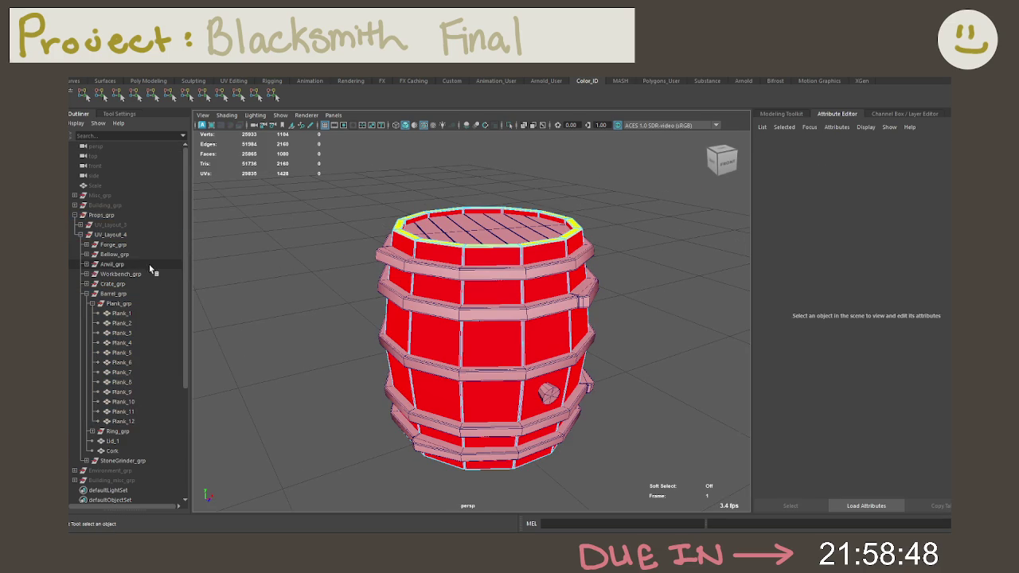
pyautogui.click(91, 303)
pyautogui.click(118, 313)
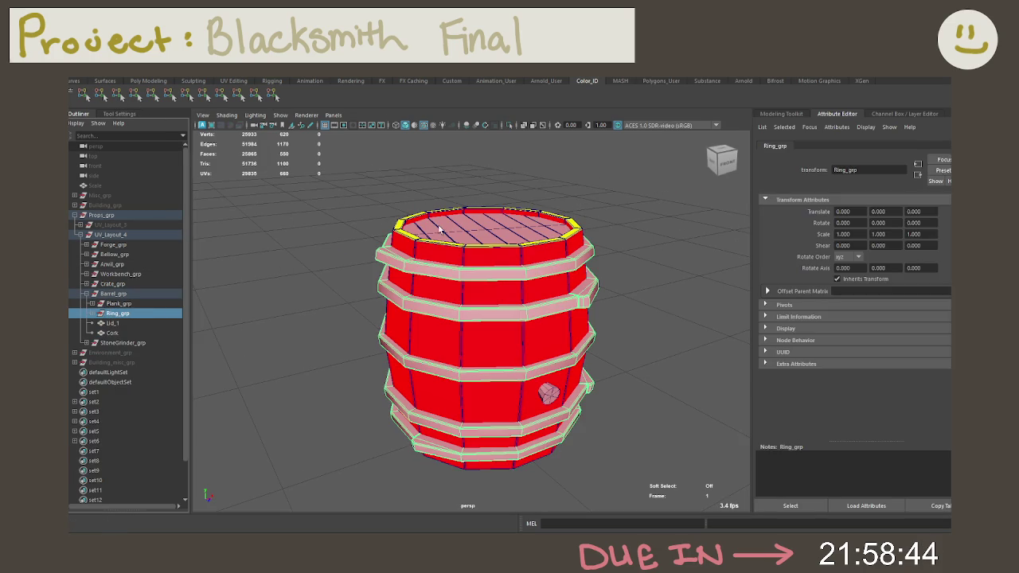
pyautogui.keyDown('alt'); pyautogui.moveTo(401, 209); pyautogui.dragTo(305, 189, button='right'); pyautogui.keyUp('alt')
pyautogui.click(150, 101)
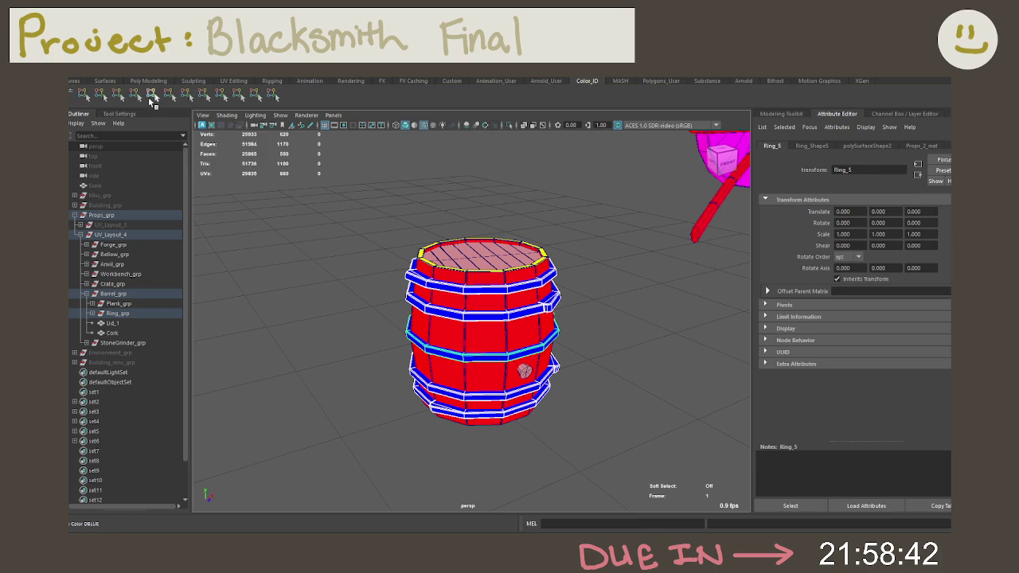
pyautogui.click(341, 260)
pyautogui.keyDown('alt'); pyautogui.moveTo(341, 260); pyautogui.dragTo(519, 290, button='right'); pyautogui.keyUp('alt')
# Colour the barrel's cork orange and deselect it.
pyautogui.click(515, 287)
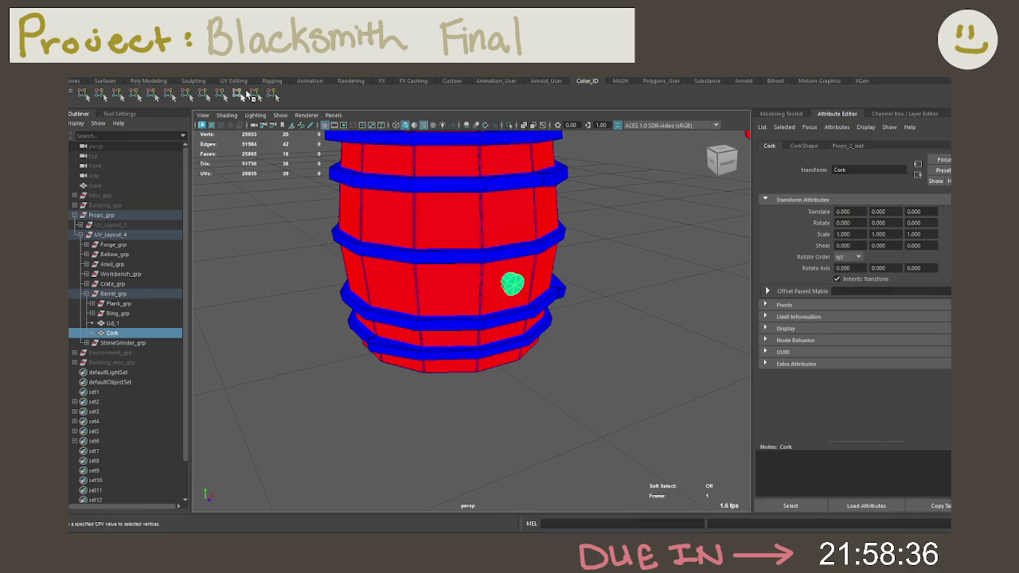
pyautogui.click(242, 95)
pyautogui.click(226, 94)
pyautogui.click(579, 388)
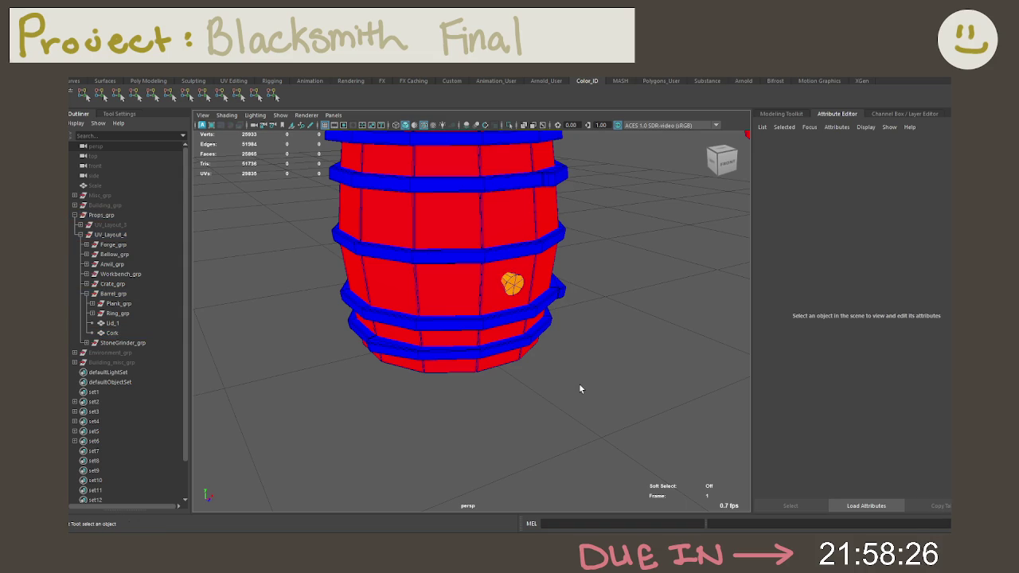
pyautogui.scroll(-5, 557, 358)
pyautogui.moveTo(518, 336)
pyautogui.keyDown('alt'); pyautogui.mouseDown()
pyautogui.moveTo(540, 356)
pyautogui.moveTo(533, 371)
pyautogui.mouseUp(); pyautogui.keyUp('alt')
# Isolate the barrel lid Lid_1, frame it, and colour it red.
pyautogui.click(481, 235)
pyautogui.hotkey('ctrl', '1')
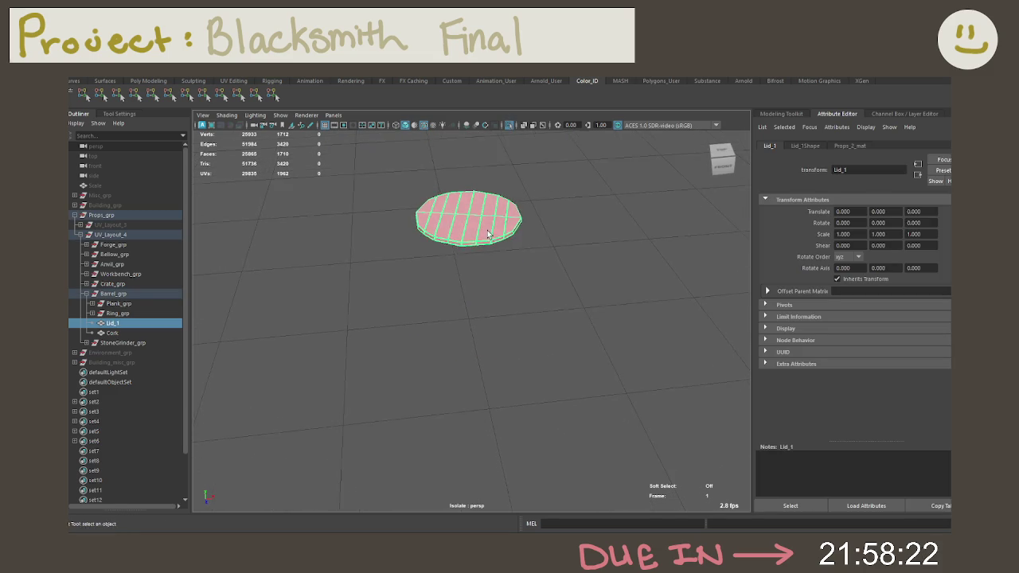
pyautogui.press('f')
pyautogui.scroll(1, 517, 318)
pyautogui.scroll(3, 539, 302)
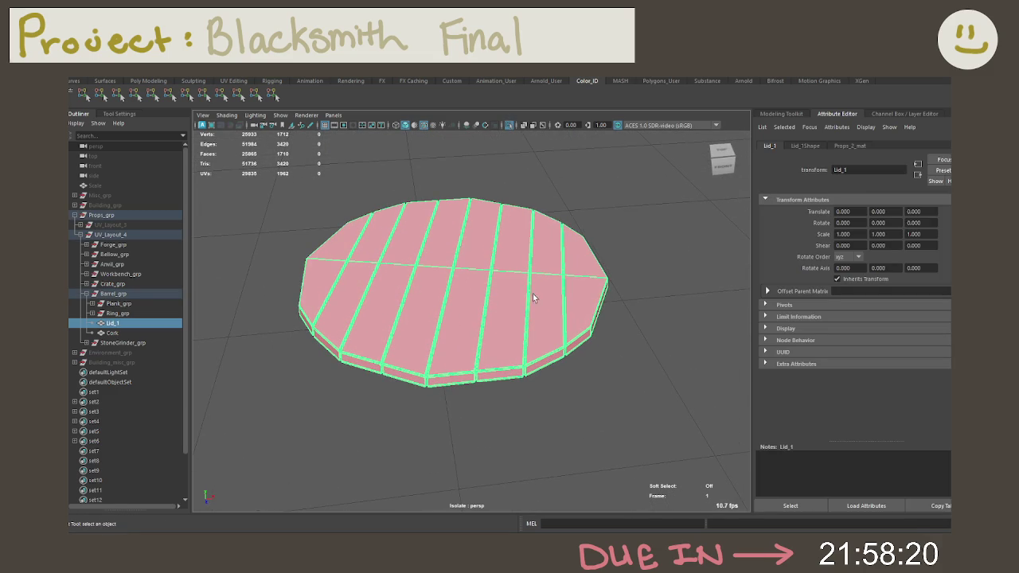
pyautogui.click(82, 96)
# In face mode, select several outer side faces around the lid's edge.
pyautogui.moveTo(417, 253); pyautogui.dragTo(417, 272, button='right')
pyautogui.moveTo(423, 305)
pyautogui.keyDown('alt'); pyautogui.mouseDown()
pyautogui.moveTo(417, 254)
pyautogui.moveTo(561, 289)
pyautogui.mouseUp(); pyautogui.keyUp('alt')
pyautogui.click(398, 249)
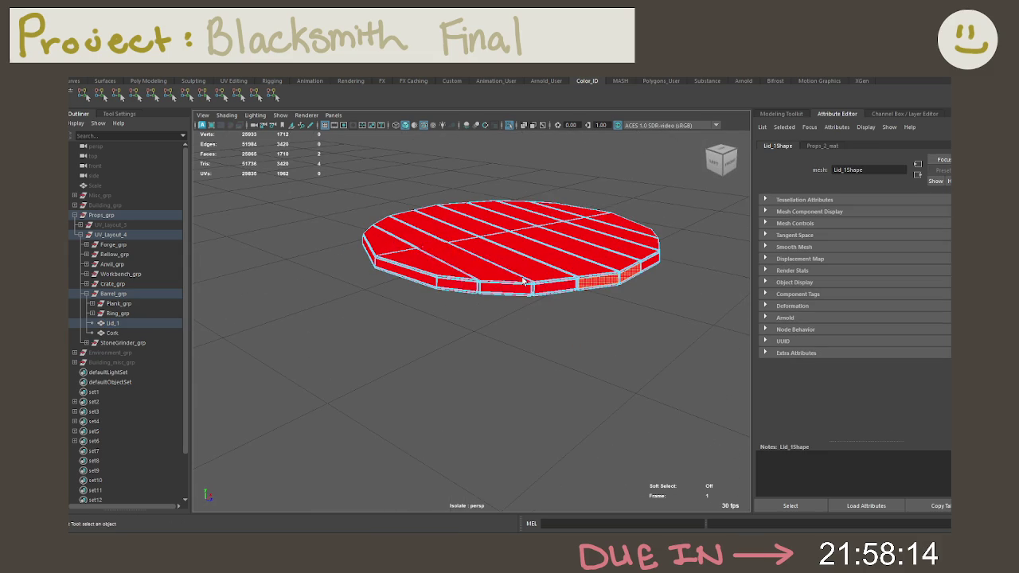
pyautogui.keyDown('shift'); pyautogui.click(505, 288); pyautogui.keyUp('shift')
pyautogui.keyDown('shift'); pyautogui.click(458, 286); pyautogui.keyUp('shift')
pyautogui.moveTo(457, 286)
pyautogui.keyDown('alt'); pyautogui.mouseDown()
pyautogui.moveTo(518, 283)
pyautogui.moveTo(493, 286)
pyautogui.mouseUp(); pyautogui.keyUp('alt')
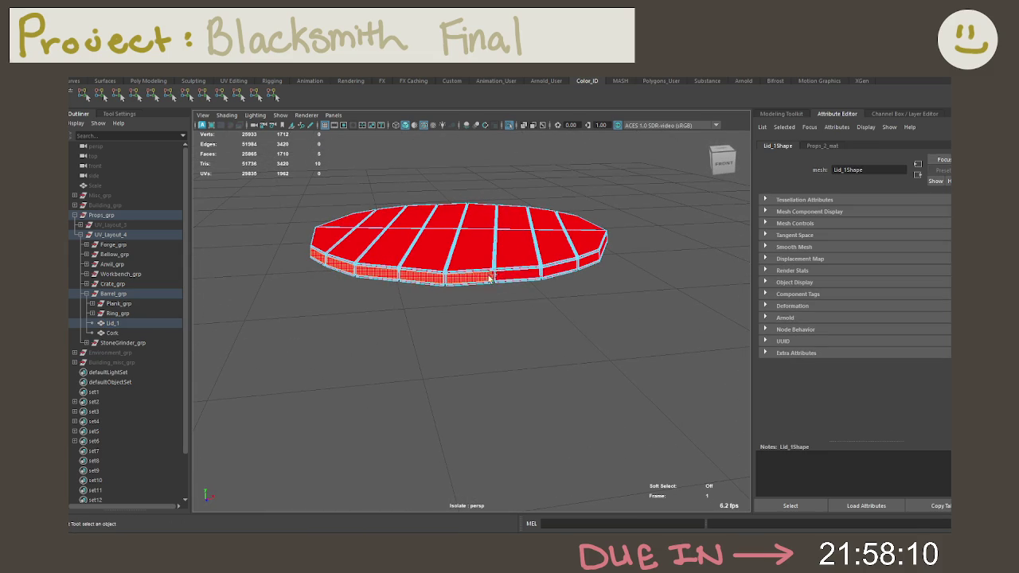
pyautogui.keyDown('shift'); pyautogui.click(505, 276); pyautogui.keyUp('shift')
pyautogui.keyDown('shift'); pyautogui.click(577, 265); pyautogui.keyUp('shift')
pyautogui.moveTo(577, 265)
pyautogui.keyDown('alt'); pyautogui.mouseDown()
pyautogui.moveTo(624, 250)
pyautogui.moveTo(478, 248)
pyautogui.moveTo(390, 222)
pyautogui.mouseUp(); pyautogui.keyUp('alt')
pyautogui.keyDown('shift'); pyautogui.click(390, 220); pyautogui.keyUp('shift')
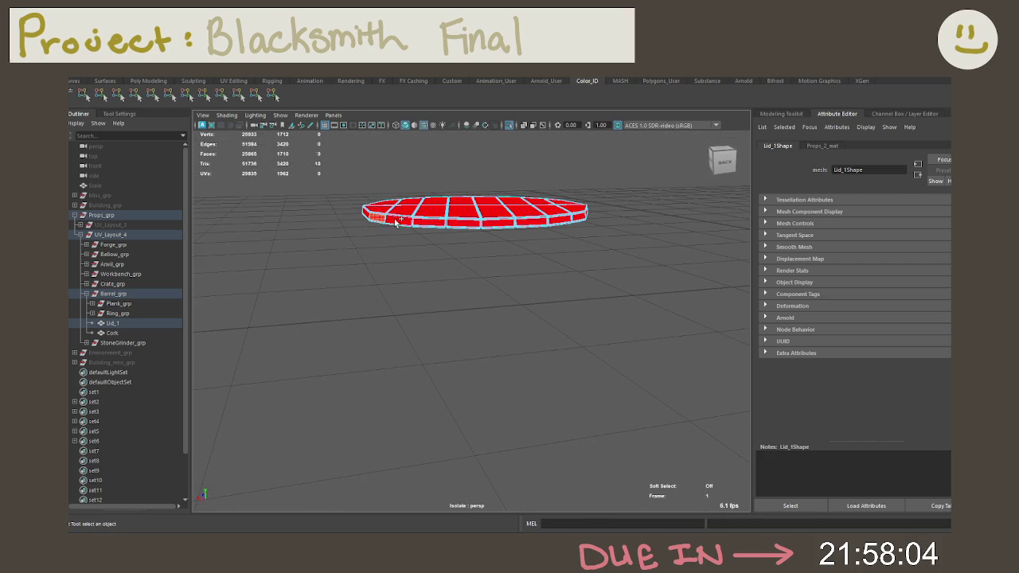
pyautogui.keyDown('shift'); pyautogui.click(500, 225); pyautogui.keyUp('shift')
pyautogui.keyDown('alt'); pyautogui.moveTo(581, 219); pyautogui.dragTo(489, 225); pyautogui.keyUp('alt')
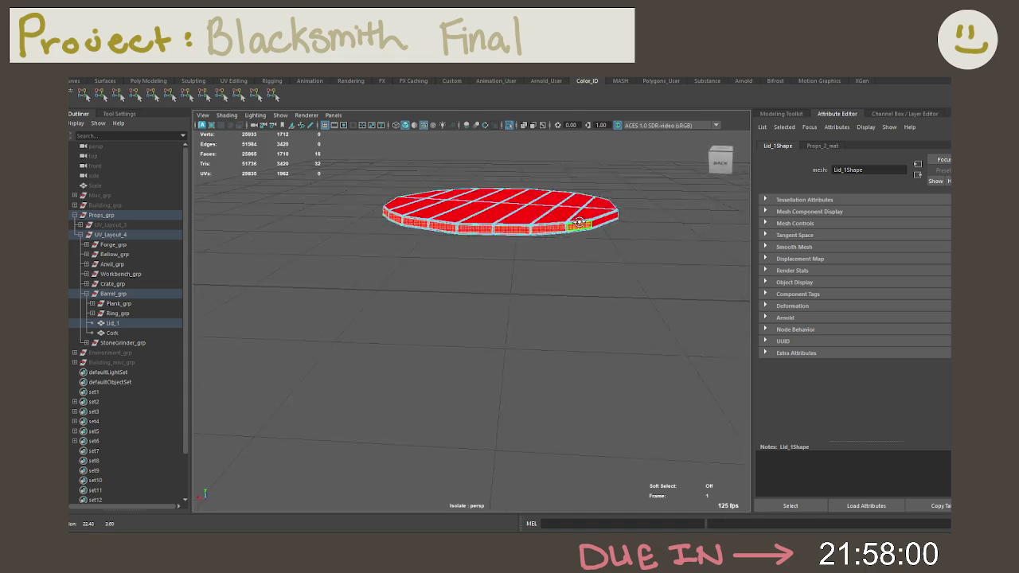
# Grow the side-face selection around the lid's full circumference.
pyautogui.hotkey('ctrl', 'shift', ',')
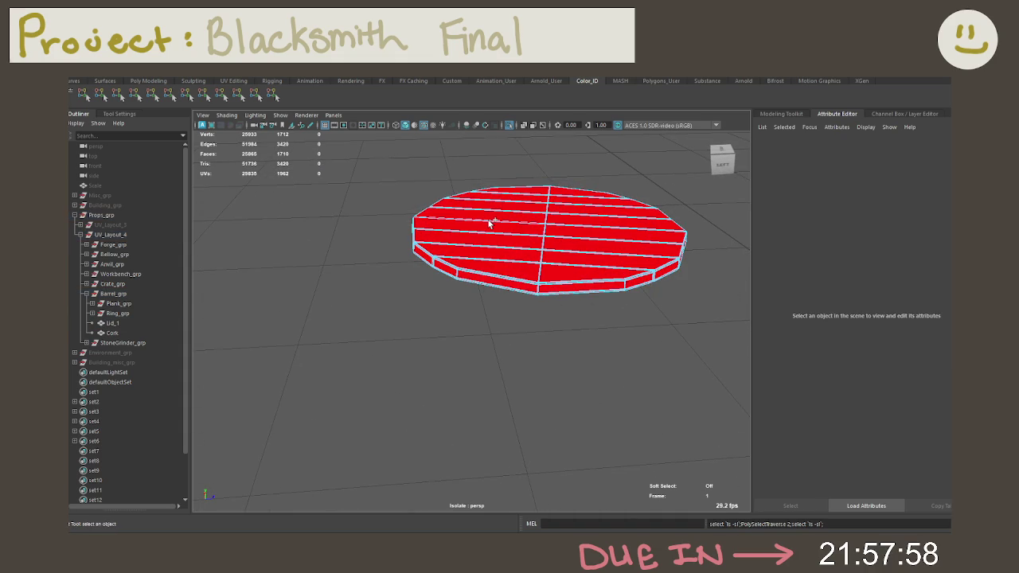
pyautogui.hotkey('ctrl', 'z')
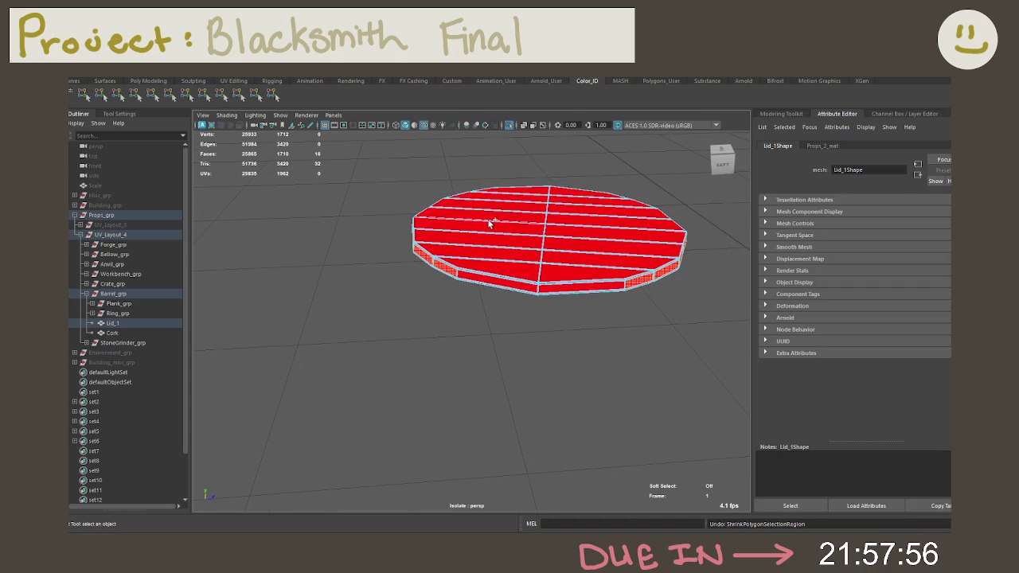
pyautogui.hotkey('shift', '.')
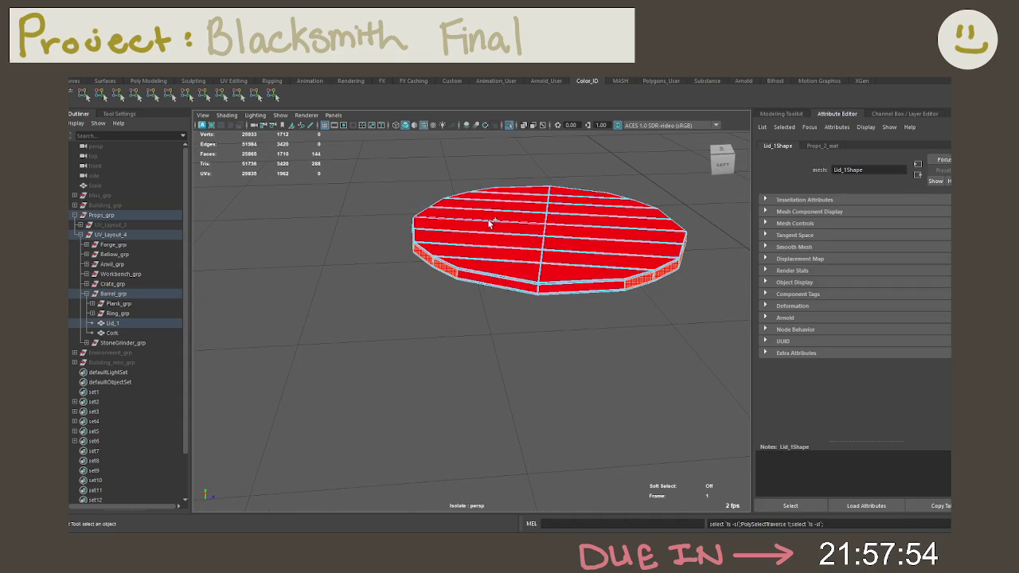
pyautogui.scroll(2, 488, 225)
pyautogui.scroll(3, 477, 209)
pyautogui.scroll(2, 591, 243)
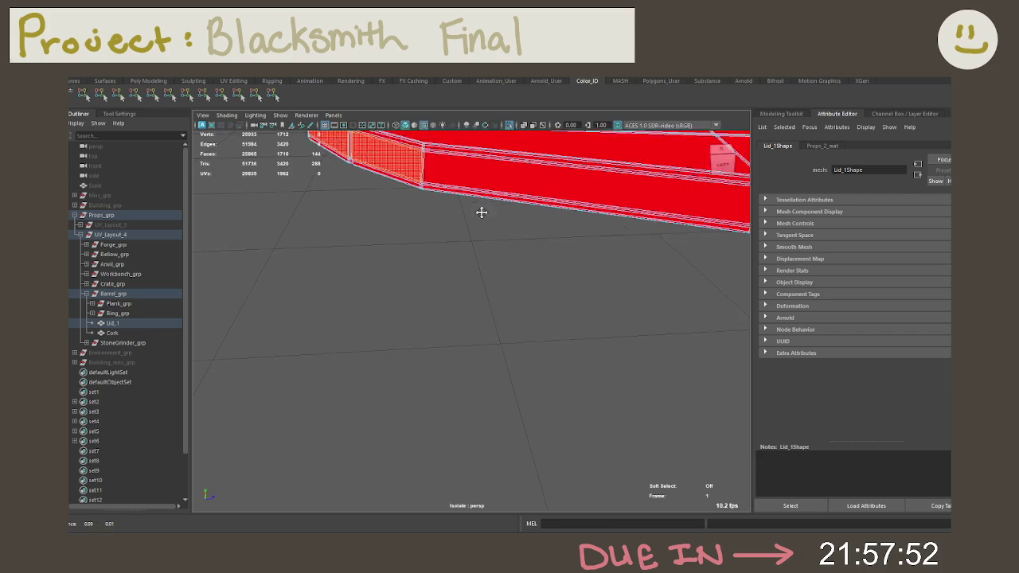
pyautogui.scroll(3, 480, 210)
pyautogui.scroll(2, 517, 239)
pyautogui.scroll(2, 537, 231)
pyautogui.scroll(-2, 533, 236)
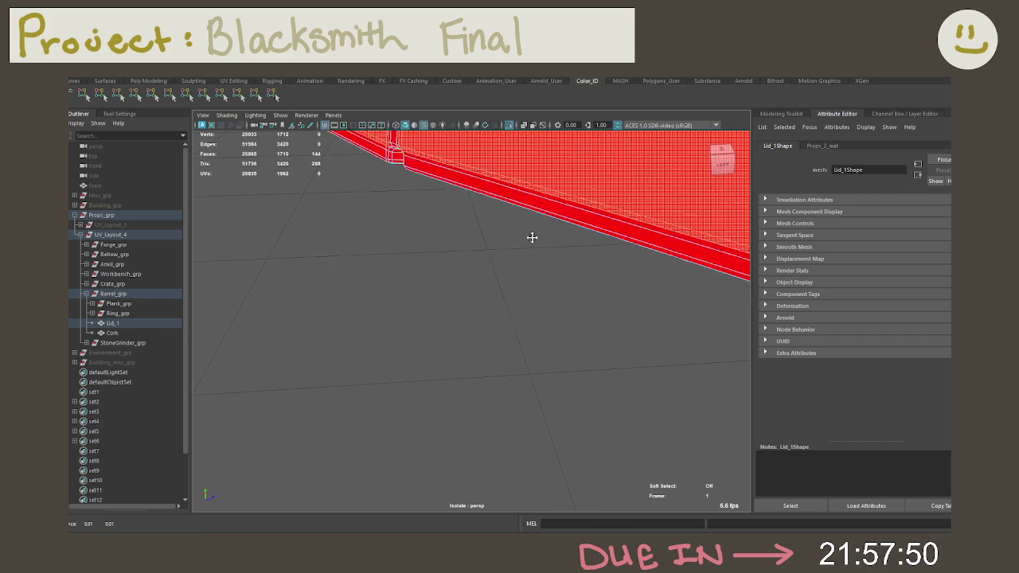
pyautogui.scroll(3, 525, 240)
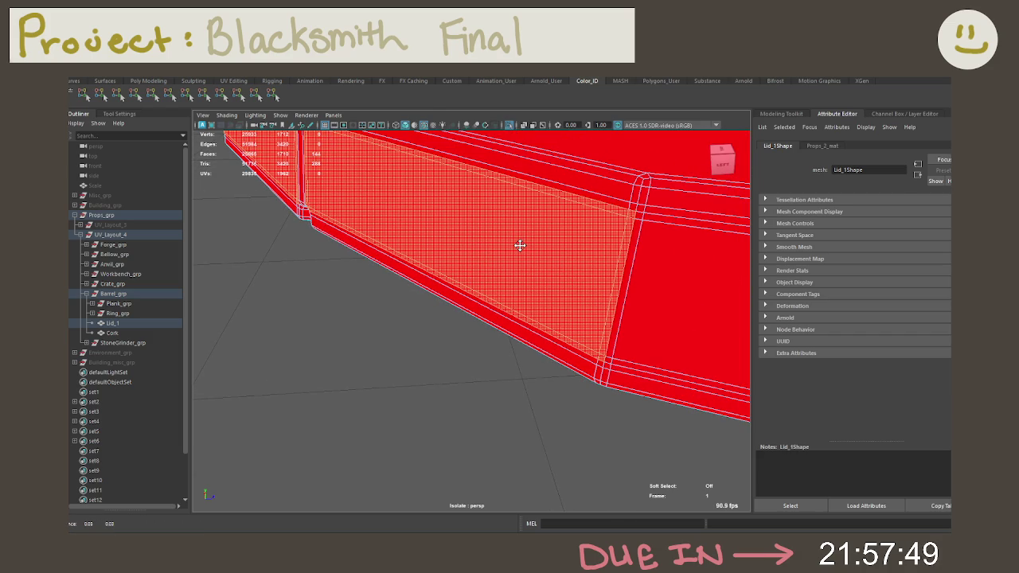
# Refine the grown selection so it covers only the lid's outer side faces.
pyautogui.press('q')
pyautogui.hotkey('shift', '.')
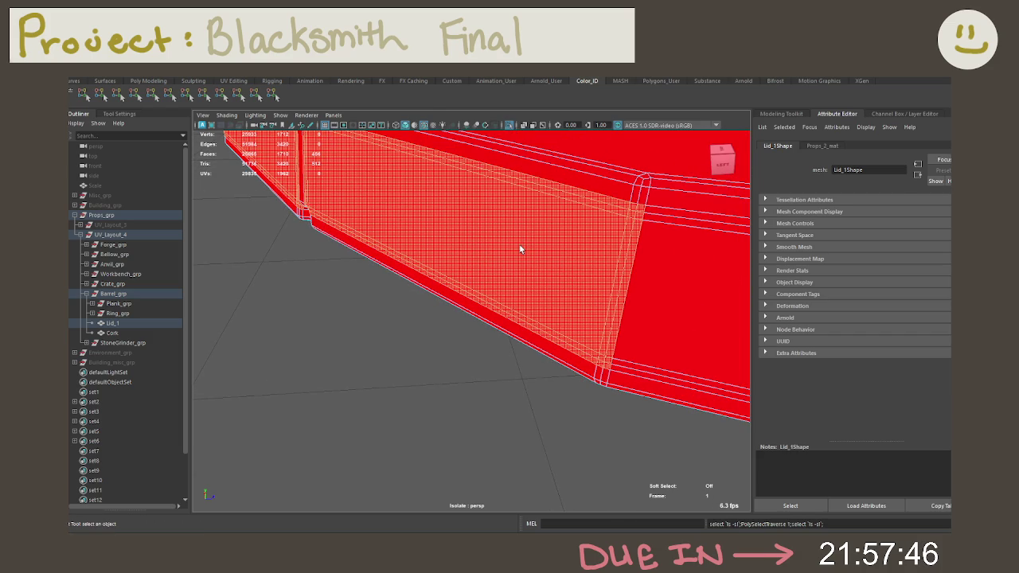
pyautogui.hotkey('shift', '.')
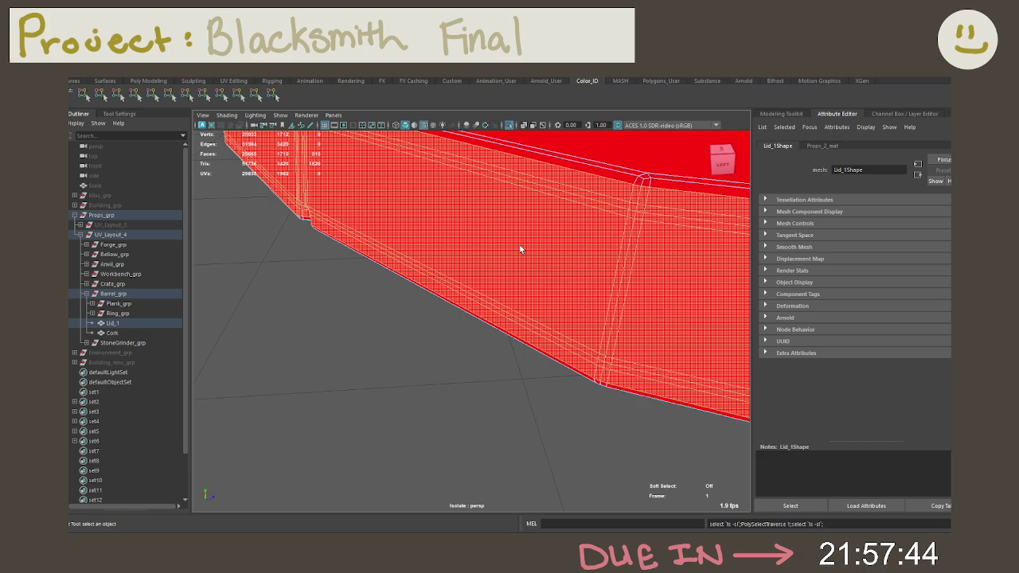
pyautogui.keyDown('alt'); pyautogui.moveTo(484, 236); pyautogui.dragTo(520, 247); pyautogui.keyUp('alt')
pyautogui.hotkey('shift', ',')
pyautogui.hotkey('shift', ',')
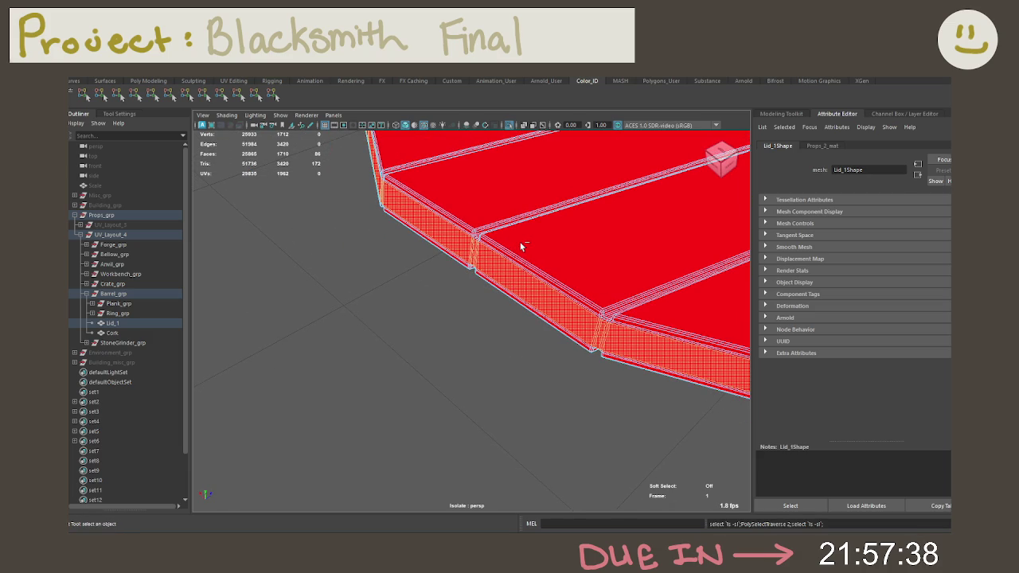
pyautogui.keyDown('alt'); pyautogui.moveTo(567, 263); pyautogui.dragTo(342, 210, button='middle'); pyautogui.keyUp('alt')
pyautogui.keyDown('alt'); pyautogui.moveTo(342, 210); pyautogui.dragTo(450, 230); pyautogui.keyUp('alt')
pyautogui.hotkey('ctrl', 'z')
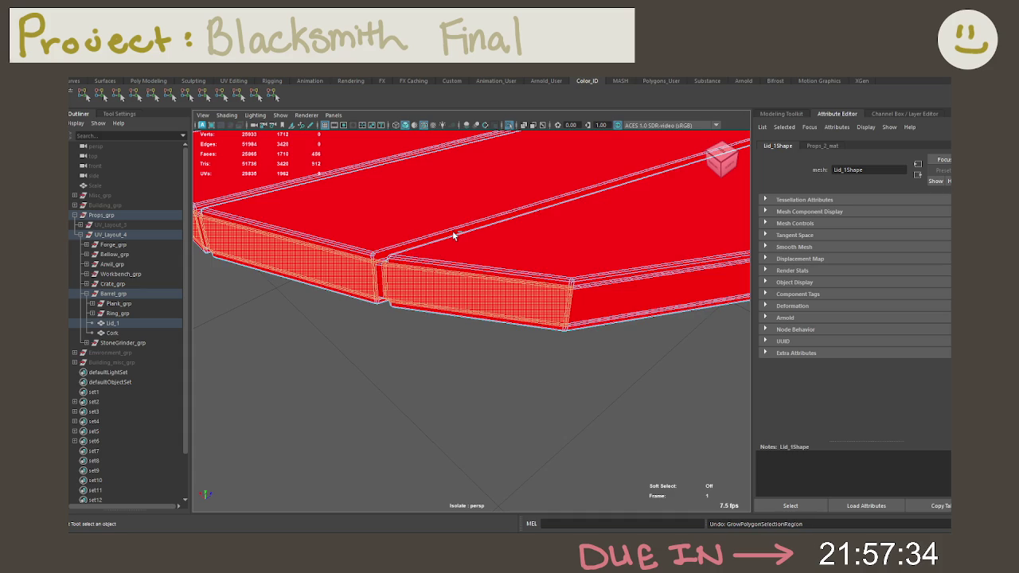
# Colour the selected lid side faces yellow and clear the selection.
pyautogui.click(100, 93)
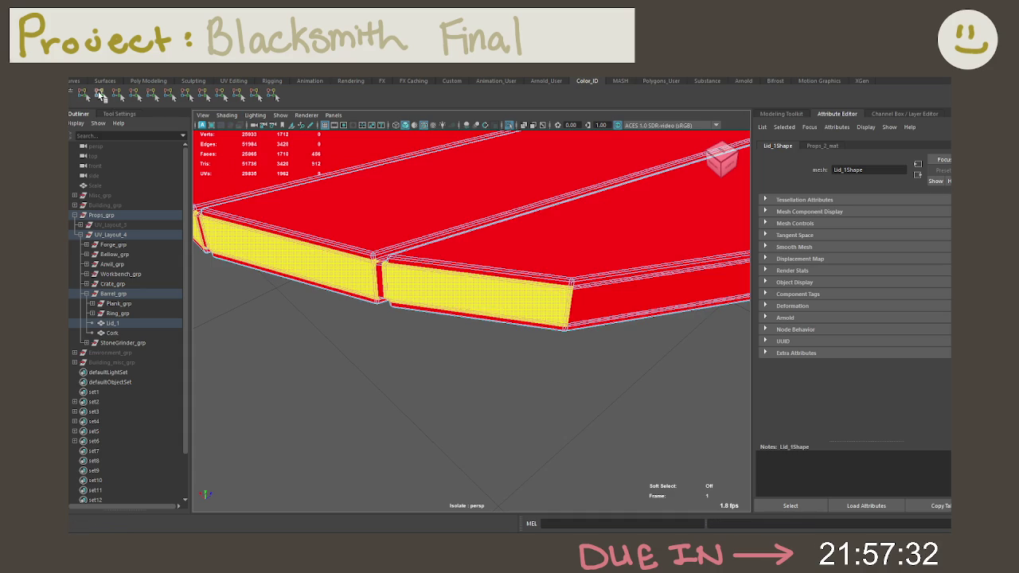
pyautogui.click(493, 356)
pyautogui.moveTo(467, 346)
pyautogui.keyDown('alt'); pyautogui.mouseDown()
pyautogui.moveTo(527, 321)
pyautogui.moveTo(506, 269)
pyautogui.mouseUp(); pyautogui.keyUp('alt')
pyautogui.scroll(-3, 517, 306)
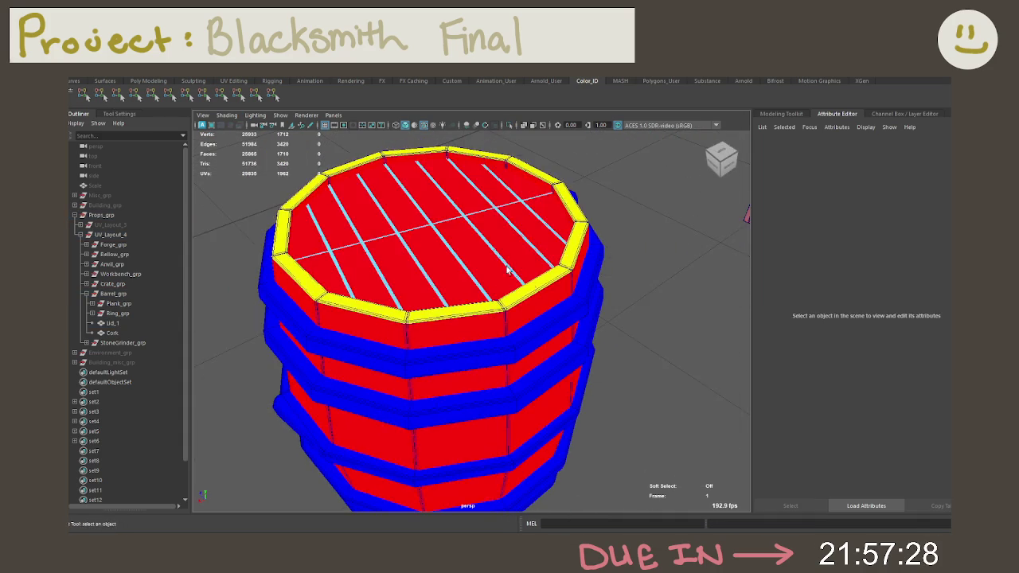
# Frame the crate, select all its pieces, and give them the red colour ID.
pyautogui.scroll(-3, 506, 269)
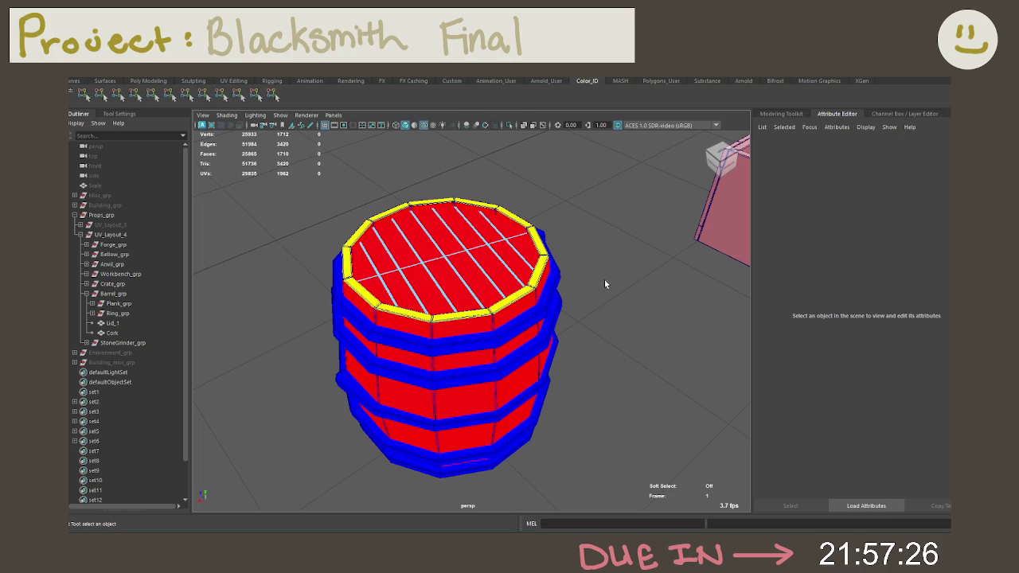
pyautogui.moveTo(604, 279)
pyautogui.keyDown('alt'); pyautogui.mouseDown()
pyautogui.moveTo(546, 291)
pyautogui.moveTo(567, 289)
pyautogui.mouseUp(); pyautogui.keyUp('alt')
pyautogui.moveTo(593, 334)
pyautogui.keyDown('alt'); pyautogui.mouseDown()
pyautogui.moveTo(568, 236)
pyautogui.moveTo(512, 278)
pyautogui.moveTo(522, 319)
pyautogui.mouseUp(); pyautogui.keyUp('alt')
pyautogui.moveTo(522, 319)
pyautogui.keyDown('alt'); pyautogui.mouseDown(button='right')
pyautogui.moveTo(392, 251)
pyautogui.moveTo(448, 234)
pyautogui.mouseUp(button='right'); pyautogui.keyUp('alt')
pyautogui.moveTo(501, 274)
pyautogui.keyDown('alt'); pyautogui.mouseDown()
pyautogui.moveTo(549, 283)
pyautogui.moveTo(446, 274)
pyautogui.mouseUp(); pyautogui.keyUp('alt')
pyautogui.click(549, 283)
pyautogui.press('f')
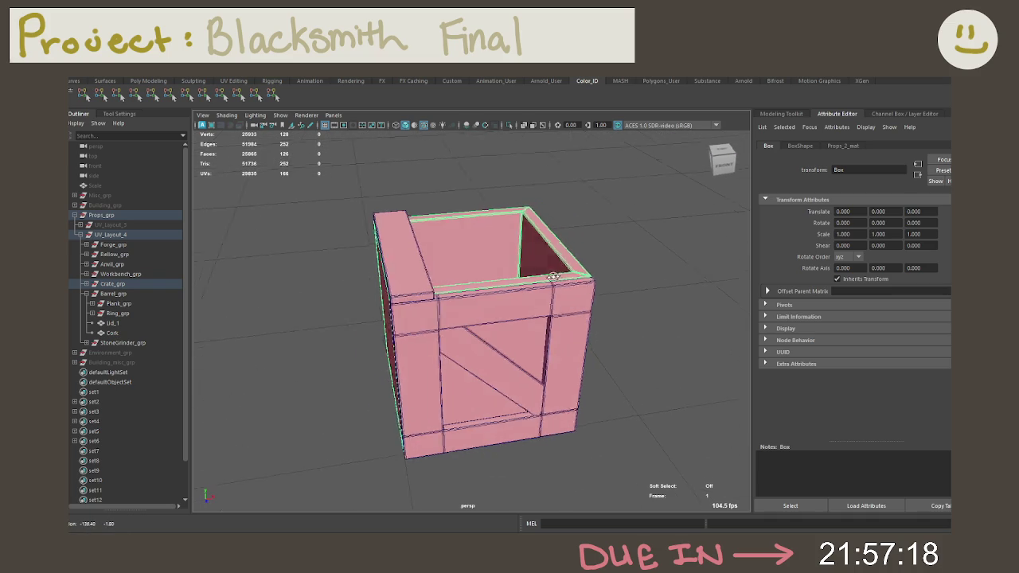
pyautogui.moveTo(326, 208); pyautogui.dragTo(625, 444)
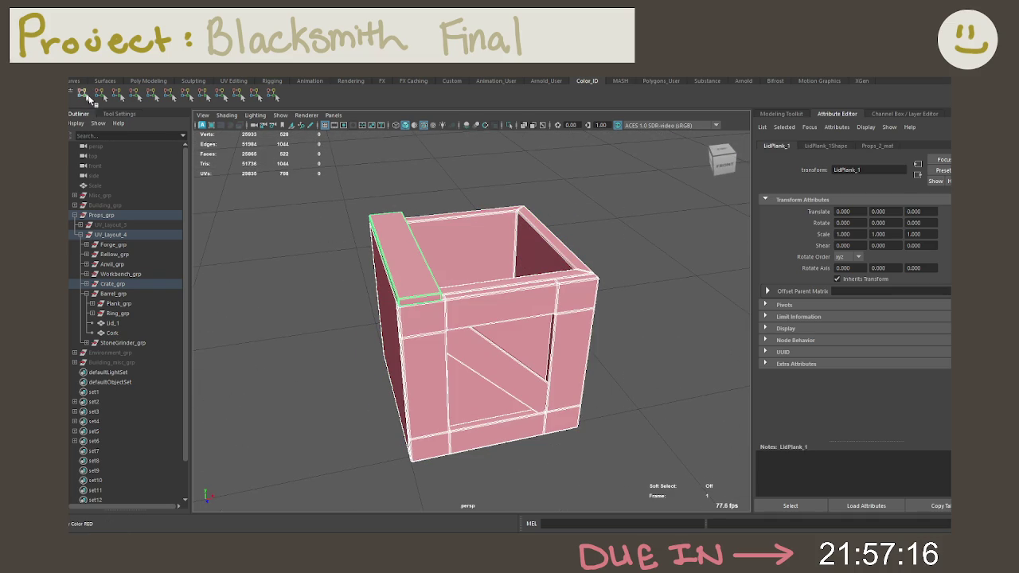
pyautogui.click(84, 96)
pyautogui.click(345, 211)
# Isolate the crate's lid plank and colour its grown end-face selection yellow.
pyautogui.click(405, 245)
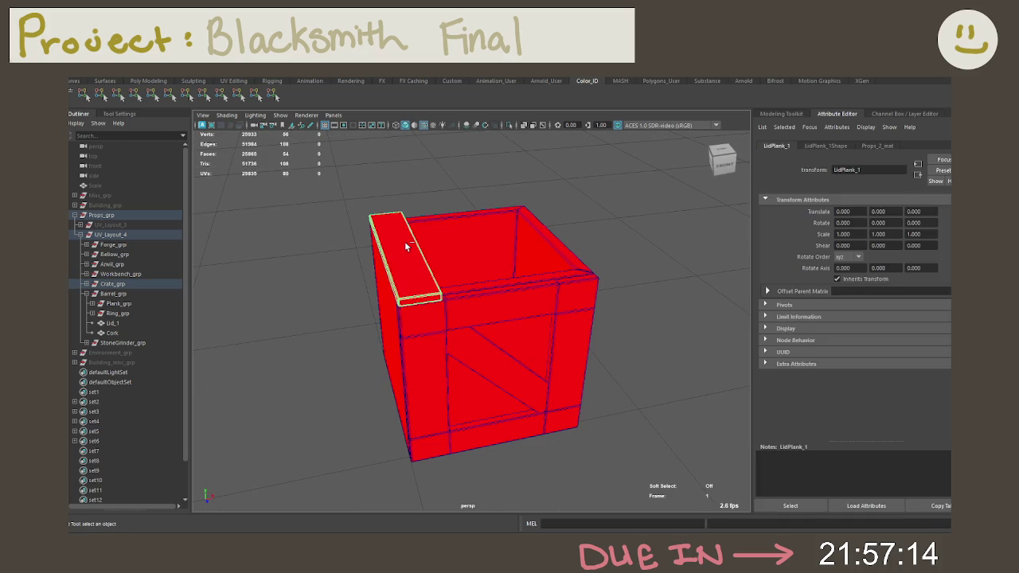
pyautogui.hotkey('ctrl', '1')
pyautogui.moveTo(405, 257)
pyautogui.mouseDown(button='right')
pyautogui.moveTo(408, 285)
pyautogui.moveTo(422, 267)
pyautogui.mouseUp(button='right')
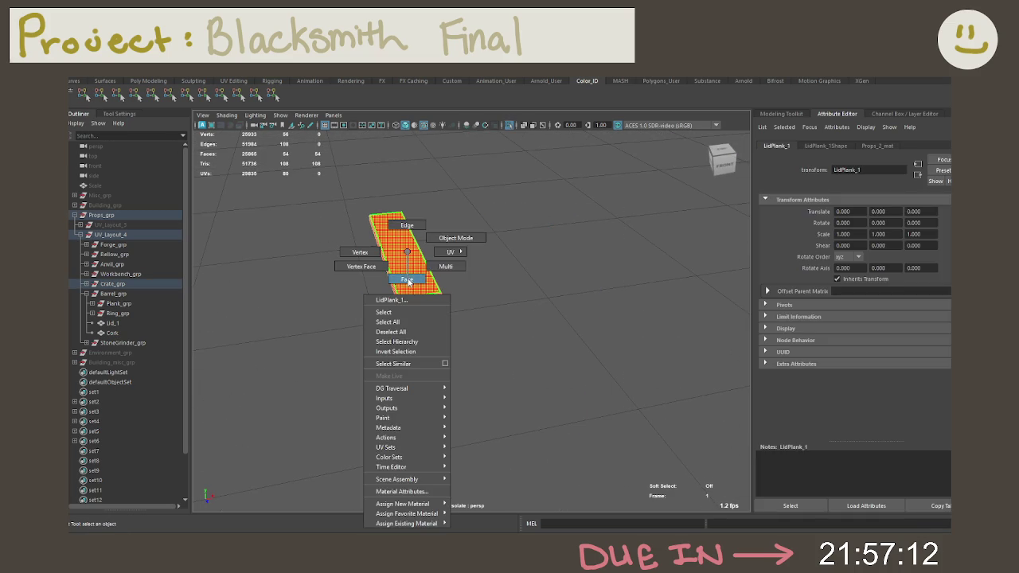
pyautogui.keyDown('alt'); pyautogui.moveTo(422, 266); pyautogui.dragTo(535, 296); pyautogui.keyUp('alt')
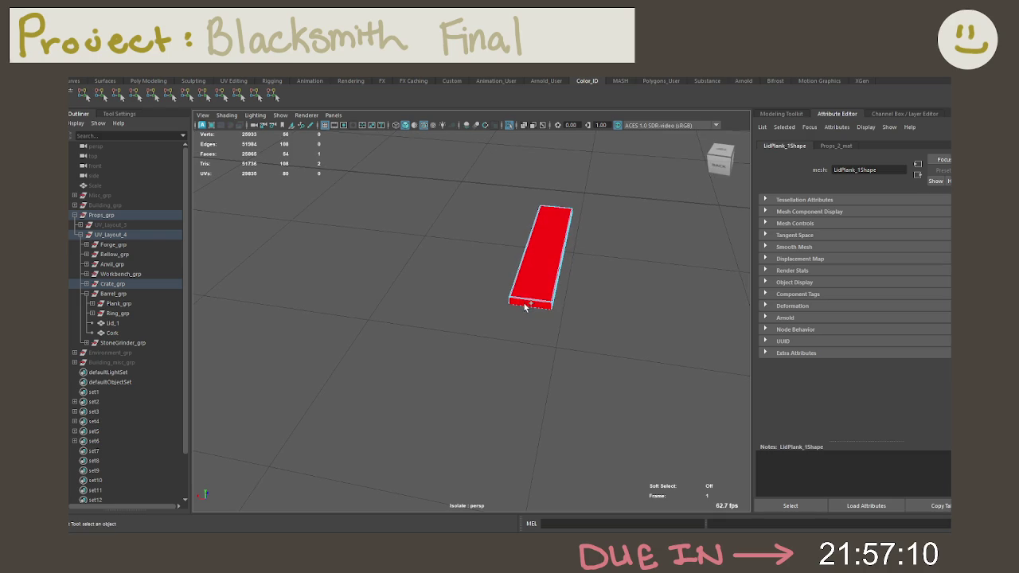
pyautogui.press('f')
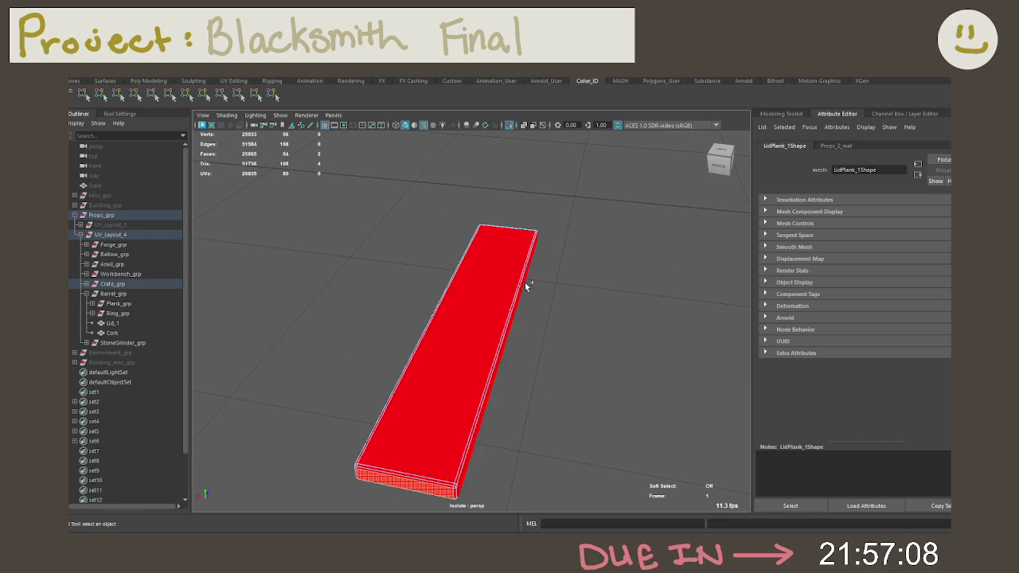
pyautogui.hotkey('shift', '.')
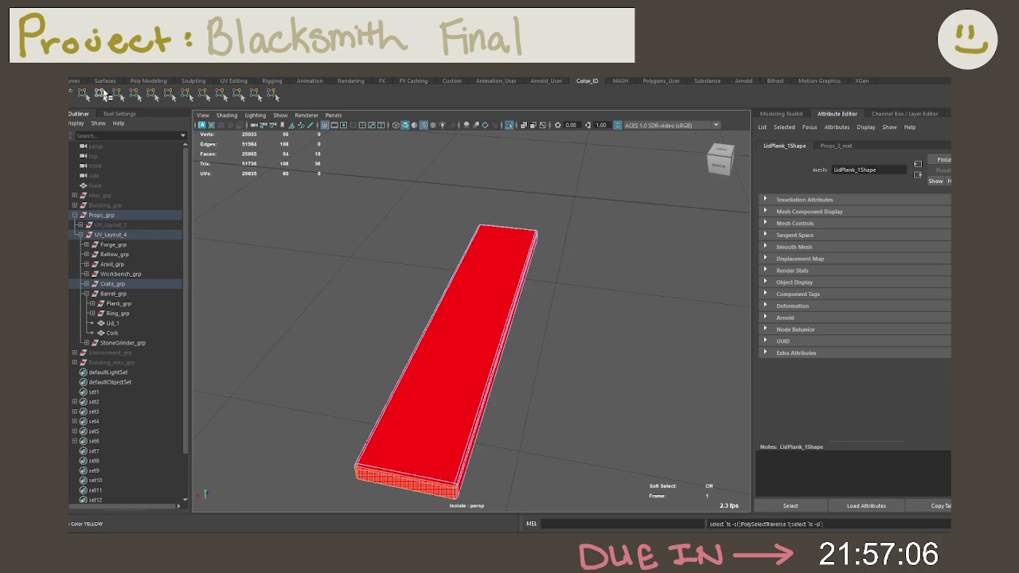
pyautogui.click(103, 93)
# Show the whole crate again and select its box.
pyautogui.hotkey('ctrl', '1')
pyautogui.keyDown('alt'); pyautogui.moveTo(434, 249); pyautogui.dragTo(414, 228); pyautogui.keyUp('alt')
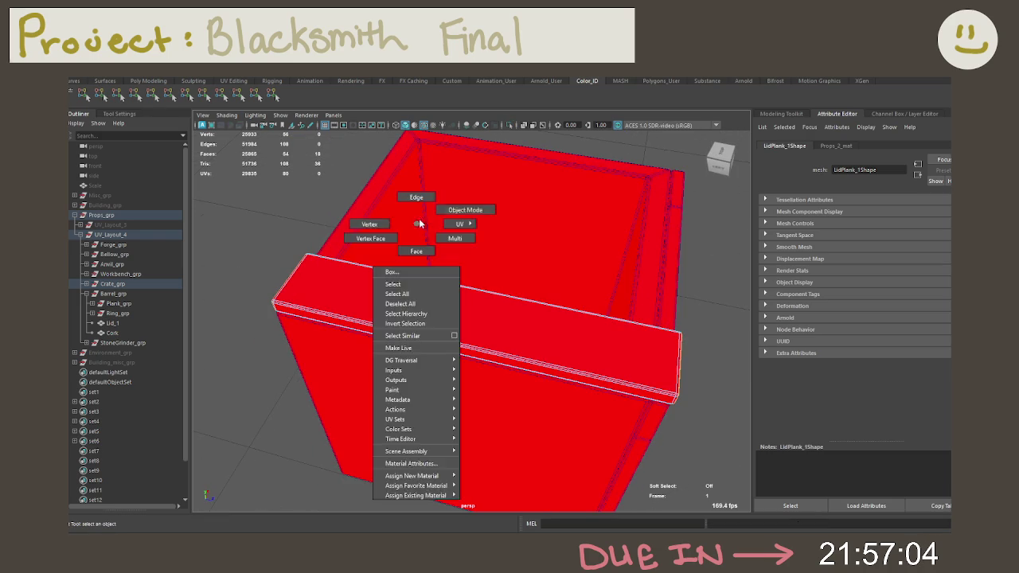
pyautogui.click(414, 229)
pyautogui.keyDown('alt'); pyautogui.moveTo(473, 192); pyautogui.dragTo(450, 223); pyautogui.keyUp('alt')
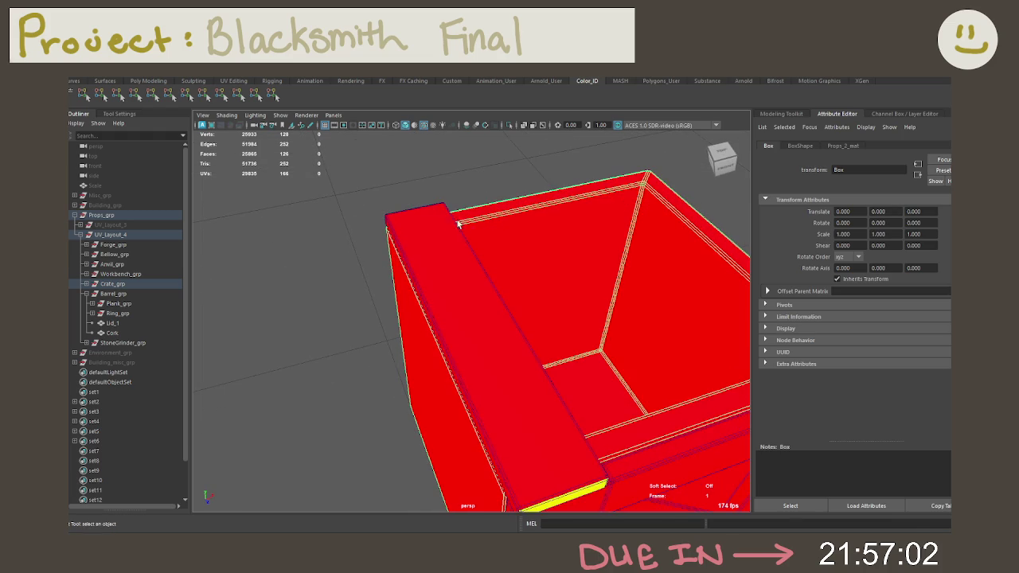
# Isolate the crate box in face mode and move in close to its rim.
pyautogui.hotkey('ctrl', '1')
pyautogui.moveTo(478, 227); pyautogui.dragTo(478, 254, button='right')
pyautogui.click(476, 246)
pyautogui.moveTo(475, 246)
pyautogui.keyDown('alt'); pyautogui.mouseDown()
pyautogui.moveTo(461, 252)
pyautogui.moveTo(514, 228)
pyautogui.moveTo(391, 223)
pyautogui.mouseUp(); pyautogui.keyUp('alt')
pyautogui.keyDown('alt'); pyautogui.moveTo(401, 231); pyautogui.dragTo(498, 261, button='right'); pyautogui.keyUp('alt')
pyautogui.moveTo(498, 261)
pyautogui.keyDown('alt'); pyautogui.mouseDown()
pyautogui.moveTo(470, 250)
pyautogui.moveTo(391, 250)
pyautogui.mouseUp(); pyautogui.keyUp('alt')
pyautogui.keyDown('alt'); pyautogui.moveTo(391, 250); pyautogui.dragTo(437, 263, button='right'); pyautogui.keyUp('alt')
pyautogui.moveTo(403, 292)
pyautogui.keyDown('alt'); pyautogui.mouseDown()
pyautogui.moveTo(438, 280)
pyautogui.moveTo(402, 307)
pyautogui.mouseUp(); pyautogui.keyUp('alt')
# Pick the thin rim faces on the box, deselecting the large faces.
pyautogui.click(402, 307)
pyautogui.click(382, 310)
pyautogui.click(407, 322)
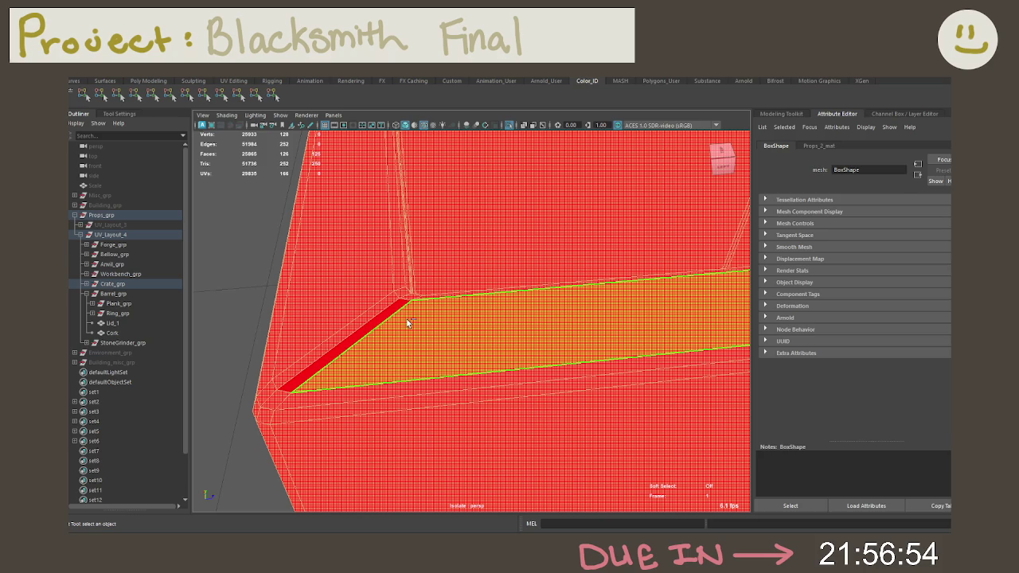
pyautogui.click(380, 314)
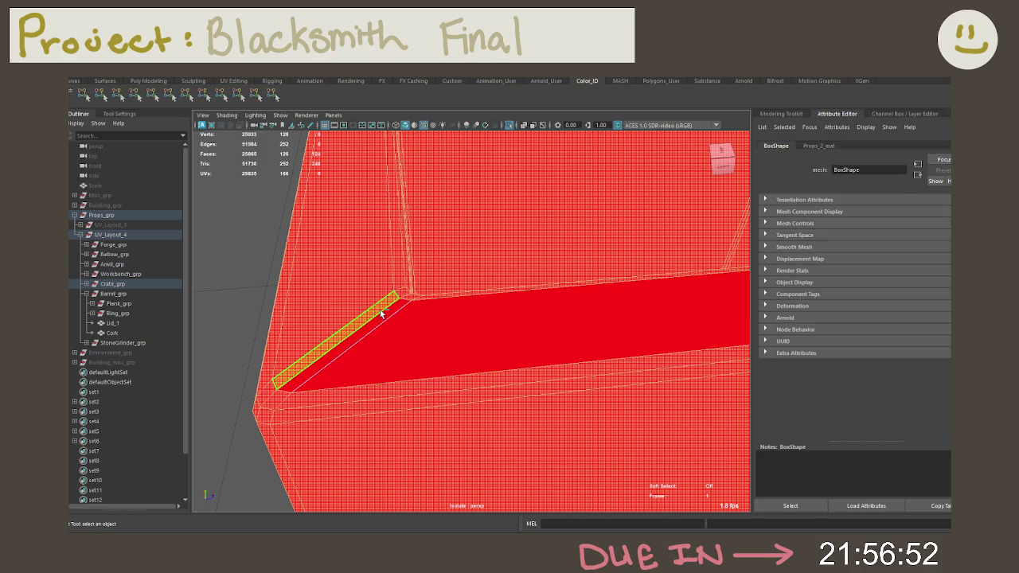
pyautogui.click(382, 297)
pyautogui.click(387, 300)
# Inspect the whole box and narrow the selection down to the top rim faces.
pyautogui.moveTo(387, 300)
pyautogui.keyDown('alt'); pyautogui.mouseDown(button='right')
pyautogui.moveTo(387, 250)
pyautogui.moveTo(410, 236)
pyautogui.mouseUp(button='right'); pyautogui.keyUp('alt')
pyautogui.keyDown('alt'); pyautogui.moveTo(411, 236); pyautogui.dragTo(391, 279, button='middle'); pyautogui.keyUp('alt')
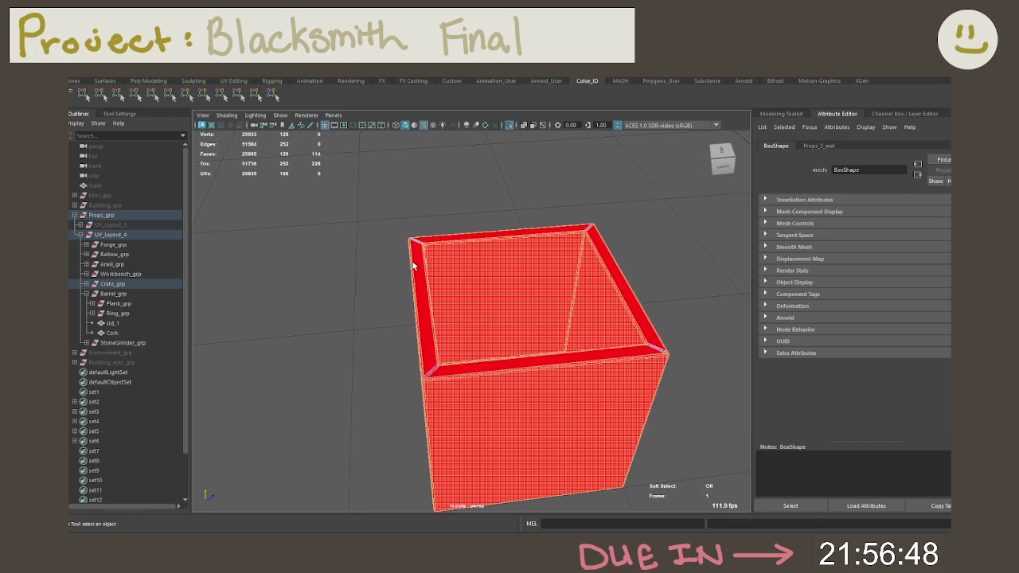
pyautogui.moveTo(413, 266)
pyautogui.keyDown('alt'); pyautogui.mouseDown()
pyautogui.moveTo(378, 246)
pyautogui.moveTo(371, 144)
pyautogui.mouseUp(); pyautogui.keyUp('alt')
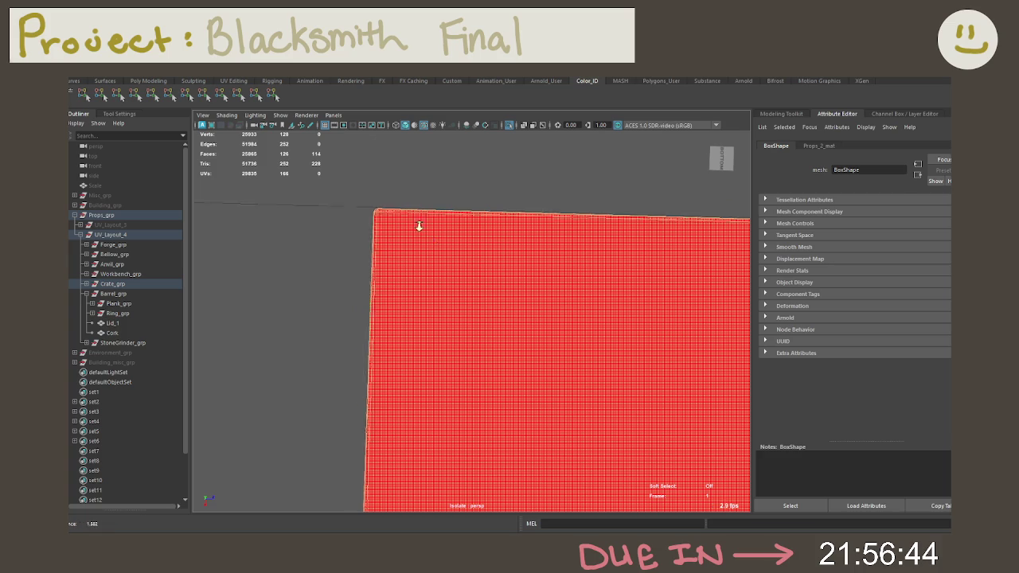
pyautogui.keyDown('alt'); pyautogui.moveTo(423, 228); pyautogui.dragTo(340, 182, button='right'); pyautogui.keyUp('alt')
pyautogui.moveTo(340, 182)
pyautogui.keyDown('alt'); pyautogui.mouseDown()
pyautogui.moveTo(364, 230)
pyautogui.moveTo(320, 260)
pyautogui.moveTo(357, 276)
pyautogui.moveTo(391, 310)
pyautogui.moveTo(398, 302)
pyautogui.moveTo(378, 280)
pyautogui.moveTo(395, 244)
pyautogui.moveTo(371, 198)
pyautogui.moveTo(332, 268)
pyautogui.moveTo(282, 294)
pyautogui.moveTo(424, 285)
pyautogui.moveTo(377, 277)
pyautogui.moveTo(378, 301)
pyautogui.mouseUp(); pyautogui.keyUp('alt')
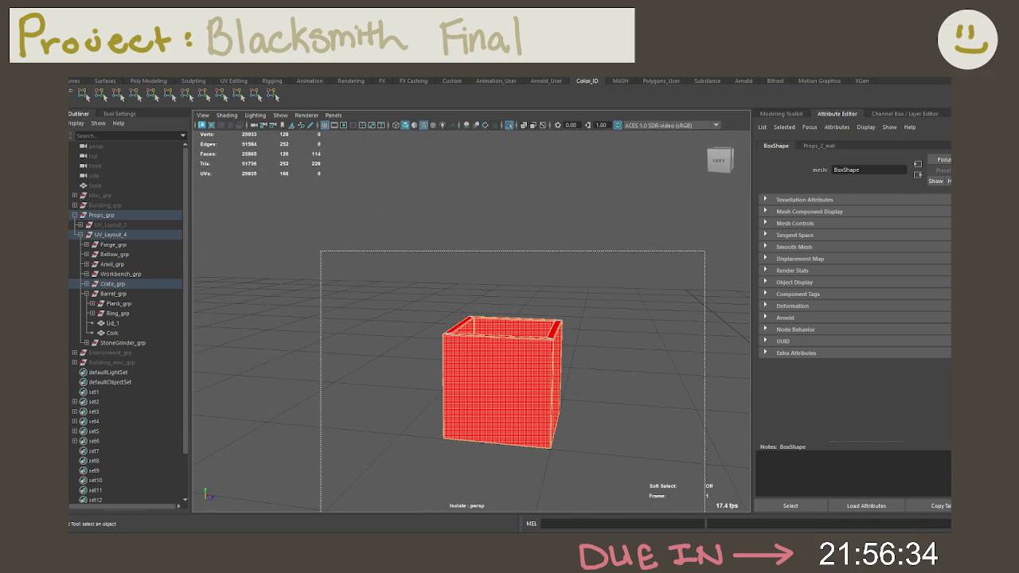
pyautogui.press('1')
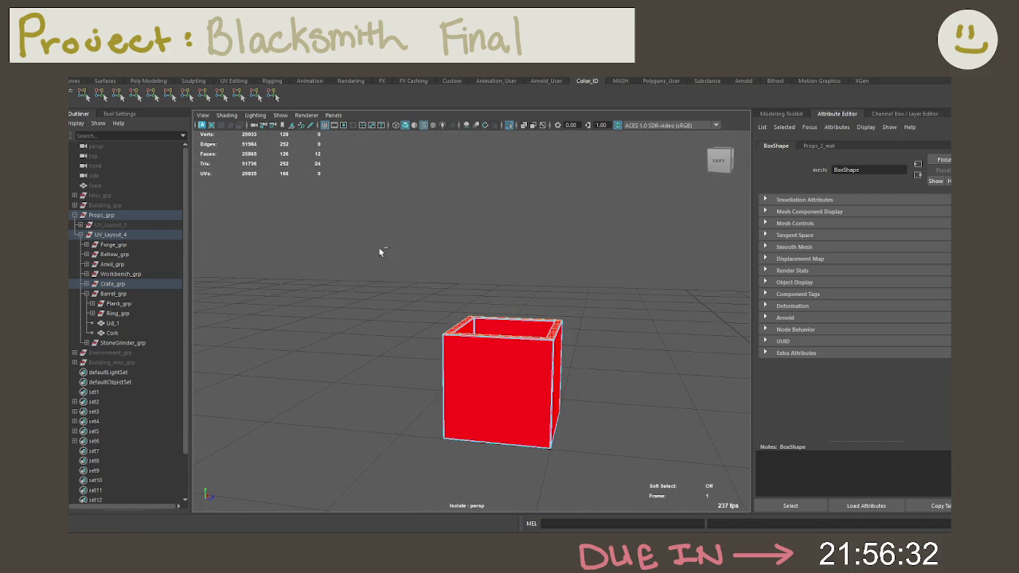
pyautogui.hotkey('ctrl', '1')
# Isolate the crate's side frame and select its top-left and top-right board end faces.
pyautogui.moveTo(346, 246)
pyautogui.keyDown('alt'); pyautogui.mouseDown()
pyautogui.moveTo(363, 287)
pyautogui.moveTo(348, 251)
pyautogui.mouseUp(); pyautogui.keyUp('alt')
pyautogui.moveTo(348, 252)
pyautogui.keyDown('alt'); pyautogui.mouseDown(button='right')
pyautogui.moveTo(487, 307)
pyautogui.moveTo(547, 309)
pyautogui.mouseUp(button='right'); pyautogui.keyUp('alt')
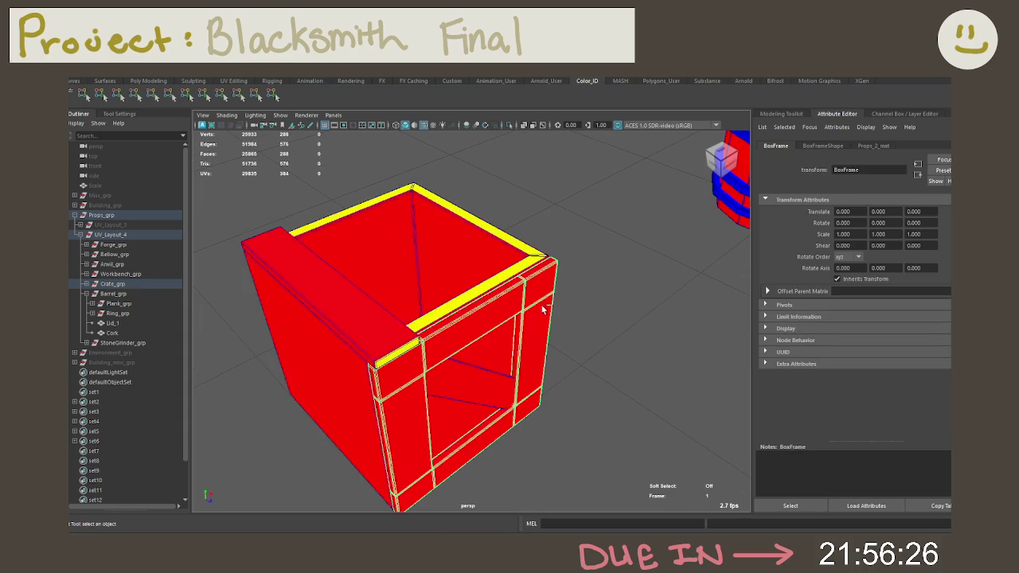
pyautogui.hotkey('ctrl', '1')
pyautogui.moveTo(466, 337)
pyautogui.keyDown('alt'); pyautogui.mouseDown()
pyautogui.moveTo(400, 318)
pyautogui.moveTo(366, 320)
pyautogui.mouseUp(); pyautogui.keyUp('alt')
pyautogui.rightClick(401, 318)
pyautogui.click(400, 279)
pyautogui.click(370, 337)
pyautogui.keyDown('shift'); pyautogui.click(549, 308); pyautogui.keyUp('shift')
# Add the other board end faces, grow the selection, colour it yellow, and show the whole crate.
pyautogui.moveTo(534, 337)
pyautogui.keyDown('alt'); pyautogui.mouseDown()
pyautogui.moveTo(443, 314)
pyautogui.moveTo(468, 328)
pyautogui.mouseUp(); pyautogui.keyUp('alt')
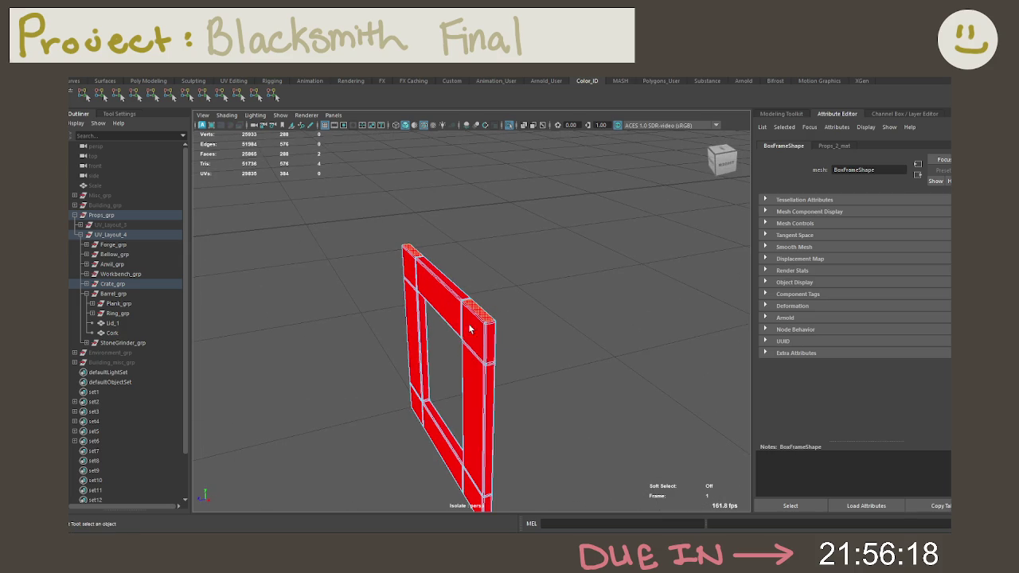
pyautogui.moveTo(400, 319)
pyautogui.keyDown('alt'); pyautogui.mouseDown()
pyautogui.moveTo(541, 319)
pyautogui.moveTo(434, 350)
pyautogui.moveTo(482, 363)
pyautogui.moveTo(478, 334)
pyautogui.mouseUp(); pyautogui.keyUp('alt')
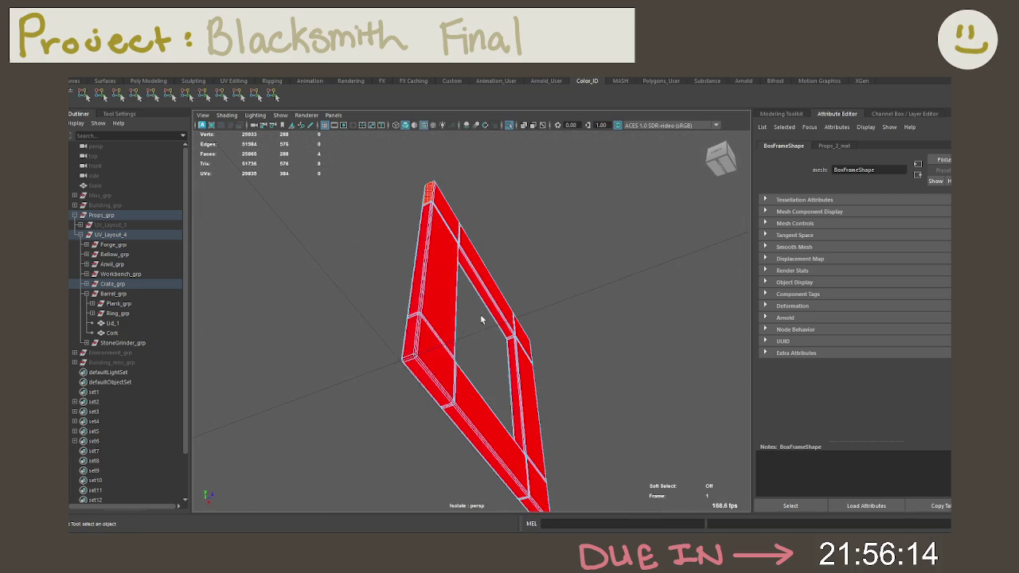
pyautogui.keyDown('shift'); pyautogui.click(410, 338); pyautogui.keyUp('shift')
pyautogui.keyDown('shift'); pyautogui.click(491, 370); pyautogui.keyUp('shift')
pyautogui.moveTo(491, 370)
pyautogui.keyDown('alt'); pyautogui.mouseDown()
pyautogui.moveTo(430, 345)
pyautogui.moveTo(353, 359)
pyautogui.moveTo(458, 387)
pyautogui.mouseUp(); pyautogui.keyUp('alt')
pyautogui.press('>')
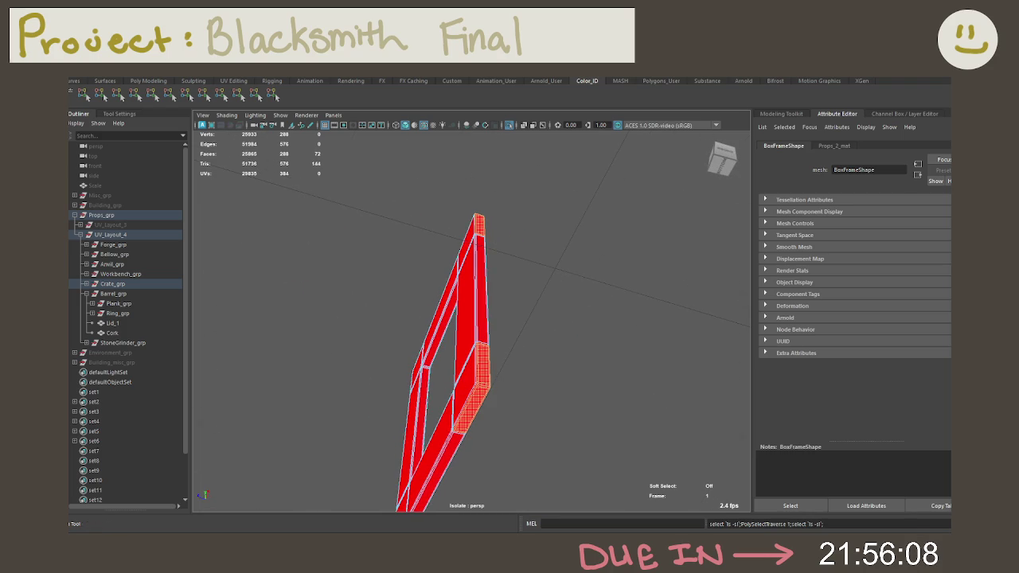
pyautogui.moveTo(479, 399)
pyautogui.keyDown('alt'); pyautogui.mouseDown()
pyautogui.moveTo(394, 293)
pyautogui.moveTo(425, 255)
pyautogui.moveTo(473, 257)
pyautogui.moveTo(467, 298)
pyautogui.moveTo(444, 326)
pyautogui.mouseUp(); pyautogui.keyUp('alt')
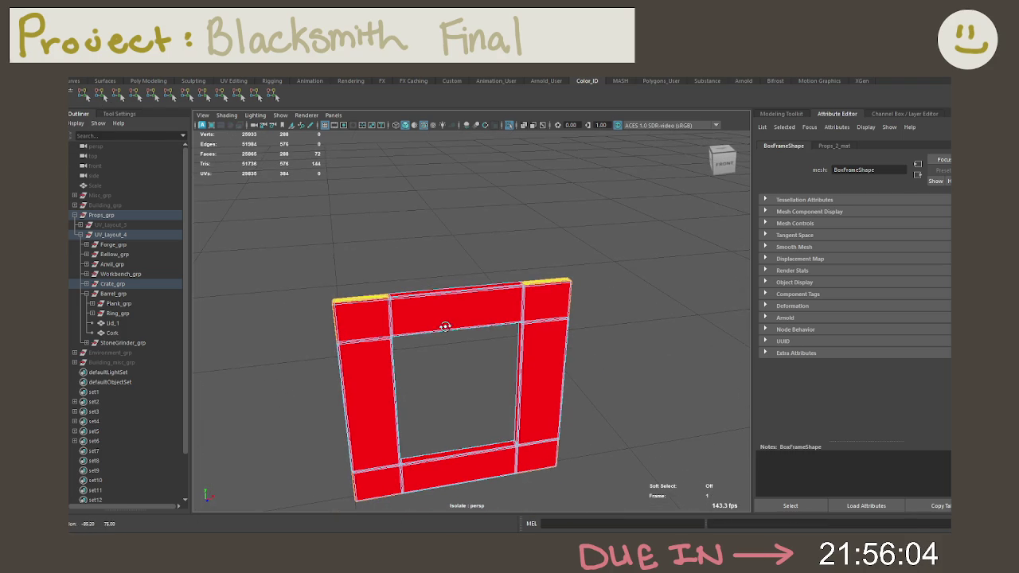
pyautogui.click(396, 253)
pyautogui.hotkey('ctrl', '1')
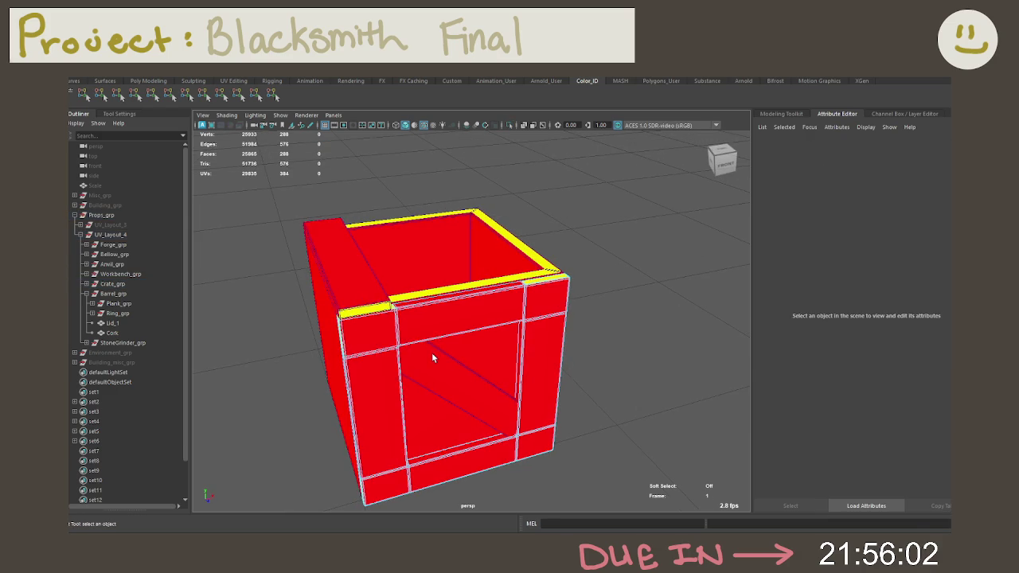
# Isolate the diagonal board and colour its grown end-face selection yellow.
pyautogui.click(431, 351)
pyautogui.hotkey('ctrl', '1')
pyautogui.moveTo(431, 251)
pyautogui.mouseDown(button='right')
pyautogui.moveTo(403, 282)
pyautogui.moveTo(431, 279)
pyautogui.mouseUp(button='right')
pyautogui.moveTo(431, 278)
pyautogui.keyDown('alt'); pyautogui.mouseDown()
pyautogui.moveTo(383, 276)
pyautogui.moveTo(453, 350)
pyautogui.mouseUp(); pyautogui.keyUp('alt')
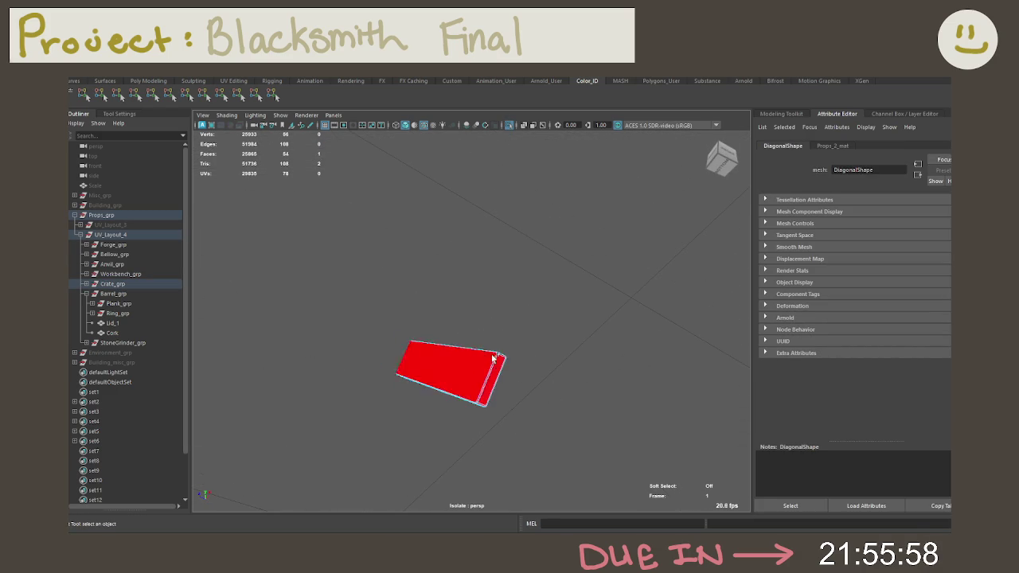
pyautogui.hotkey('shift', '.')
pyautogui.click(100, 94)
# Clear the selection, show the whole crate again, and select the crate's box.
pyautogui.click(374, 299)
pyautogui.hotkey('ctrl', '1')
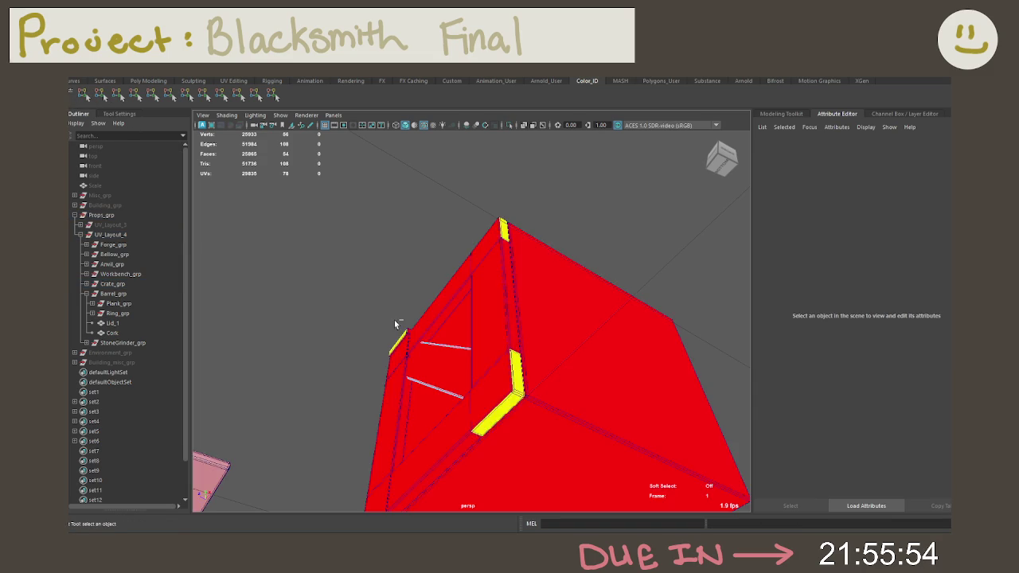
pyautogui.keyDown('alt'); pyautogui.moveTo(388, 319); pyautogui.dragTo(428, 287); pyautogui.keyUp('alt')
pyautogui.moveTo(423, 232)
pyautogui.keyDown('alt'); pyautogui.mouseDown()
pyautogui.moveTo(323, 234)
pyautogui.moveTo(432, 191)
pyautogui.mouseUp(); pyautogui.keyUp('alt')
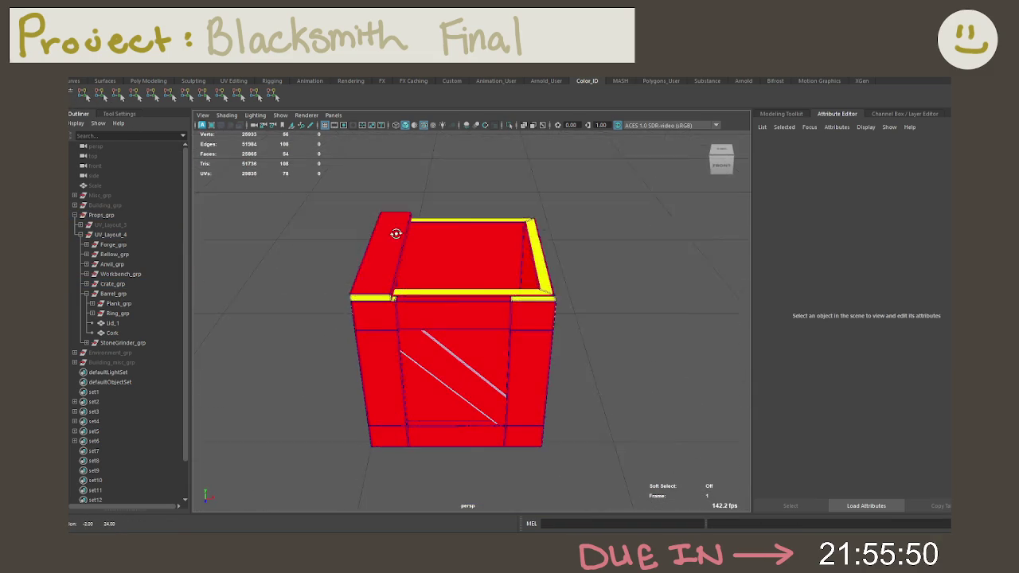
pyautogui.click(458, 335)
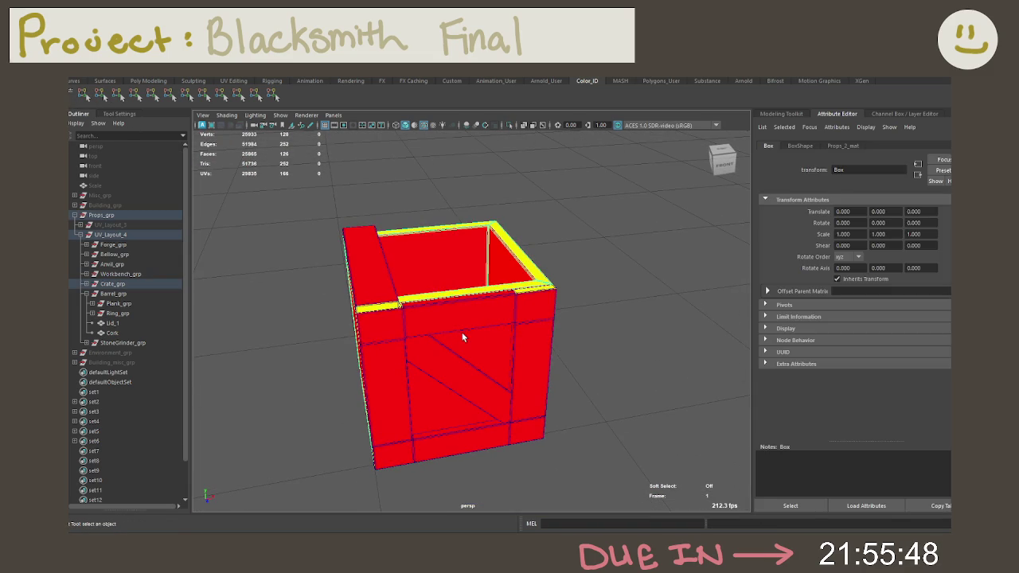
# Colour the crate's box panels orange after trying other Color_ID shelf colours.
pyautogui.click(243, 95)
pyautogui.click(237, 95)
pyautogui.click(221, 95)
pyautogui.click(396, 164)
# Orbit out over the barrel and crate, then save the Blacksmith scene.
pyautogui.scroll(-2, 397, 164)
pyautogui.moveTo(396, 164)
pyautogui.keyDown('alt'); pyautogui.mouseDown()
pyautogui.moveTo(454, 182)
pyautogui.moveTo(384, 175)
pyautogui.mouseUp(); pyautogui.keyUp('alt')
pyautogui.scroll(-2, 384, 175)
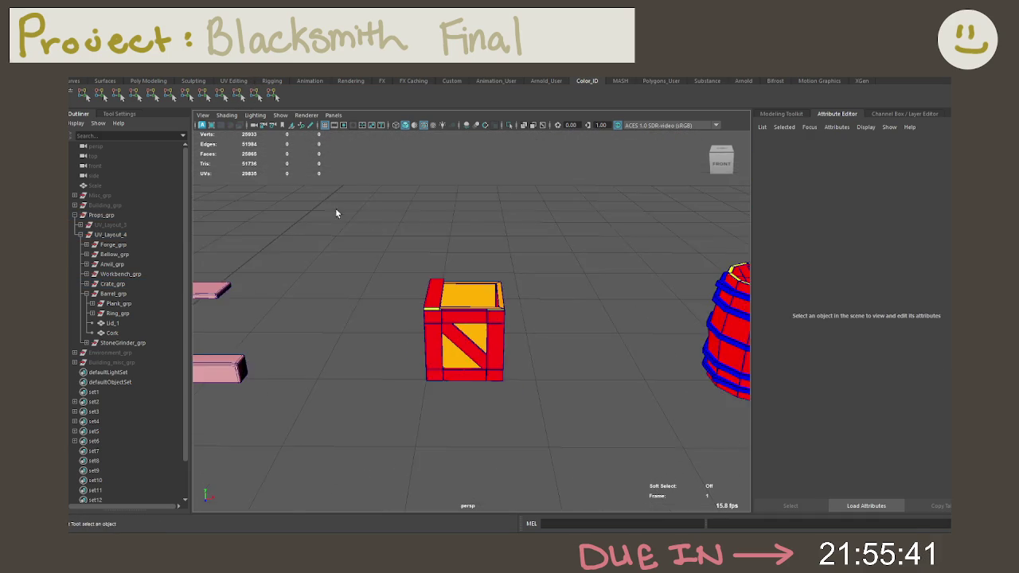
pyautogui.moveTo(335, 213)
pyautogui.keyDown('alt'); pyautogui.mouseDown()
pyautogui.moveTo(443, 211)
pyautogui.moveTo(311, 175)
pyautogui.moveTo(386, 230)
pyautogui.moveTo(391, 248)
pyautogui.mouseUp(); pyautogui.keyUp('alt')
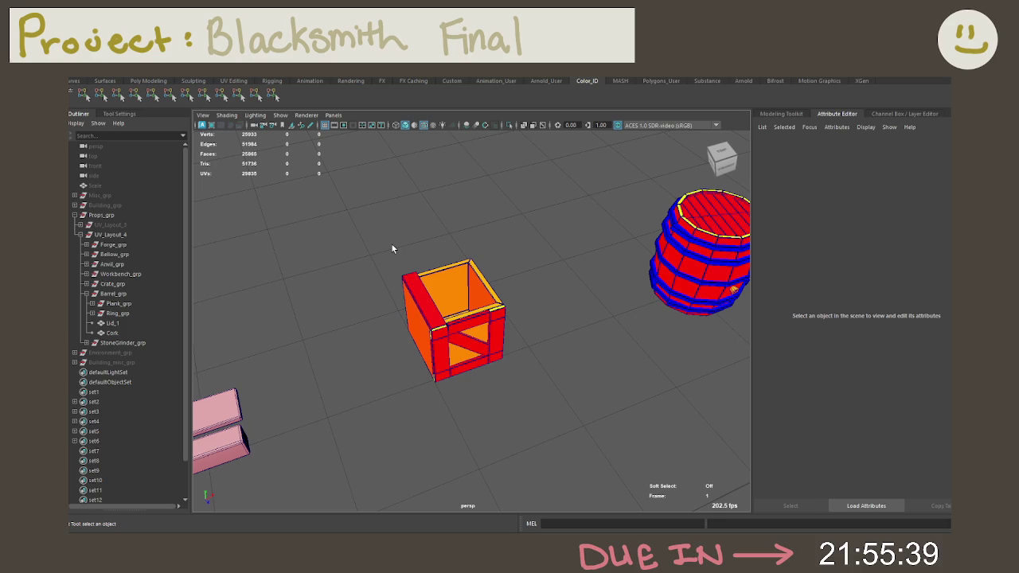
pyautogui.rightClick(355, 272)
pyautogui.hotkey('ctrl', 's')
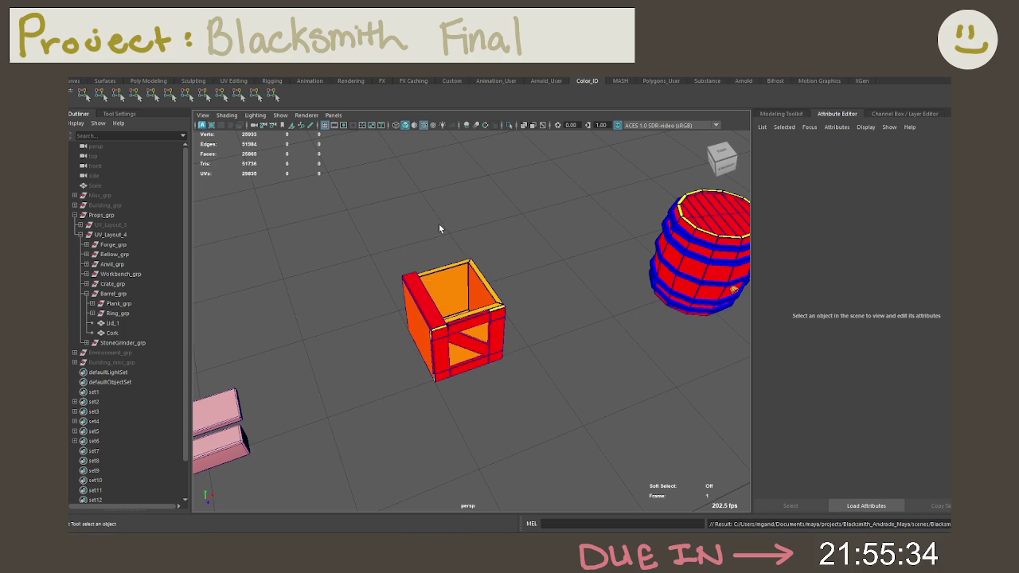